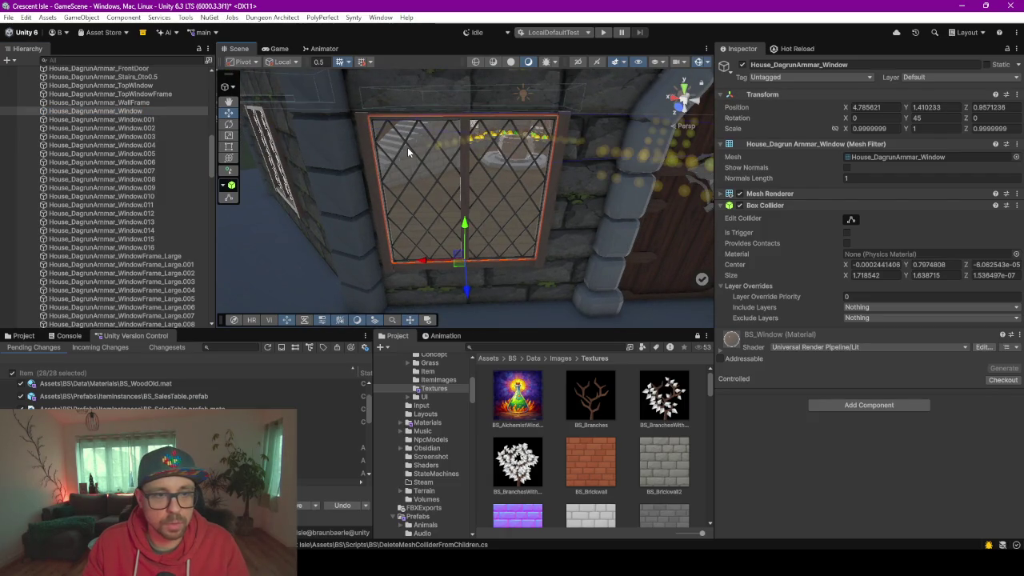
# Frame the WindowFrame_Large pieces and the WindowLattice piece to check them in the Inspector
pyautogui.scroll(2, 429, 177)
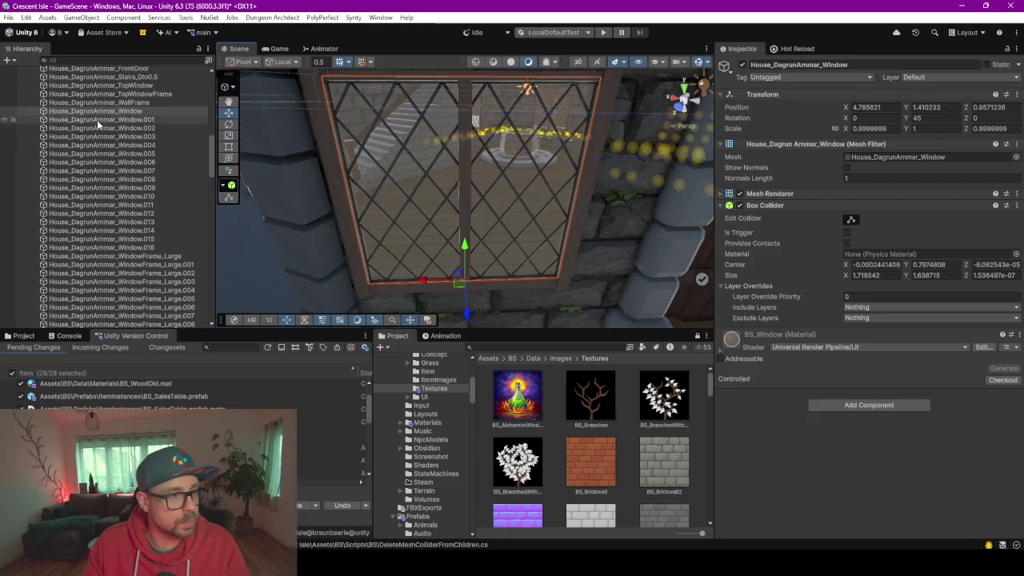
pyautogui.doubleClick(113, 257)
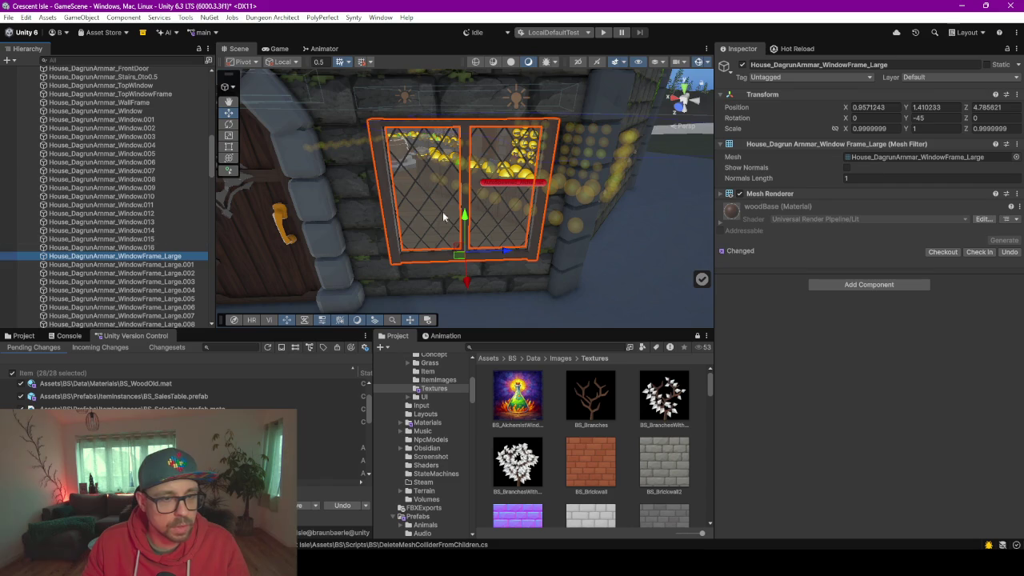
pyautogui.click(125, 264)
pyautogui.scroll(-4, 124, 268)
pyautogui.doubleClick(128, 240)
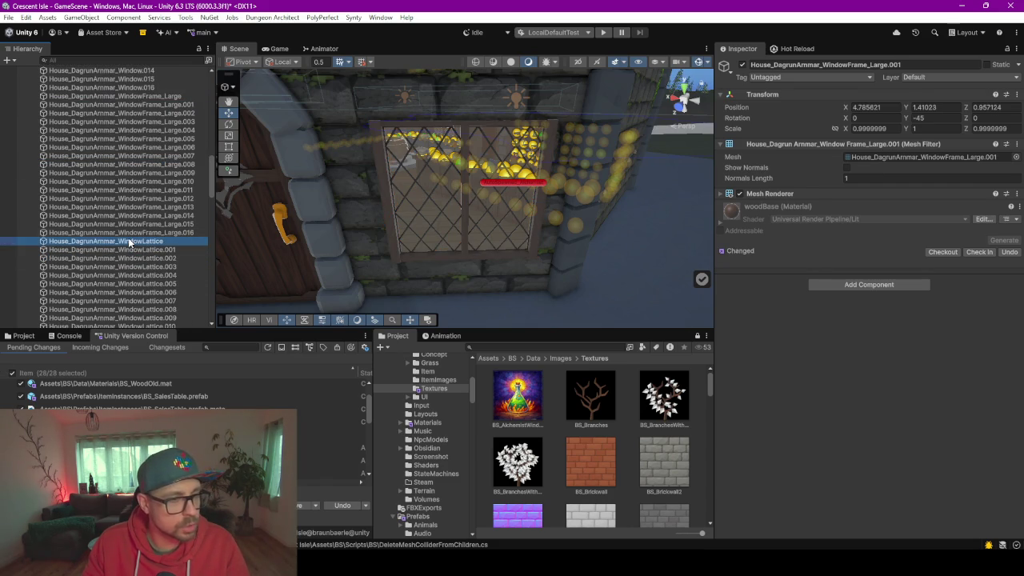
# Frame the RoofEnd piece, then select all twelve RoofEnd pieces together
pyautogui.scroll(-2, 130, 242)
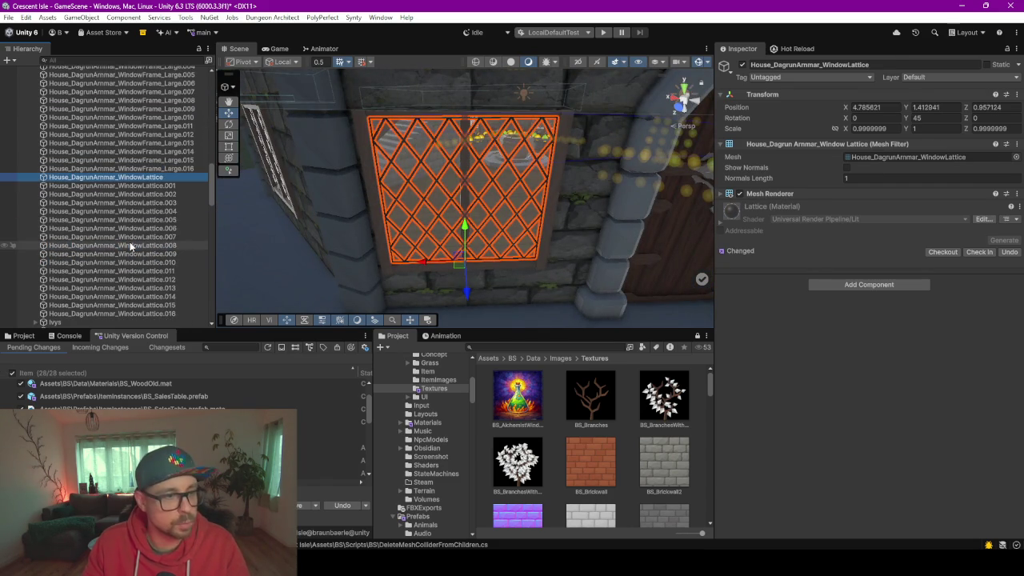
pyautogui.scroll(-2, 129, 242)
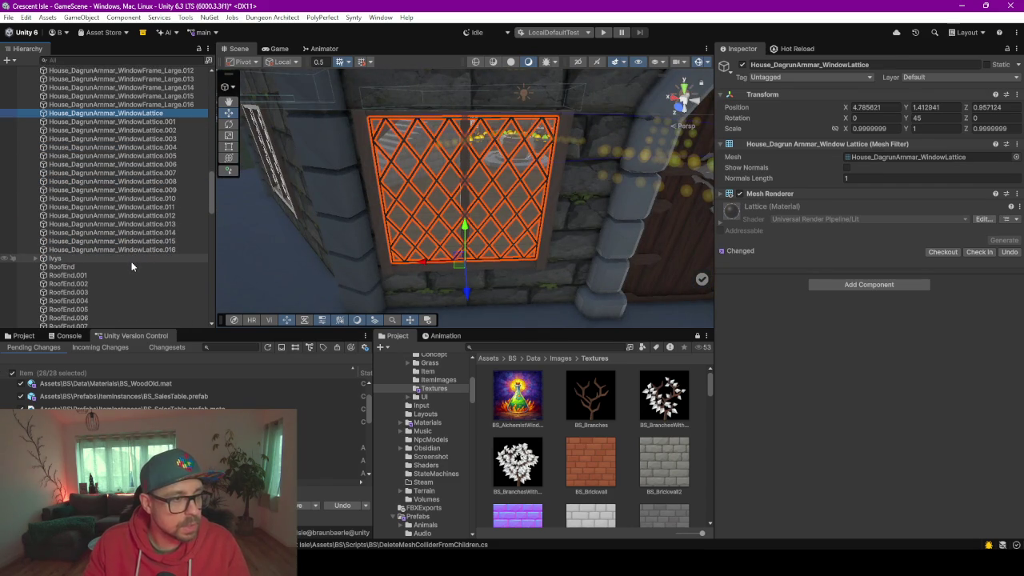
pyautogui.doubleClick(131, 267)
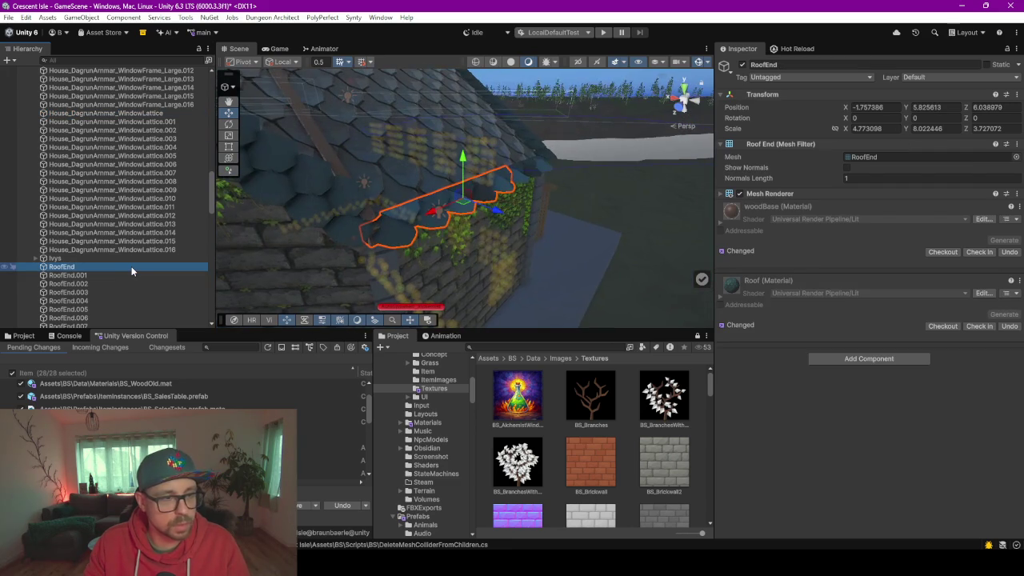
pyautogui.scroll(-2, 134, 272)
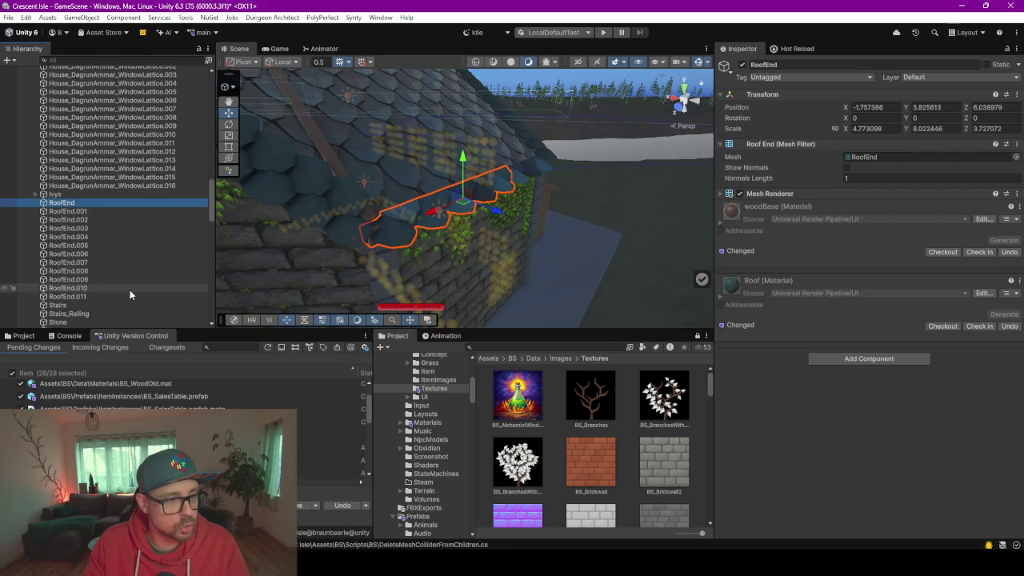
pyautogui.keyDown('shift'); pyautogui.click(128, 296); pyautogui.keyUp('shift')
# Add a Mesh Collider to the twelve selected RoofEnd pieces
pyautogui.click(833, 189)
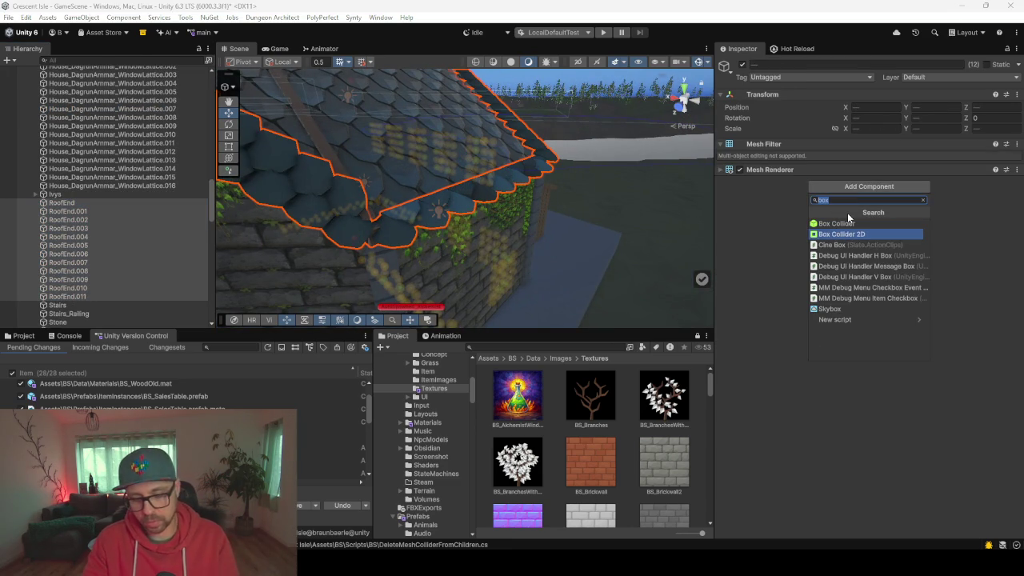
pyautogui.write('mesh')
pyautogui.press('Escape')
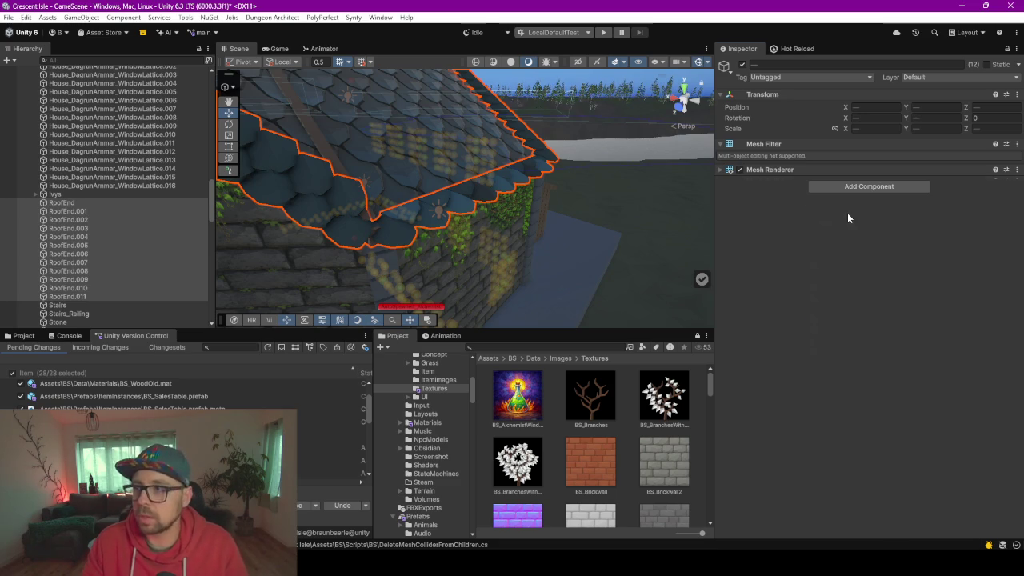
# Add a Mesh Collider to Stairs and Stairs_Railing together
pyautogui.scroll(-3, 140, 260)
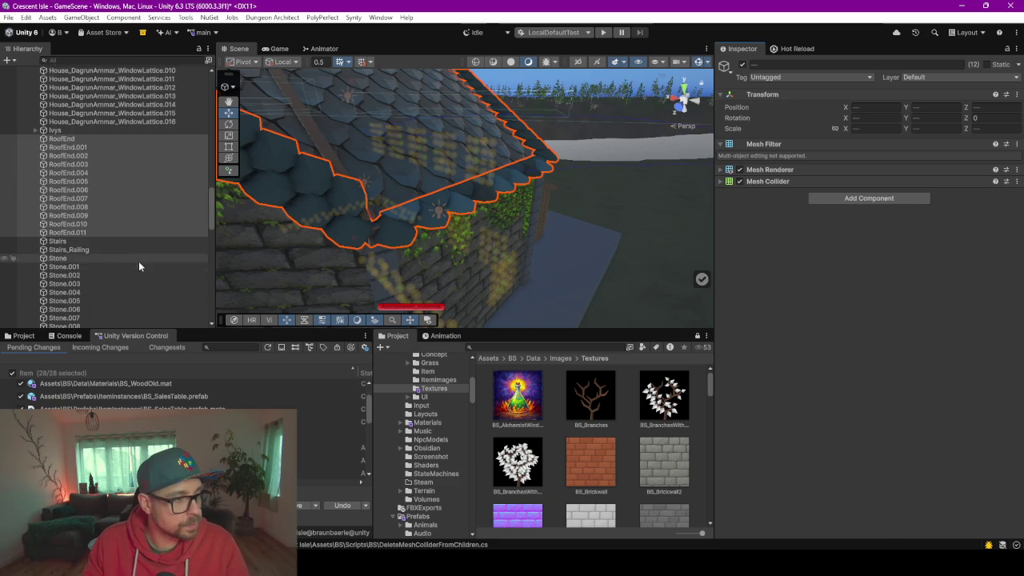
pyautogui.doubleClick(108, 239)
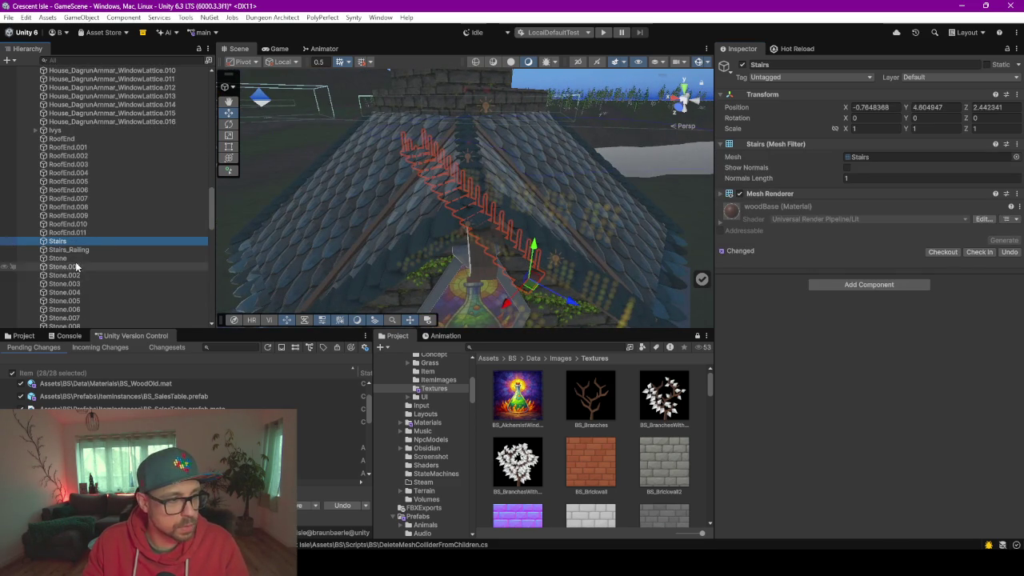
pyautogui.keyDown('ctrl'); pyautogui.click(78, 249); pyautogui.keyUp('ctrl')
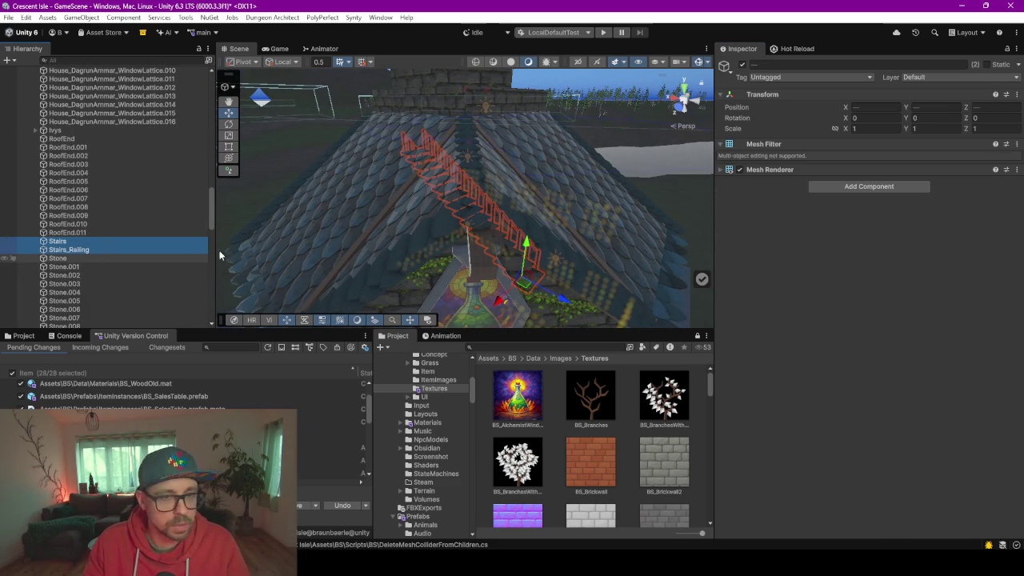
pyautogui.click(876, 185)
pyautogui.press('Return')
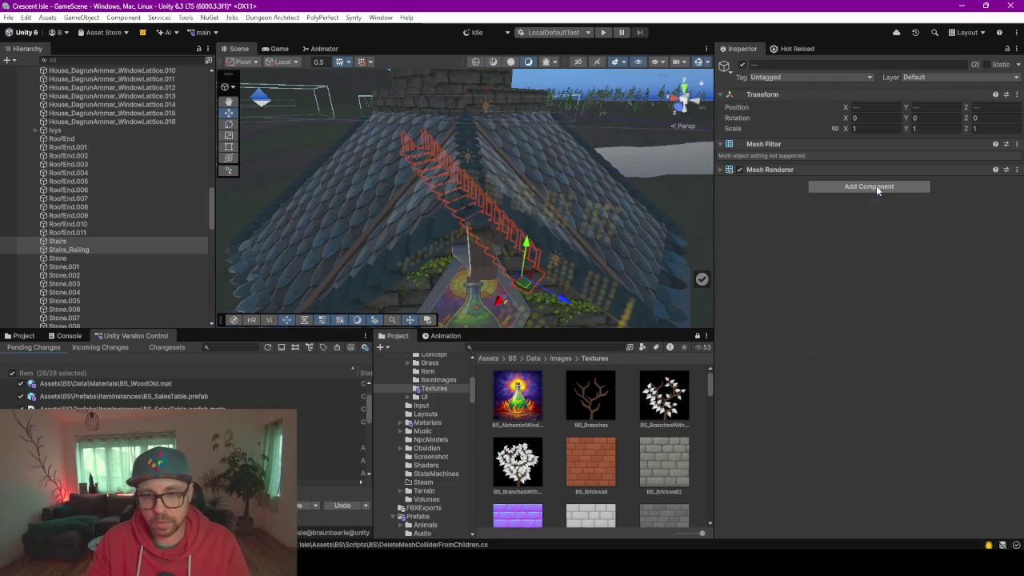
# Select the Stone piece, frame it and orbit around it
pyautogui.click(53, 259)
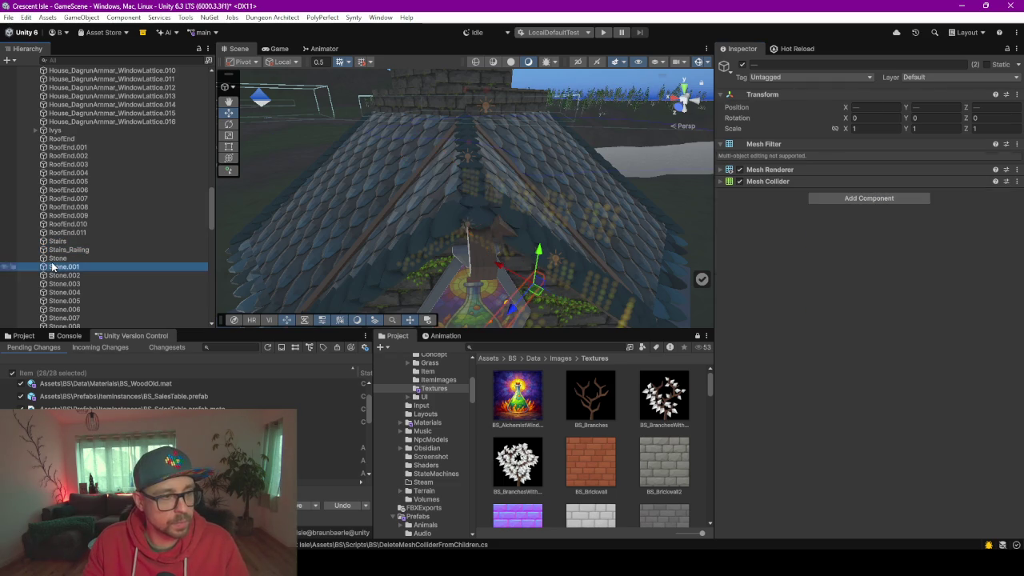
pyautogui.press('f')
pyautogui.moveTo(428, 236); pyautogui.dragTo(307, 216)
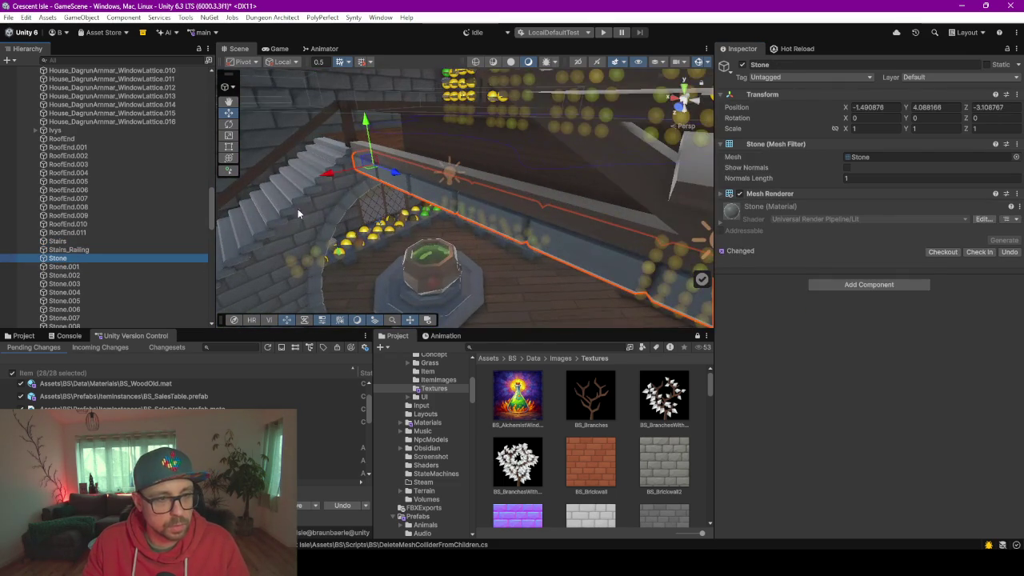
# Inspect Stone.001 and Stone.002, orbiting to a low angle on the railing
pyautogui.click(68, 267)
pyautogui.press('f')
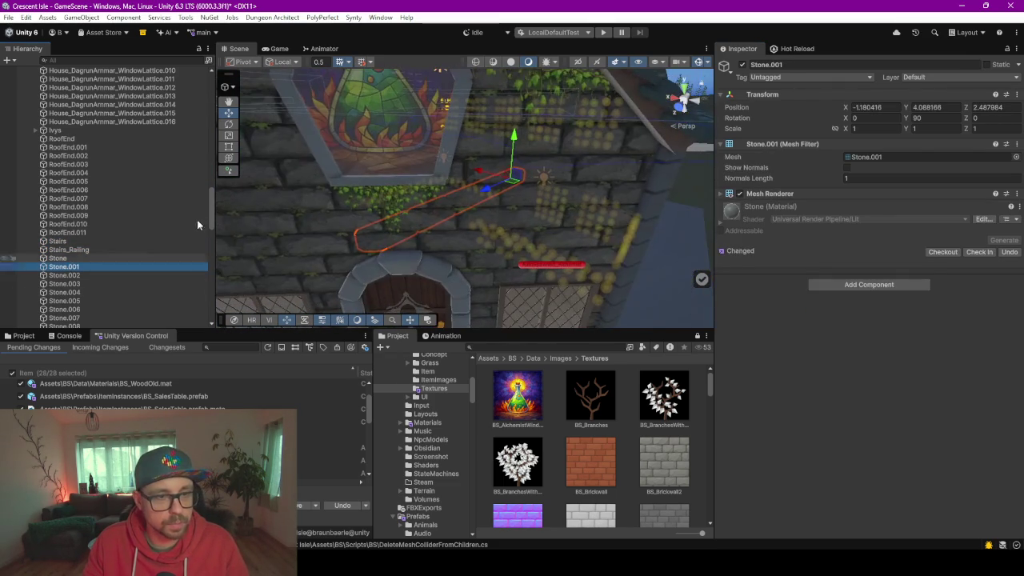
pyautogui.press('Down')
pyautogui.press('f')
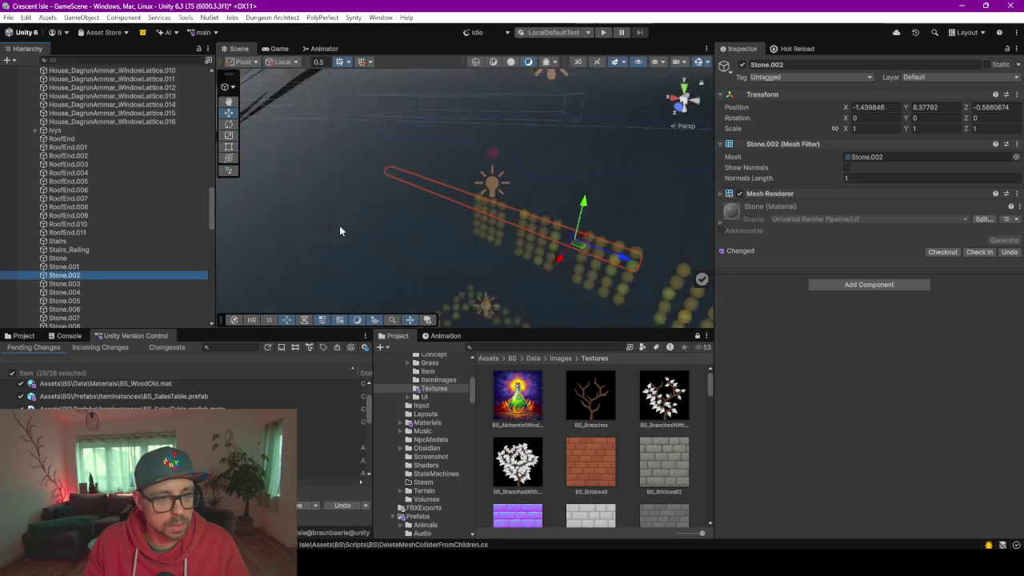
pyautogui.moveTo(470, 193)
pyautogui.mouseDown()
pyautogui.moveTo(409, 195)
pyautogui.moveTo(406, 209)
pyautogui.moveTo(361, 188)
pyautogui.mouseUp()
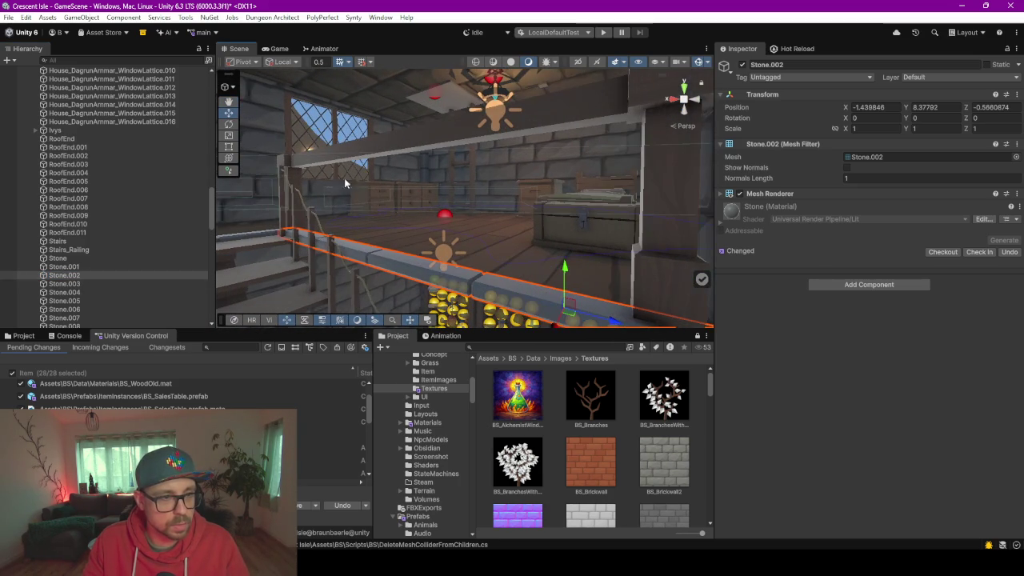
# Add a Box Collider to the Stone.003 ledge by the window
pyautogui.doubleClick(46, 284)
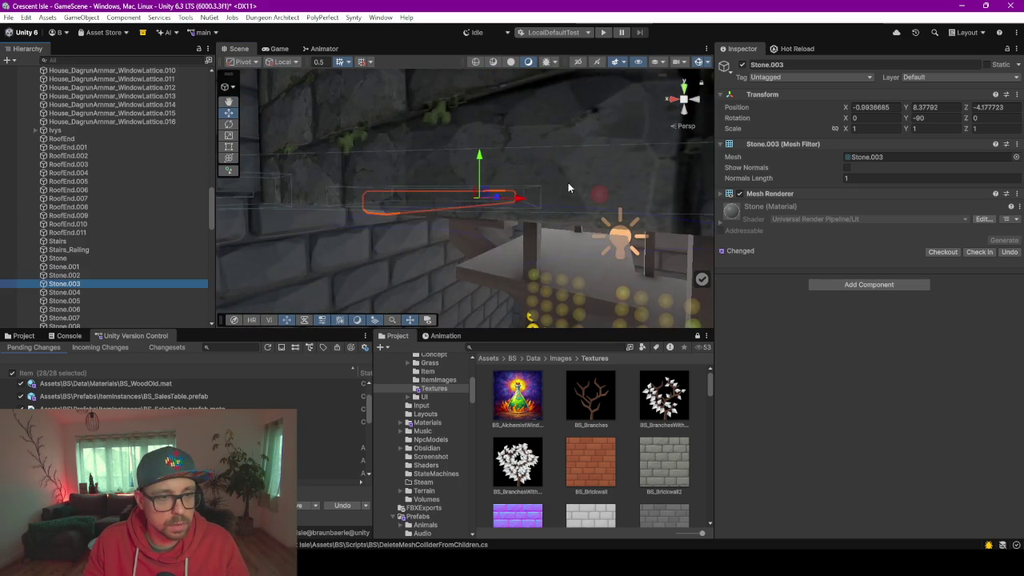
pyautogui.moveTo(516, 187)
pyautogui.mouseDown()
pyautogui.moveTo(437, 219)
pyautogui.moveTo(394, 255)
pyautogui.mouseUp()
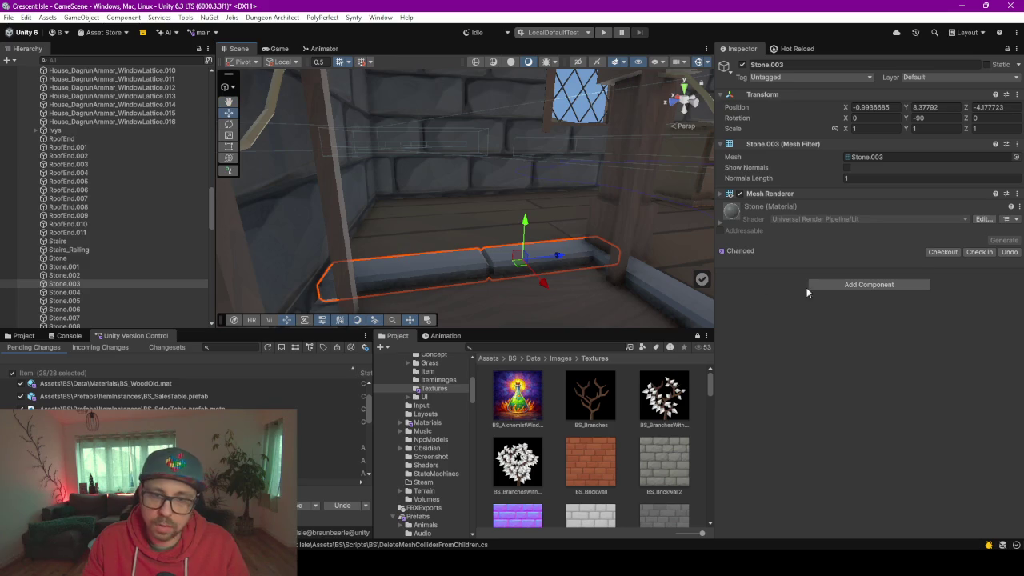
pyautogui.click(840, 286)
pyautogui.write('box')
pyautogui.press('Return')
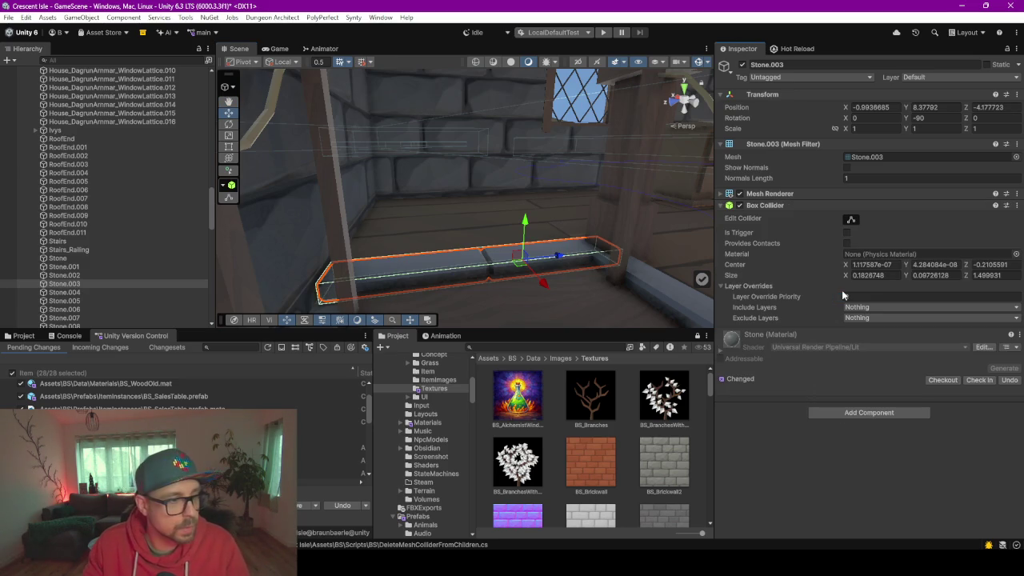
# Frame Stone.004 through Stone.008, the WeatherVane and the Wood piece in turn
pyautogui.doubleClick(104, 293)
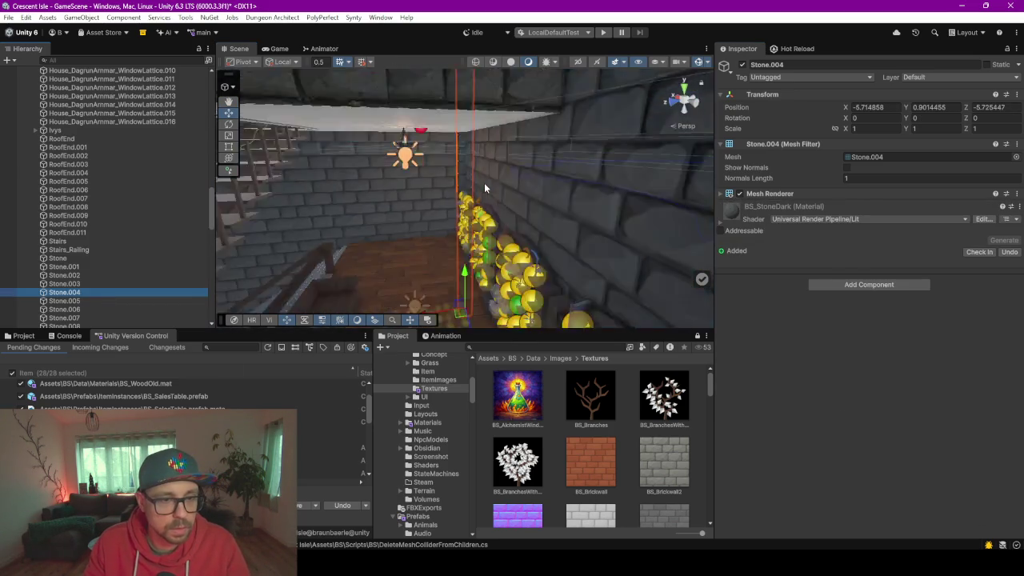
pyautogui.doubleClick(96, 303)
pyautogui.doubleClick(97, 309)
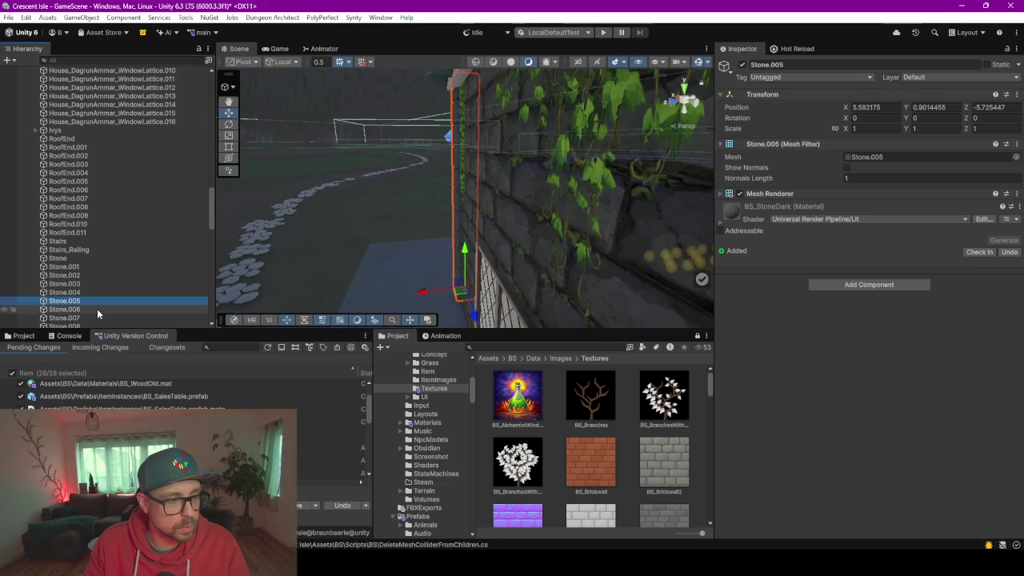
pyautogui.scroll(-3, 117, 290)
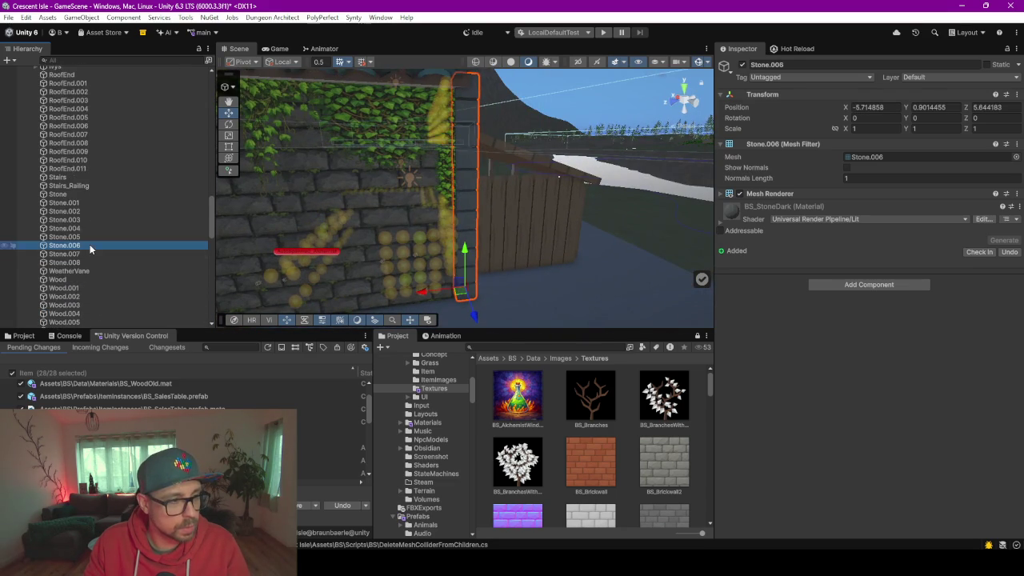
pyautogui.doubleClick(90, 253)
pyautogui.doubleClick(90, 264)
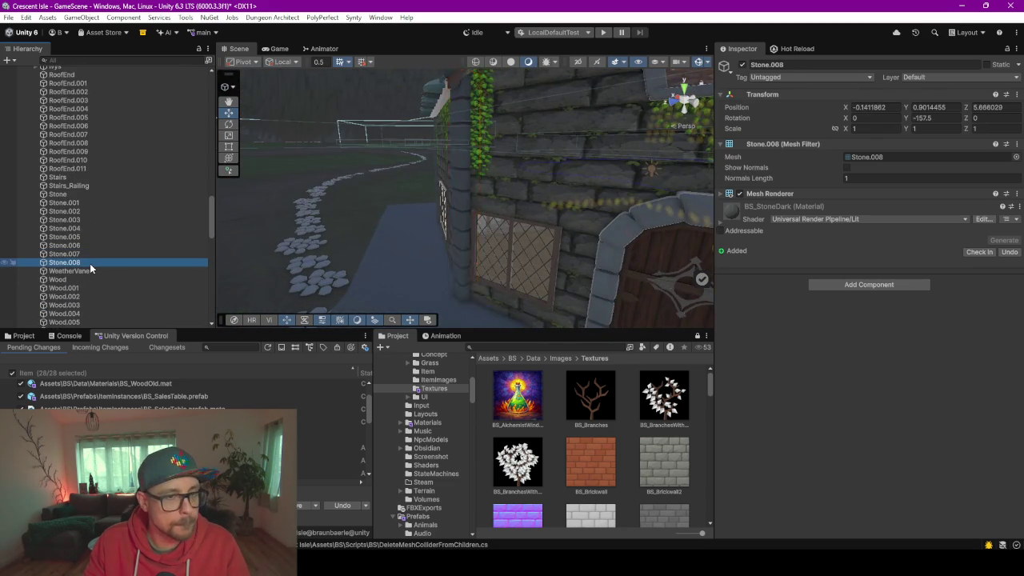
pyautogui.doubleClick(90, 271)
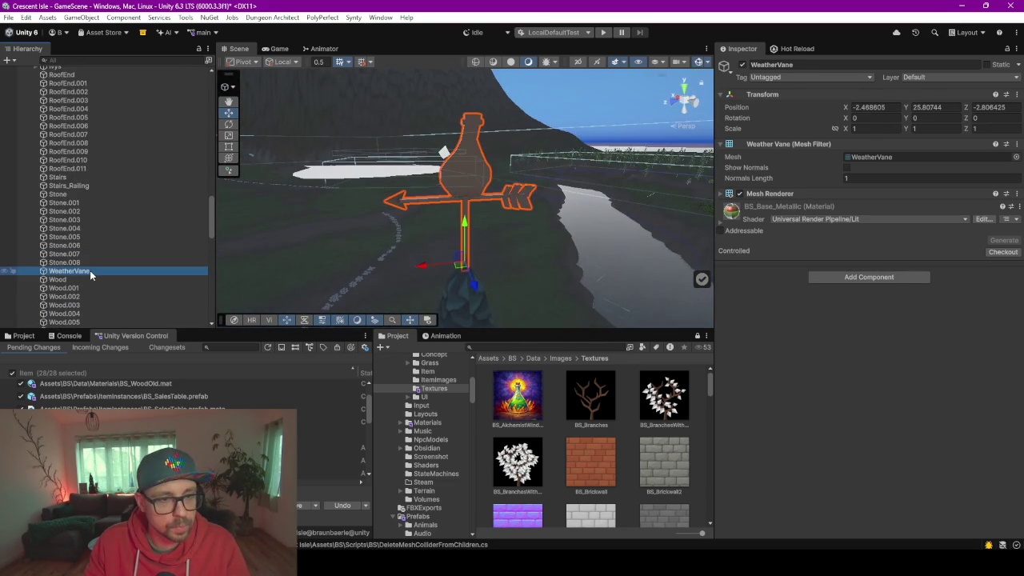
pyautogui.doubleClick(90, 281)
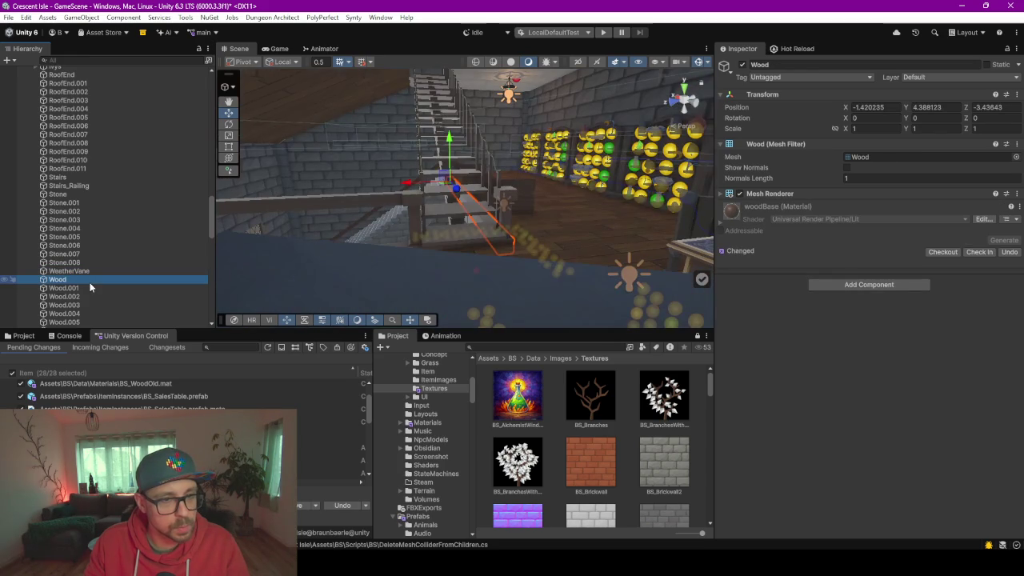
# Review Wood.001 through Wood.004 and add a Box Collider to Wood.004
pyautogui.doubleClick(89, 288)
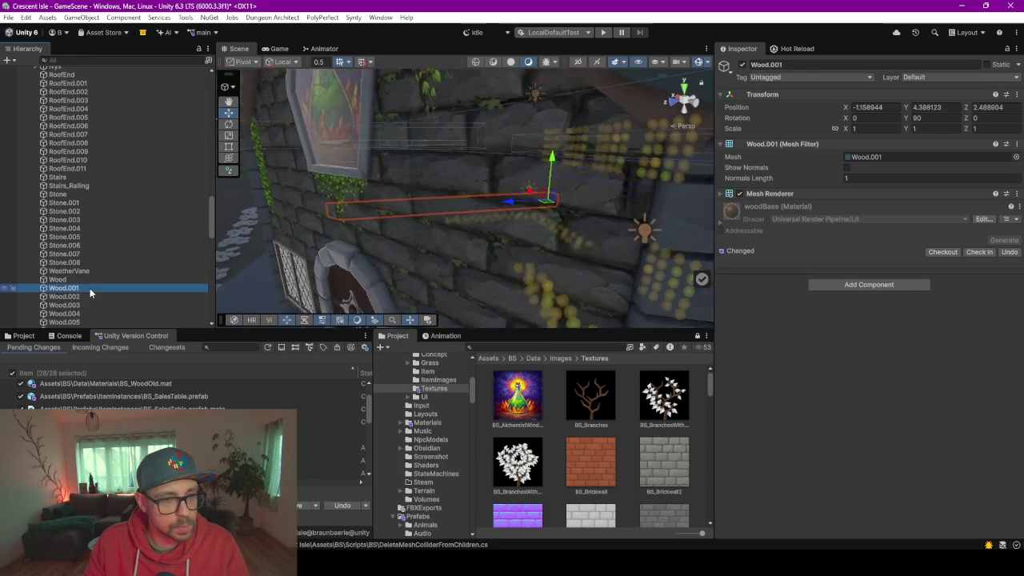
pyautogui.doubleClick(92, 297)
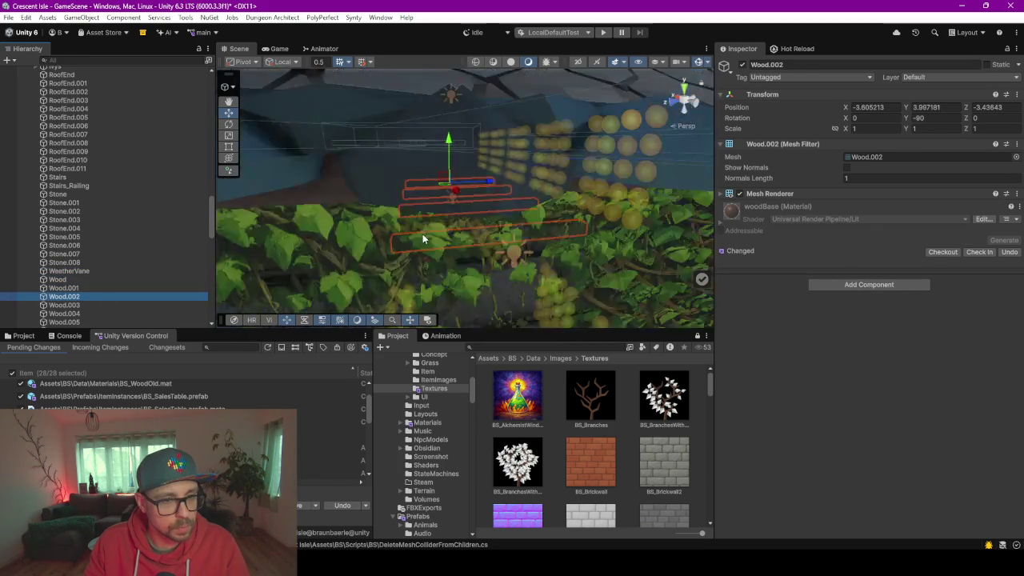
pyautogui.doubleClick(58, 305)
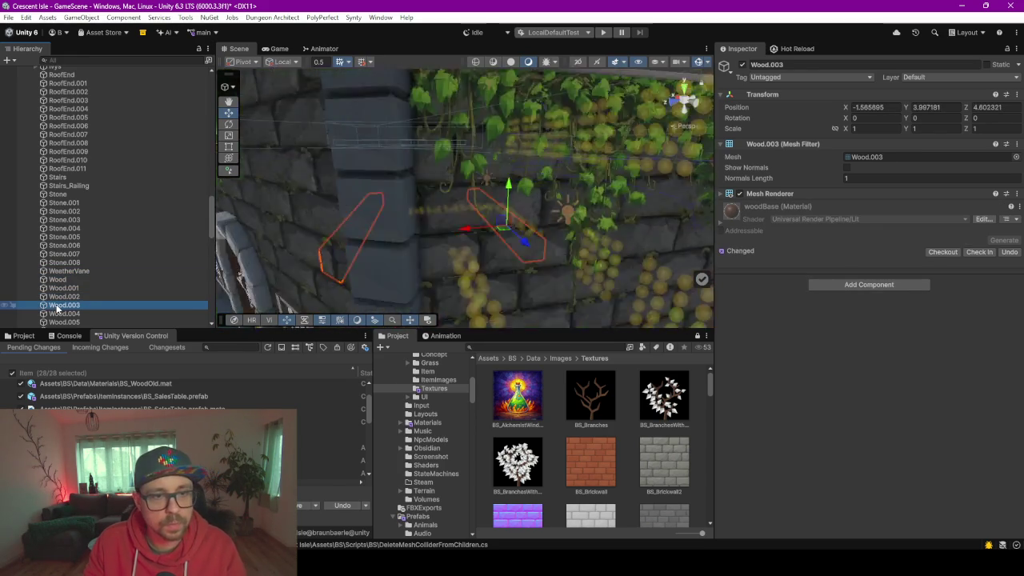
pyautogui.doubleClick(60, 314)
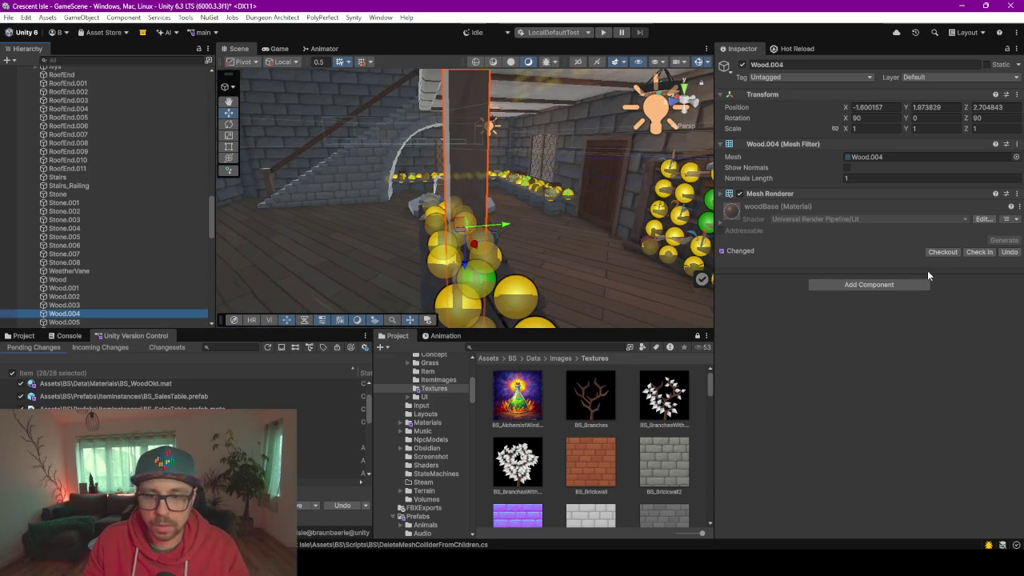
pyautogui.click(902, 282)
pyautogui.press('Return')
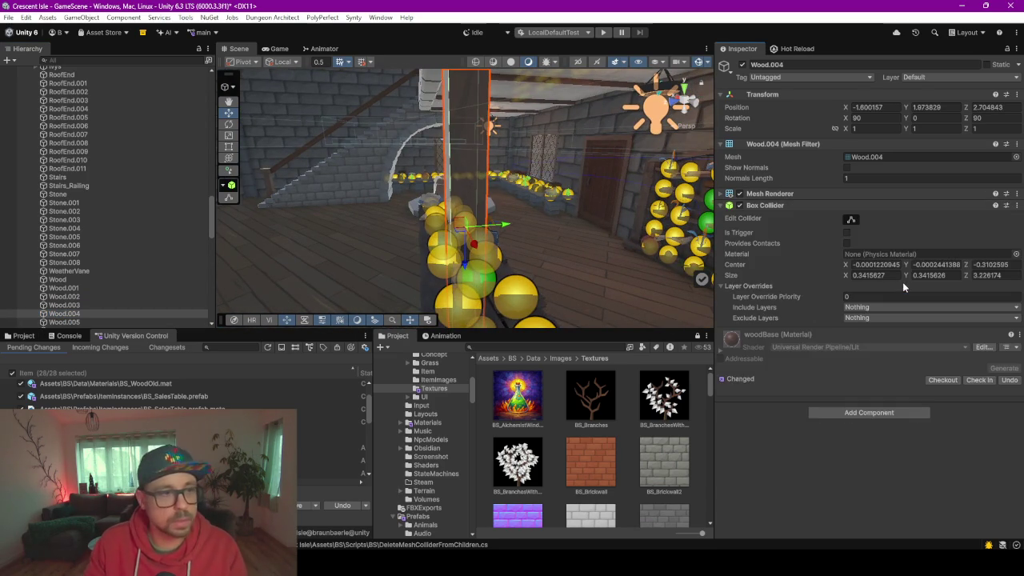
# Review Wood.005 and Wood.006, then add a Box Collider to Wood.007
pyautogui.scroll(-3, 112, 276)
pyautogui.doubleClick(88, 258)
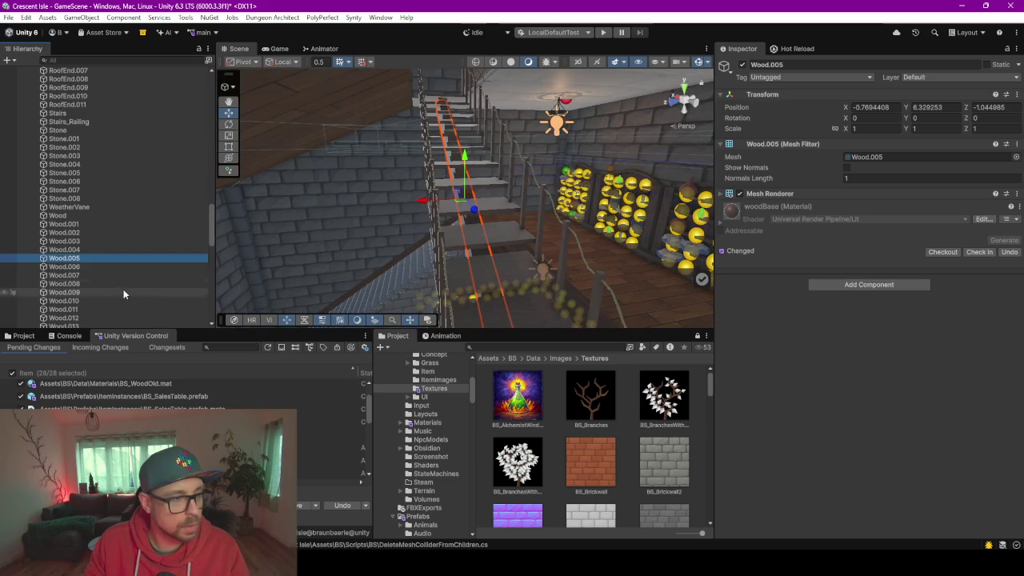
pyautogui.doubleClick(99, 266)
pyautogui.click(88, 276)
pyautogui.doubleClick(88, 274)
pyautogui.moveTo(393, 242)
pyautogui.mouseDown()
pyautogui.moveTo(265, 232)
pyautogui.moveTo(474, 229)
pyautogui.moveTo(316, 237)
pyautogui.moveTo(340, 238)
pyautogui.mouseUp()
pyautogui.click(865, 285)
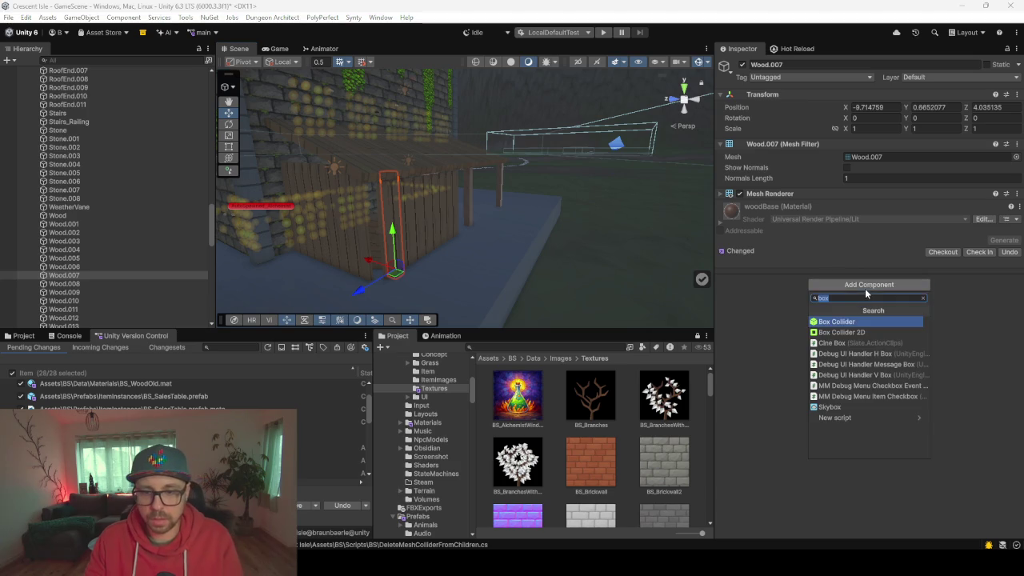
pyautogui.click(852, 320)
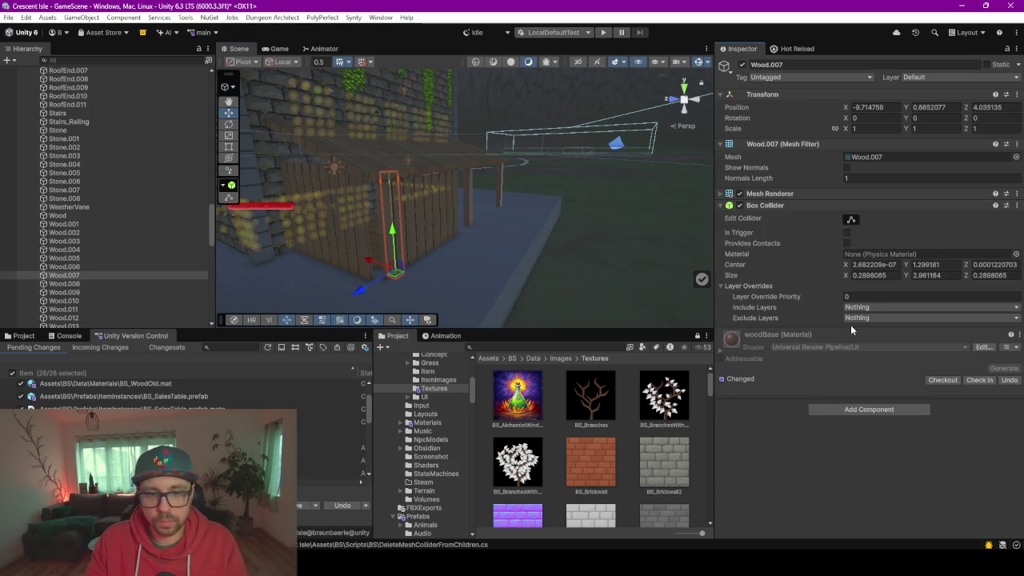
# Add Box Colliders to Wood.008 and Wood.009 together
pyautogui.click(87, 283)
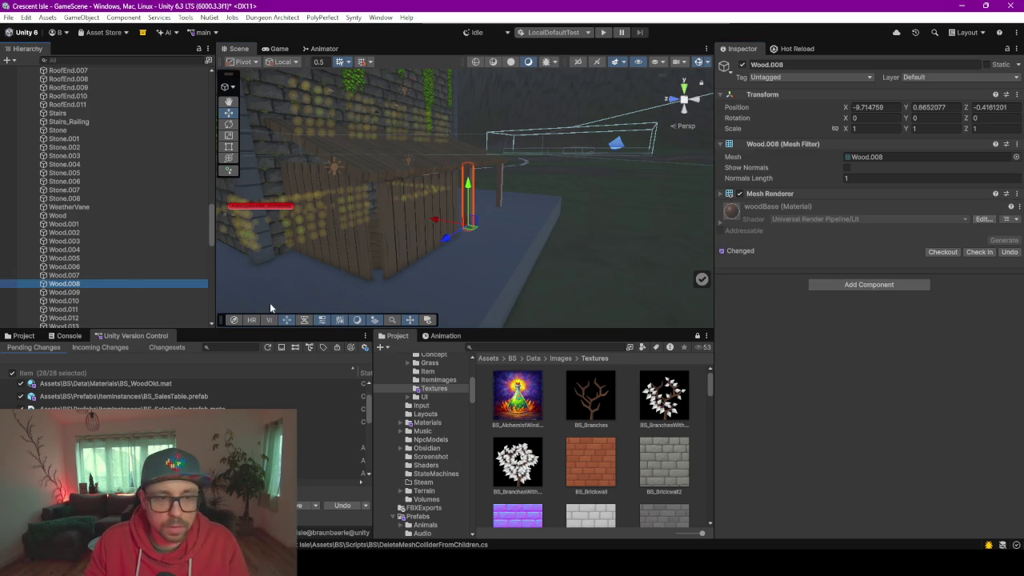
pyautogui.keyDown('shift'); pyautogui.click(64, 292); pyautogui.keyUp('shift')
pyautogui.scroll(-3, 80, 253)
pyautogui.keyDown('shift'); pyautogui.click(77, 238); pyautogui.keyUp('shift')
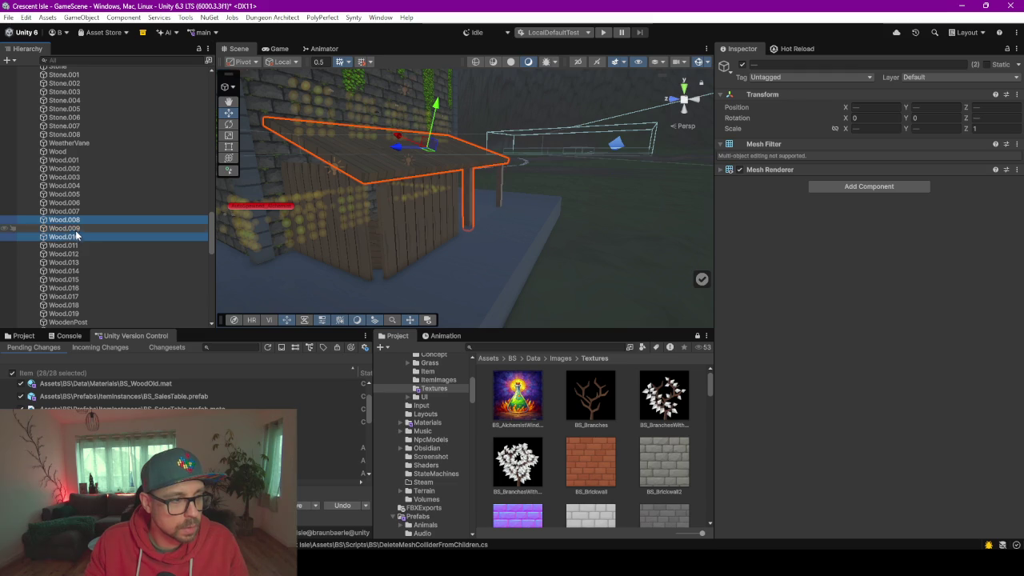
pyautogui.keyDown('ctrl'); pyautogui.click(77, 236); pyautogui.keyUp('ctrl')
pyautogui.click(887, 260)
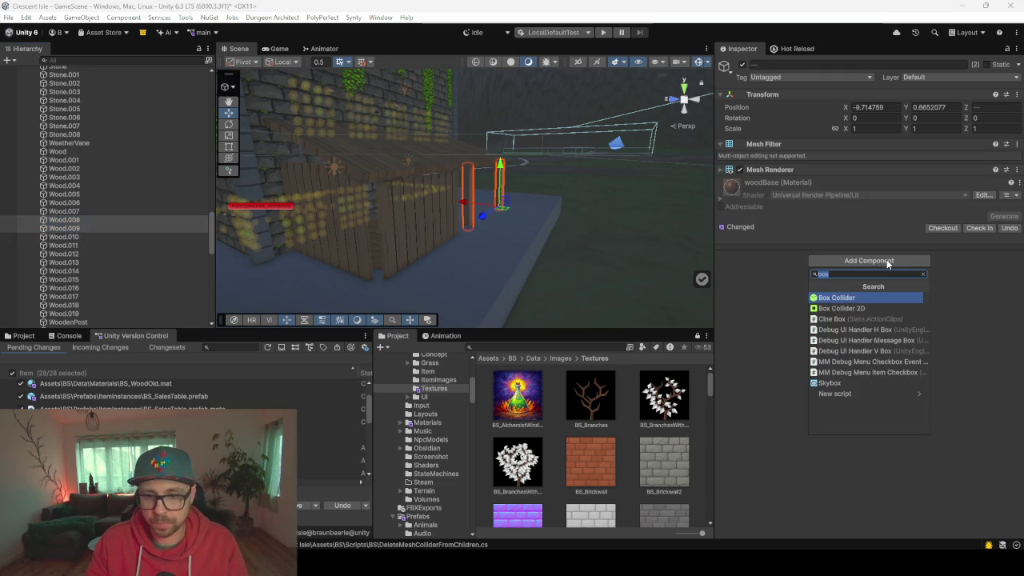
pyautogui.press('Return')
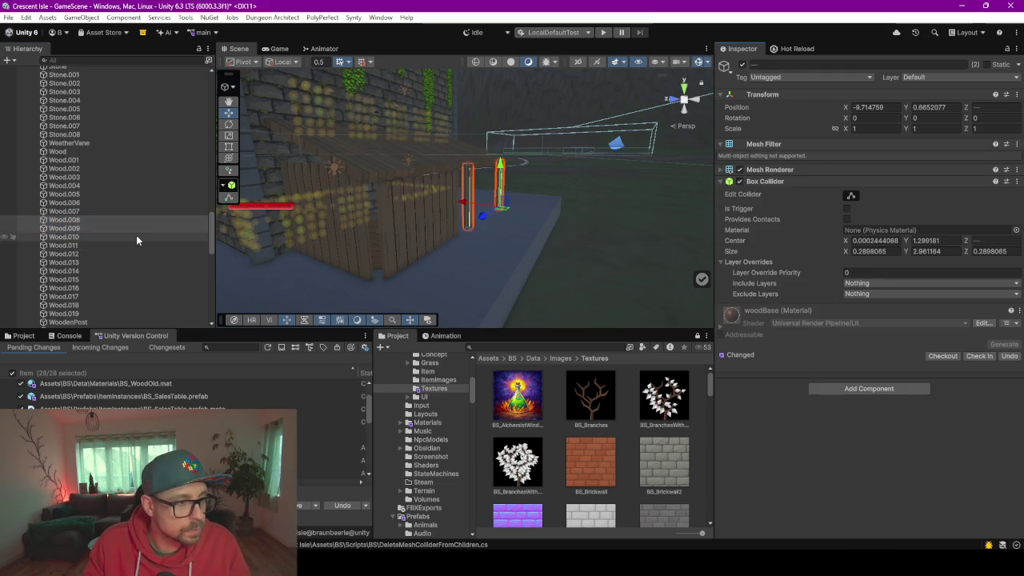
# Add a Box Collider to Wood.010, then to Wood.011 and Wood.012 together
pyautogui.click(136, 237)
pyautogui.click(875, 283)
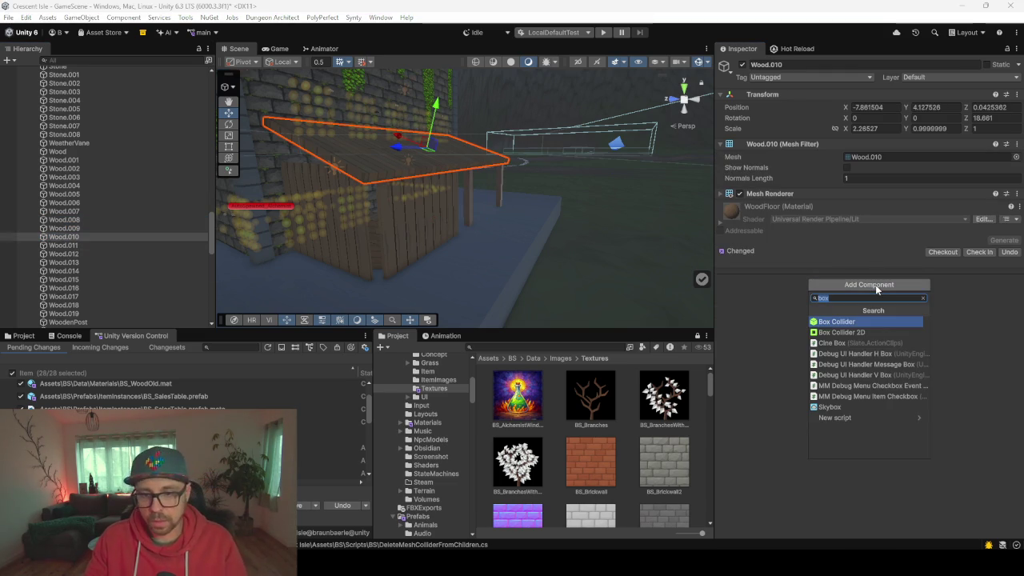
pyautogui.write('mesh')
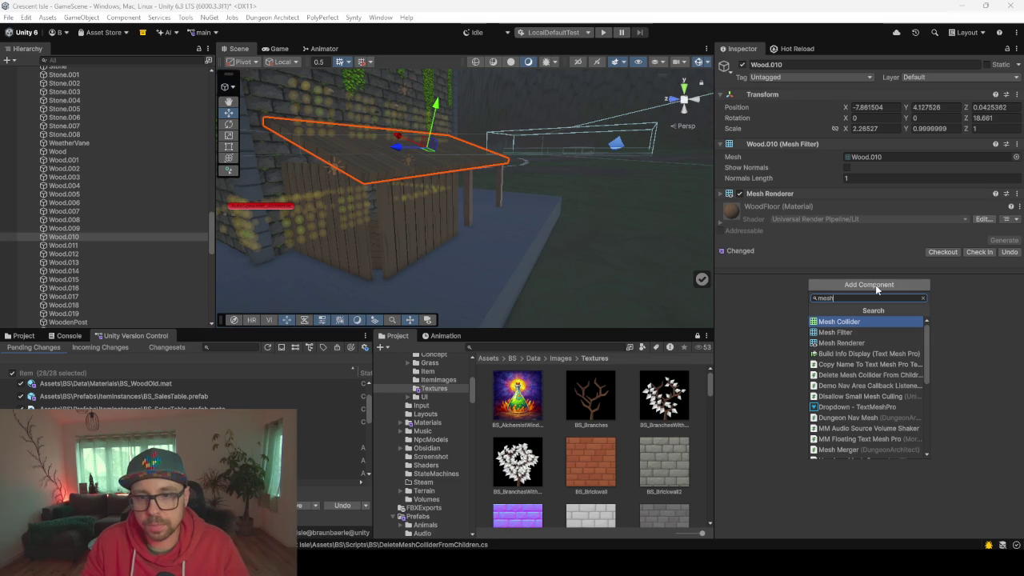
pyautogui.press('BackSpace')
pyautogui.press('BackSpace')
pyautogui.press('BackSpace')
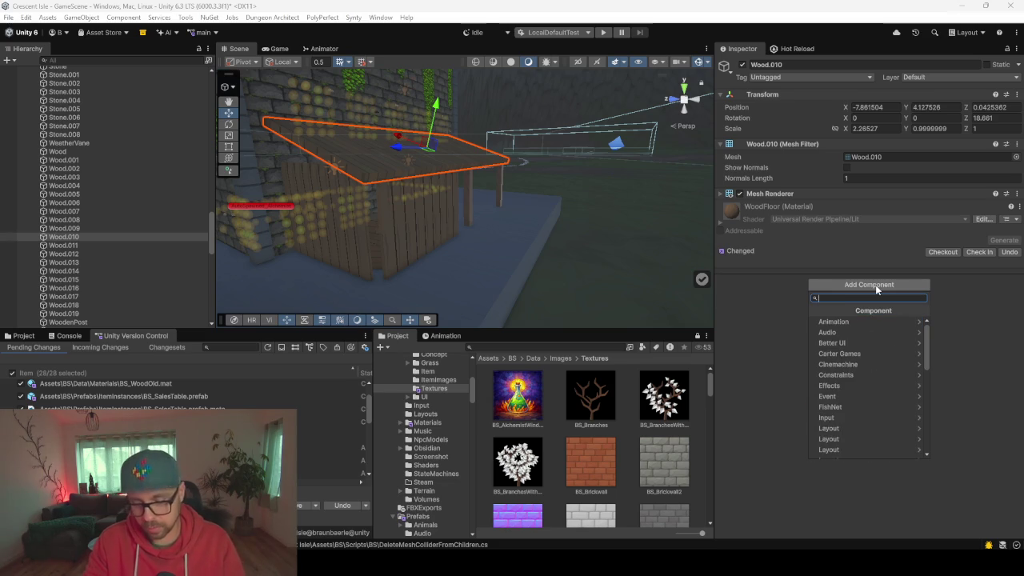
pyautogui.write('box')
pyautogui.press('Return')
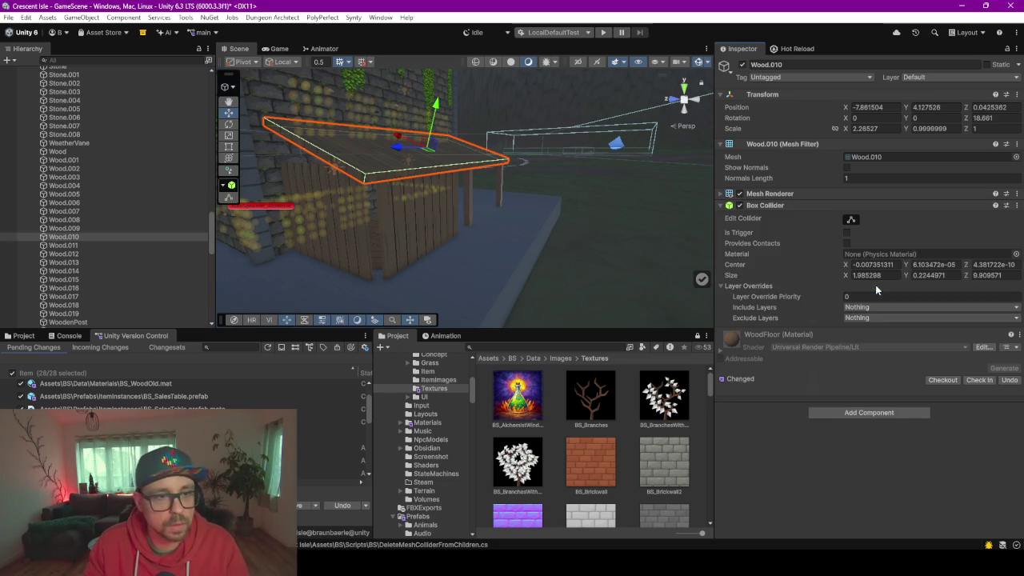
pyautogui.click(73, 247)
pyautogui.keyDown('ctrl'); pyautogui.click(84, 254); pyautogui.keyUp('ctrl')
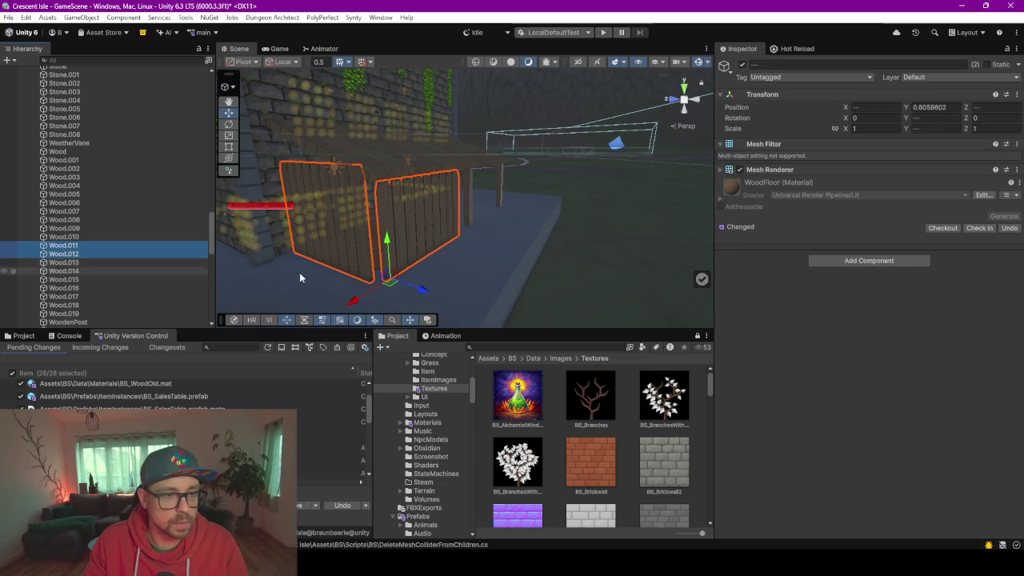
pyautogui.click(848, 262)
pyautogui.press('Return')
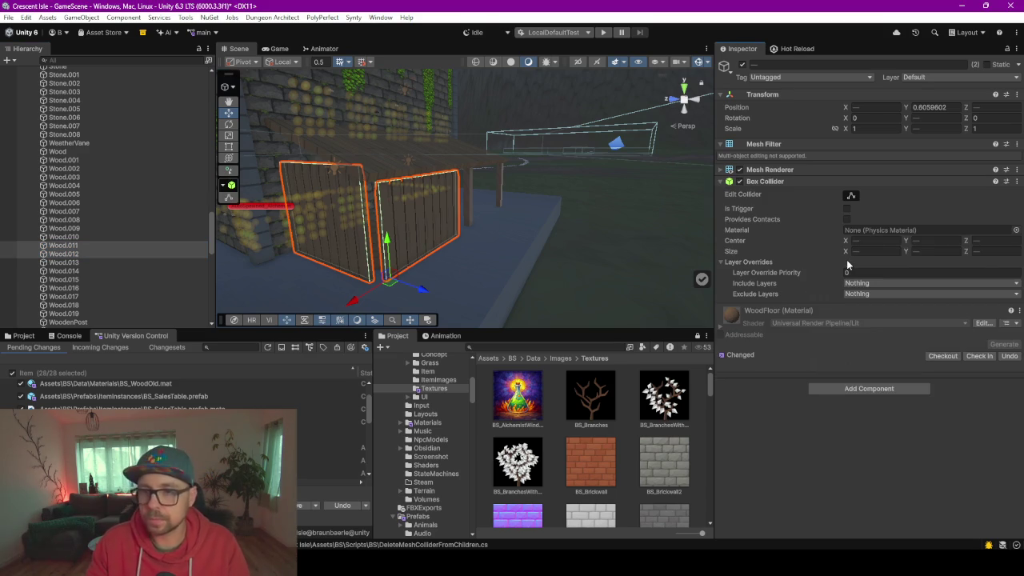
# Add Box Colliders to the seven planks Wood.013 through Wood.019 at once
pyautogui.click(68, 263)
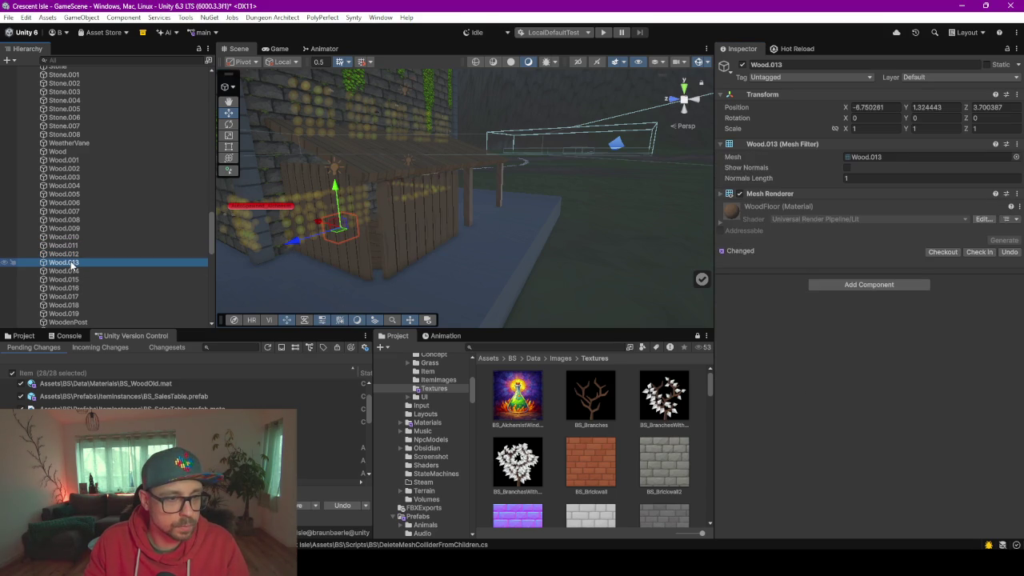
pyautogui.keyDown('shift'); pyautogui.click(84, 314); pyautogui.keyUp('shift')
pyautogui.click(877, 263)
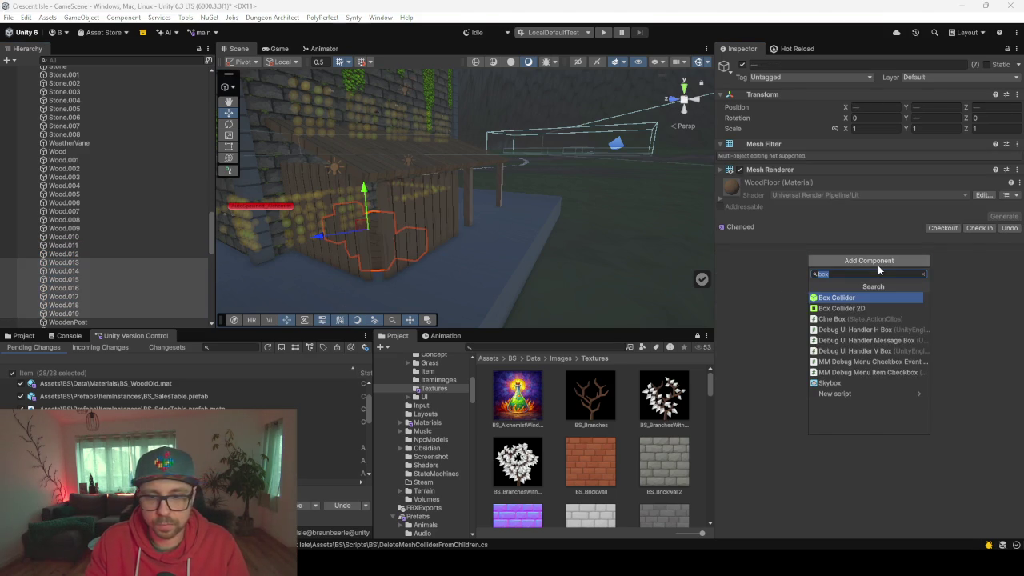
pyautogui.press('Return')
# Select and frame the WoodenPost object
pyautogui.scroll(-4, 108, 302)
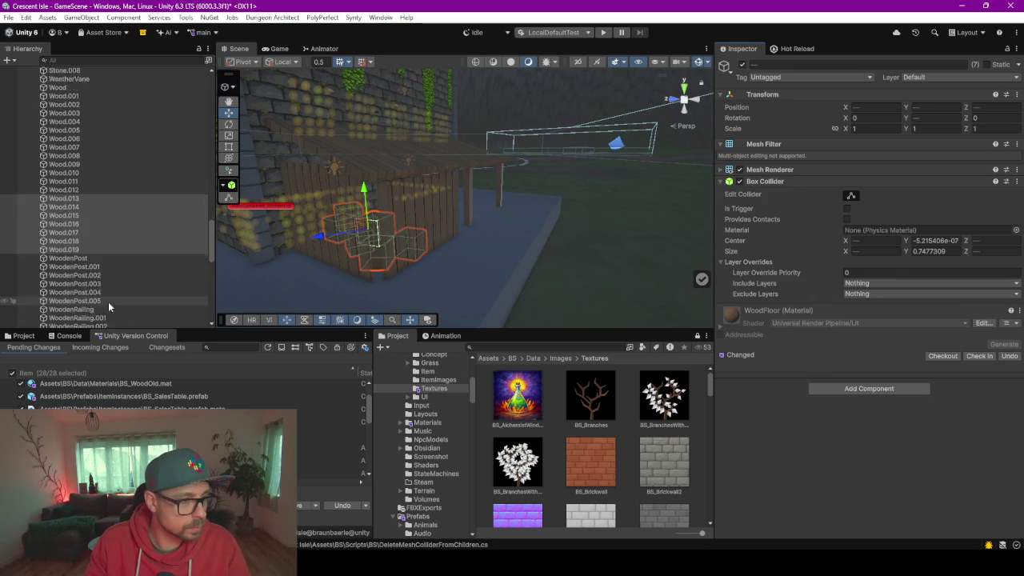
pyautogui.click(88, 226)
pyautogui.doubleClick(88, 225)
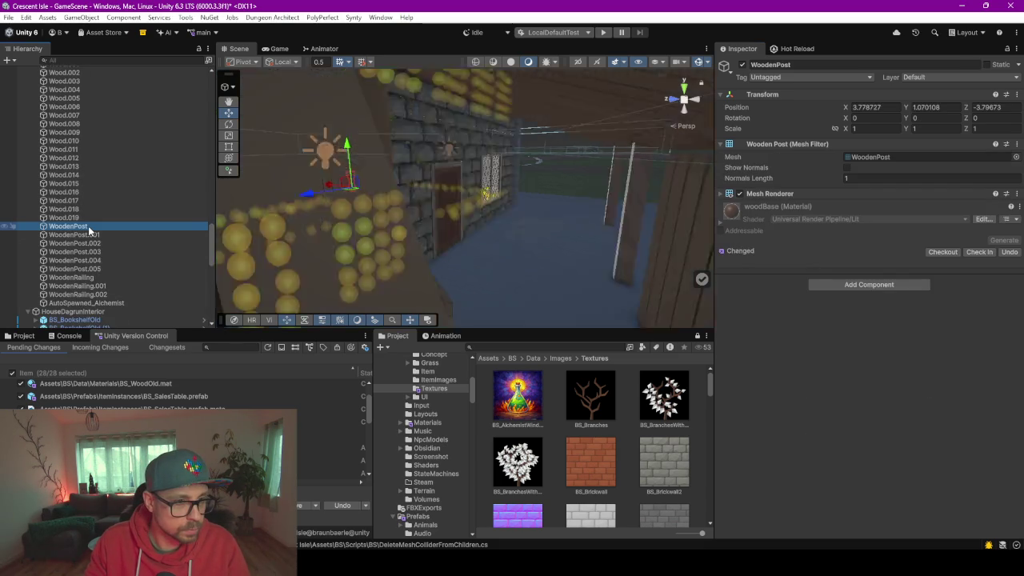
# Add Box Colliders to WoodenPost and to WoodenPost.001 through WoodenPost.005
pyautogui.click(868, 284)
pyautogui.click(822, 321)
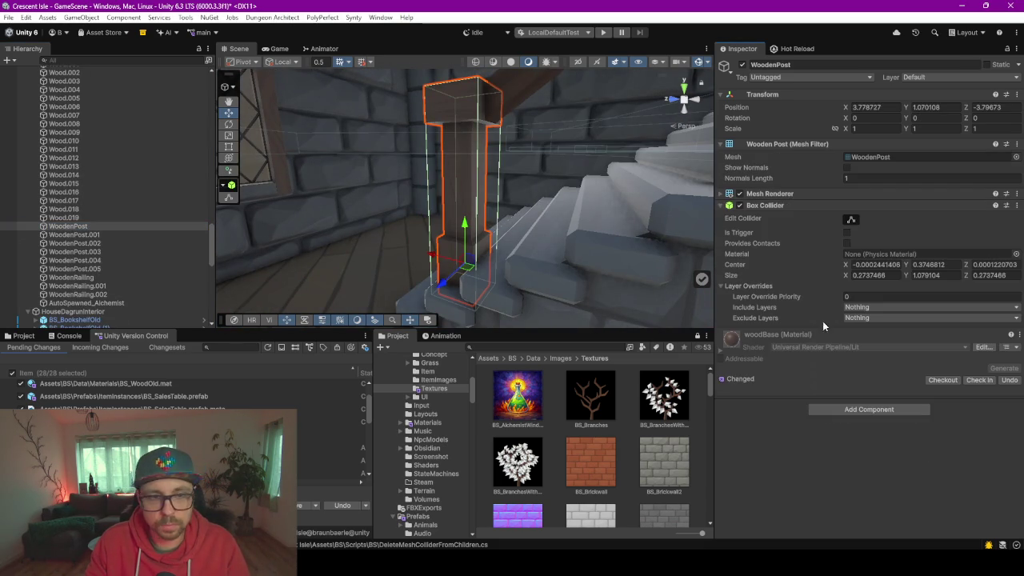
pyautogui.click(89, 234)
pyautogui.keyDown('shift'); pyautogui.click(93, 269); pyautogui.keyUp('shift')
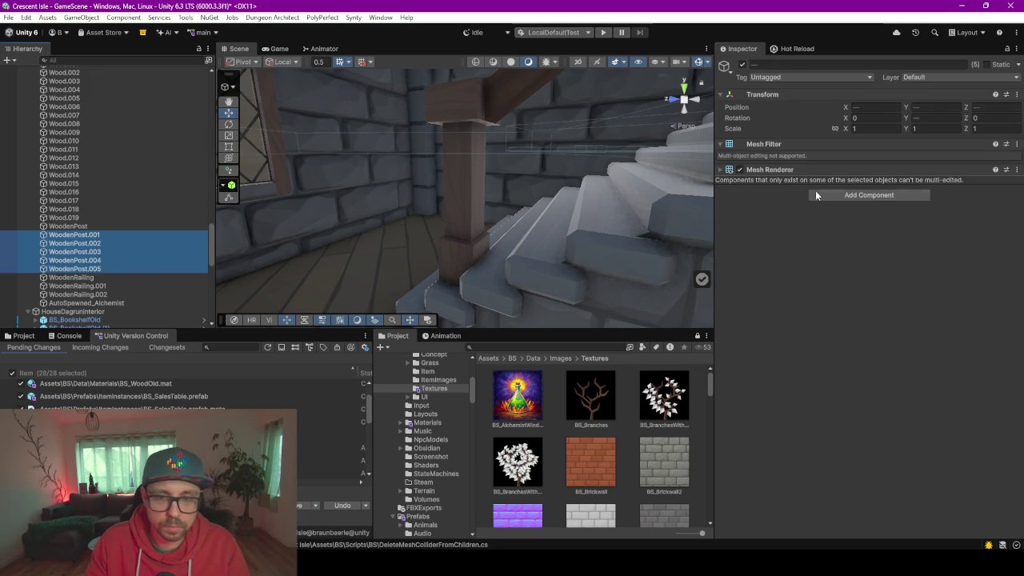
pyautogui.click(869, 194)
pyautogui.click(832, 231)
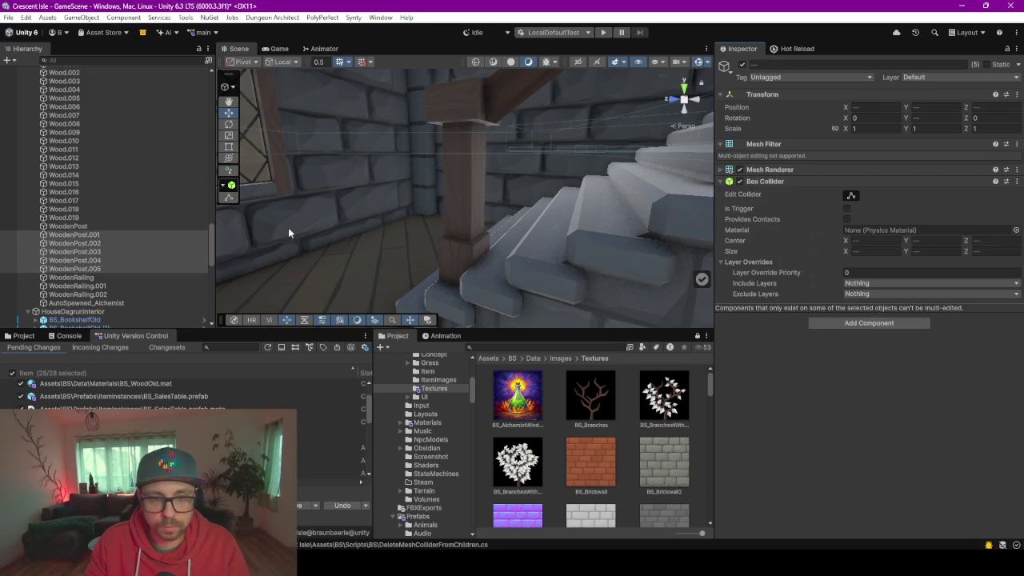
# Replace the ill-fitting Box Collider on WoodenRailing with a Mesh Collider
pyautogui.doubleClick(78, 277)
pyautogui.moveTo(450, 174)
pyautogui.mouseDown()
pyautogui.moveTo(608, 216)
pyautogui.moveTo(859, 254)
pyautogui.mouseUp()
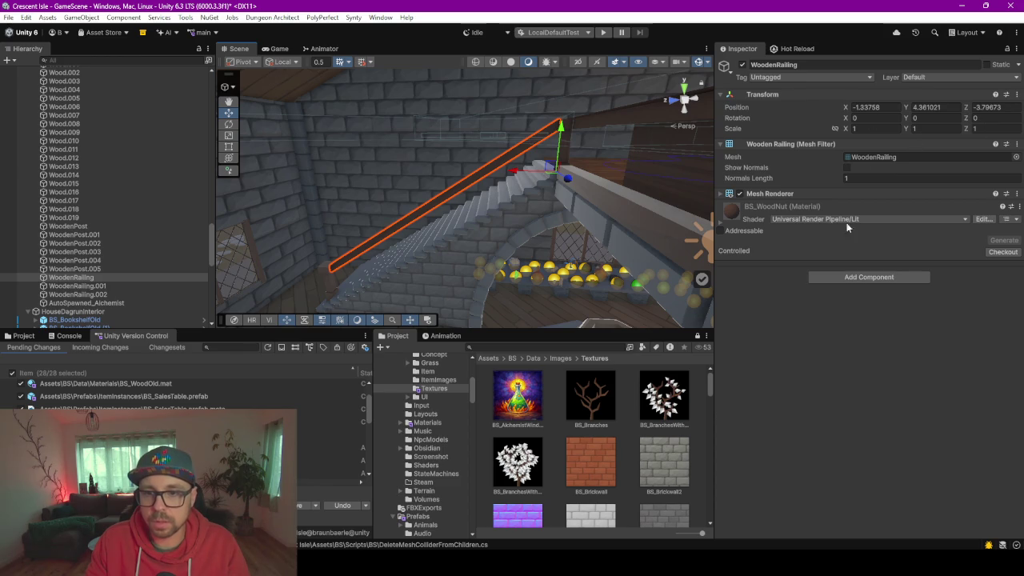
pyautogui.click(851, 278)
pyautogui.press('Return')
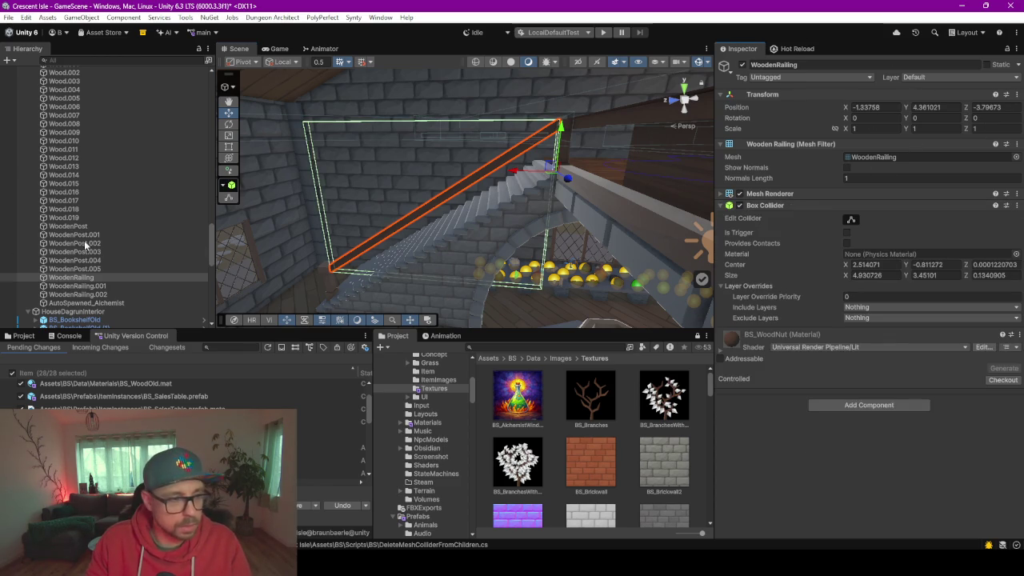
pyautogui.click(1017, 206)
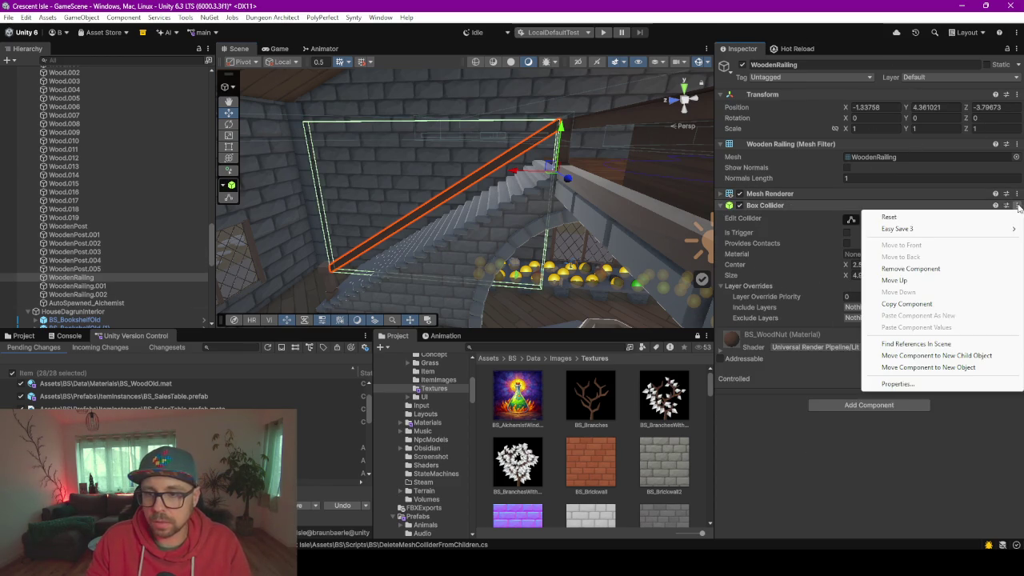
pyautogui.click(888, 268)
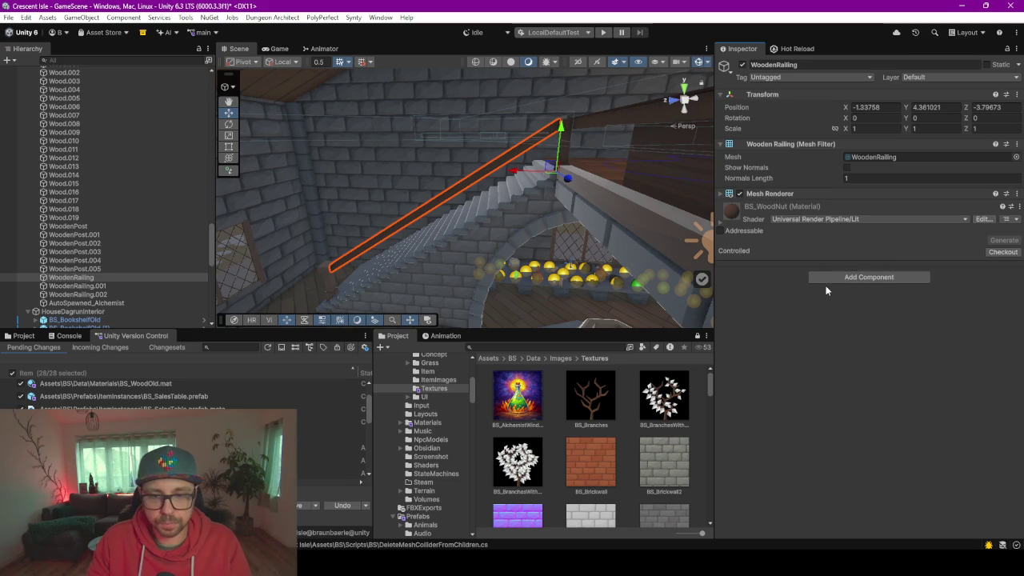
pyautogui.click(830, 278)
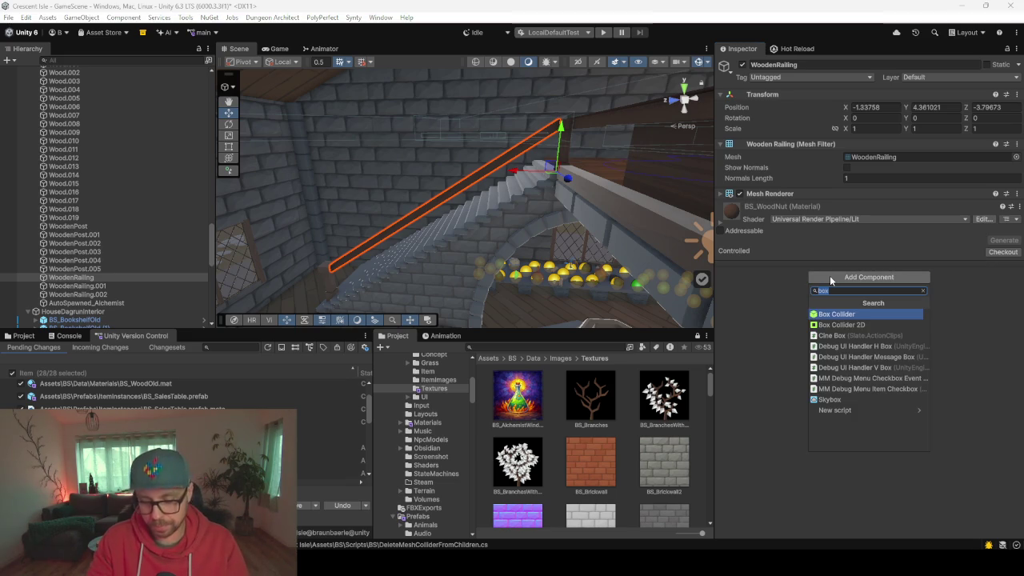
pyautogui.write('mesh')
pyautogui.press('Return')
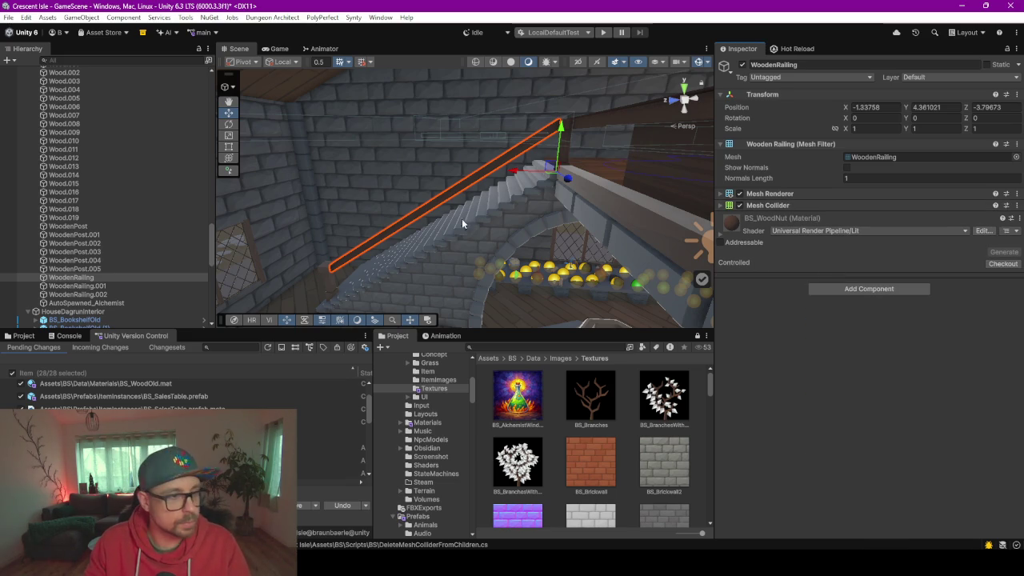
# Add Box Colliders to WoodenRailing.001 and WoodenRailing.002
pyautogui.click(109, 286)
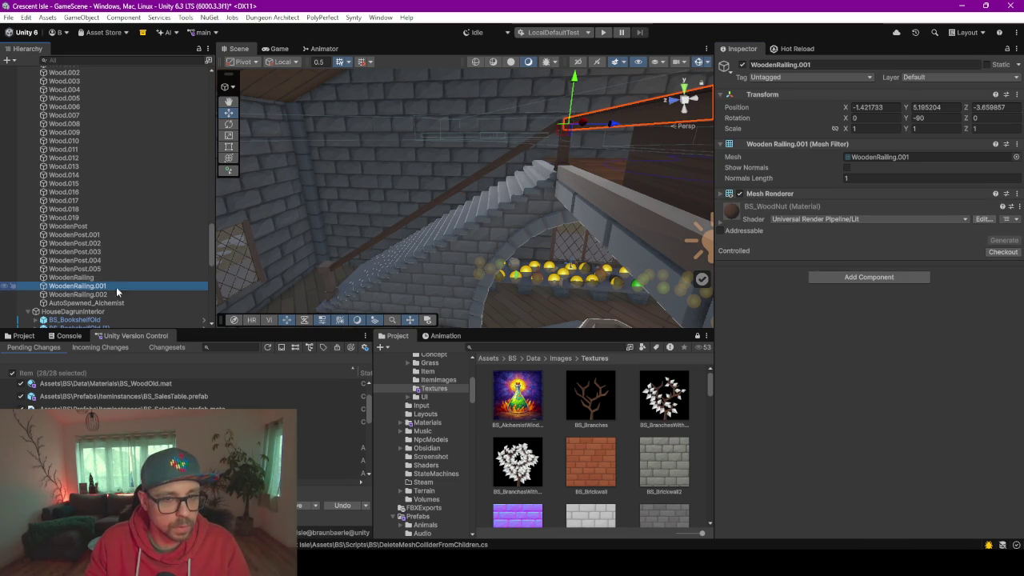
pyautogui.click(866, 276)
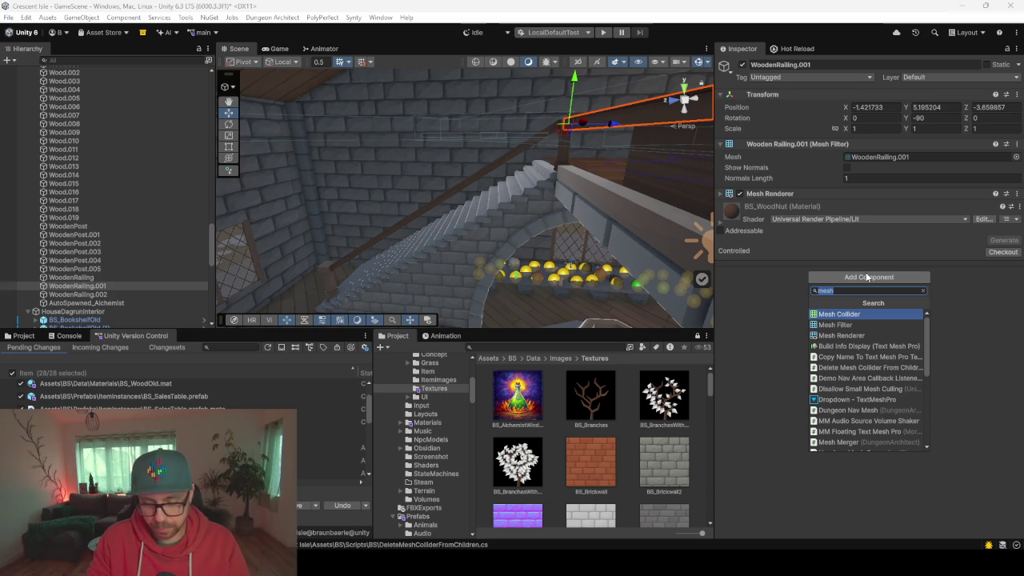
pyautogui.write('box')
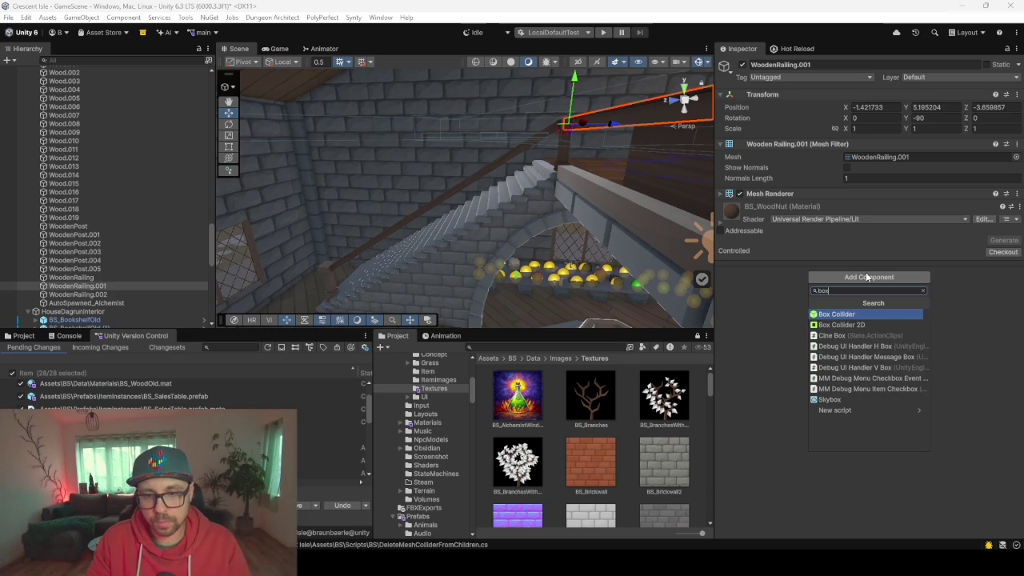
pyautogui.press('Return')
pyautogui.doubleClick(97, 295)
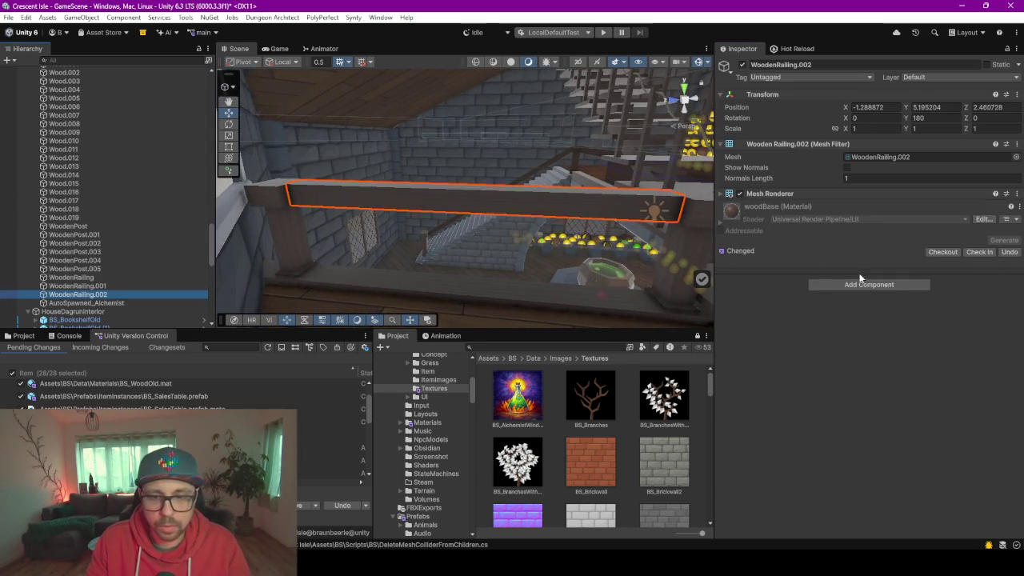
pyautogui.click(866, 285)
pyautogui.press('Return')
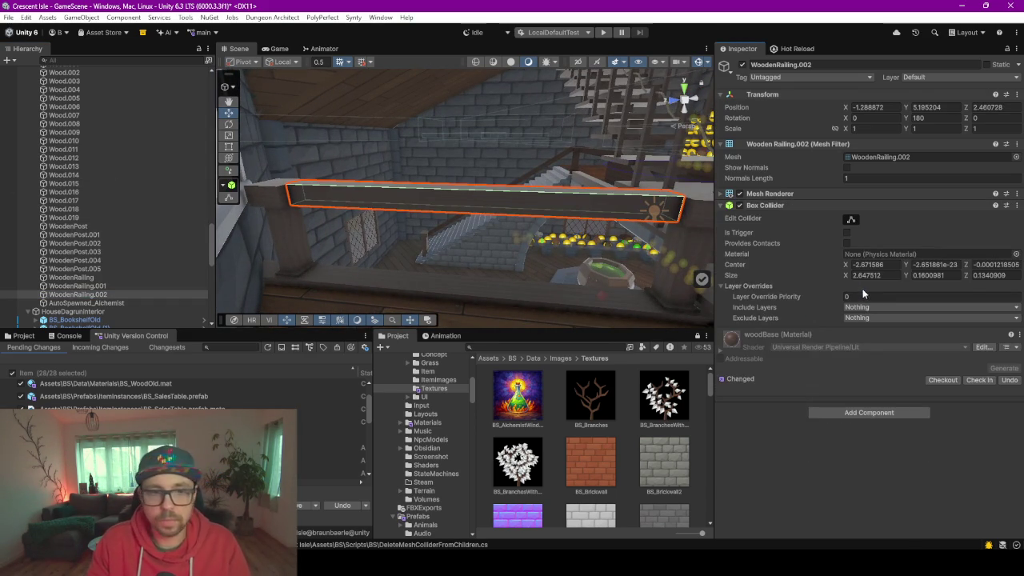
# Frame the AutoSpawned_Alchemist house and select the staircase inside it
pyautogui.click(95, 303)
pyautogui.press('f')
pyautogui.moveTo(465, 173)
pyautogui.mouseDown()
pyautogui.moveTo(509, 195)
pyautogui.moveTo(512, 215)
pyautogui.moveTo(455, 188)
pyautogui.mouseUp()
pyautogui.scroll(6, 500, 206)
pyautogui.click(433, 184)
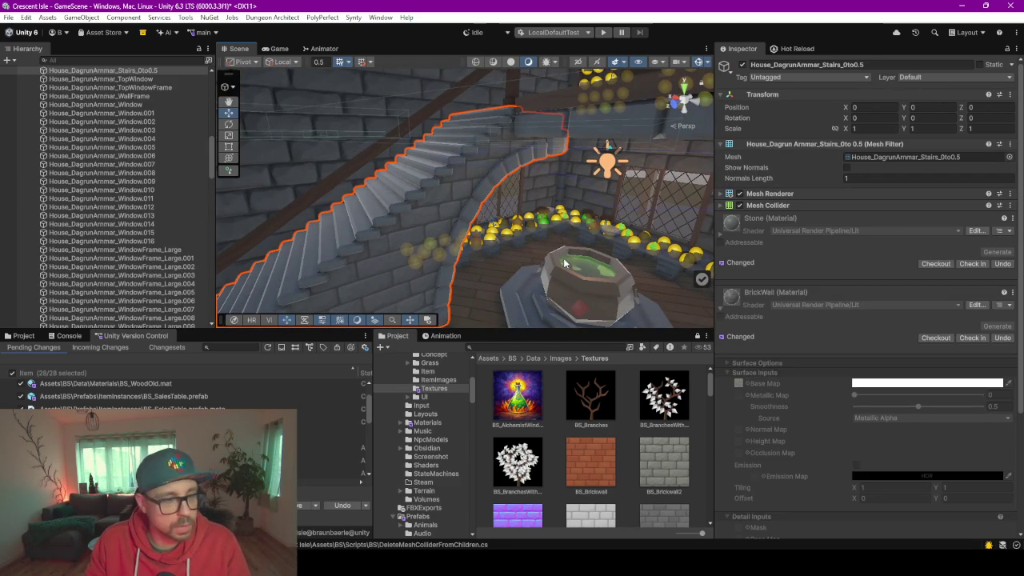
# Show the project's Materials folder and expand the stairs' Mesh Renderer material slots
pyautogui.click(24, 337)
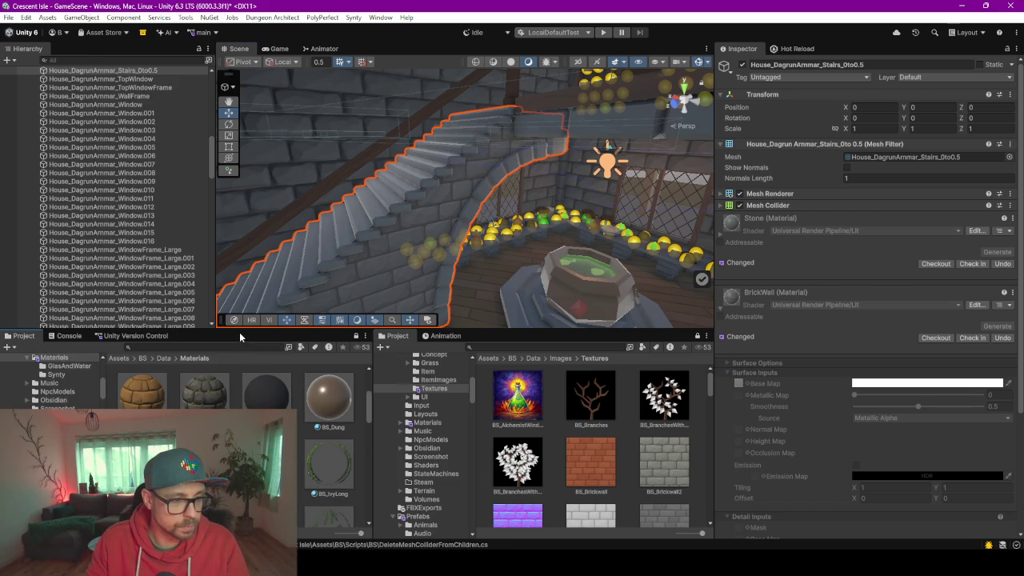
pyautogui.moveTo(238, 331); pyautogui.dragTo(239, 240)
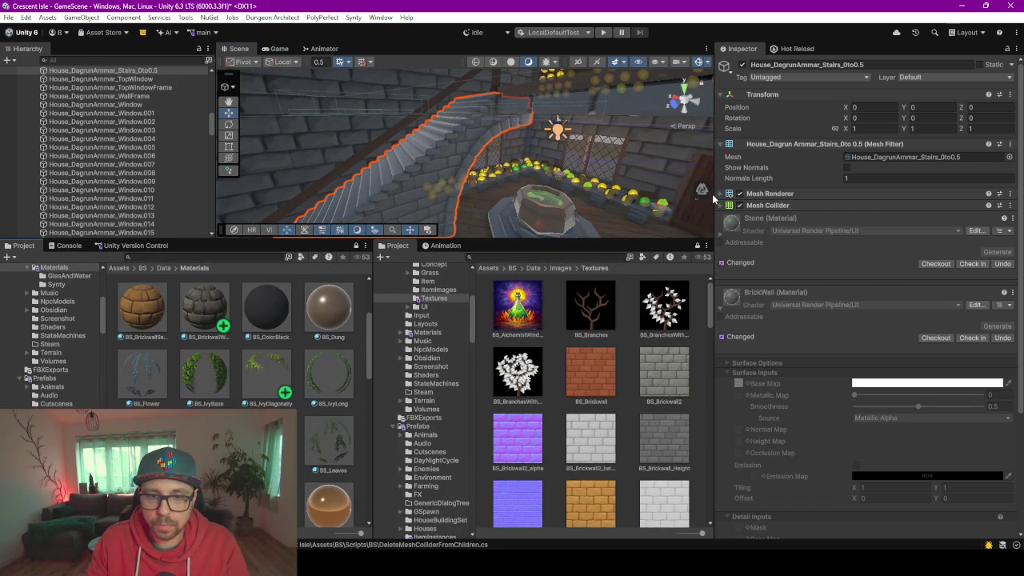
pyautogui.click(721, 194)
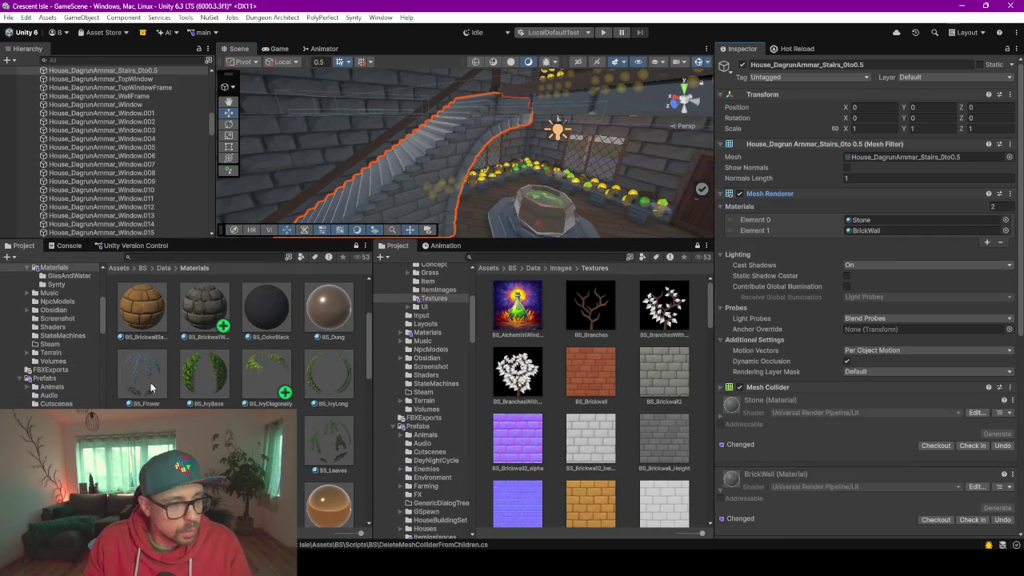
pyautogui.scroll(-10, 319, 368)
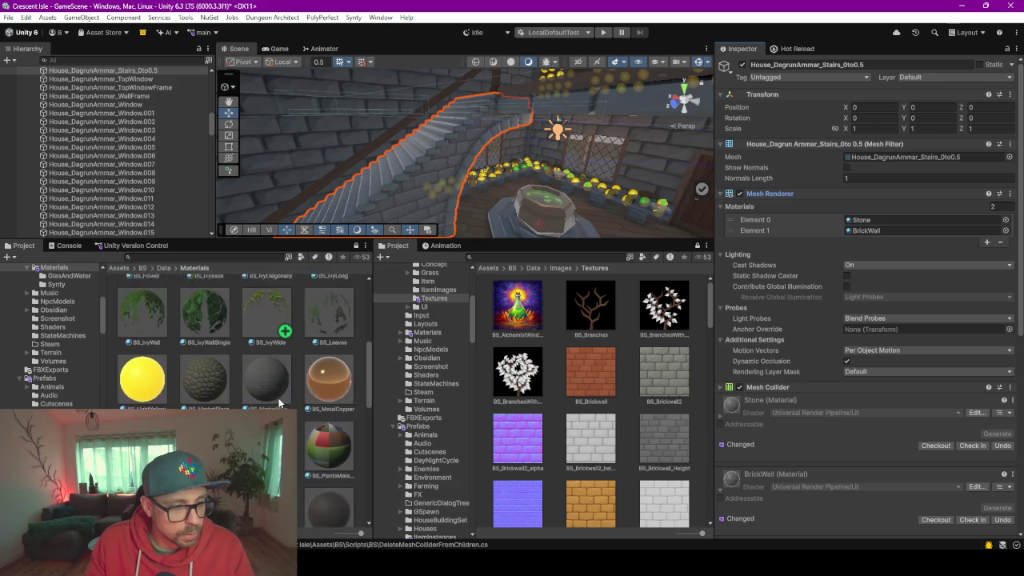
pyautogui.scroll(-1, 279, 402)
# Assign BS_StoneDark to Element 0 and BS_Brickwall to Element 1, then select the wall frame
pyautogui.moveTo(142, 492)
pyautogui.mouseDown()
pyautogui.moveTo(720, 228)
pyautogui.moveTo(864, 232)
pyautogui.moveTo(862, 221)
pyautogui.mouseUp()
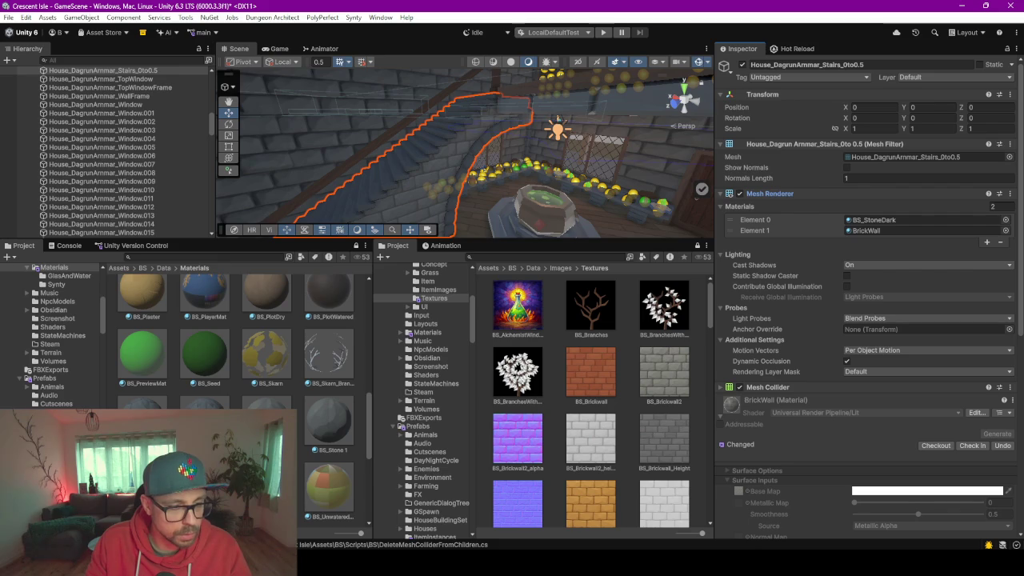
pyautogui.scroll(5, 236, 400)
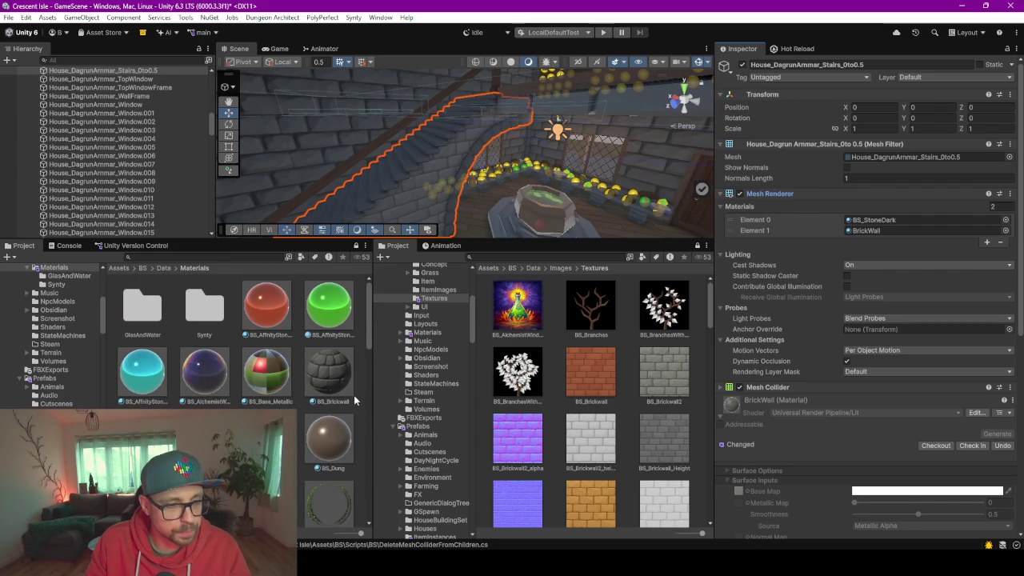
pyautogui.moveTo(342, 377); pyautogui.dragTo(870, 233)
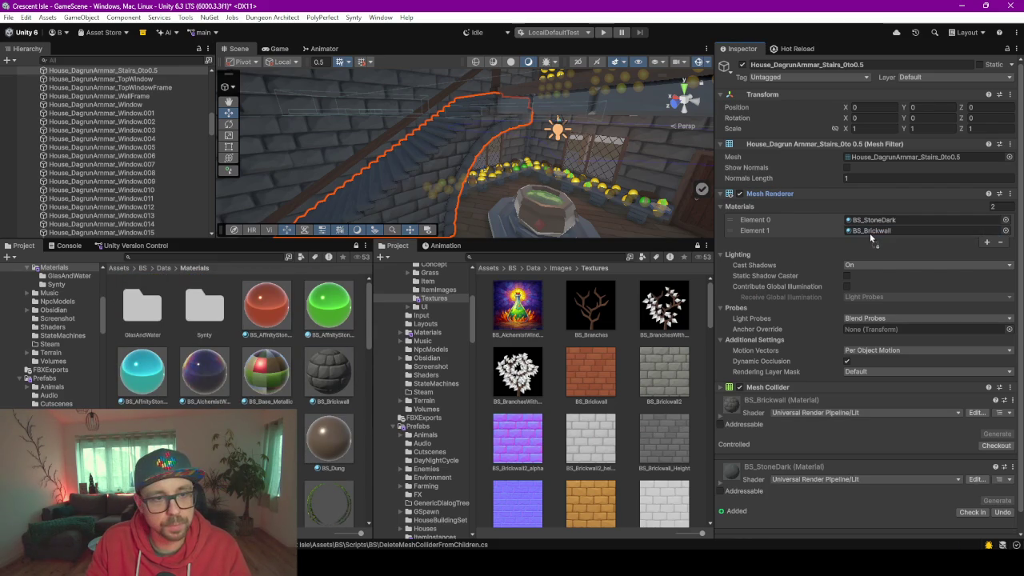
pyautogui.click(667, 175)
pyautogui.moveTo(657, 162)
pyautogui.mouseDown()
pyautogui.moveTo(576, 139)
pyautogui.moveTo(424, 183)
pyautogui.mouseUp()
# Inspect the cauldron's parts to check the CauldronBase material
pyautogui.click(435, 184)
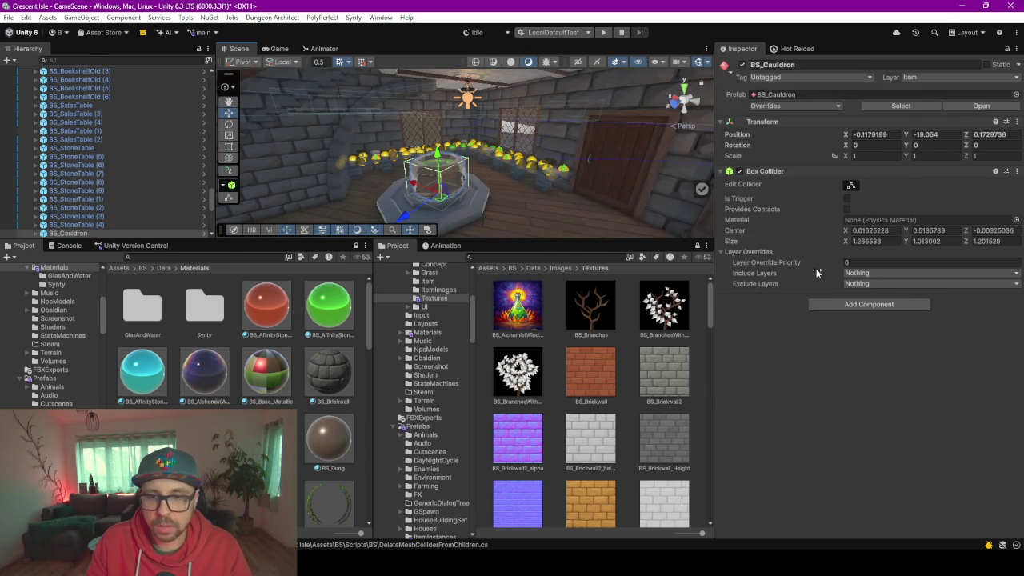
pyautogui.scroll(-3, 124, 205)
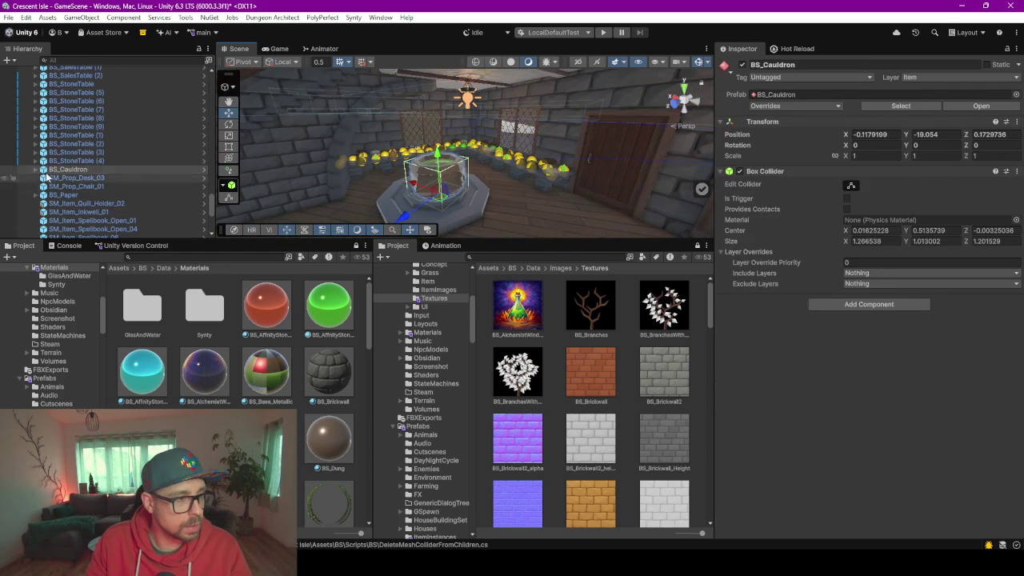
pyautogui.click(35, 169)
pyautogui.click(80, 178)
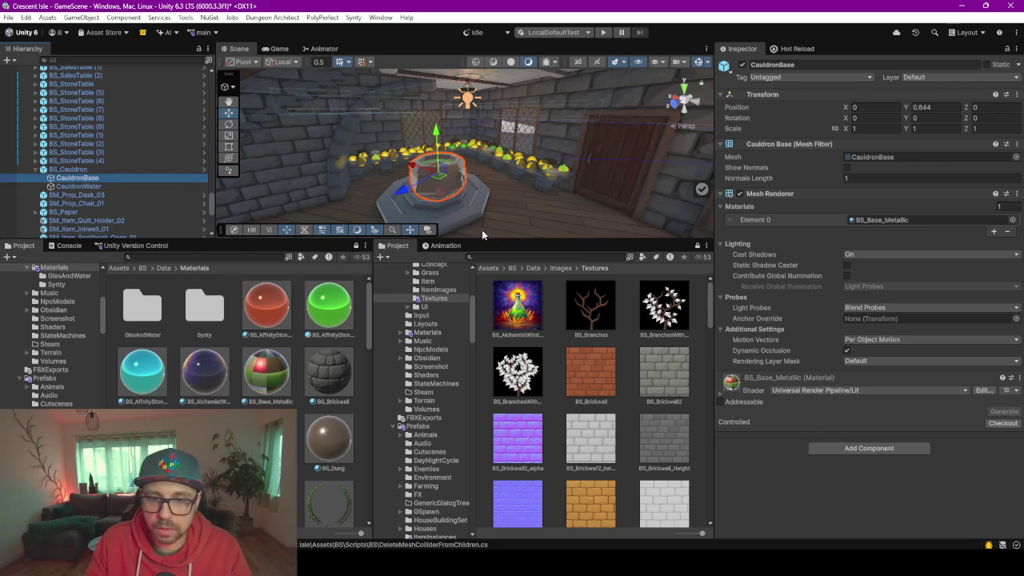
pyautogui.click(36, 170)
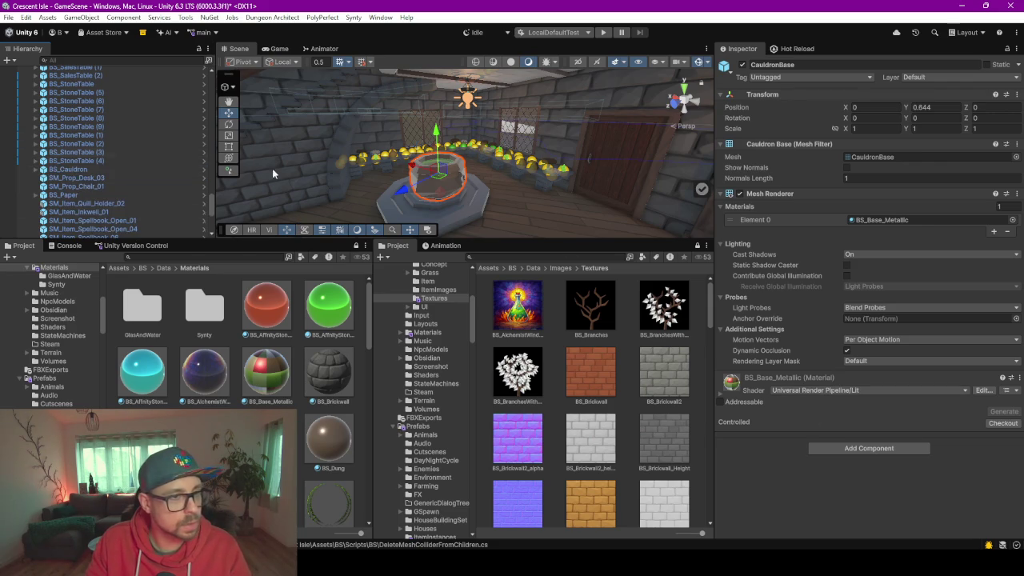
# Select the ceiling mesh and drag BS_Brickwall onto it
pyautogui.moveTo(324, 163); pyautogui.dragTo(547, 55)
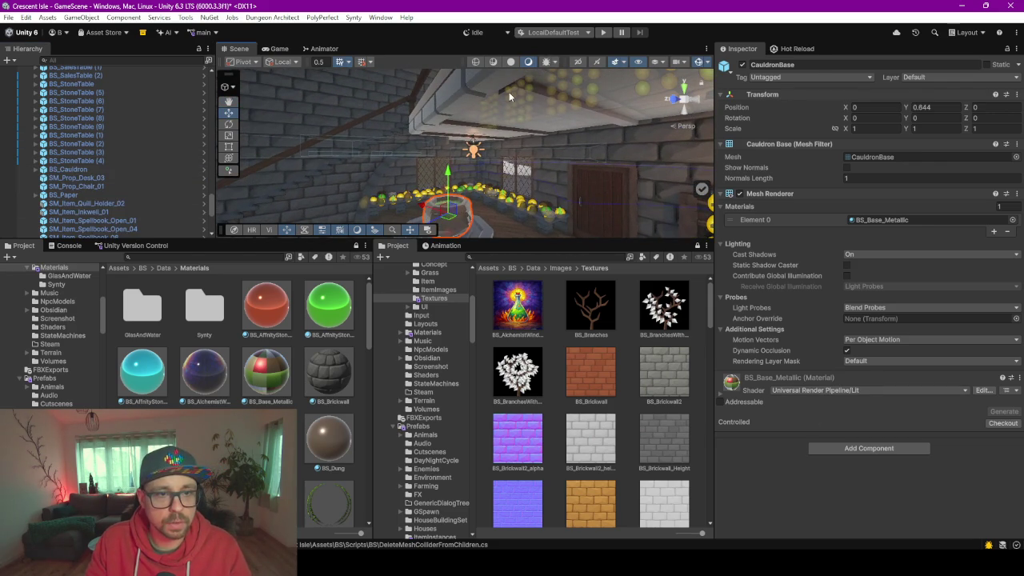
pyautogui.click(512, 103)
pyautogui.click(642, 116)
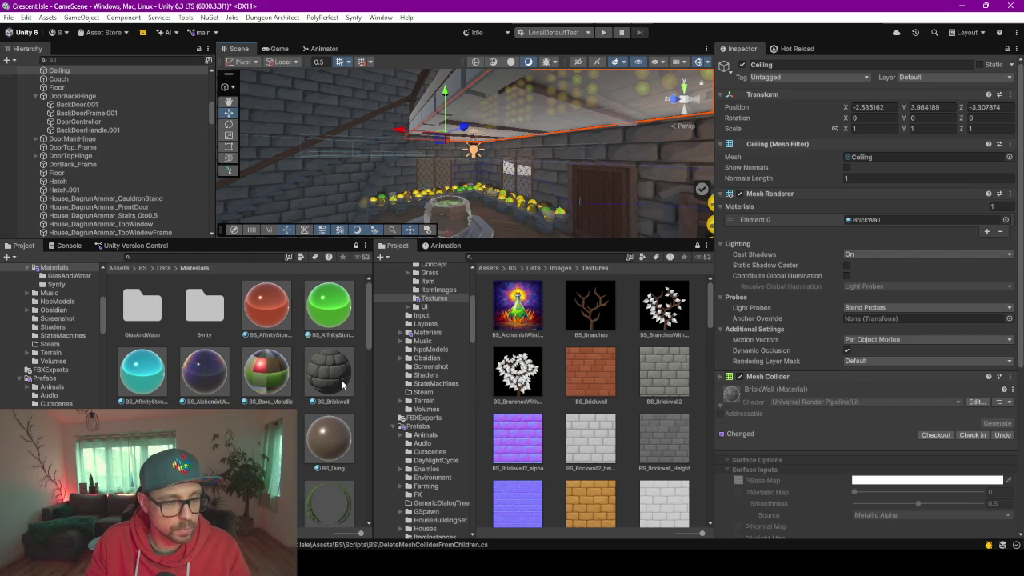
pyautogui.moveTo(684, 391); pyautogui.dragTo(777, 392)
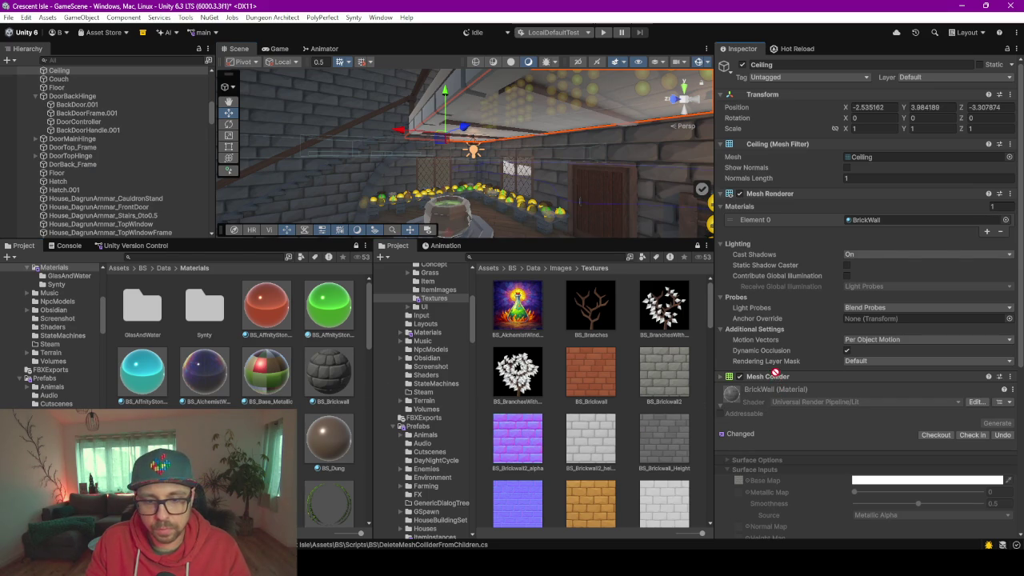
pyautogui.moveTo(686, 146)
pyautogui.mouseDown()
pyautogui.moveTo(639, 101)
pyautogui.moveTo(377, 372)
pyautogui.moveTo(480, 168)
pyautogui.moveTo(632, 106)
pyautogui.moveTo(640, 85)
pyautogui.moveTo(616, 98)
pyautogui.mouseUp()
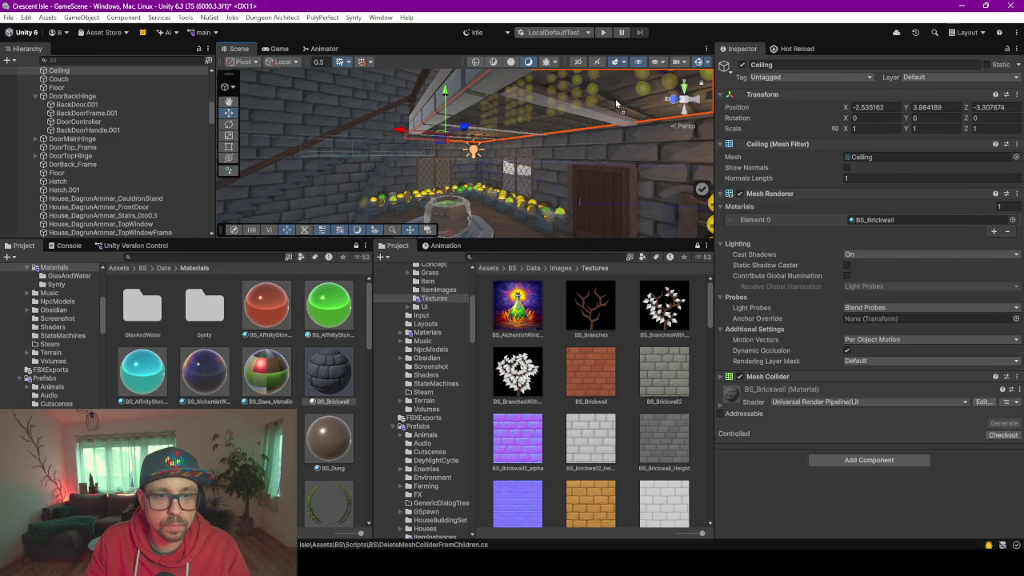
# Look around the ceiling from below and frame the selected ceiling
pyautogui.moveTo(581, 149)
pyautogui.mouseDown()
pyautogui.moveTo(640, 107)
pyautogui.moveTo(627, 77)
pyautogui.mouseUp()
pyautogui.scroll(-2, 223, 407)
pyautogui.scroll(-10, 223, 406)
pyautogui.scroll(-8, 223, 406)
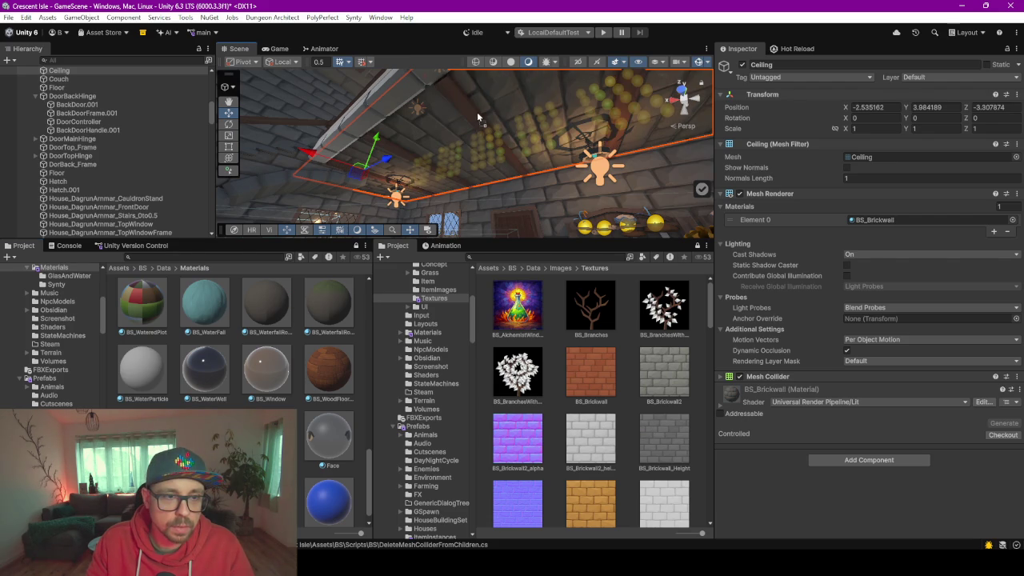
pyautogui.moveTo(424, 151); pyautogui.dragTo(459, 194)
pyautogui.scroll(10, 257, 349)
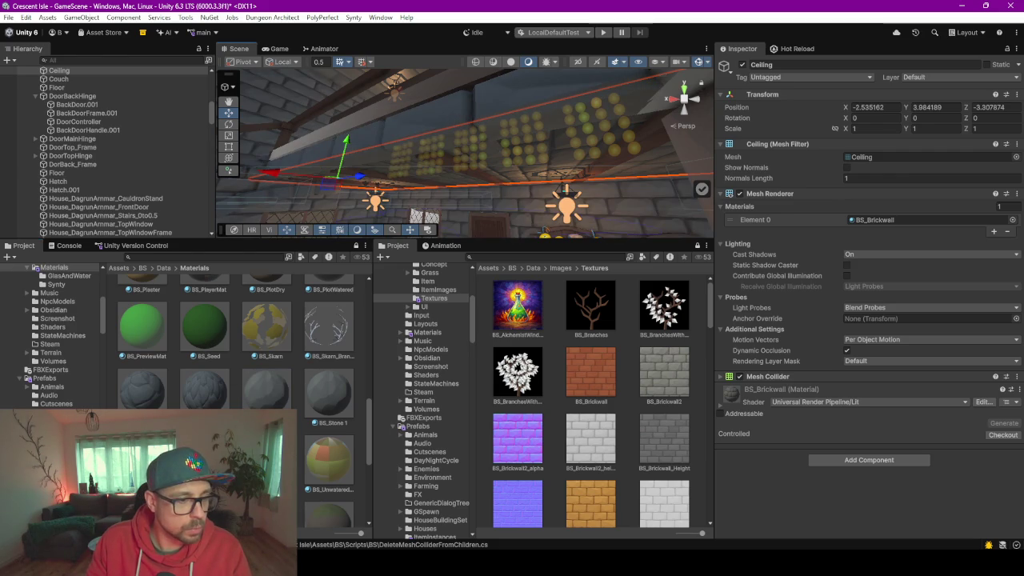
pyautogui.moveTo(364, 152); pyautogui.dragTo(369, 139)
pyautogui.press('f')
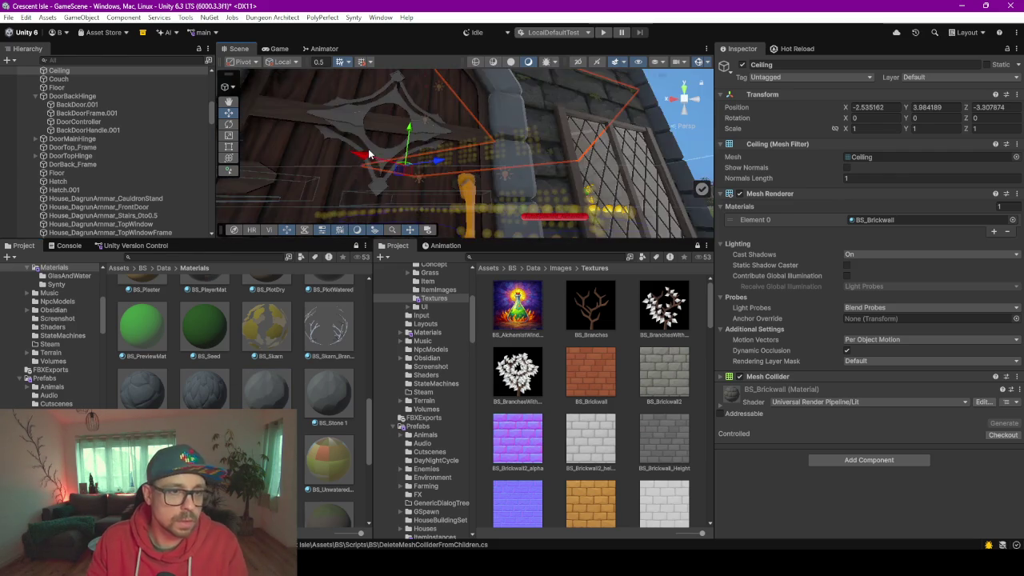
# Fly through the room and try dragging the material onto a wall
pyautogui.moveTo(407, 170); pyautogui.dragTo(632, 213)
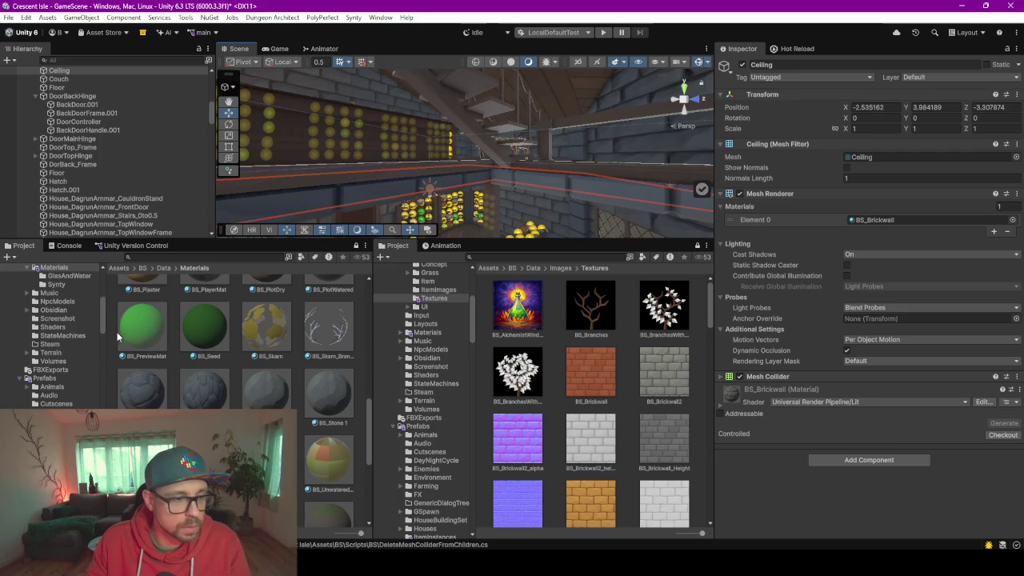
pyautogui.moveTo(360, 313); pyautogui.dragTo(579, 189)
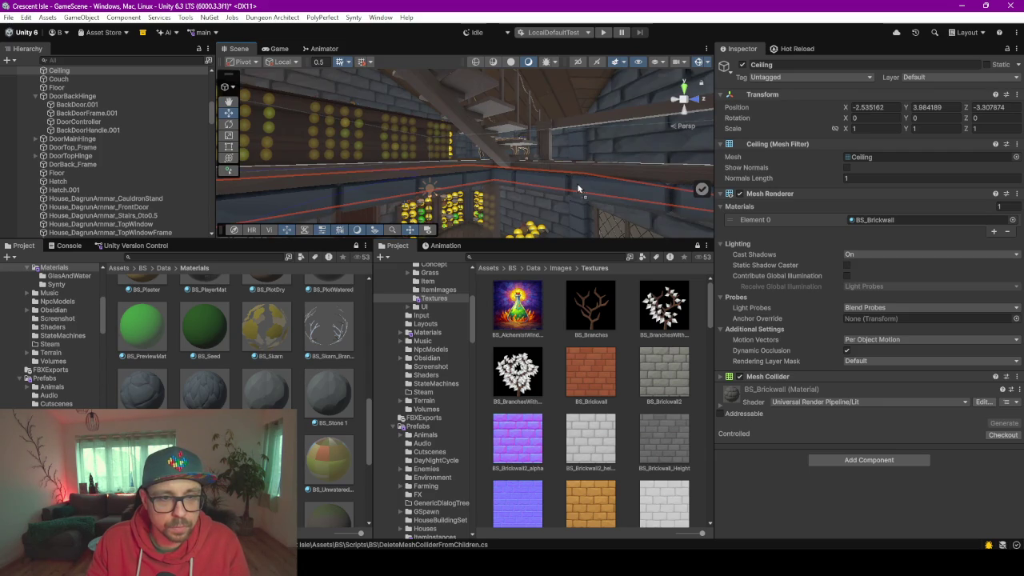
pyautogui.moveTo(396, 204)
pyautogui.mouseDown()
pyautogui.moveTo(346, 172)
pyautogui.moveTo(324, 196)
pyautogui.mouseUp()
pyautogui.scroll(-5, 240, 344)
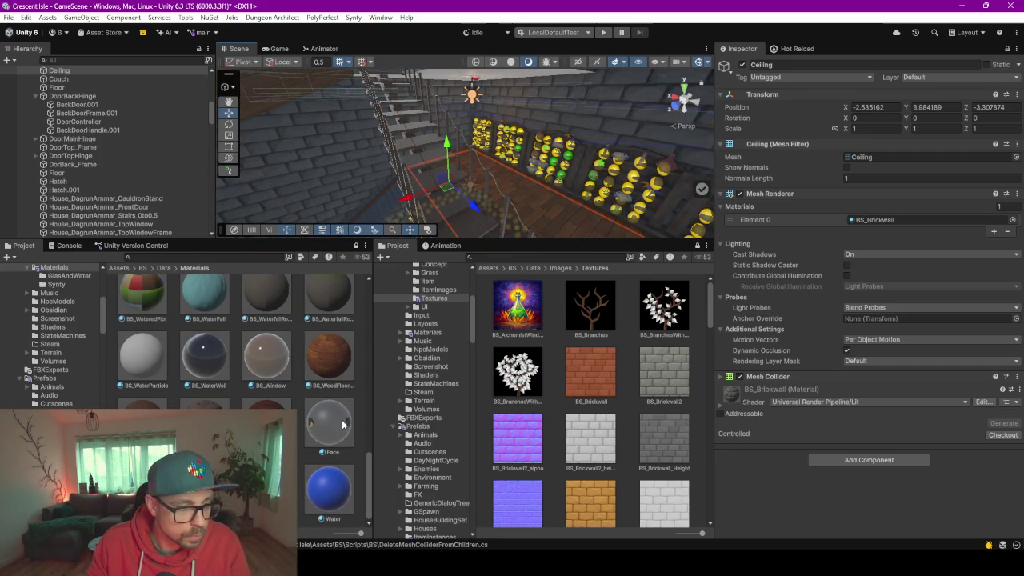
pyautogui.moveTo(399, 134); pyautogui.dragTo(425, 145)
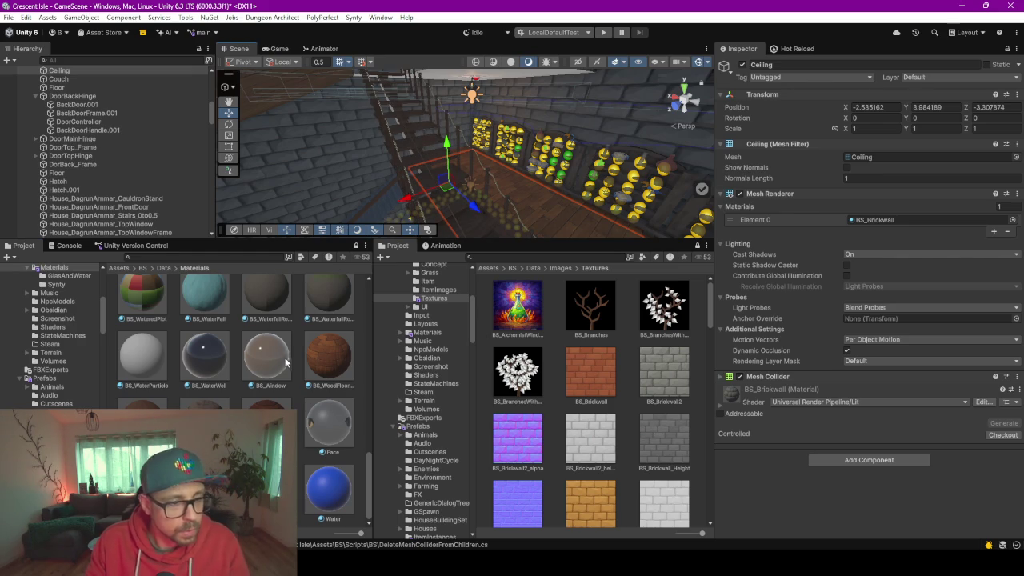
# After previewing BS_PlantsMaterial on the stairs, apply BS_Brickwall to the upper ceiling surface
pyautogui.scroll(3, 284, 358)
pyautogui.scroll(5, 208, 388)
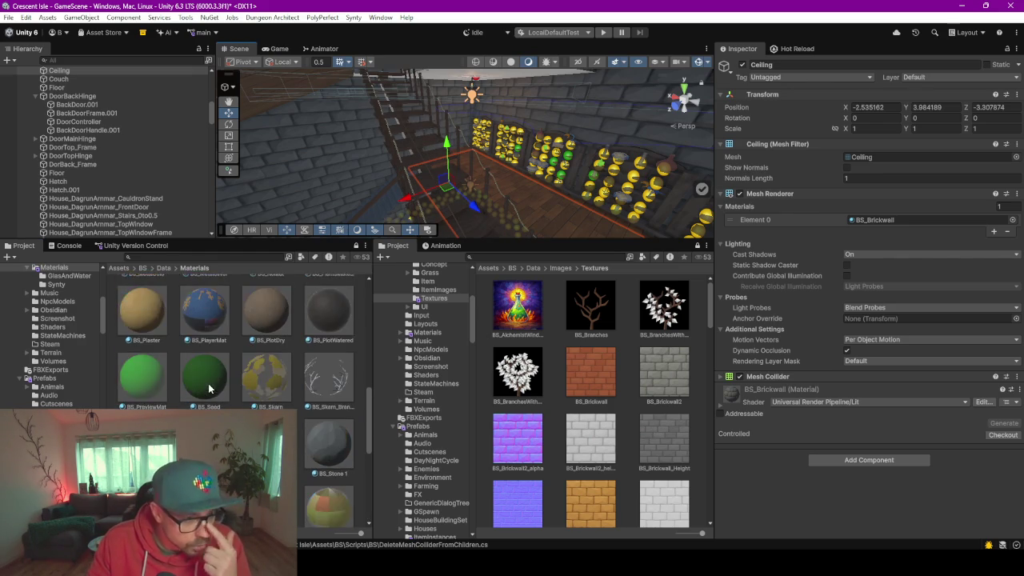
pyautogui.moveTo(332, 379)
pyautogui.mouseDown()
pyautogui.moveTo(396, 240)
pyautogui.moveTo(408, 184)
pyautogui.mouseUp()
pyautogui.moveTo(516, 132)
pyautogui.mouseDown()
pyautogui.moveTo(378, 104)
pyautogui.moveTo(296, 128)
pyautogui.mouseUp()
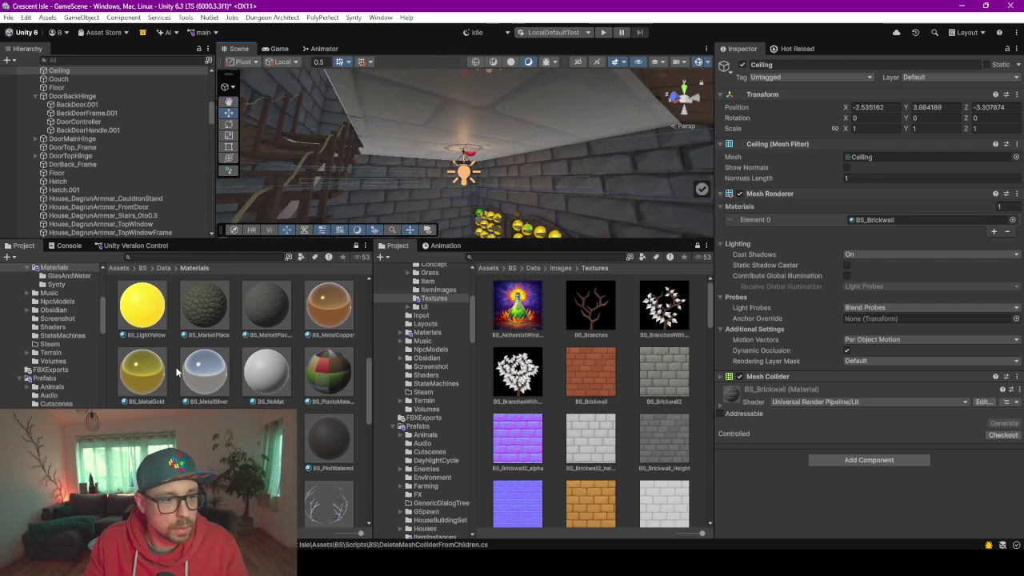
pyautogui.scroll(10, 226, 368)
pyautogui.moveTo(339, 360); pyautogui.dragTo(518, 89)
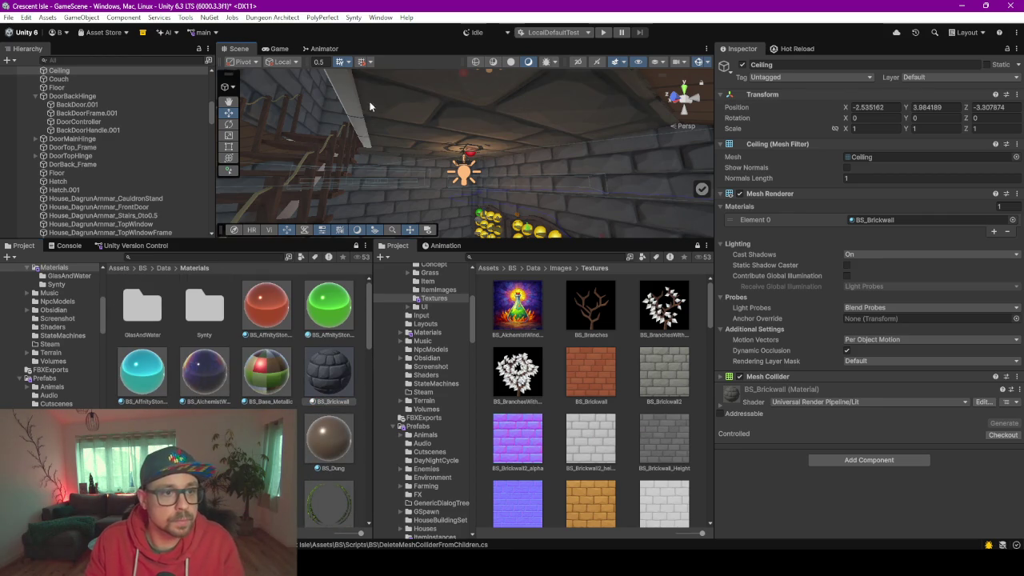
# Orbit around the bedroom's window, bed, wall and ceiling lamp, then select the side table
pyautogui.moveTo(376, 102); pyautogui.dragTo(418, 140)
pyautogui.scroll(-10, 243, 400)
pyautogui.scroll(-3, 243, 360)
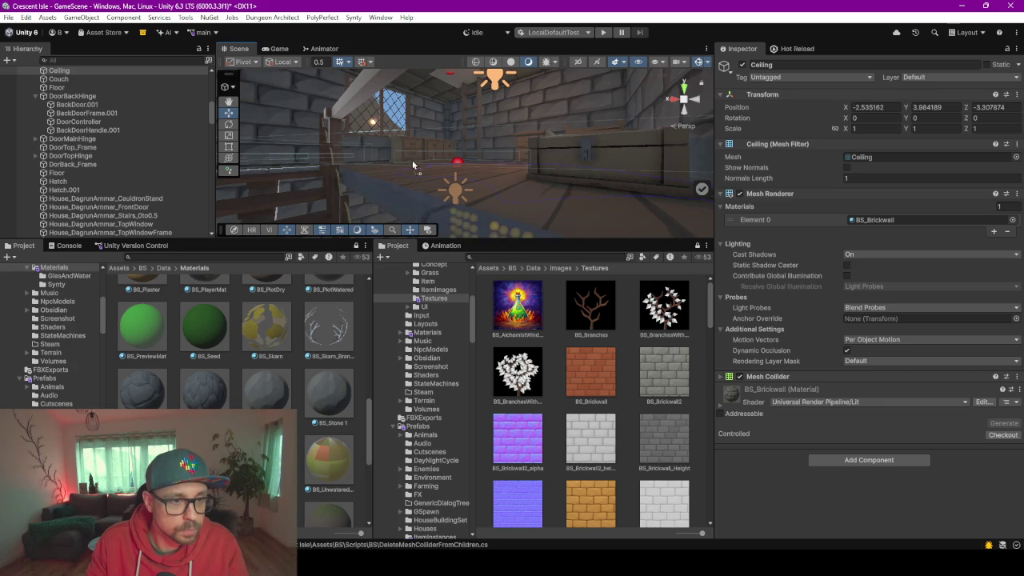
pyautogui.moveTo(396, 192); pyautogui.dragTo(392, 233)
pyautogui.scroll(-10, 233, 405)
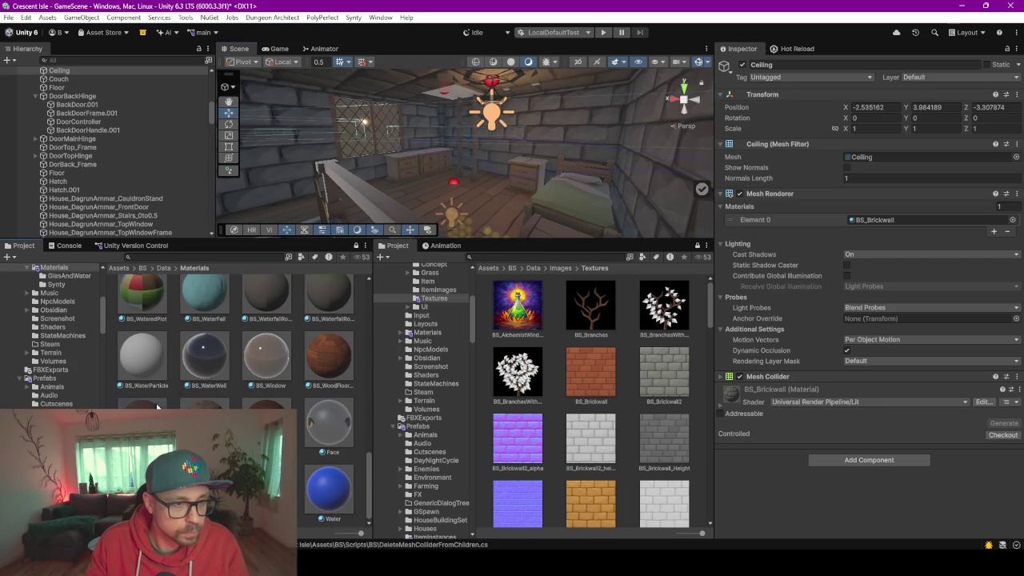
pyautogui.moveTo(426, 180)
pyautogui.mouseDown()
pyautogui.moveTo(454, 171)
pyautogui.moveTo(437, 183)
pyautogui.mouseUp()
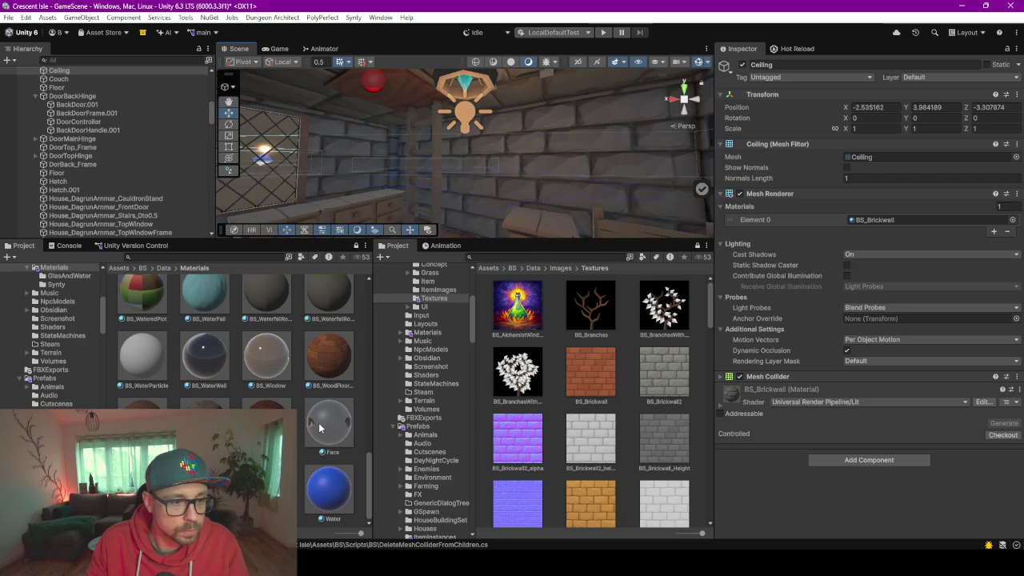
pyautogui.moveTo(361, 177)
pyautogui.mouseDown()
pyautogui.moveTo(394, 188)
pyautogui.moveTo(431, 171)
pyautogui.moveTo(480, 189)
pyautogui.mouseUp()
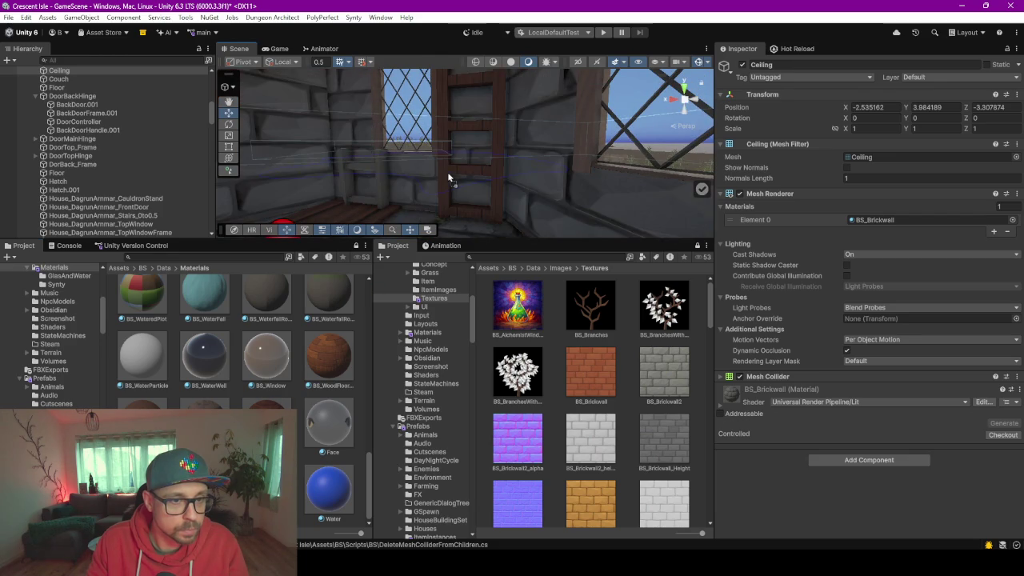
pyautogui.moveTo(400, 196)
pyautogui.mouseDown()
pyautogui.moveTo(262, 253)
pyautogui.moveTo(306, 337)
pyautogui.moveTo(381, 280)
pyautogui.moveTo(388, 310)
pyautogui.moveTo(383, 288)
pyautogui.mouseUp()
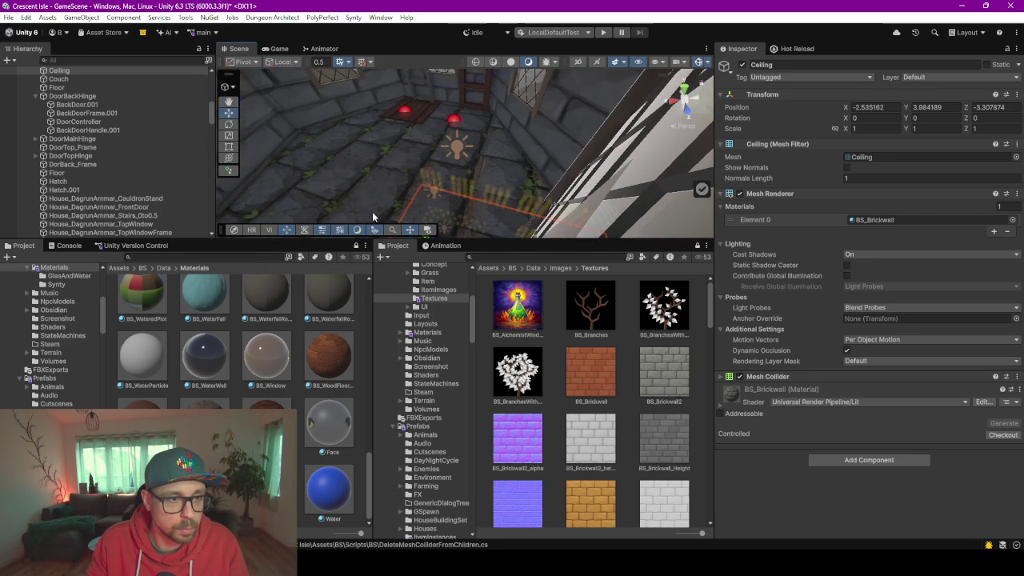
pyautogui.click(368, 169)
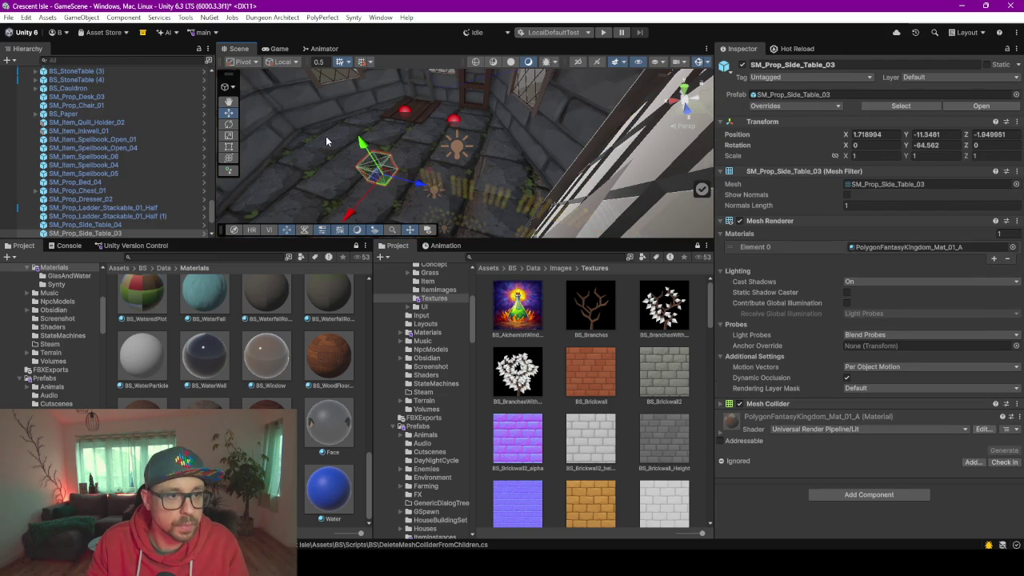
# Apply the BS_WoodFloor wood-plank material to the ceiling and check it next to the lamp
pyautogui.click(325, 141)
pyautogui.moveTo(413, 199)
pyautogui.mouseDown()
pyautogui.moveTo(478, 143)
pyautogui.moveTo(451, 187)
pyautogui.moveTo(448, 23)
pyautogui.moveTo(448, 96)
pyautogui.moveTo(488, 152)
pyautogui.moveTo(472, 120)
pyautogui.moveTo(399, 63)
pyautogui.moveTo(374, 541)
pyautogui.moveTo(373, 464)
pyautogui.moveTo(392, 464)
pyautogui.mouseUp()
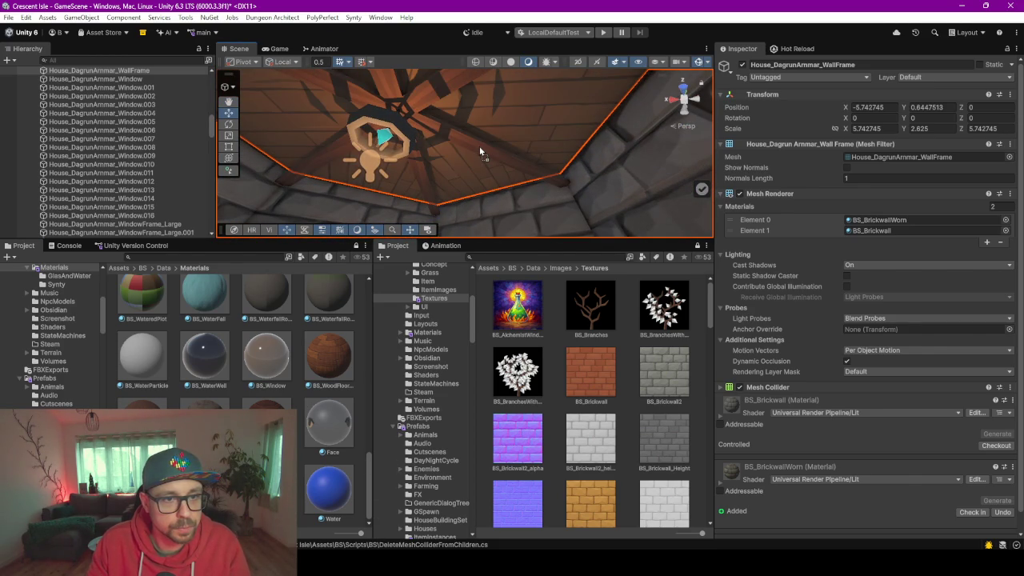
pyautogui.moveTo(334, 356); pyautogui.dragTo(535, 112)
pyautogui.moveTo(497, 154)
pyautogui.mouseDown()
pyautogui.moveTo(473, 112)
pyautogui.moveTo(508, 140)
pyautogui.moveTo(518, 121)
pyautogui.moveTo(575, 134)
pyautogui.moveTo(524, 229)
pyautogui.moveTo(500, 213)
pyautogui.moveTo(552, 217)
pyautogui.moveTo(551, 235)
pyautogui.moveTo(563, 235)
pyautogui.moveTo(571, 206)
pyautogui.moveTo(560, 172)
pyautogui.mouseUp()
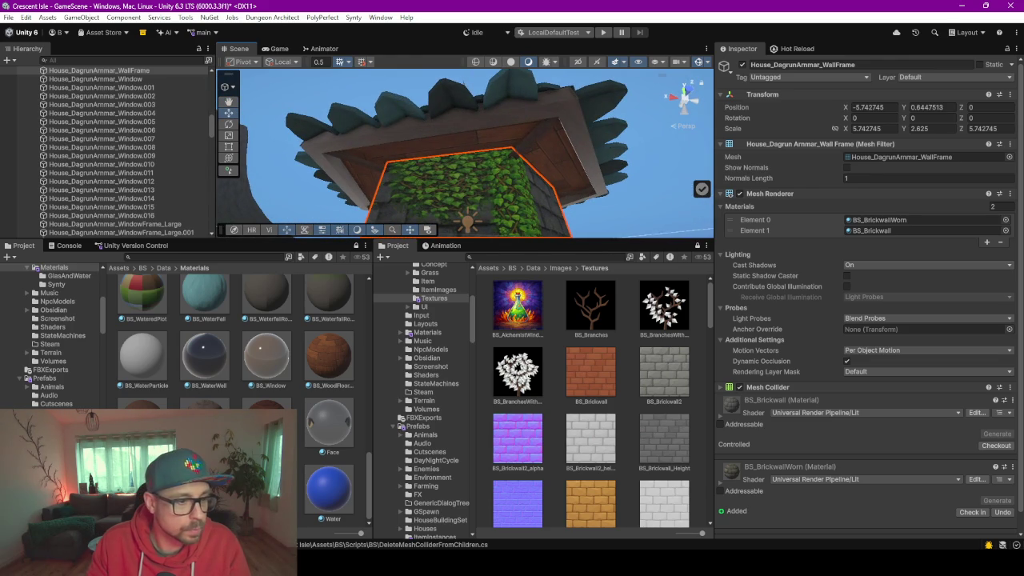
# Try a material on the wall frame, then cancel that change
pyautogui.moveTo(346, 173)
pyautogui.mouseDown()
pyautogui.moveTo(465, 309)
pyautogui.moveTo(476, 218)
pyautogui.moveTo(495, 257)
pyautogui.mouseUp()
pyautogui.moveTo(204, 424)
pyautogui.mouseDown()
pyautogui.moveTo(355, 176)
pyautogui.moveTo(399, 158)
pyautogui.mouseUp()
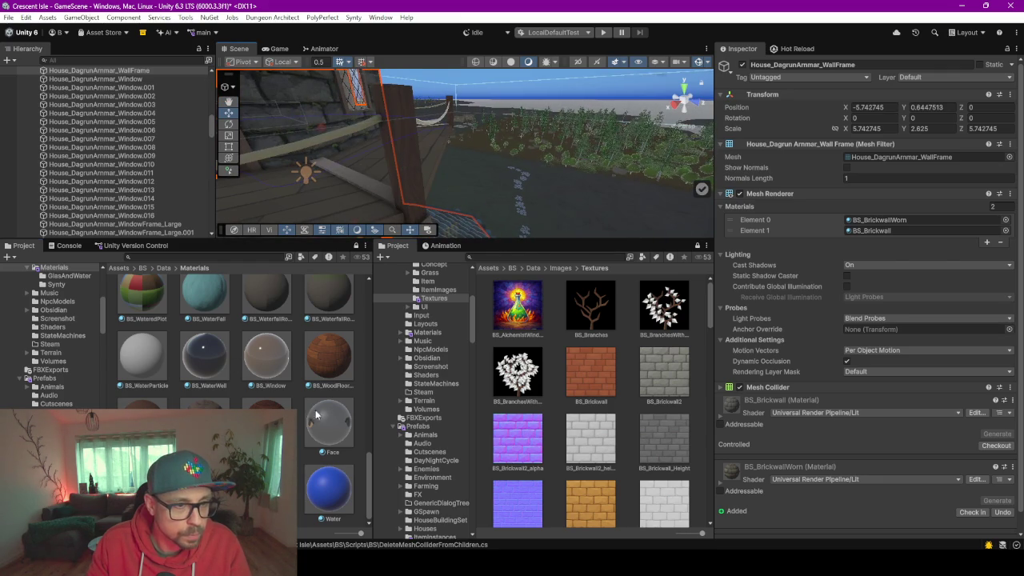
pyautogui.moveTo(291, 216)
pyautogui.mouseDown()
pyautogui.moveTo(364, 186)
pyautogui.moveTo(221, 383)
pyautogui.mouseUp()
# Select BS_WaterWell to show its shader settings while orbiting over the pier and tower
pyautogui.click(186, 350)
pyautogui.scroll(2, 199, 361)
pyautogui.scroll(-3, 295, 343)
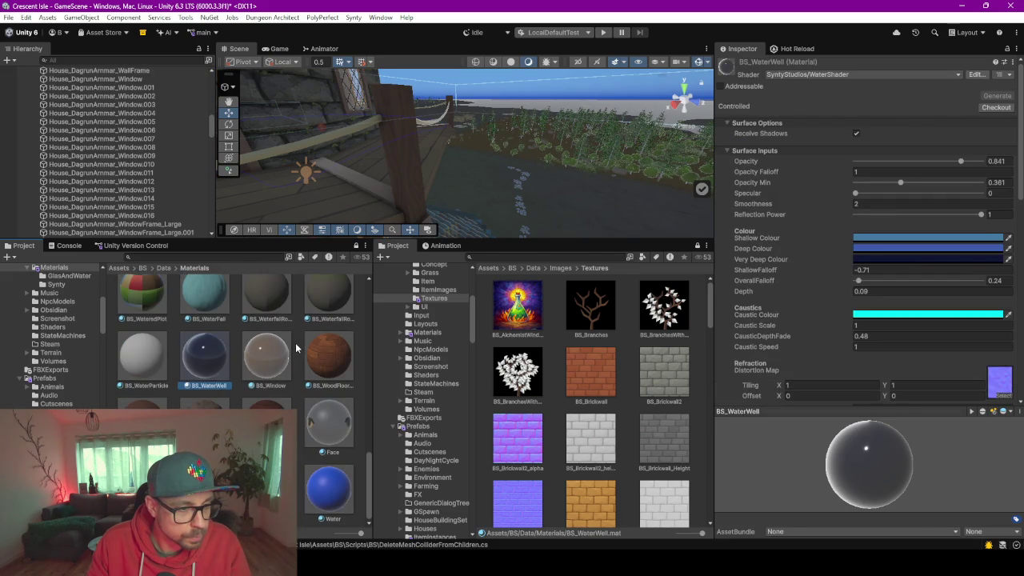
pyautogui.scroll(5, 295, 343)
pyautogui.moveTo(343, 192); pyautogui.dragTo(339, 138)
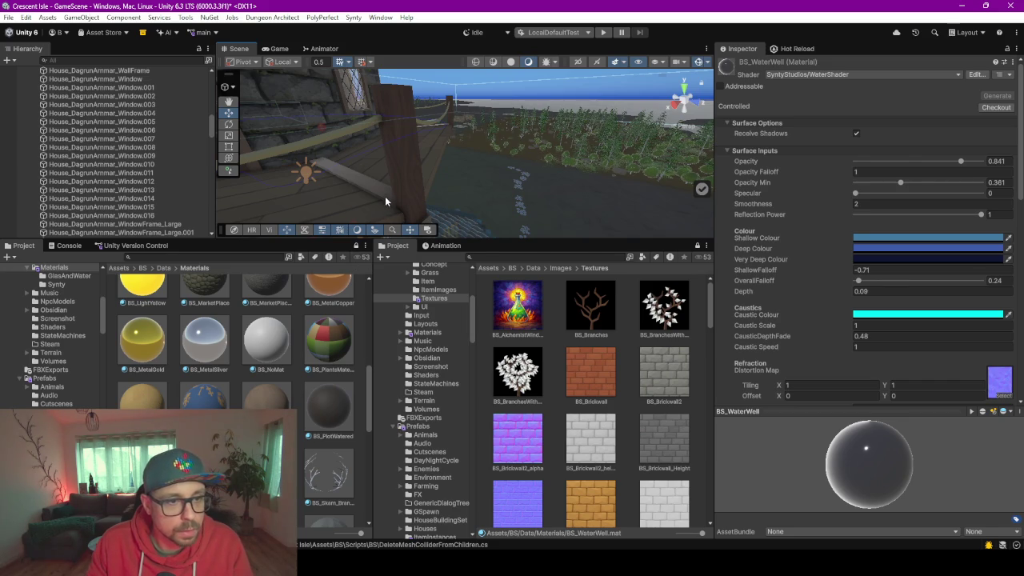
pyautogui.scroll(-5, 221, 388)
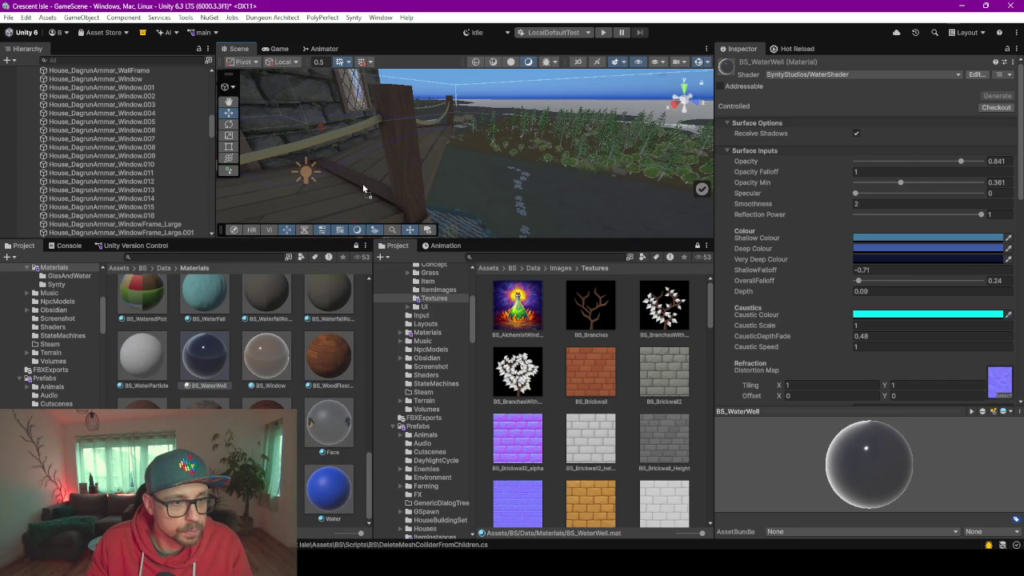
pyautogui.moveTo(361, 183)
pyautogui.mouseDown()
pyautogui.moveTo(423, 187)
pyautogui.moveTo(452, 203)
pyautogui.mouseUp()
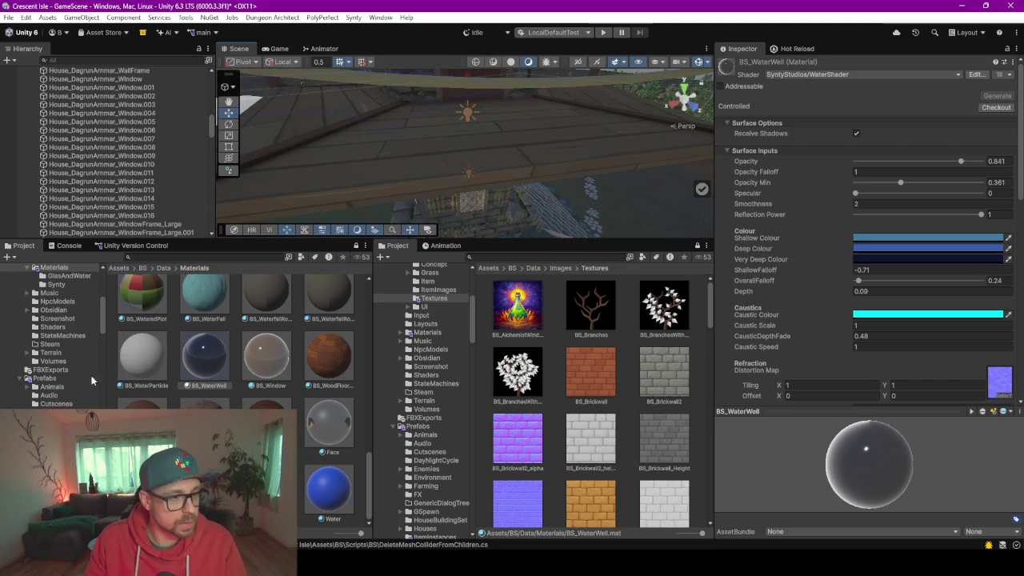
pyautogui.scroll(-8, 66, 405)
pyautogui.scroll(-2, 66, 406)
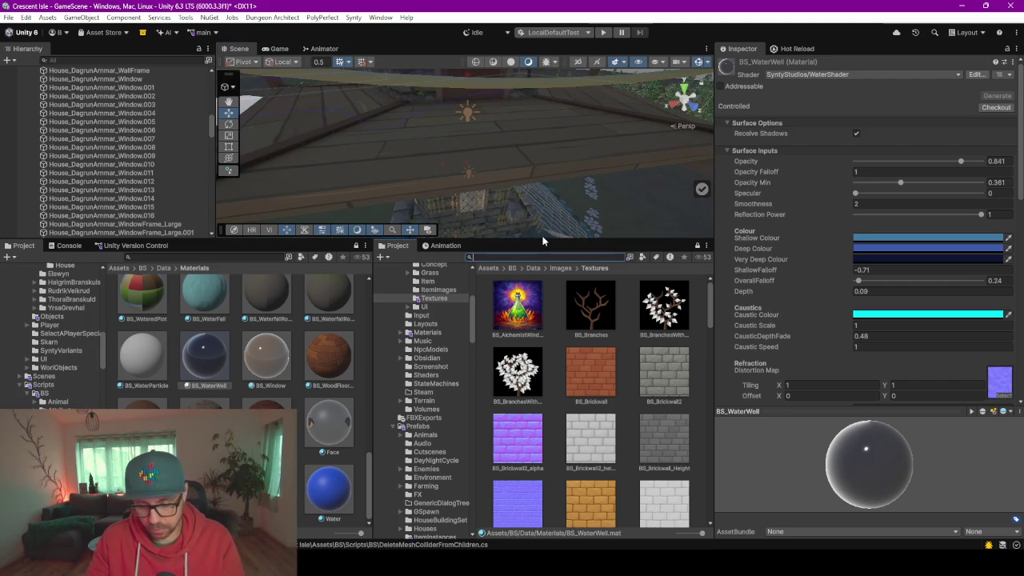
# Filter the Project search by the Material type so it reads floor t:Material
pyautogui.click(644, 258)
pyautogui.click(677, 332)
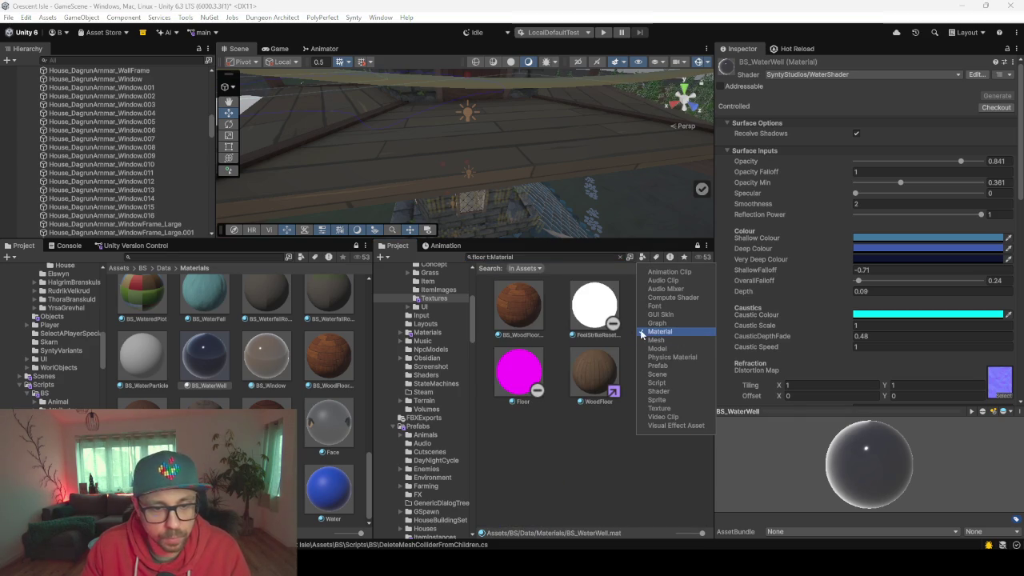
pyautogui.click(516, 140)
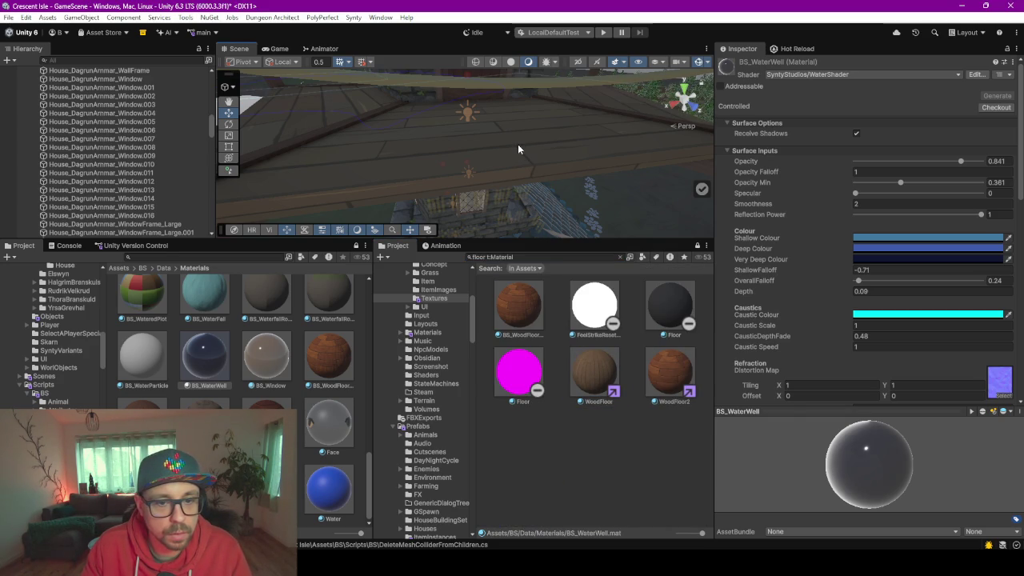
# Preview materials on the door wall, door frame and lattice window, then select the lattice window frame
pyautogui.moveTo(517, 148)
pyautogui.mouseDown()
pyautogui.moveTo(555, 155)
pyautogui.moveTo(560, 125)
pyautogui.moveTo(544, 128)
pyautogui.moveTo(590, 126)
pyautogui.moveTo(528, 152)
pyautogui.mouseUp()
pyautogui.moveTo(204, 352); pyautogui.dragTo(402, 130)
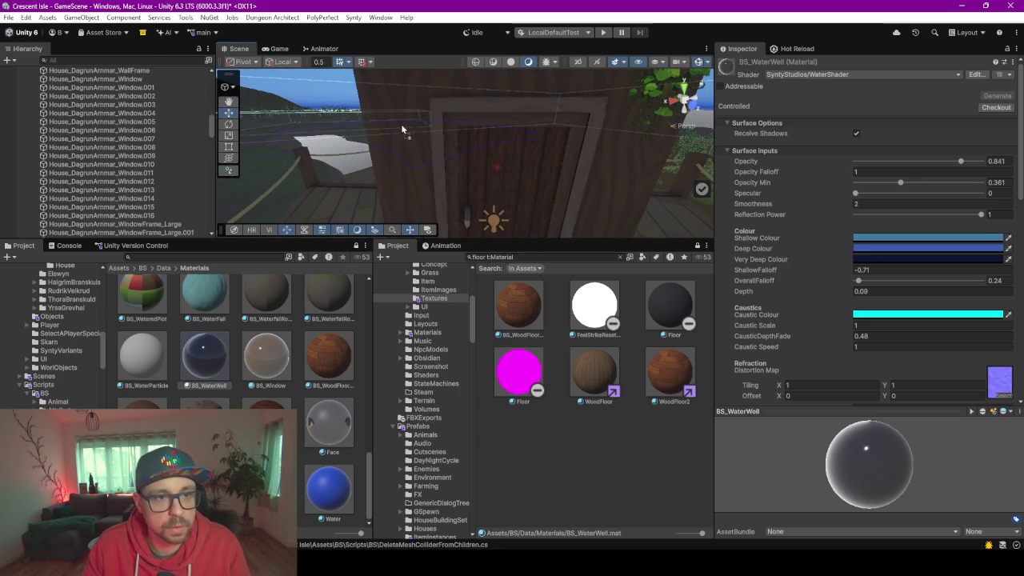
pyautogui.moveTo(464, 101); pyautogui.dragTo(460, 108)
pyautogui.moveTo(371, 145)
pyautogui.mouseDown()
pyautogui.moveTo(536, 123)
pyautogui.moveTo(516, 161)
pyautogui.moveTo(475, 149)
pyautogui.moveTo(484, 149)
pyautogui.mouseUp()
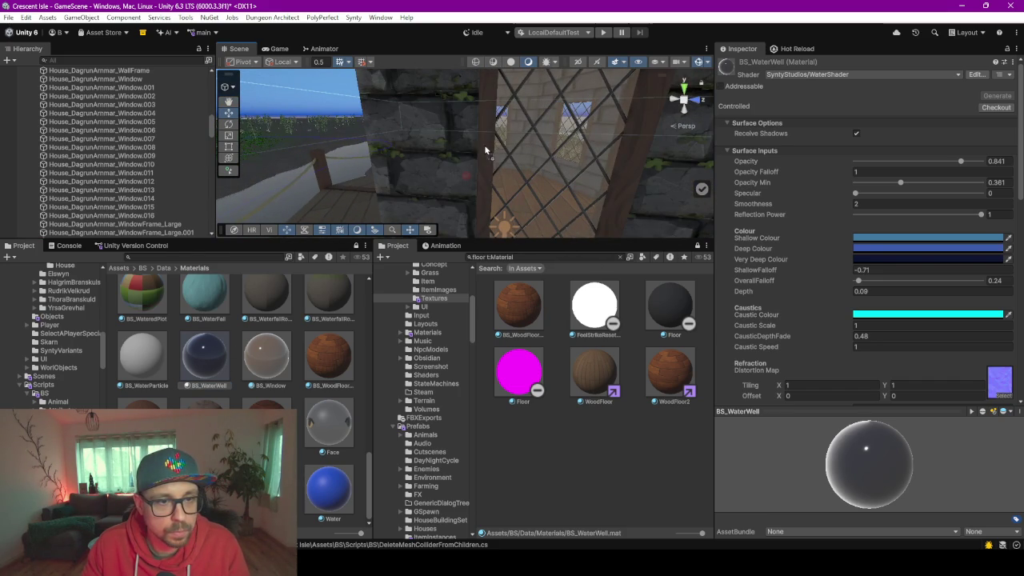
pyautogui.moveTo(421, 150); pyautogui.dragTo(472, 154)
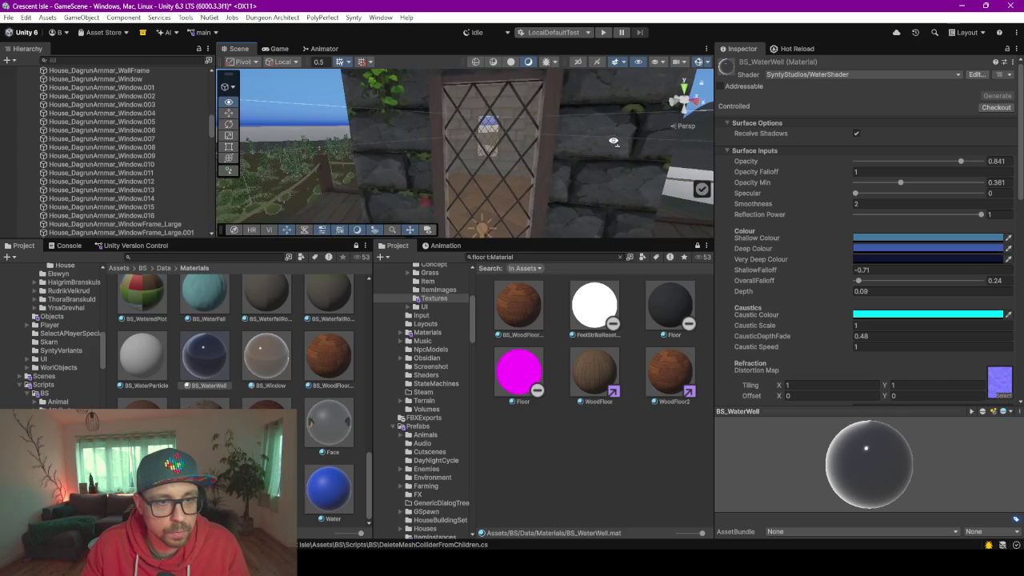
pyautogui.moveTo(204, 356)
pyautogui.mouseDown()
pyautogui.moveTo(525, 171)
pyautogui.moveTo(544, 172)
pyautogui.mouseUp()
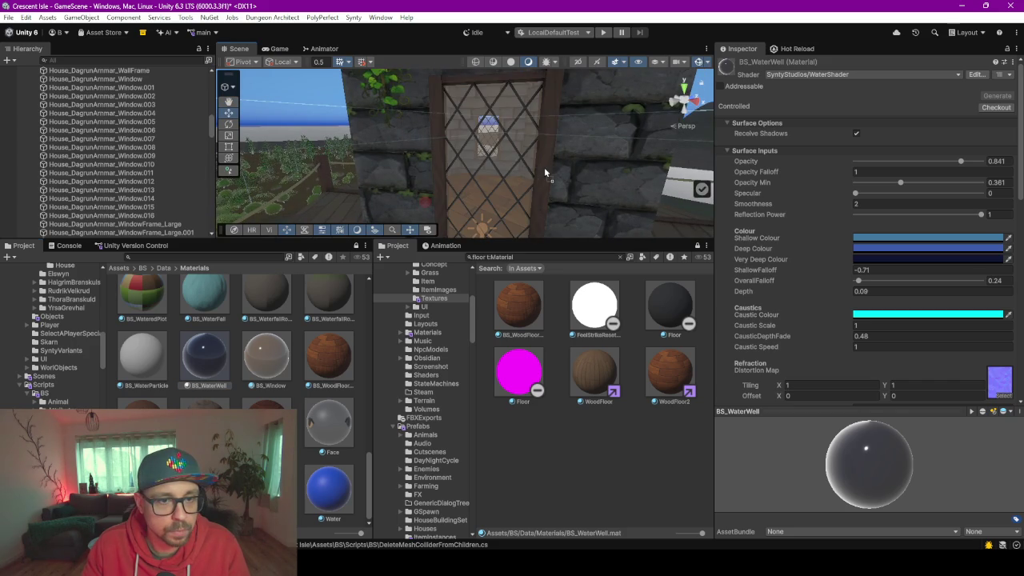
pyautogui.click(546, 172)
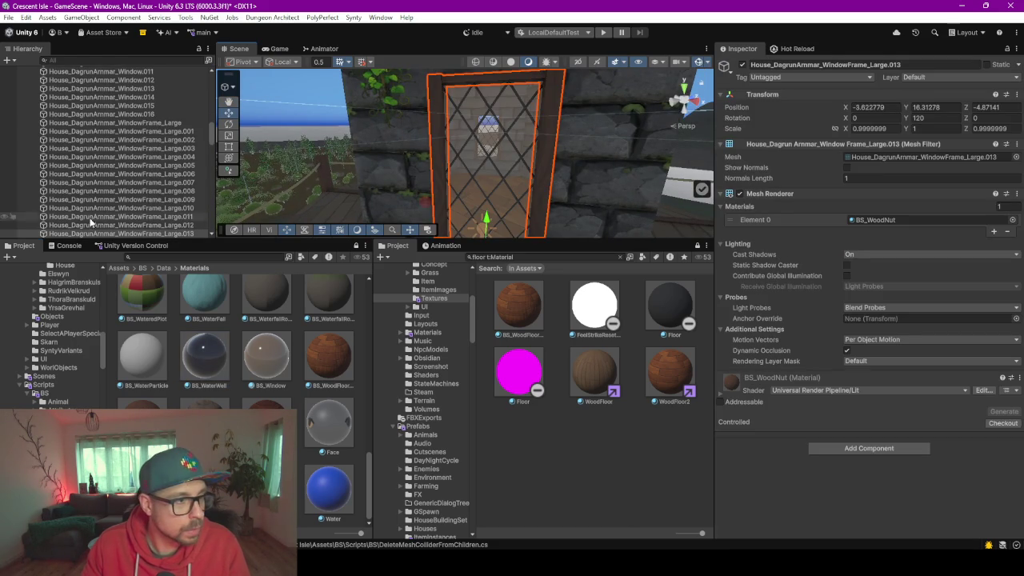
# Select WindowFrame_Large through .016 and assign them BS_WoodNut
pyautogui.click(148, 123)
pyautogui.scroll(-4, 149, 138)
pyautogui.scroll(-3, 150, 138)
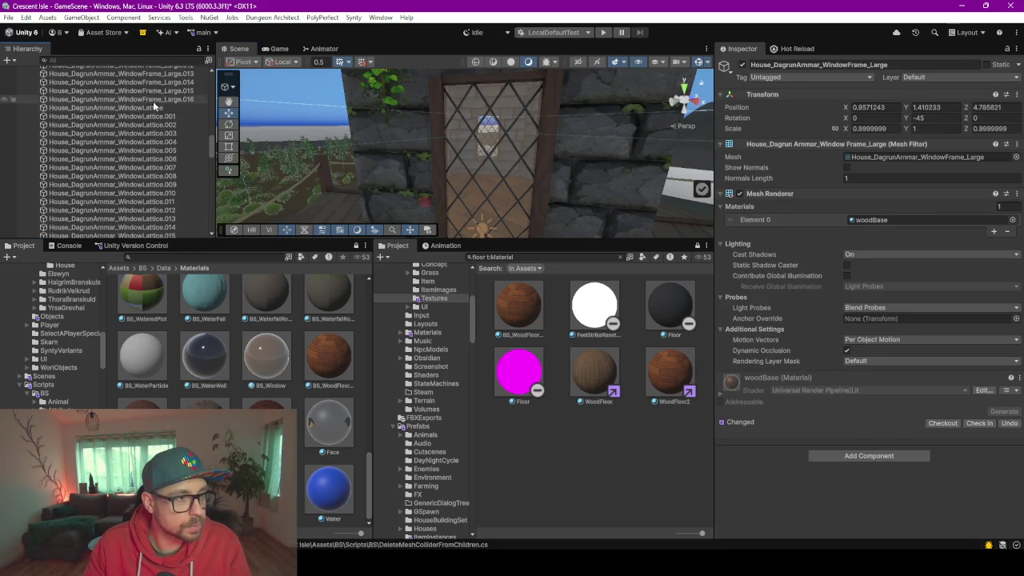
pyautogui.keyDown('shift'); pyautogui.click(152, 99); pyautogui.keyUp('shift')
pyautogui.moveTo(152, 99); pyautogui.dragTo(500, 342)
pyautogui.moveTo(860, 338); pyautogui.dragTo(864, 356)
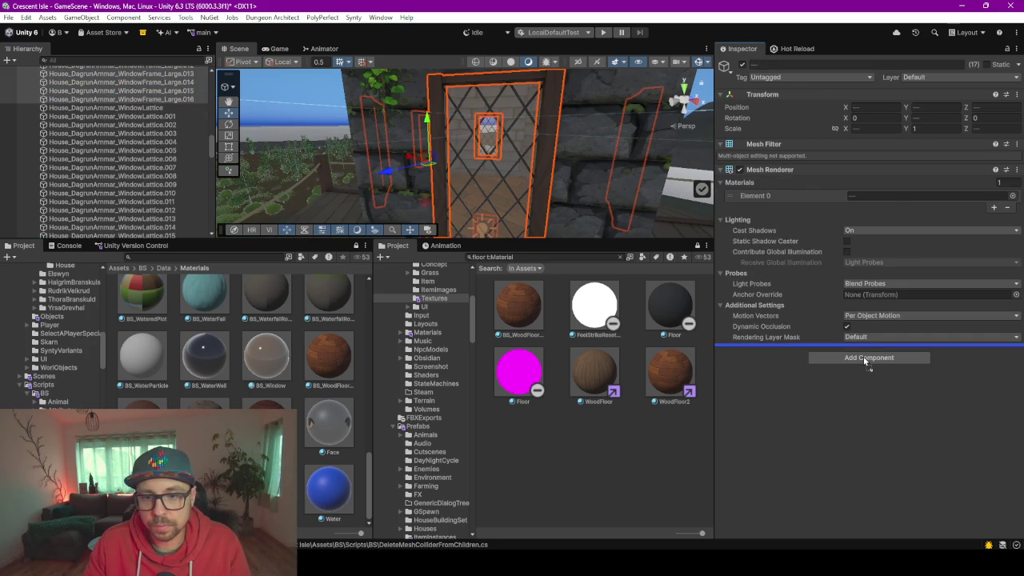
# Select the WindowLattice pieces through .016 and switch them to BS_ColorBlack
pyautogui.click(144, 108)
pyautogui.scroll(-5, 141, 109)
pyautogui.scroll(-1, 141, 109)
pyautogui.keyDown('shift'); pyautogui.click(154, 83); pyautogui.keyUp('shift')
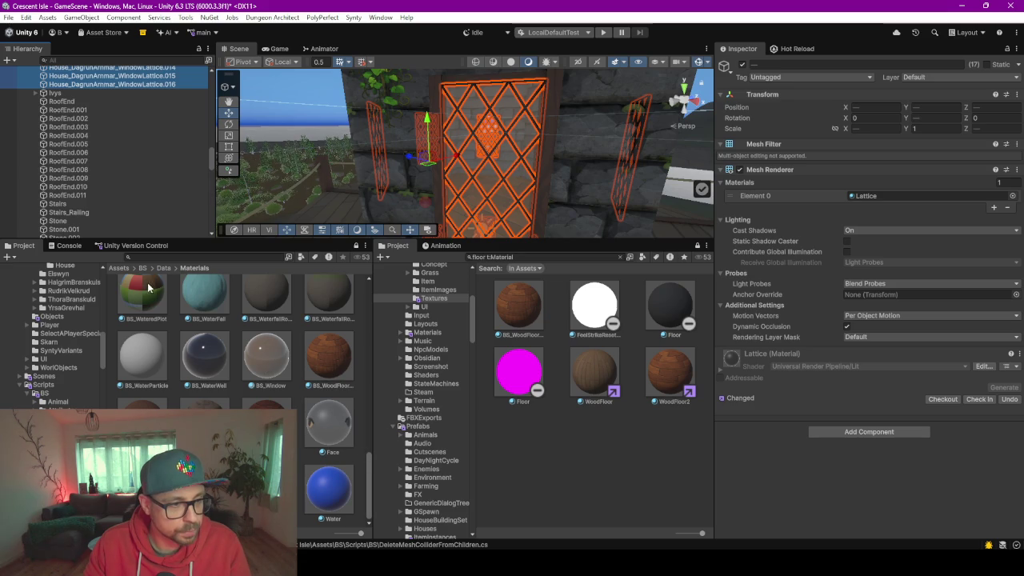
pyautogui.moveTo(367, 482); pyautogui.dragTo(367, 406)
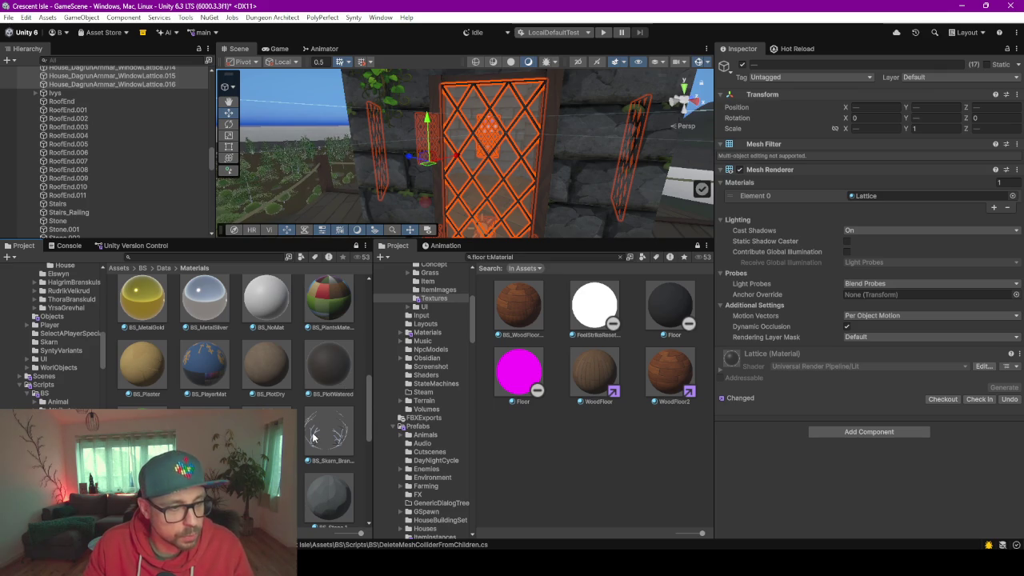
pyautogui.scroll(8, 312, 437)
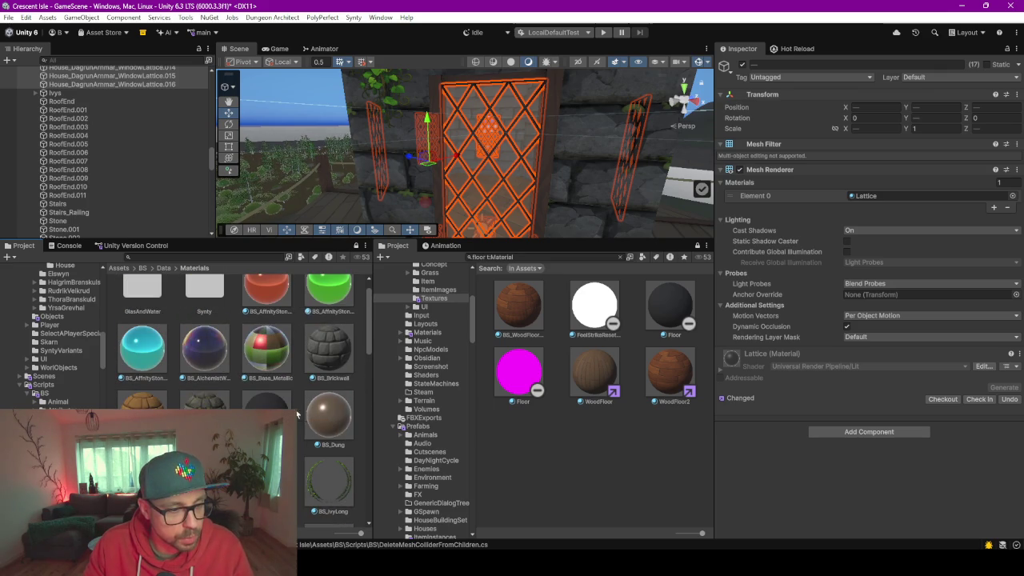
pyautogui.hotkey('ctrl', 'z')
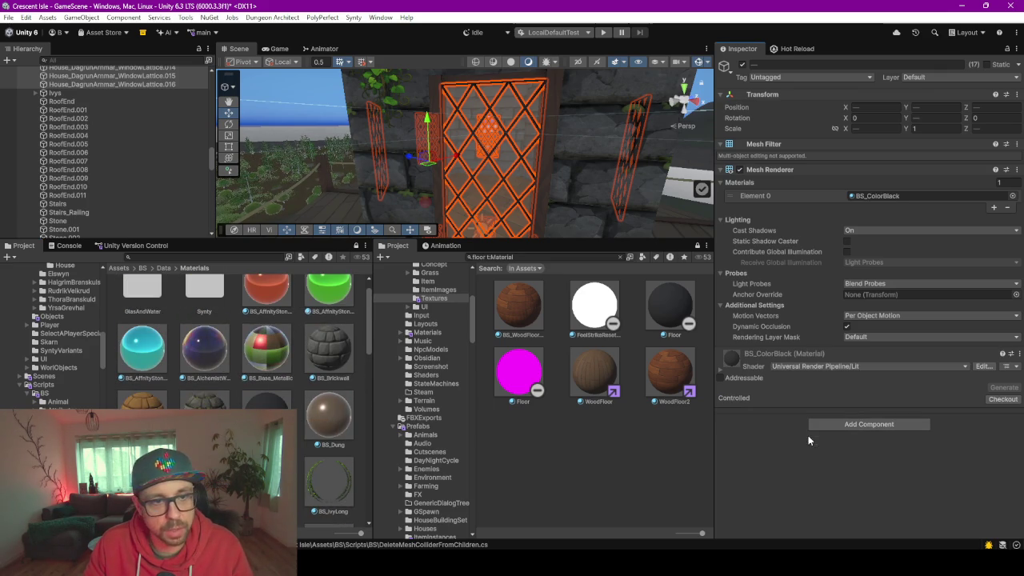
pyautogui.click(96, 171)
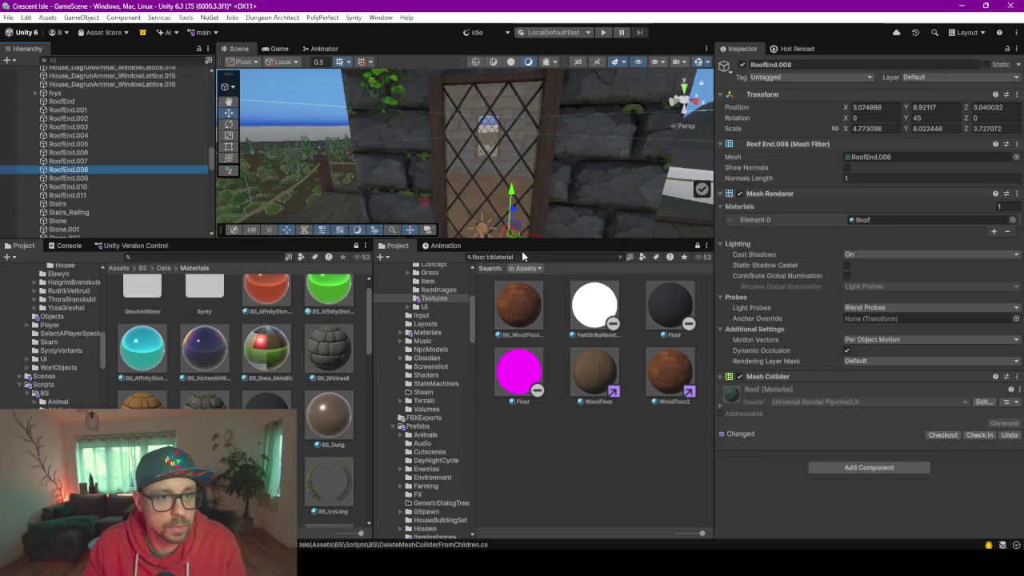
# Enlarge the Scene view, select the weathervane, then select the _HouseDagrunArmmar_Roof.002 roof section
pyautogui.moveTo(524, 236); pyautogui.dragTo(525, 437)
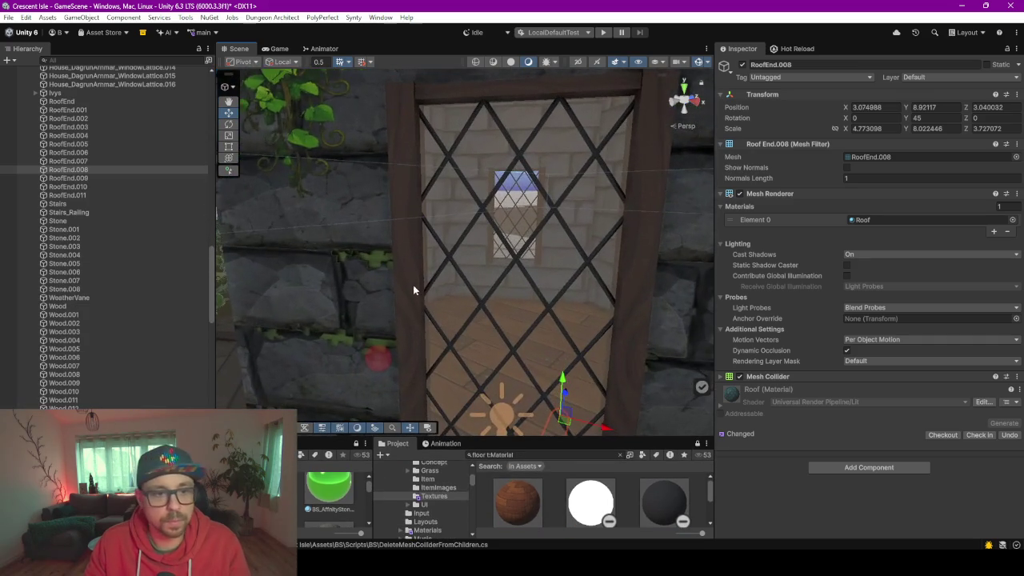
pyautogui.scroll(-5, 474, 281)
pyautogui.scroll(-3, 473, 282)
pyautogui.scroll(3, 531, 240)
pyautogui.scroll(5, 531, 240)
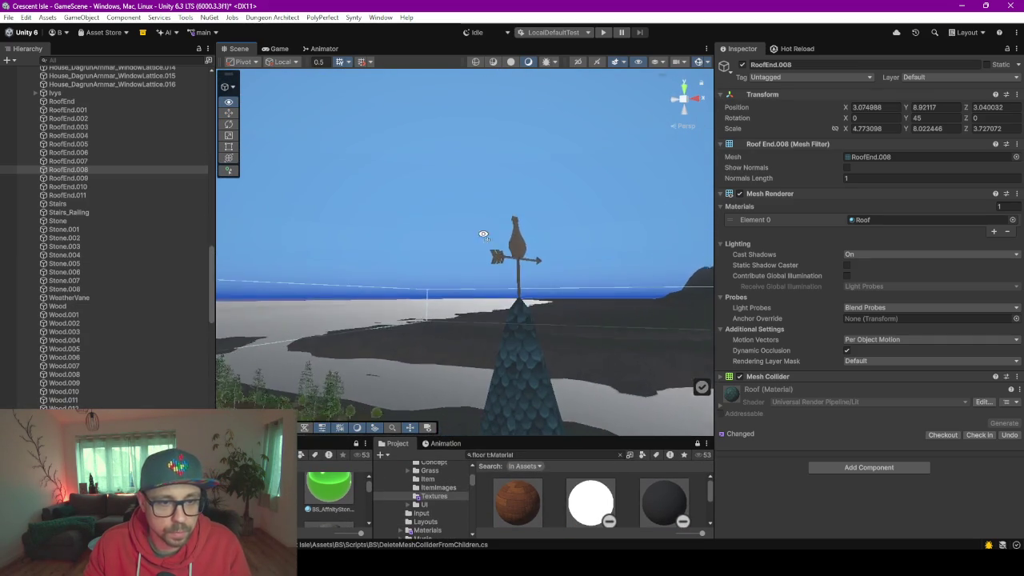
pyautogui.moveTo(421, 250); pyautogui.dragTo(485, 351)
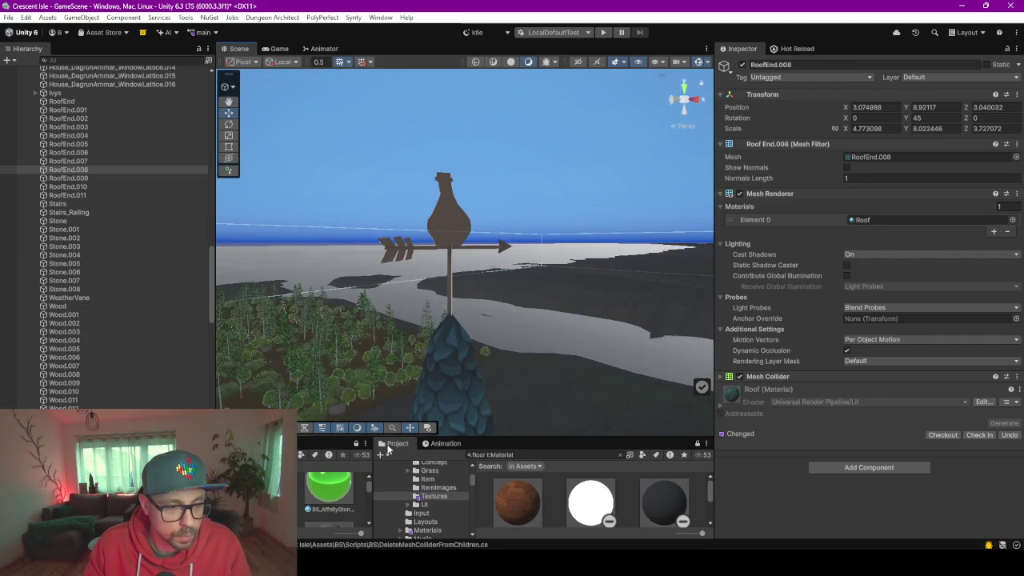
pyautogui.click(443, 212)
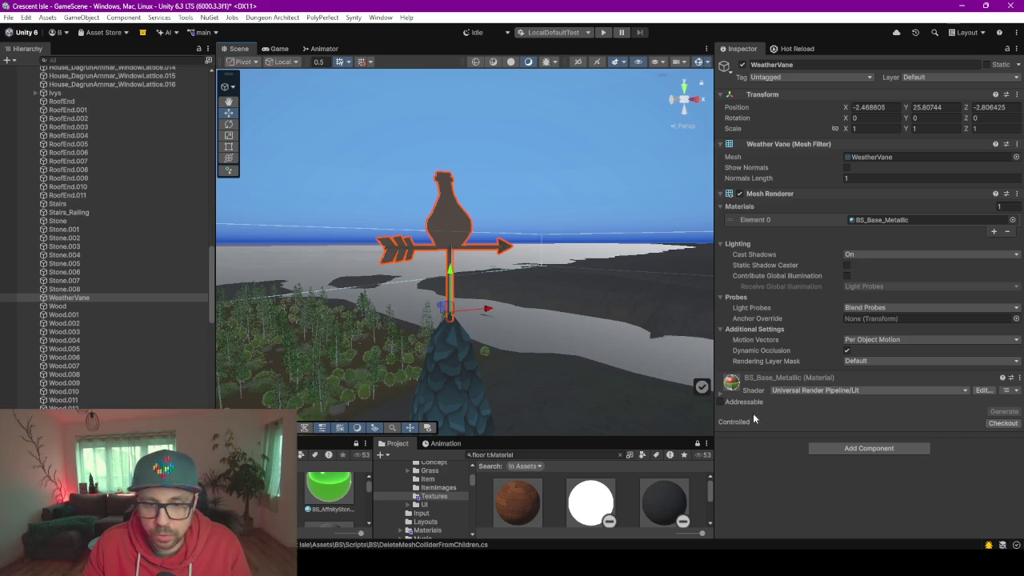
pyautogui.moveTo(630, 336)
pyautogui.mouseDown()
pyautogui.moveTo(507, 337)
pyautogui.moveTo(501, 290)
pyautogui.moveTo(366, 344)
pyautogui.moveTo(524, 285)
pyautogui.moveTo(464, 316)
pyautogui.mouseUp()
pyautogui.click(525, 288)
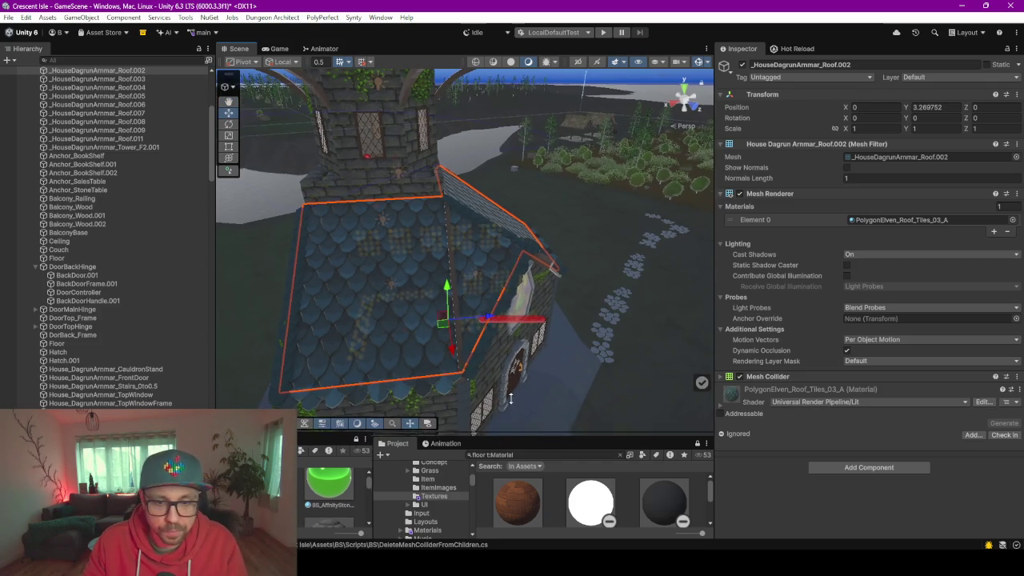
# Try the dark blue PolygonElven_Roof_Tiles_03_B on the roof and select the RoofEnd.003 edge
pyautogui.moveTo(509, 416); pyautogui.dragTo(512, 312)
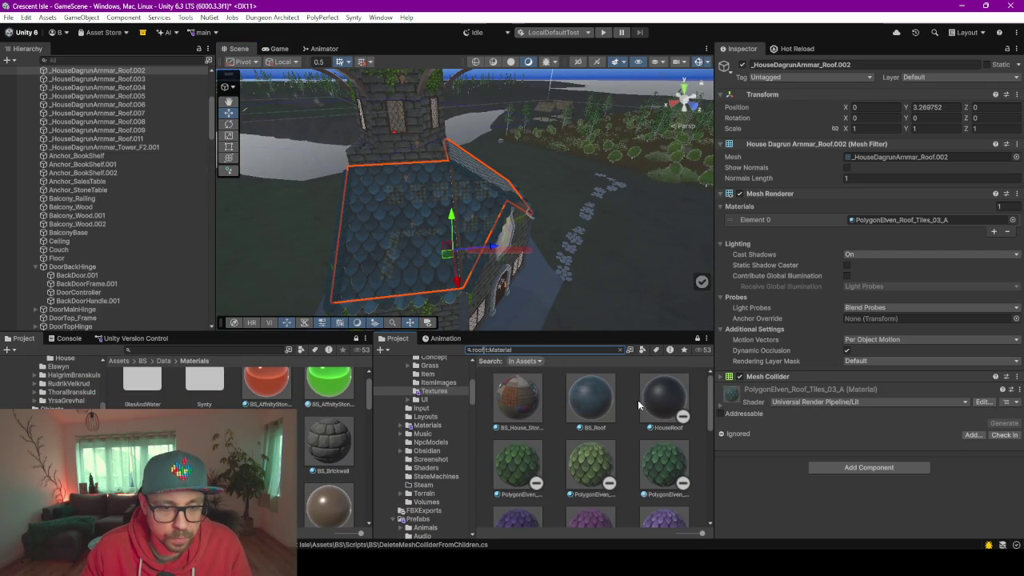
pyautogui.scroll(-4, 634, 403)
pyautogui.moveTo(590, 470)
pyautogui.mouseDown()
pyautogui.moveTo(420, 252)
pyautogui.moveTo(448, 462)
pyautogui.mouseUp()
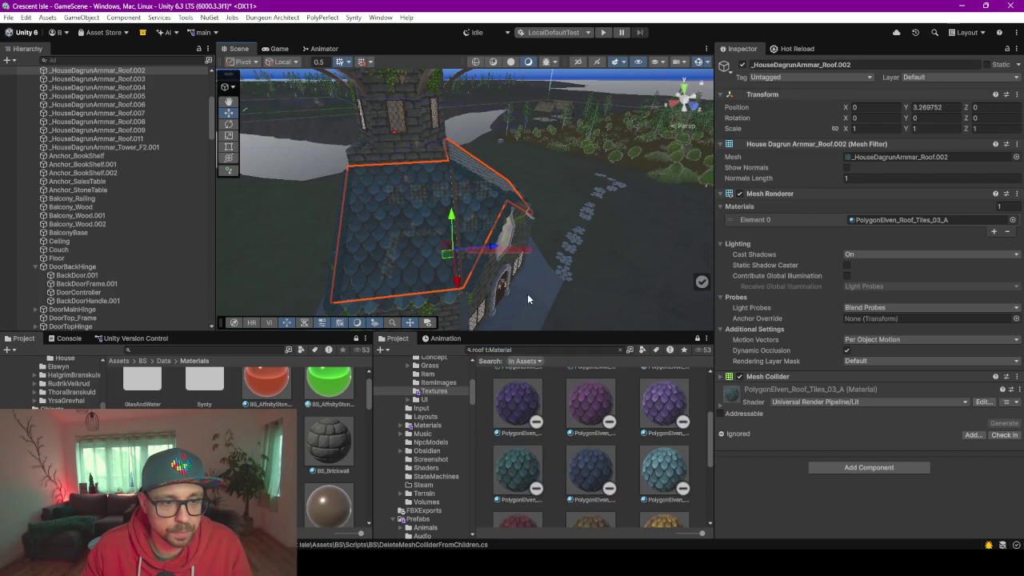
pyautogui.moveTo(527, 294); pyautogui.dragTo(470, 300)
pyautogui.click(470, 300)
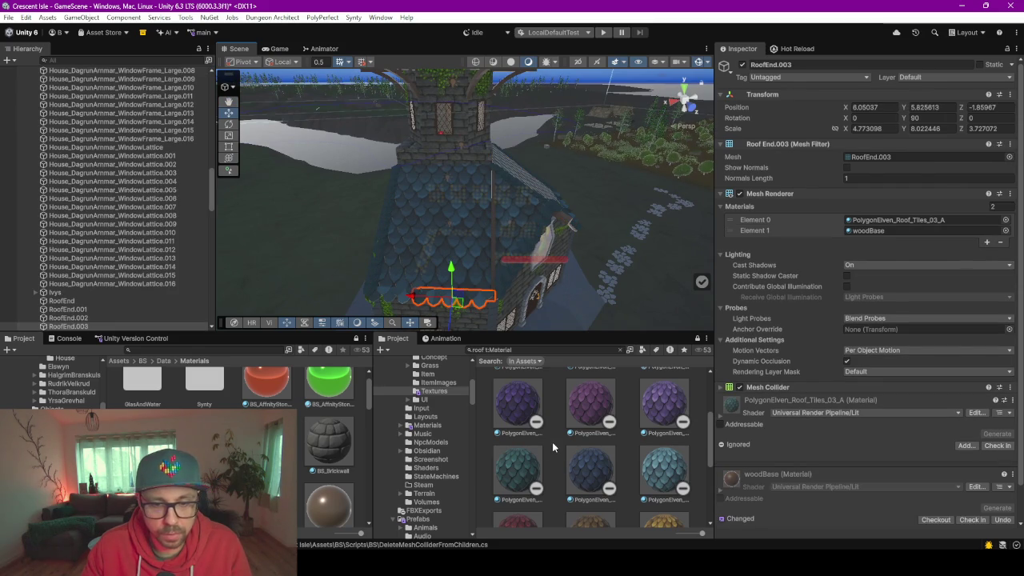
# Filter the Hierarchy for roof pieces, select all twelve RoofEnd pieces and apply the roof tile material
pyautogui.click(117, 60)
pyautogui.write('roof')
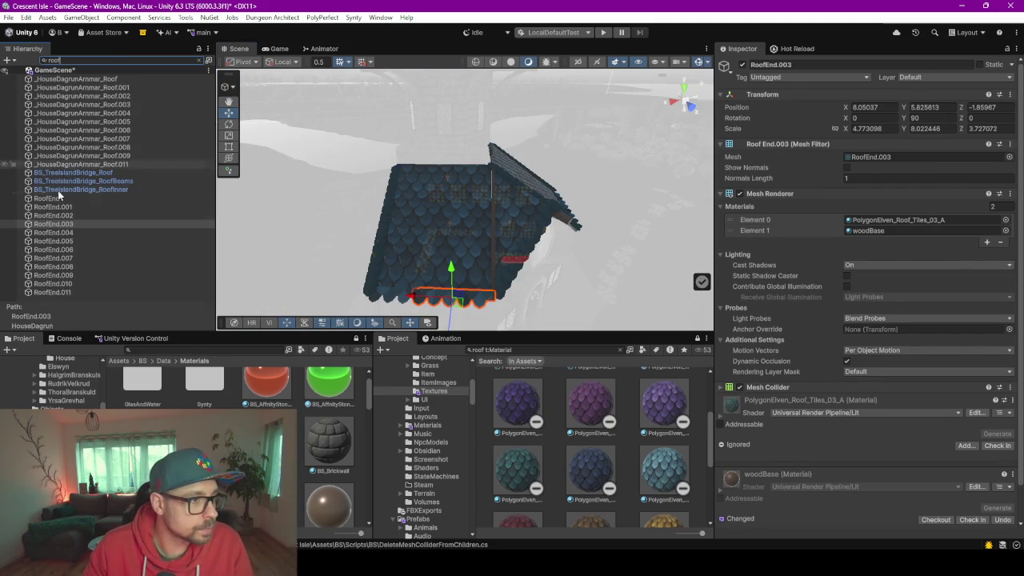
pyautogui.click(70, 198)
pyautogui.keyDown('shift'); pyautogui.click(78, 293); pyautogui.keyUp('shift')
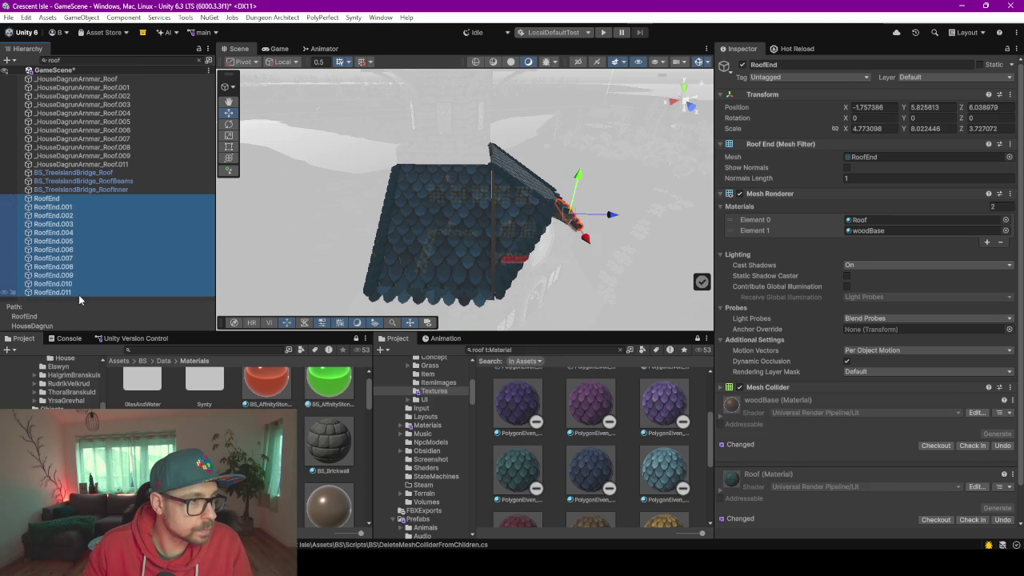
pyautogui.keyDown('ctrl'); pyautogui.click(112, 164); pyautogui.keyUp('ctrl')
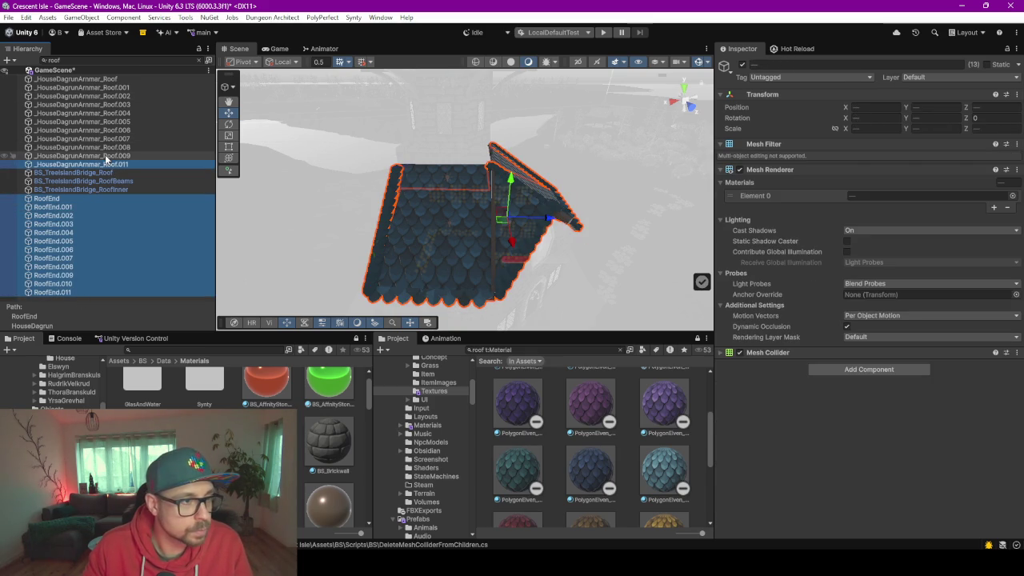
pyautogui.keyDown('ctrl'); pyautogui.click(121, 156); pyautogui.keyUp('ctrl')
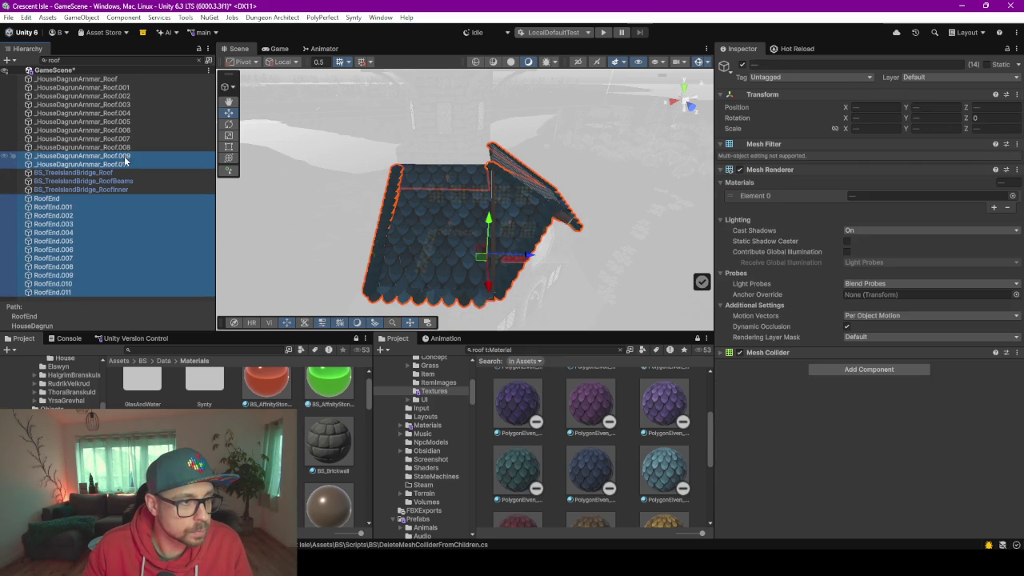
pyautogui.keyDown('ctrl'); pyautogui.click(124, 156); pyautogui.keyUp('ctrl')
pyautogui.keyDown('ctrl'); pyautogui.click(112, 164); pyautogui.keyUp('ctrl')
pyautogui.moveTo(569, 479); pyautogui.dragTo(766, 375)
# Give the main _HouseDagrunArmmar_Roof PolygonElven_Roof_Tiles_03_A and frame it in the Scene view
pyautogui.moveTo(489, 290)
pyautogui.mouseDown()
pyautogui.moveTo(456, 134)
pyautogui.moveTo(464, 140)
pyautogui.mouseUp()
pyautogui.click(454, 117)
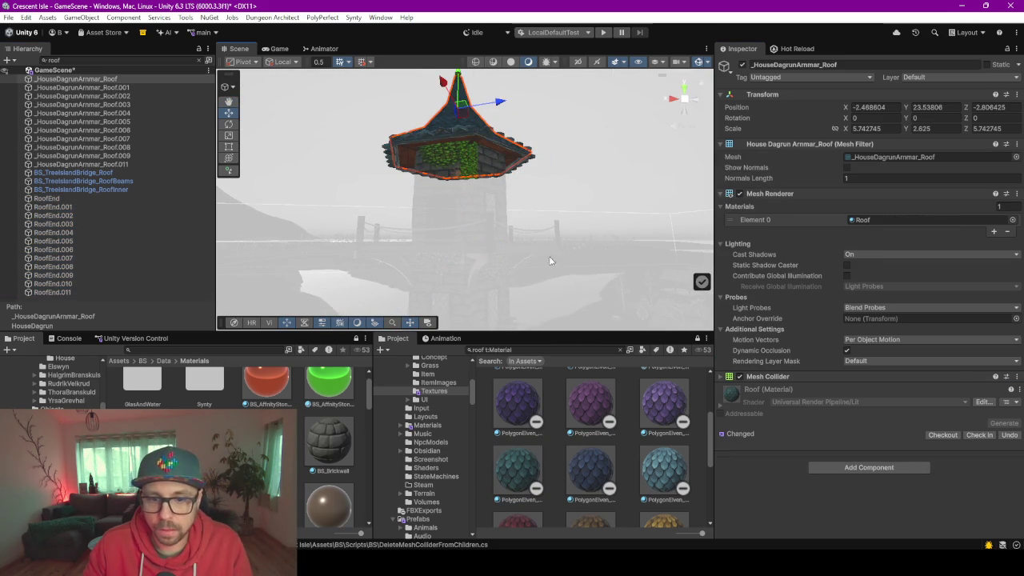
pyautogui.moveTo(519, 471); pyautogui.dragTo(805, 426)
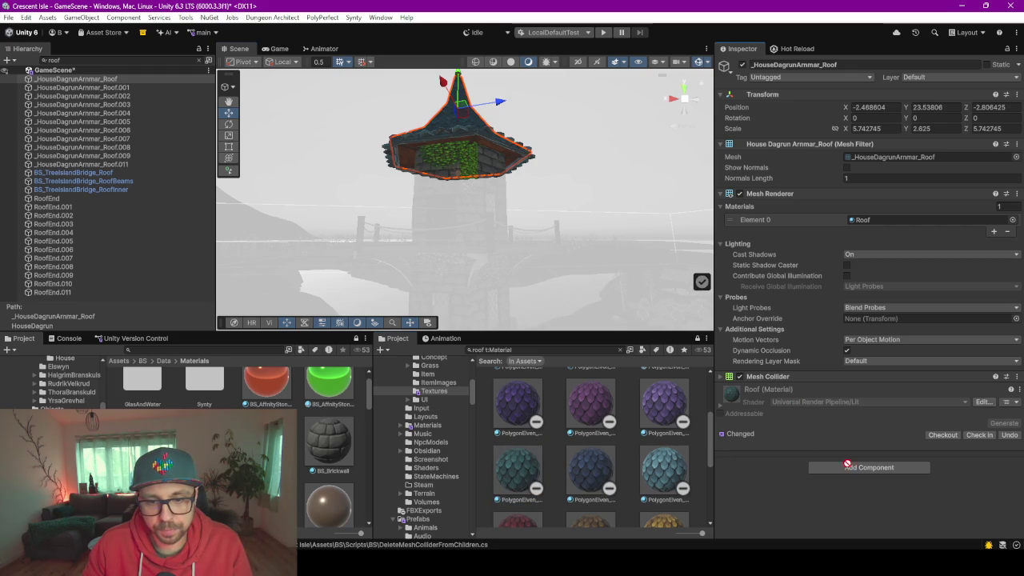
pyautogui.moveTo(852, 471); pyautogui.dragTo(852, 470)
pyautogui.moveTo(543, 273); pyautogui.dragTo(566, 330)
pyautogui.scroll(5, 566, 329)
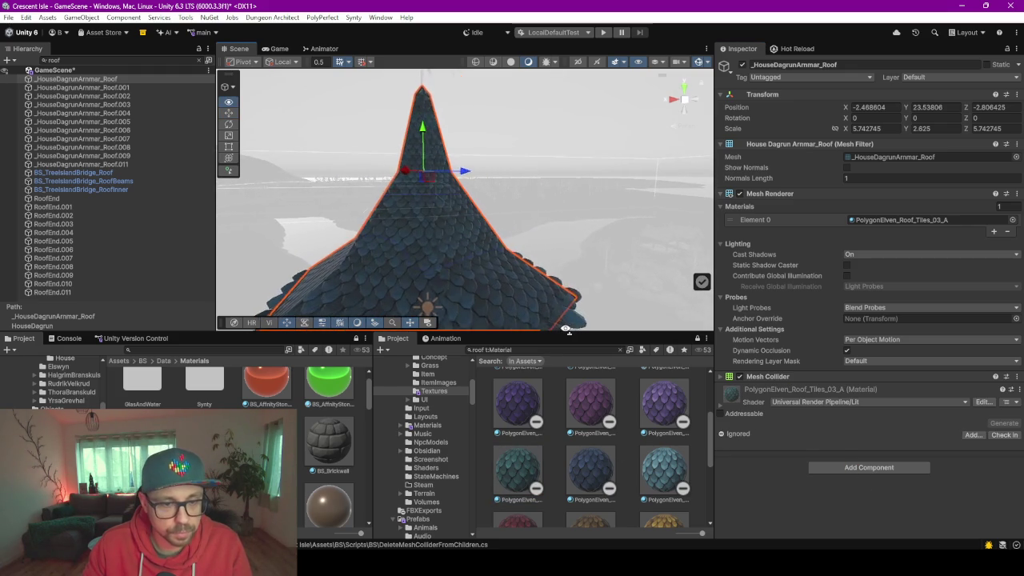
pyautogui.scroll(2, 549, 316)
pyautogui.scroll(5, 549, 317)
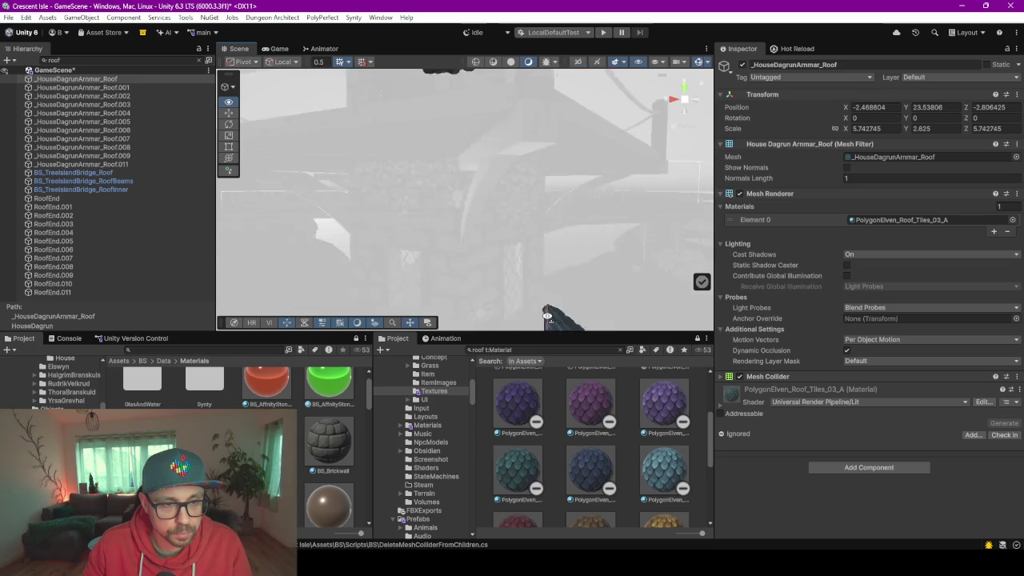
pyautogui.press('f')
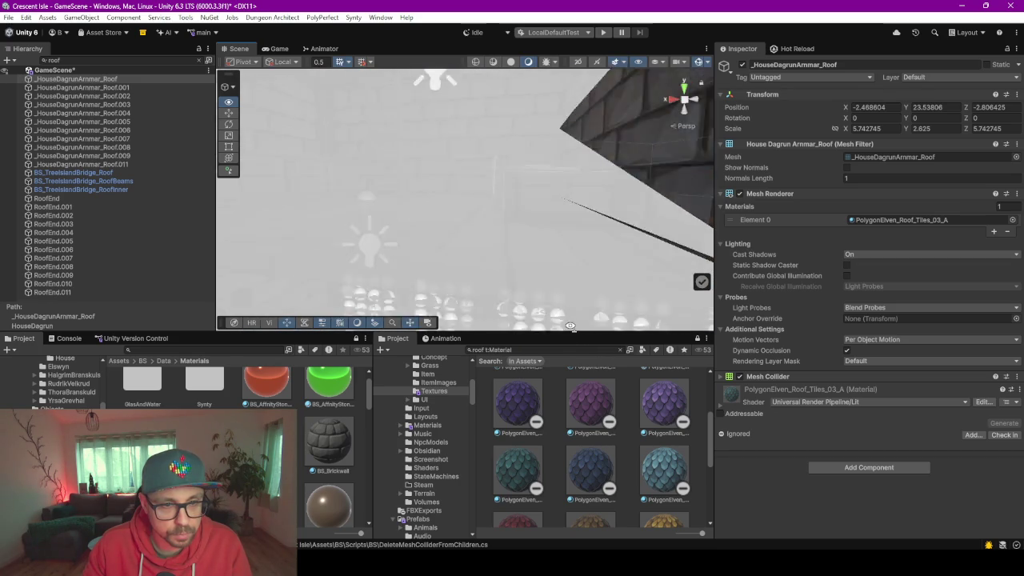
# Frame Roof.001 and step through the neighbouring Roof.002 and Roof.003 pieces
pyautogui.click(101, 88)
pyautogui.press('f')
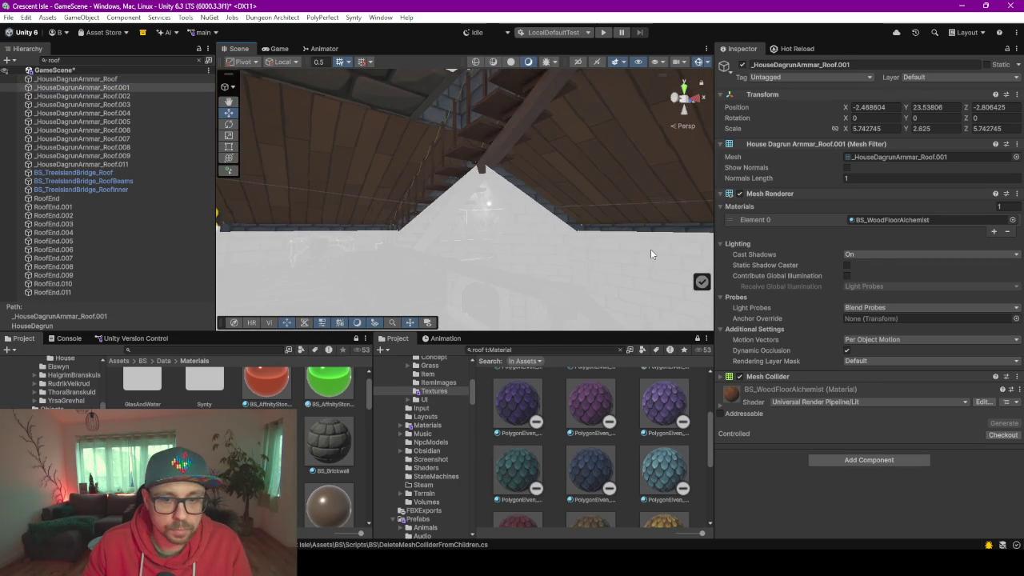
pyautogui.scroll(-2, 550, 252)
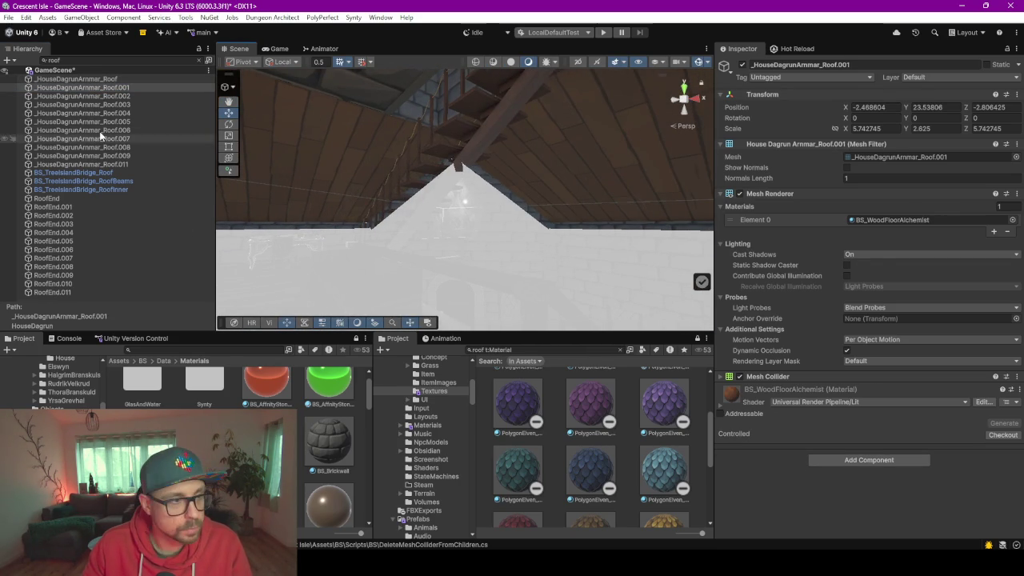
pyautogui.click(96, 101)
pyautogui.click(99, 96)
pyautogui.press('Down')
pyautogui.press('Down')
pyautogui.press('Up')
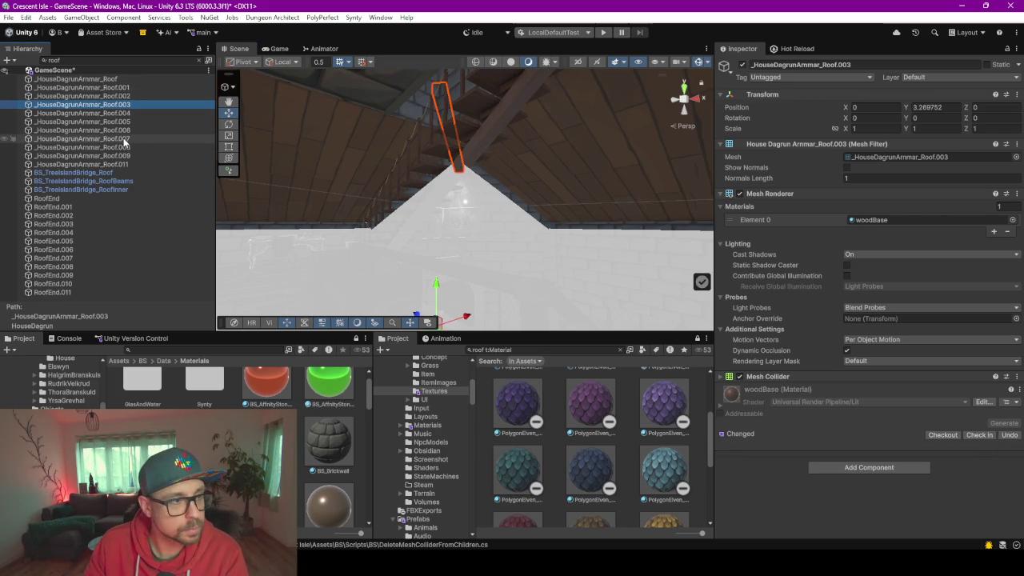
# Select Roof.003 through Roof.009 and replace their woodBase material with BS_WoodNut
pyautogui.keyDown('shift'); pyautogui.click(119, 113); pyautogui.keyUp('shift')
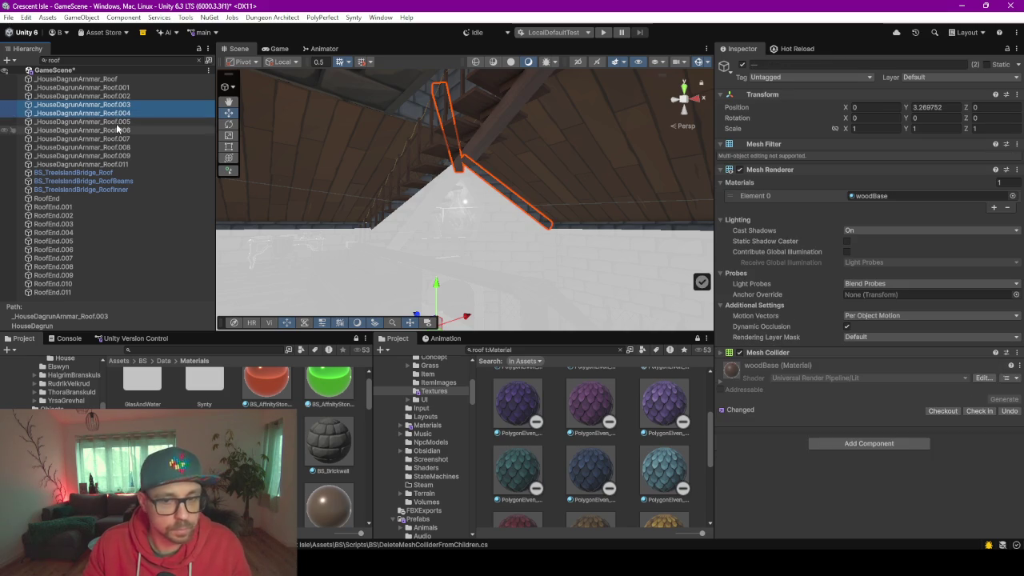
pyautogui.keyDown('shift'); pyautogui.click(120, 121); pyautogui.keyUp('shift')
pyautogui.keyDown('shift'); pyautogui.click(120, 131); pyautogui.keyUp('shift')
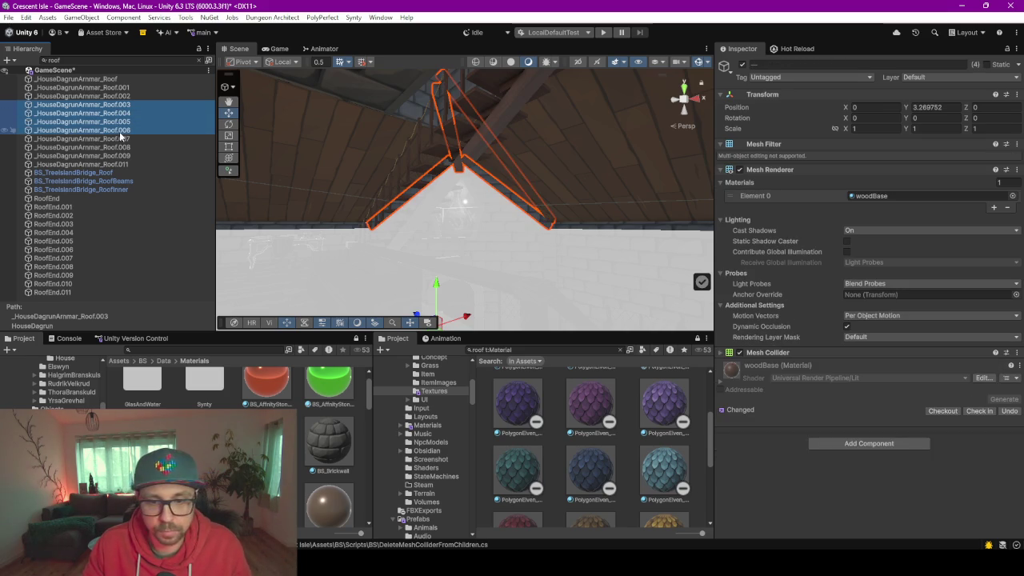
pyautogui.keyDown('shift'); pyautogui.click(124, 139); pyautogui.keyUp('shift')
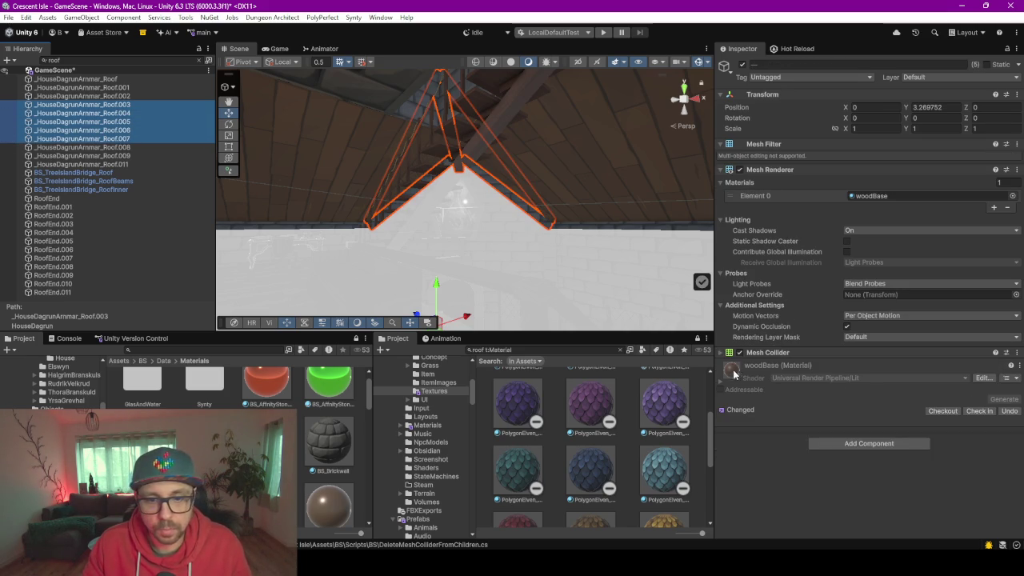
pyautogui.keyDown('shift'); pyautogui.click(101, 146); pyautogui.keyUp('shift')
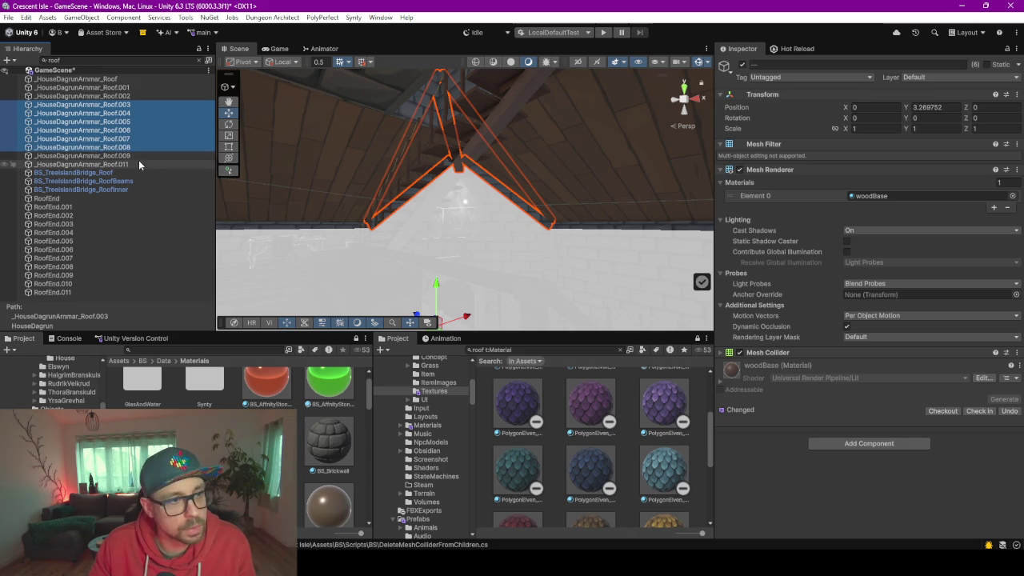
pyautogui.keyDown('shift'); pyautogui.click(136, 157); pyautogui.keyUp('shift')
pyautogui.keyDown('shift'); pyautogui.click(138, 164); pyautogui.keyUp('shift')
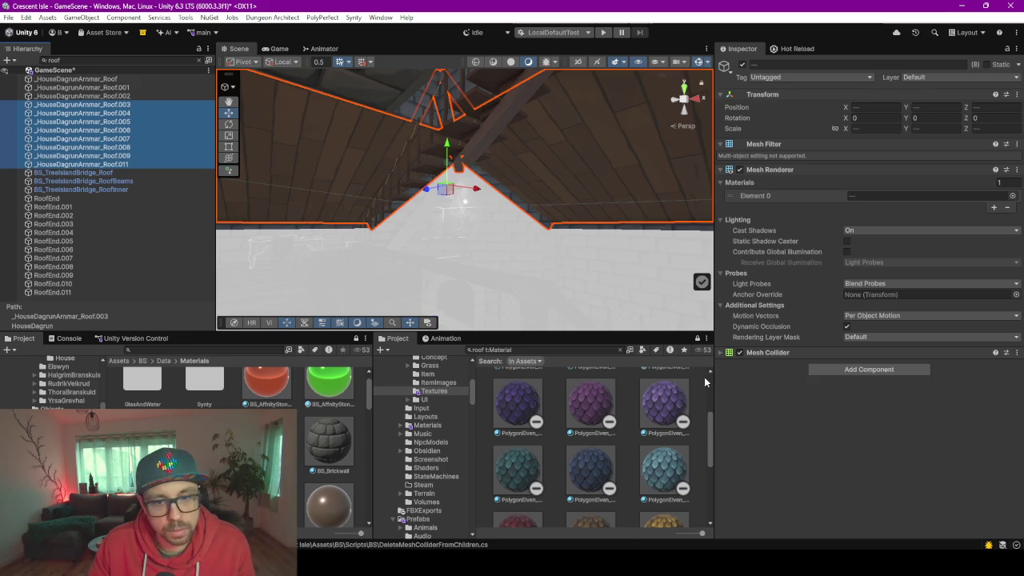
pyautogui.keyDown('ctrl'); pyautogui.click(133, 165); pyautogui.keyUp('ctrl')
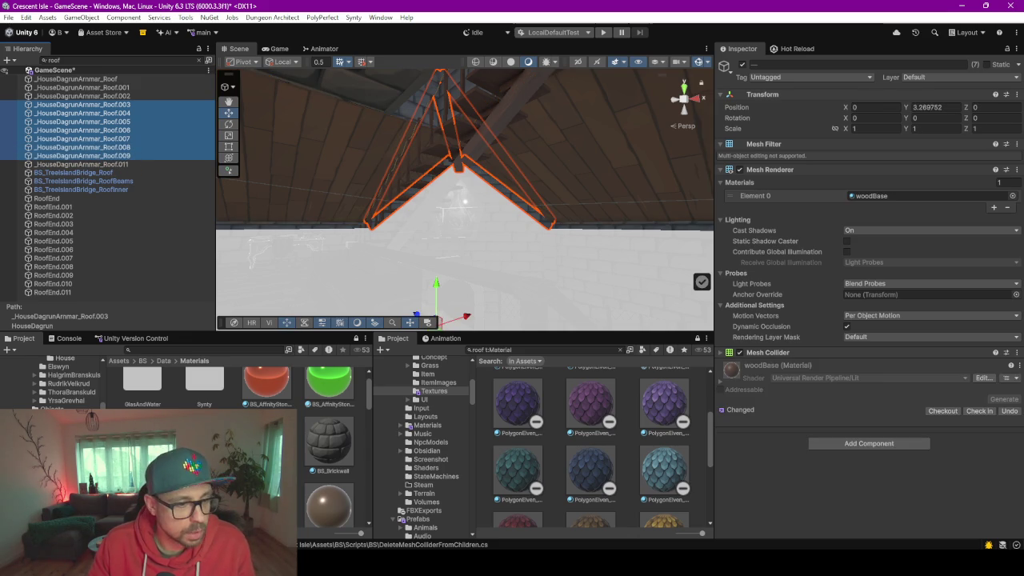
pyautogui.moveTo(368, 400); pyautogui.dragTo(384, 505)
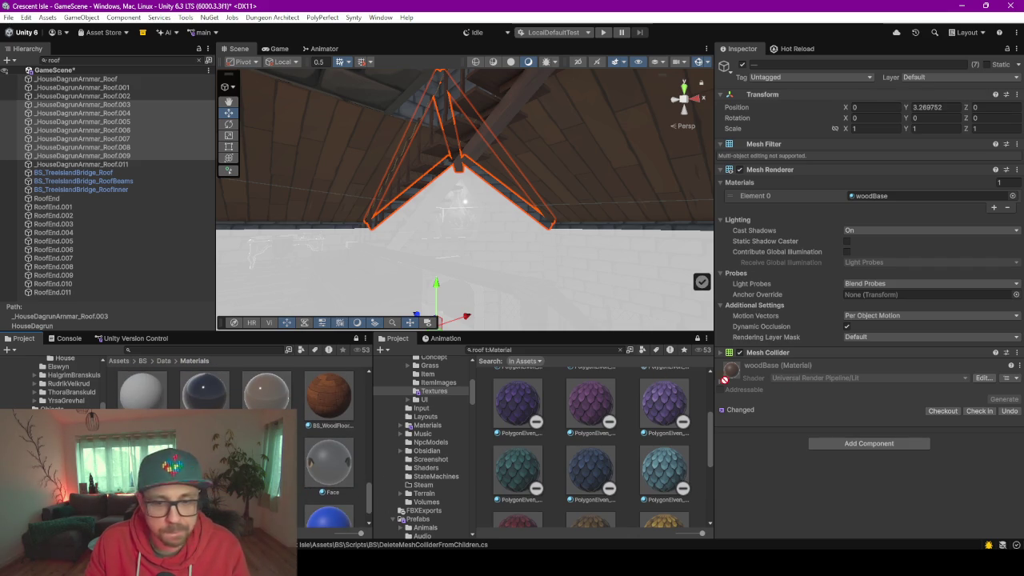
pyautogui.moveTo(835, 467); pyautogui.dragTo(837, 445)
# Clear the Hierarchy roof filter so all objects show again
pyautogui.moveTo(475, 207)
pyautogui.mouseDown()
pyautogui.moveTo(555, 256)
pyautogui.moveTo(513, 265)
pyautogui.moveTo(416, 224)
pyautogui.moveTo(352, 264)
pyautogui.moveTo(360, 312)
pyautogui.mouseUp()
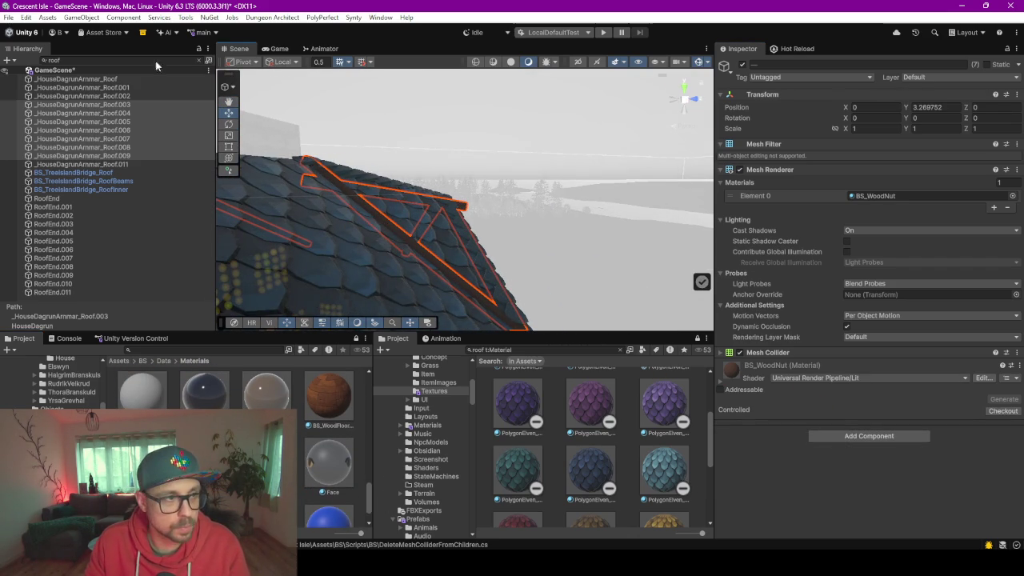
pyautogui.click(198, 62)
pyautogui.moveTo(462, 155)
pyautogui.mouseDown()
pyautogui.moveTo(317, 212)
pyautogui.moveTo(390, 131)
pyautogui.moveTo(544, 160)
pyautogui.moveTo(588, 272)
pyautogui.moveTo(679, 271)
pyautogui.moveTo(569, 191)
pyautogui.mouseUp()
pyautogui.scroll(-5, 317, 212)
# Select the wooden post Wood.009 in the scene
pyautogui.click(604, 204)
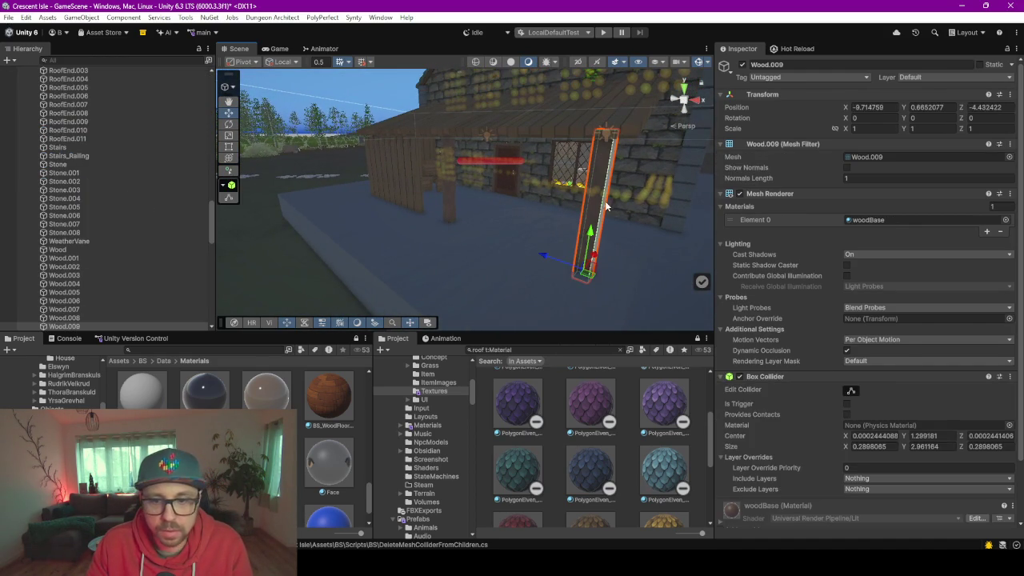
pyautogui.scroll(-2, 748, 453)
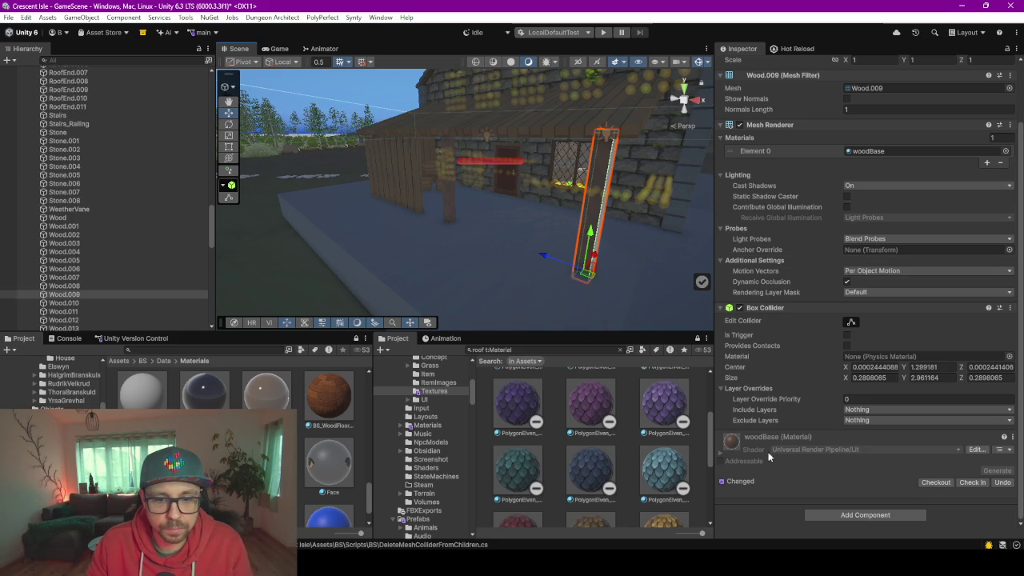
pyautogui.keyDown('shift'); pyautogui.click(448, 184); pyautogui.keyUp('shift')
pyautogui.click(599, 246)
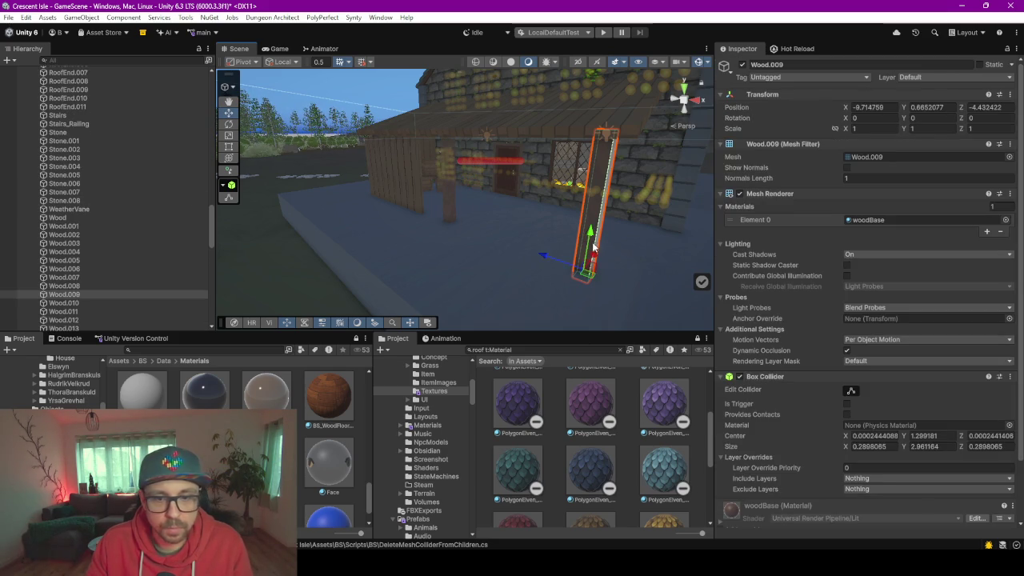
pyautogui.scroll(-3, 869, 328)
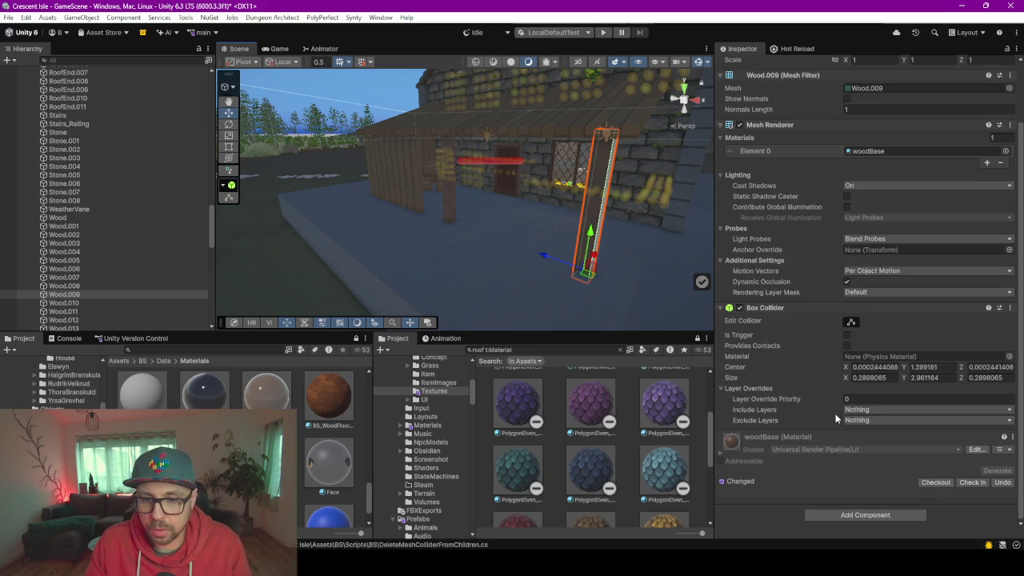
# Locate the woodBase material and its shader in the project from the material's options
pyautogui.click(1012, 437)
pyautogui.click(944, 320)
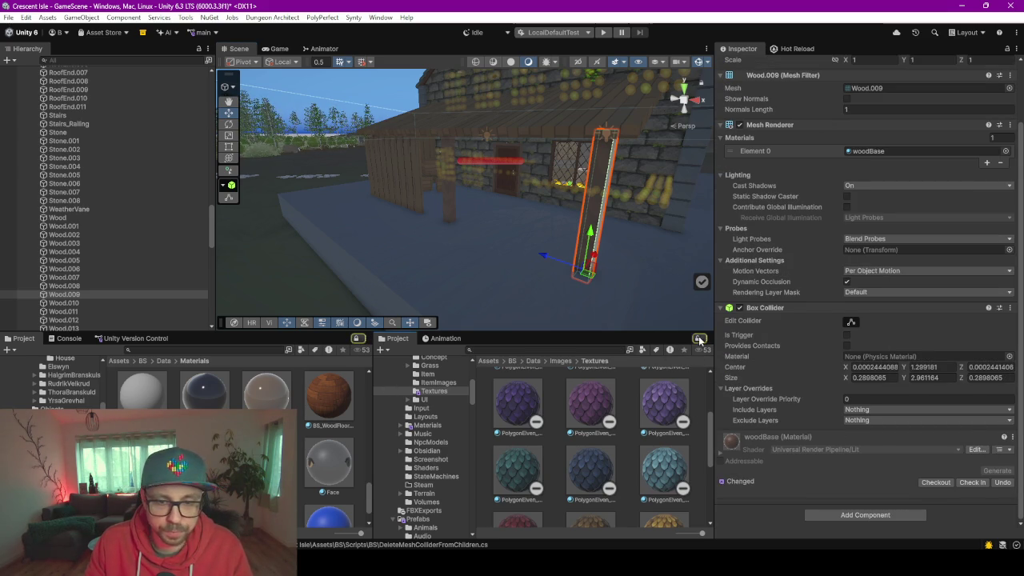
pyautogui.click(1012, 437)
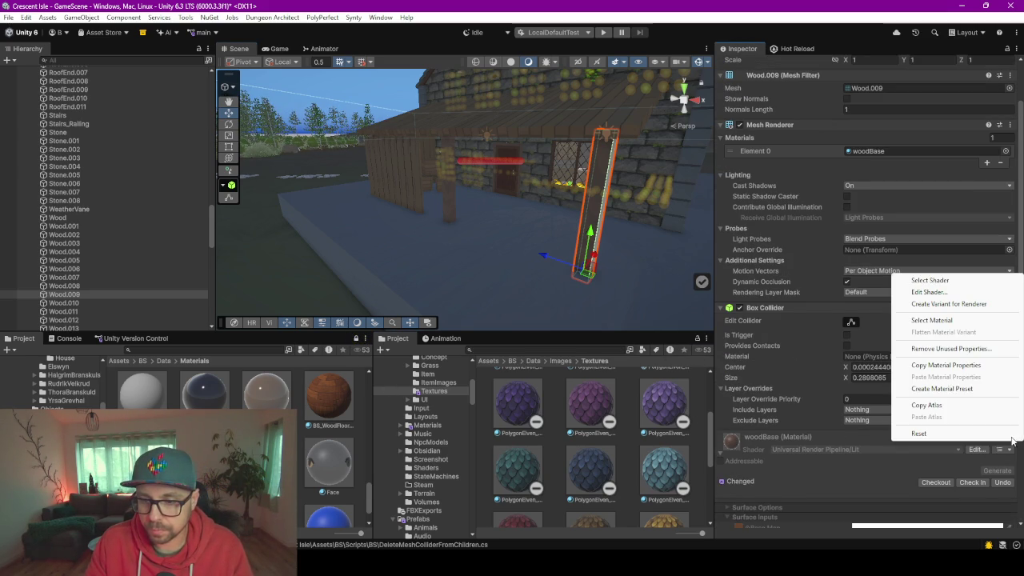
pyautogui.click(939, 281)
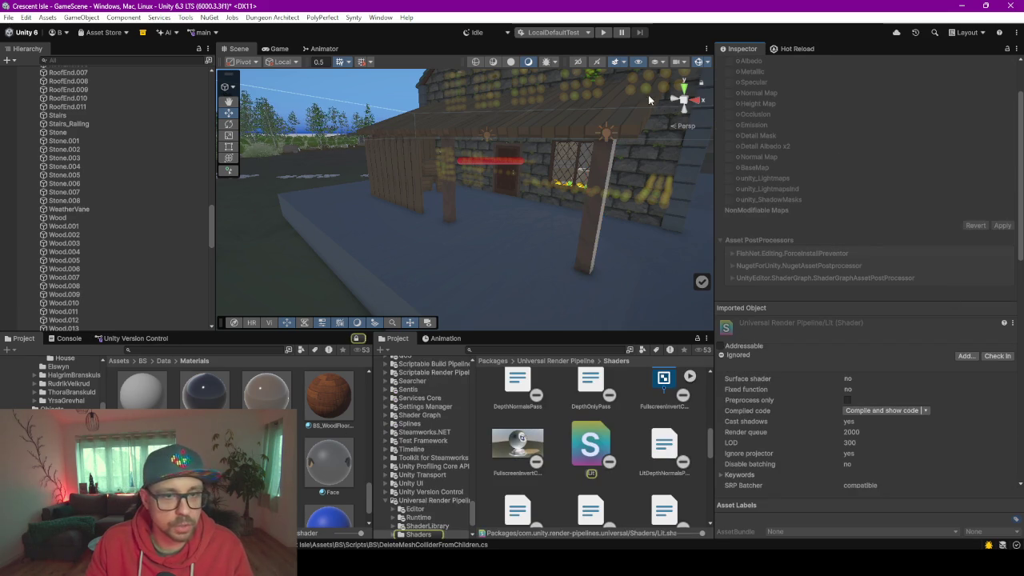
pyautogui.click(590, 196)
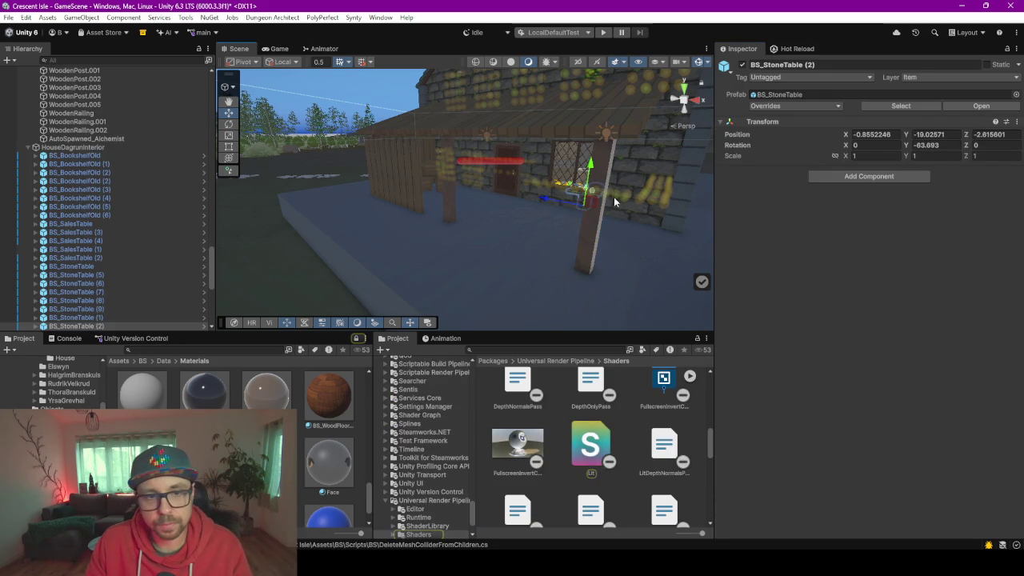
pyautogui.click(588, 221)
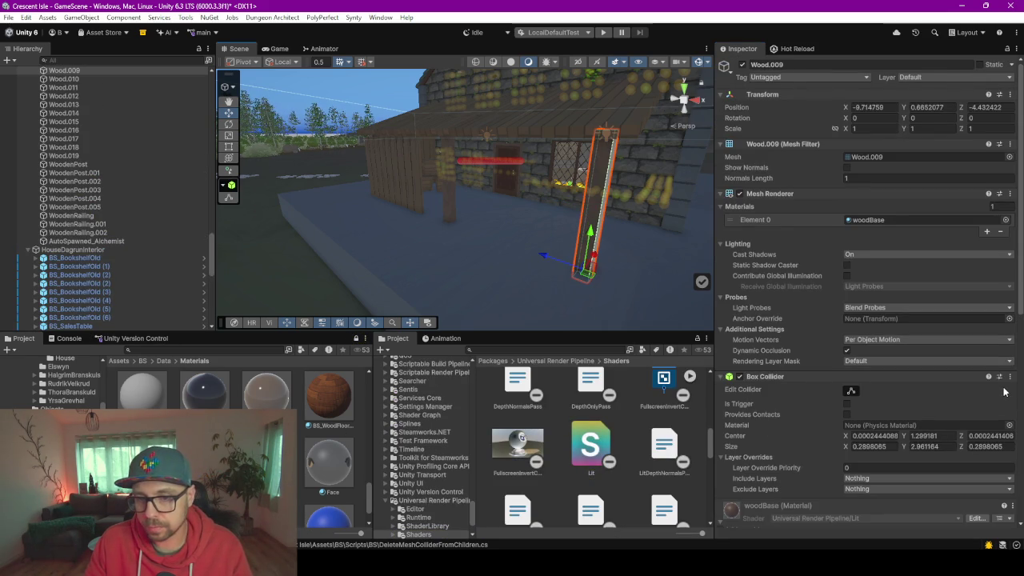
pyautogui.scroll(-5, 1004, 391)
pyautogui.click(1012, 189)
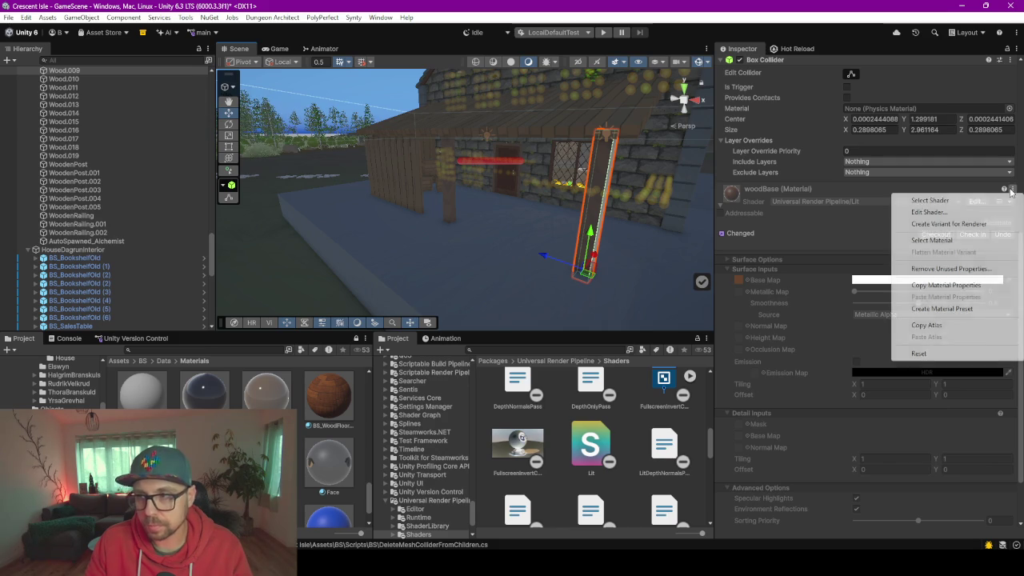
pyautogui.click(955, 241)
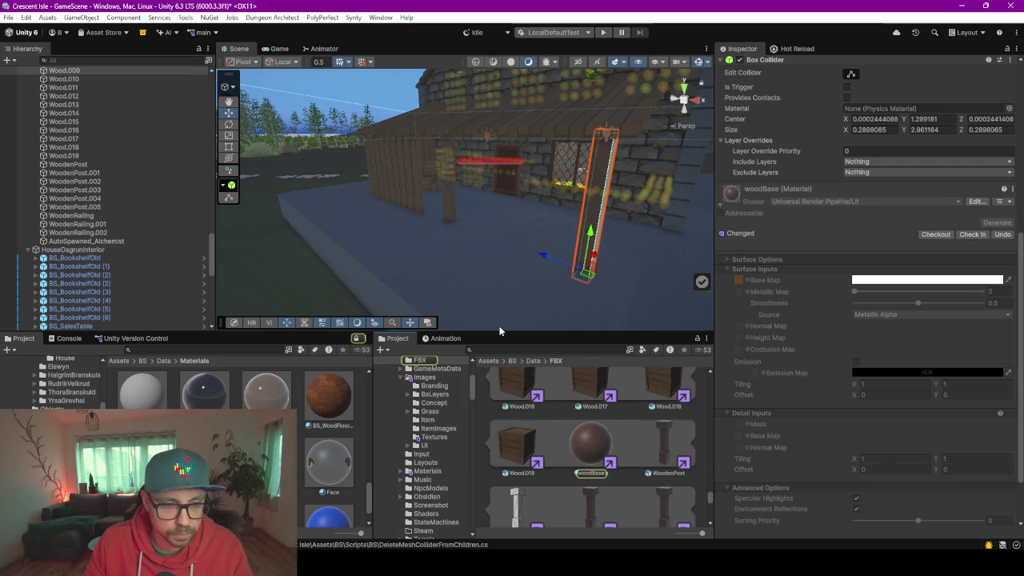
# Enlarge the Project asset area and select the woodBase material asset in the FBX folder
pyautogui.moveTo(497, 330); pyautogui.dragTo(497, 178)
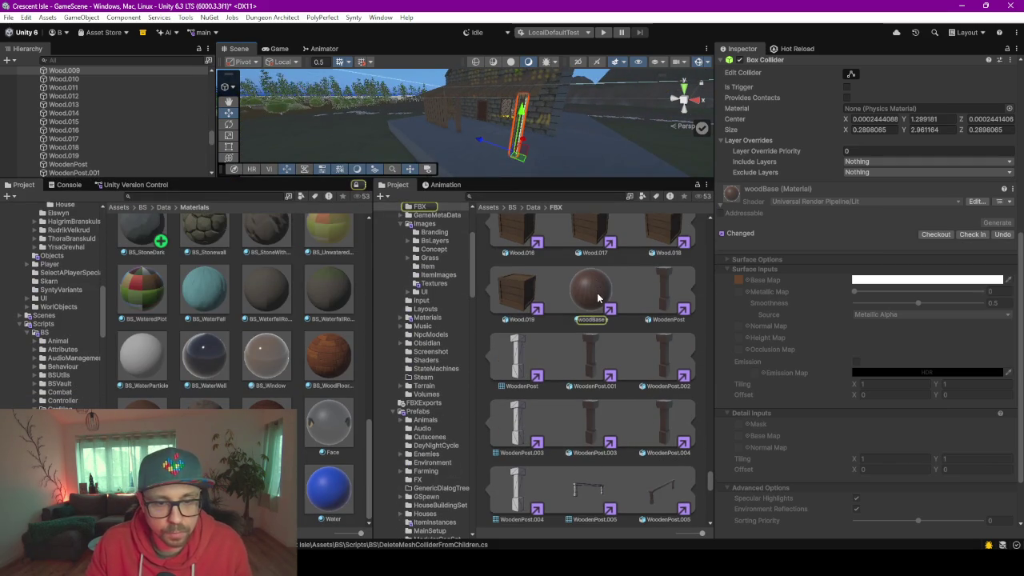
pyautogui.click(598, 298)
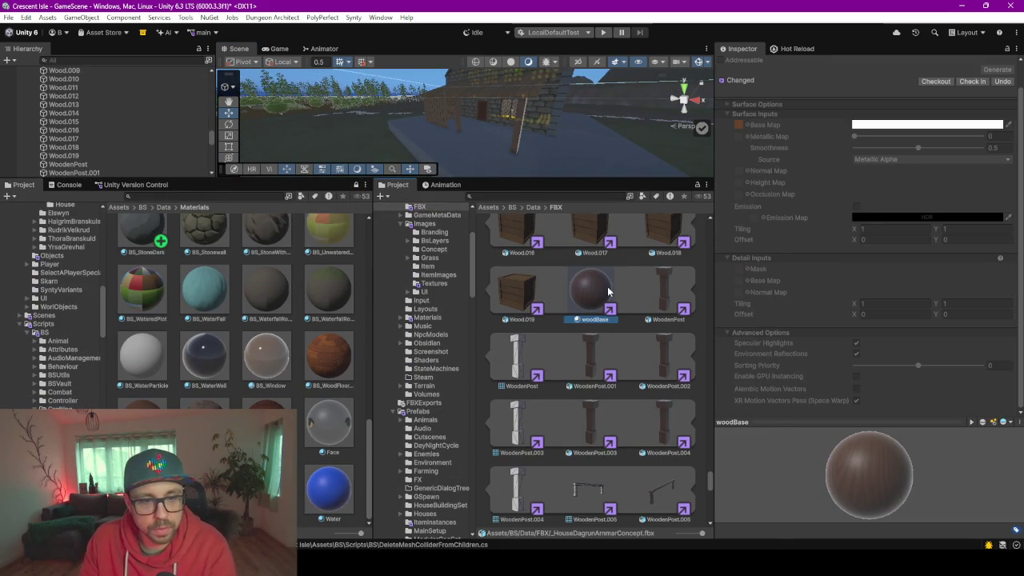
pyautogui.rightClick(580, 304)
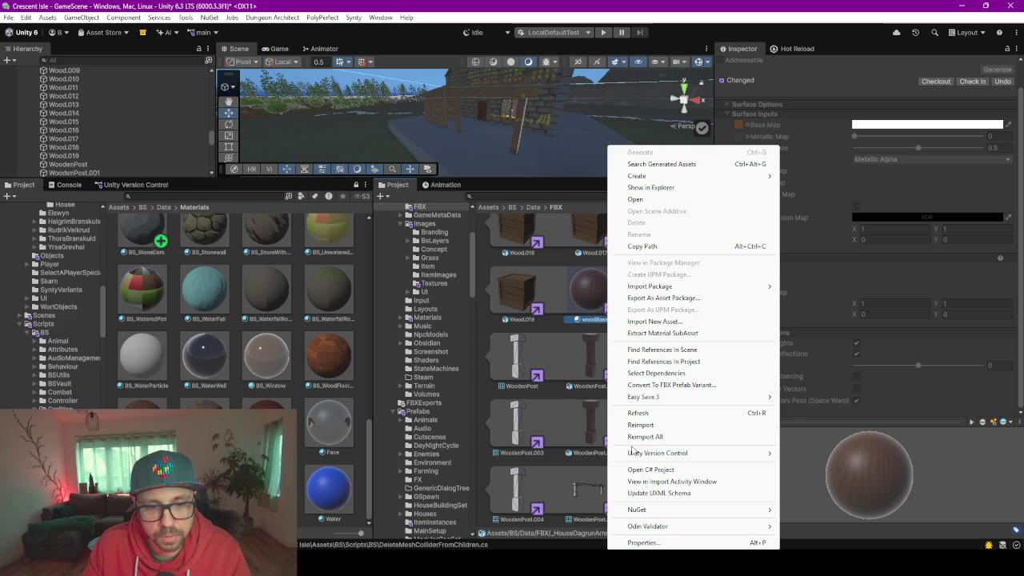
pyautogui.click(583, 300)
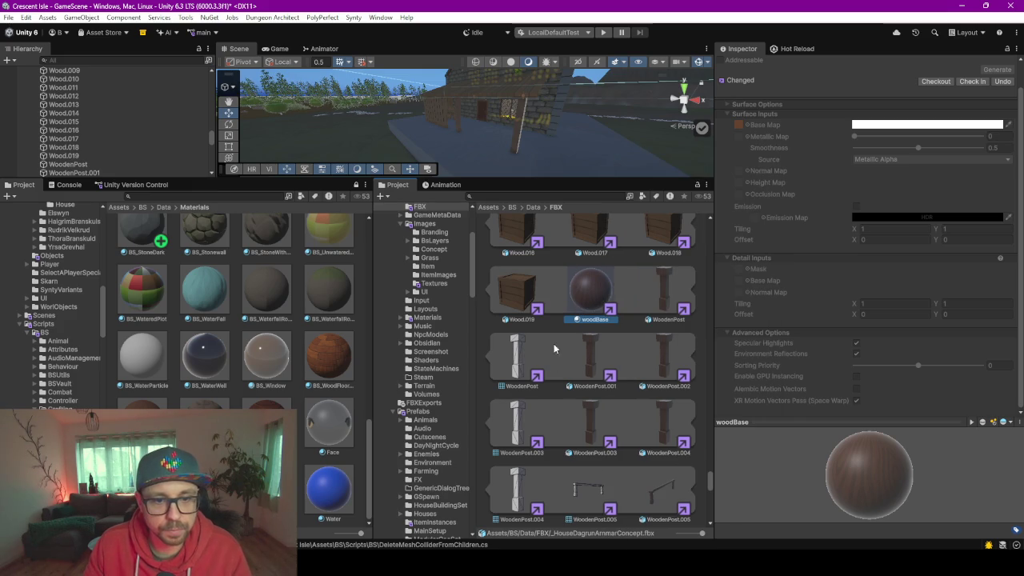
pyautogui.scroll(10, 584, 362)
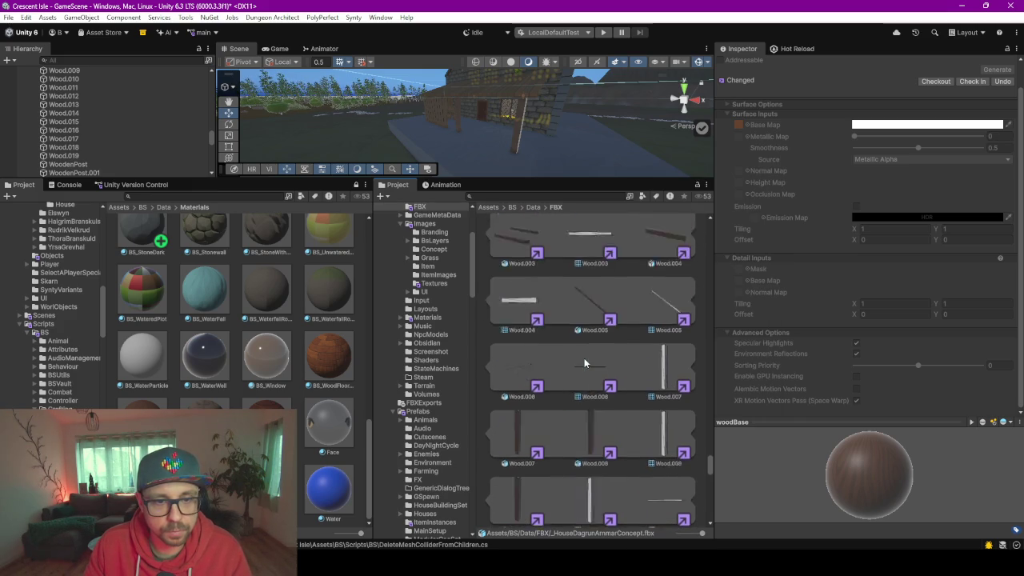
pyautogui.scroll(-10, 584, 362)
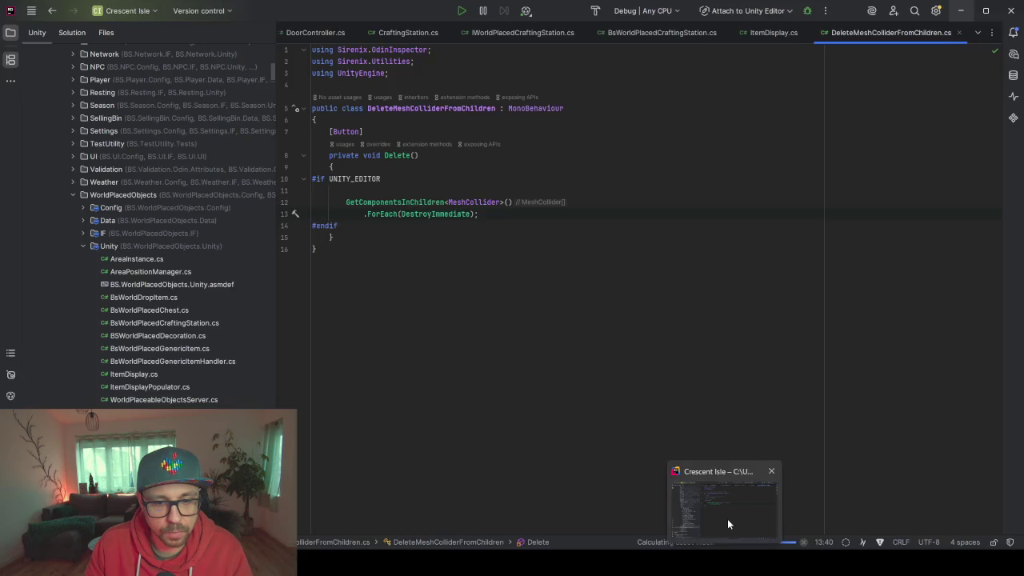
# Switch to the Blender window from the taskbar
pyautogui.moveTo(652, 564)
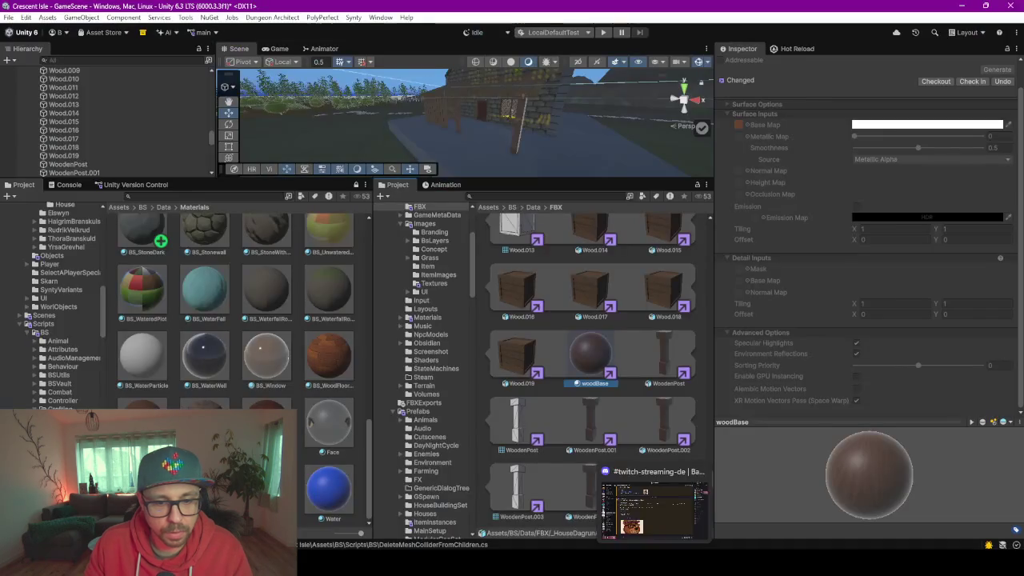
pyautogui.moveTo(584, 564)
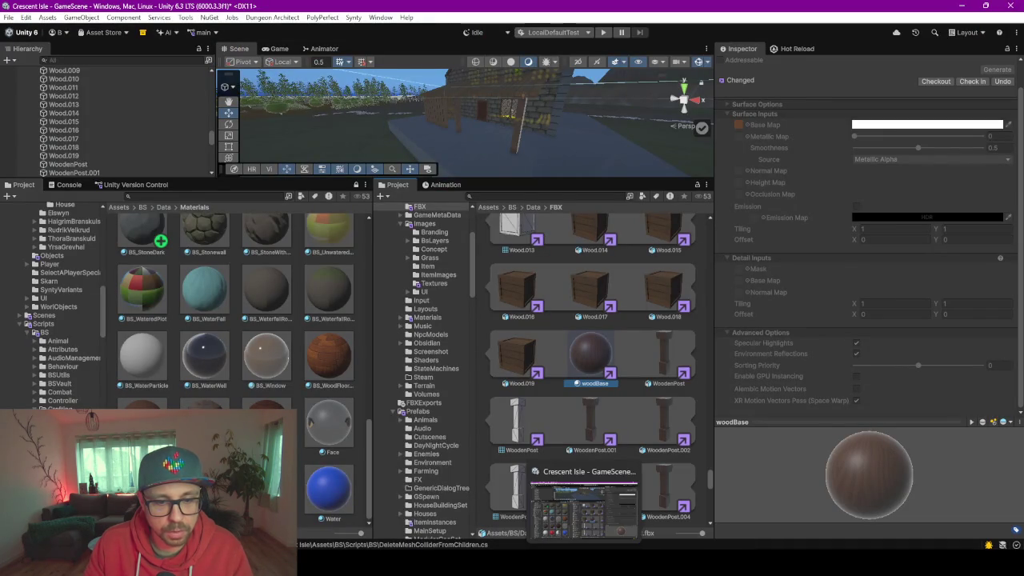
pyautogui.click(678, 506)
# Open Blender's FBX export dialog and reposition and widen its settings panel
pyautogui.click(677, 505)
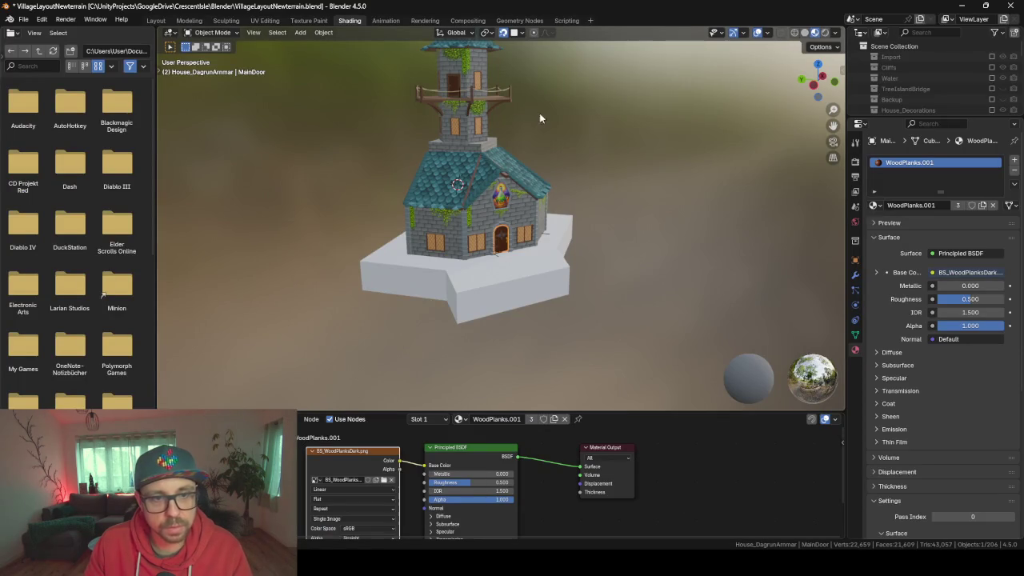
pyautogui.press('F3')
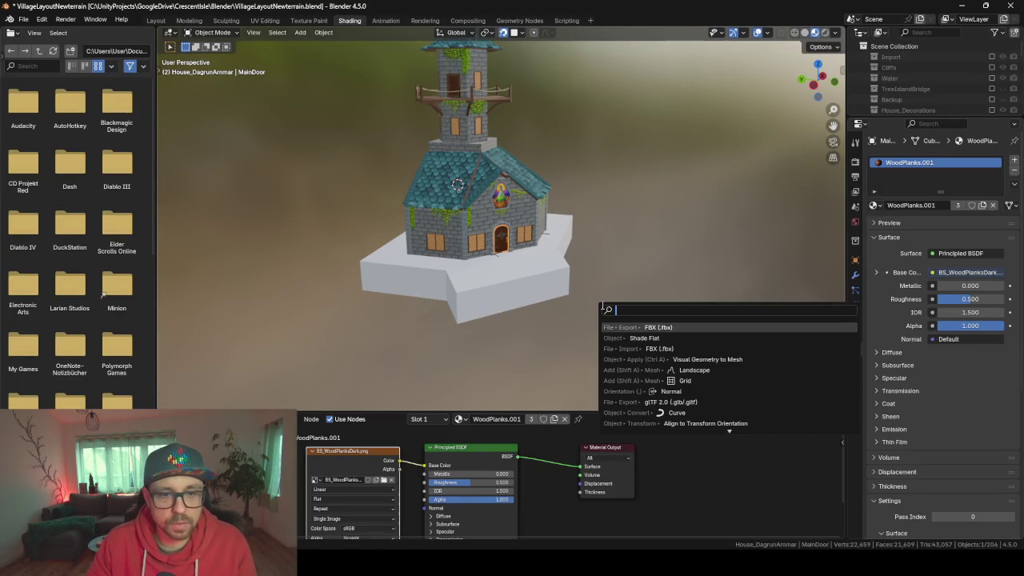
pyautogui.press('Return')
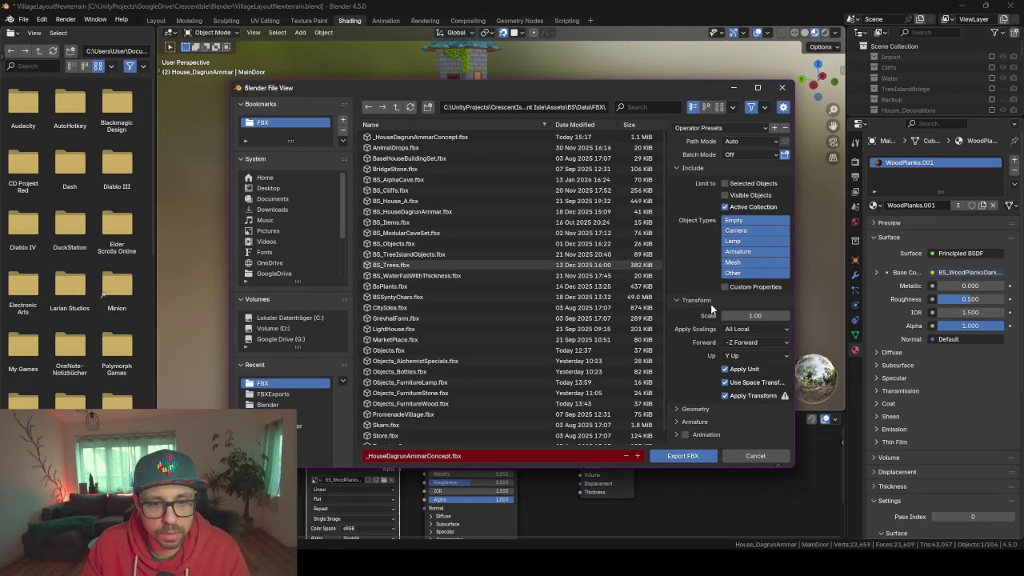
pyautogui.moveTo(626, 91); pyautogui.dragTo(544, 59)
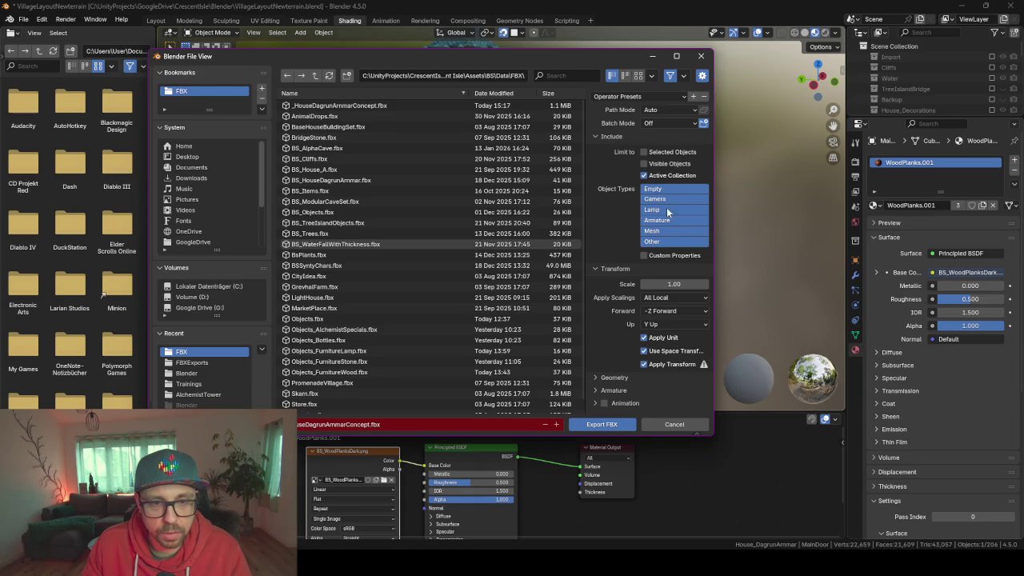
pyautogui.moveTo(586, 212); pyautogui.dragTo(504, 200)
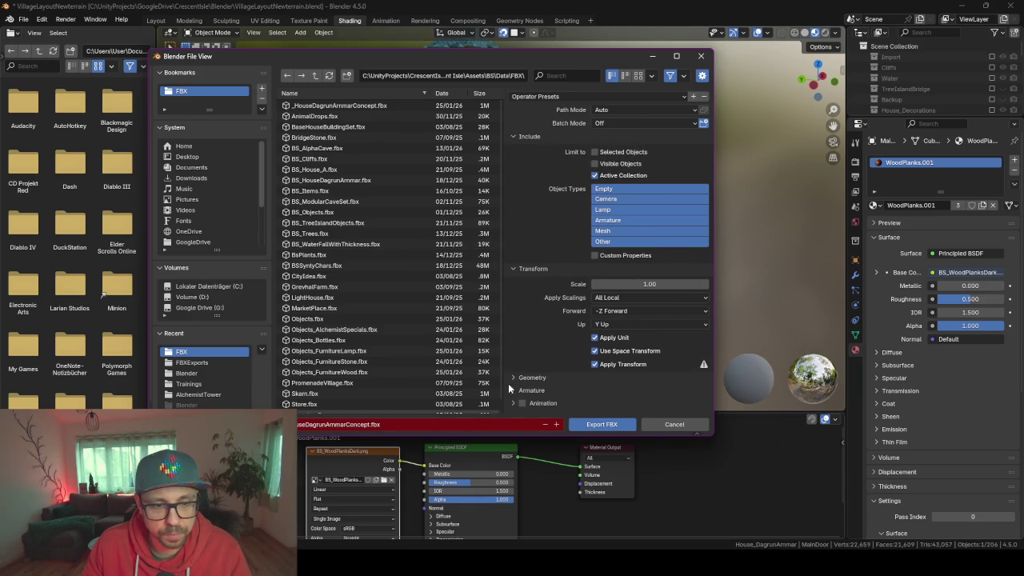
# Expand the Geometry and Armature export sections and review the export options
pyautogui.click(514, 377)
pyautogui.scroll(-3, 516, 372)
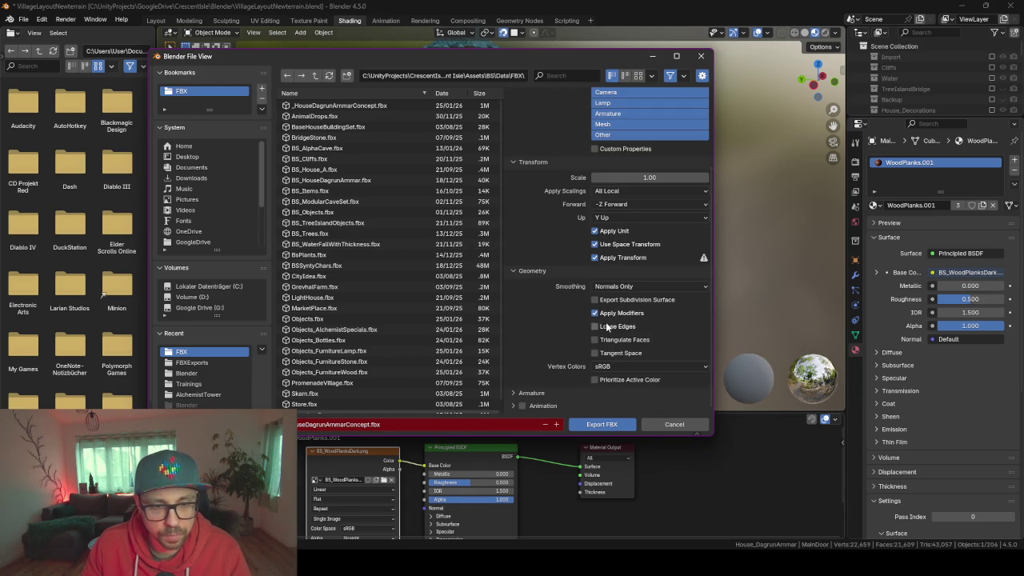
pyautogui.click(519, 394)
pyautogui.scroll(-2, 532, 357)
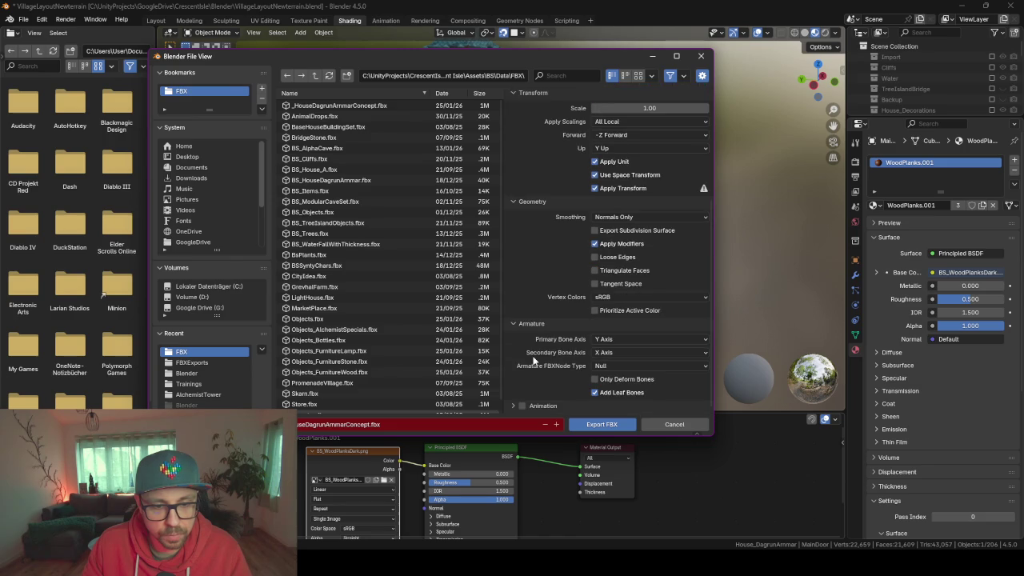
pyautogui.scroll(6, 621, 386)
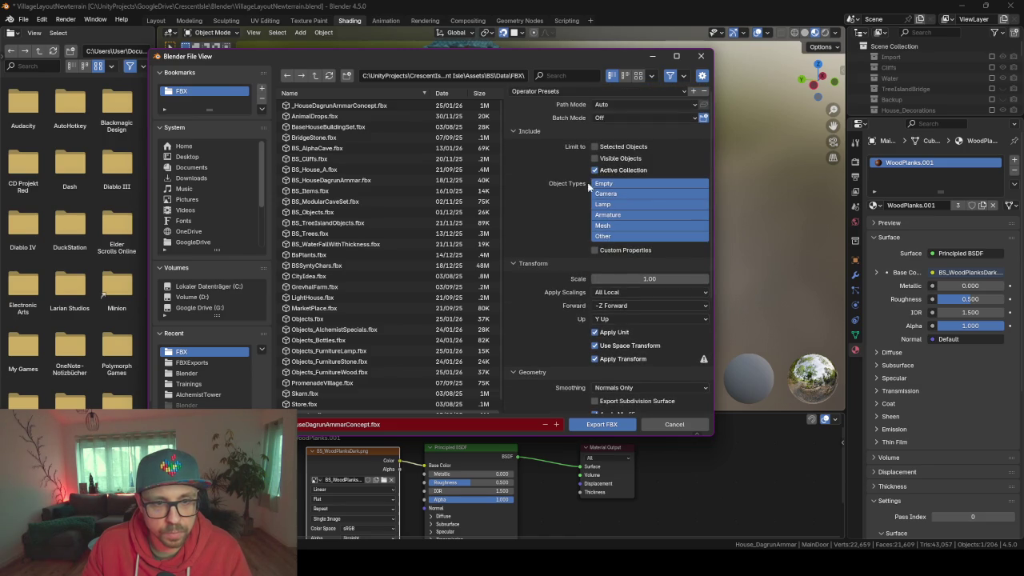
pyautogui.scroll(1, 531, 216)
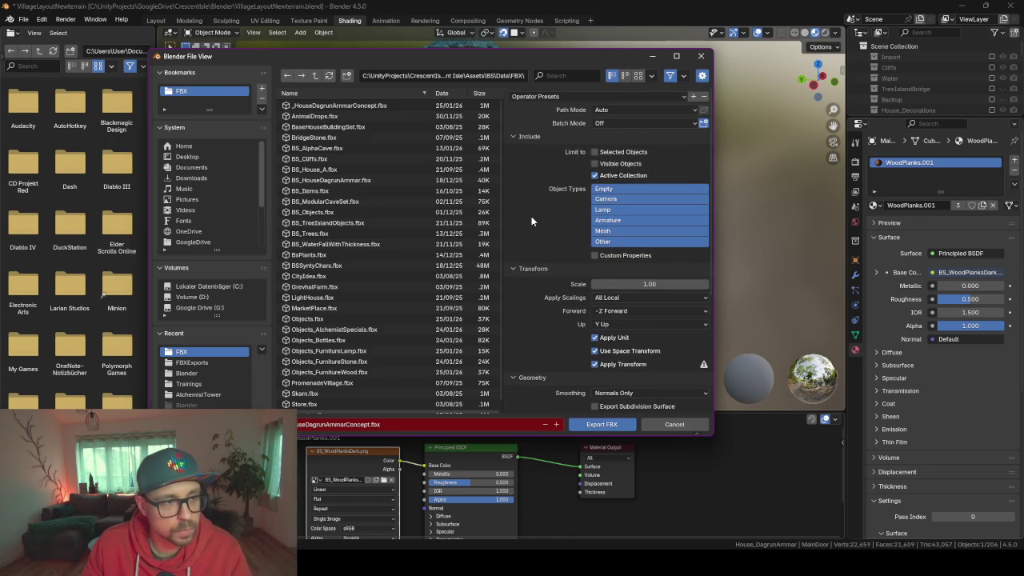
pyautogui.scroll(-4, 572, 264)
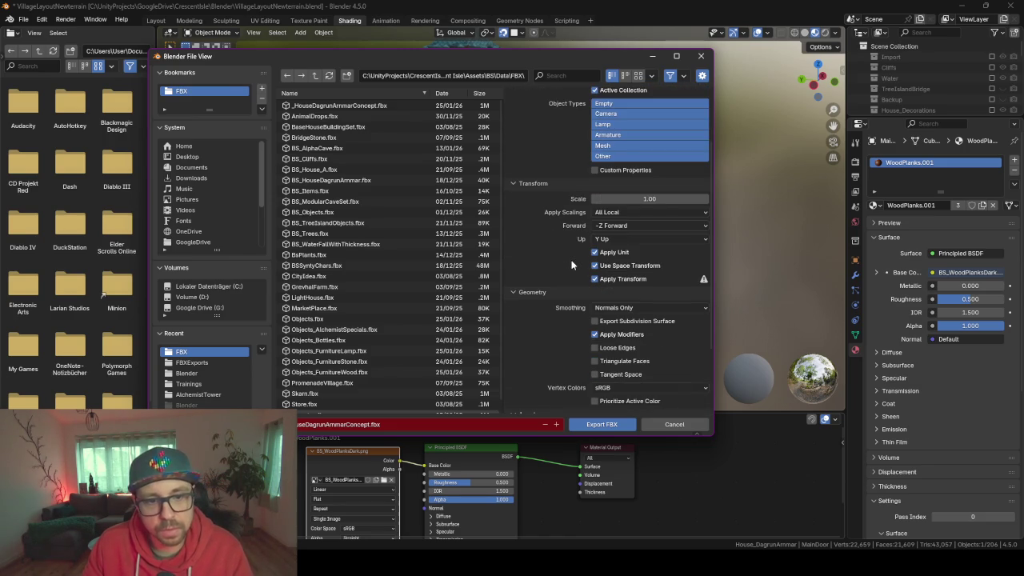
pyautogui.scroll(-2, 591, 302)
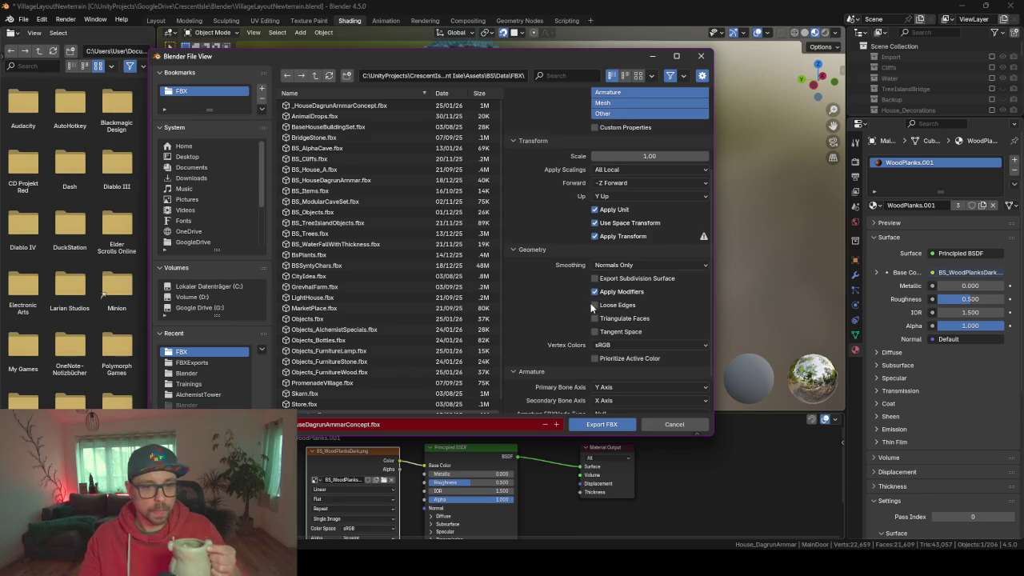
pyautogui.scroll(-2, 590, 304)
pyautogui.scroll(-1, 591, 304)
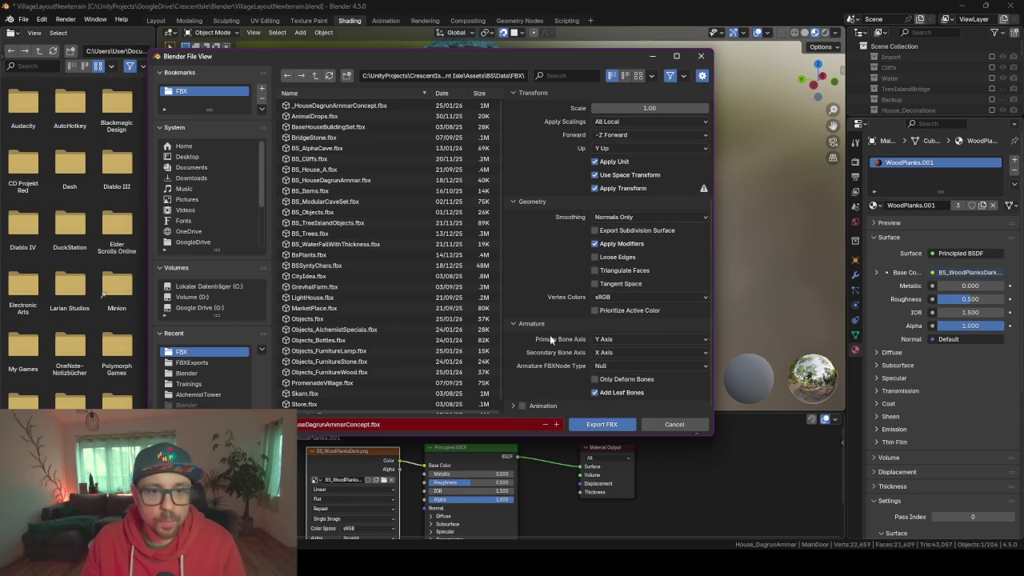
pyautogui.scroll(1, 557, 311)
pyautogui.scroll(3, 558, 310)
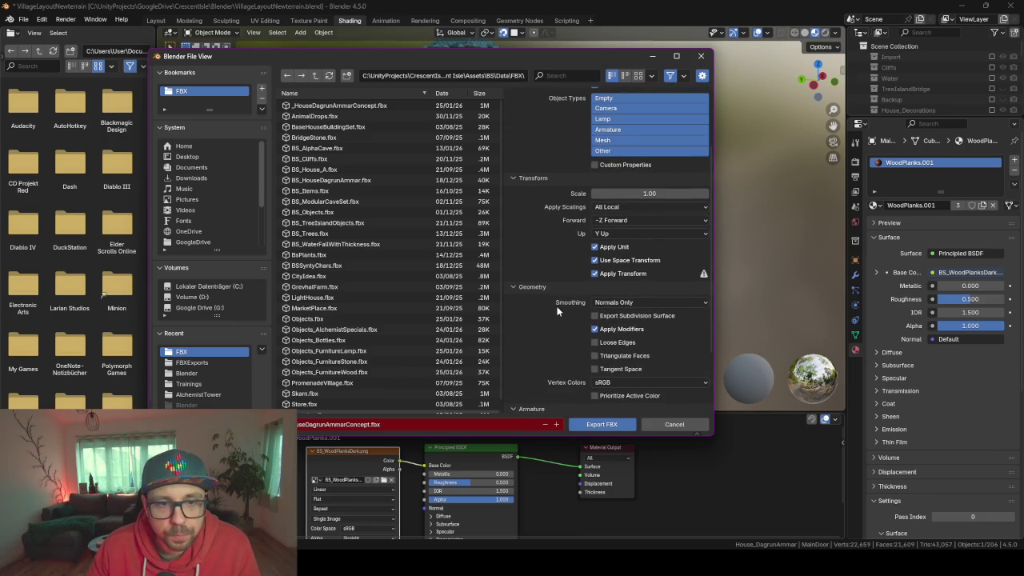
pyautogui.scroll(3, 547, 218)
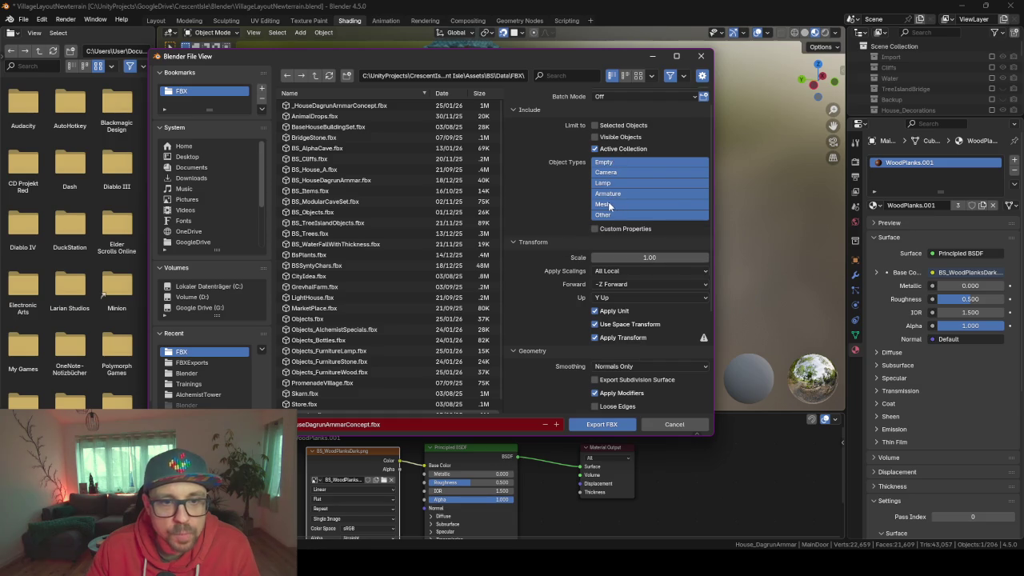
# Limit object types to Empty and Mesh and export _HouseDagrunAmmarConcept.fbx
pyautogui.click(608, 193)
pyautogui.click(608, 204)
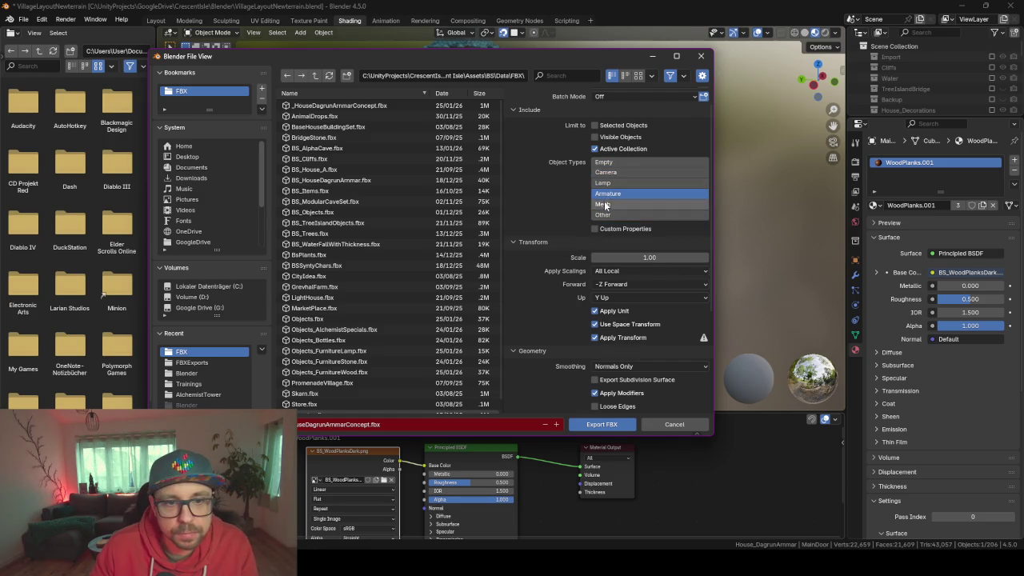
pyautogui.keyDown('shift'); pyautogui.click(615, 161); pyautogui.keyUp('shift')
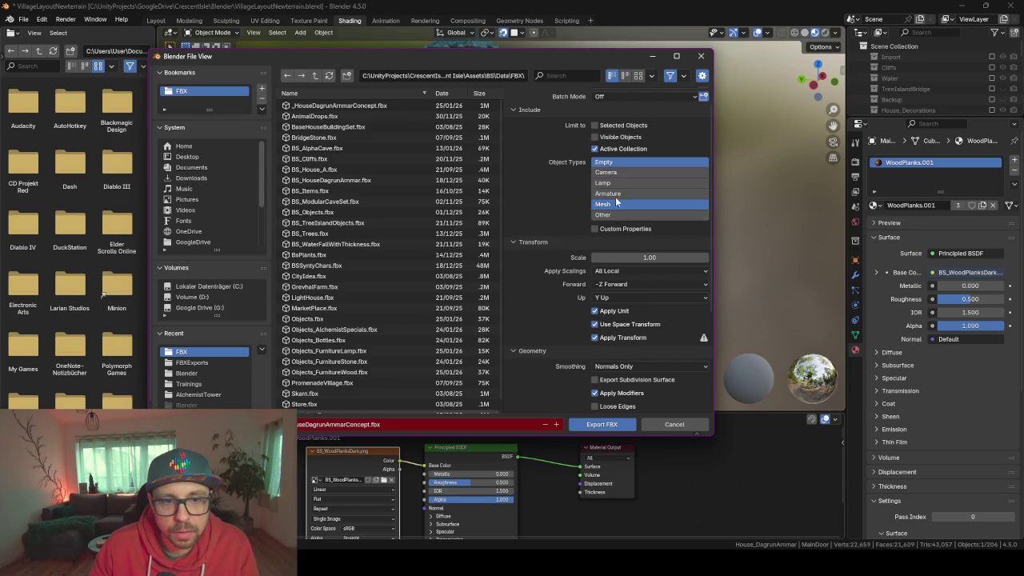
pyautogui.click(608, 425)
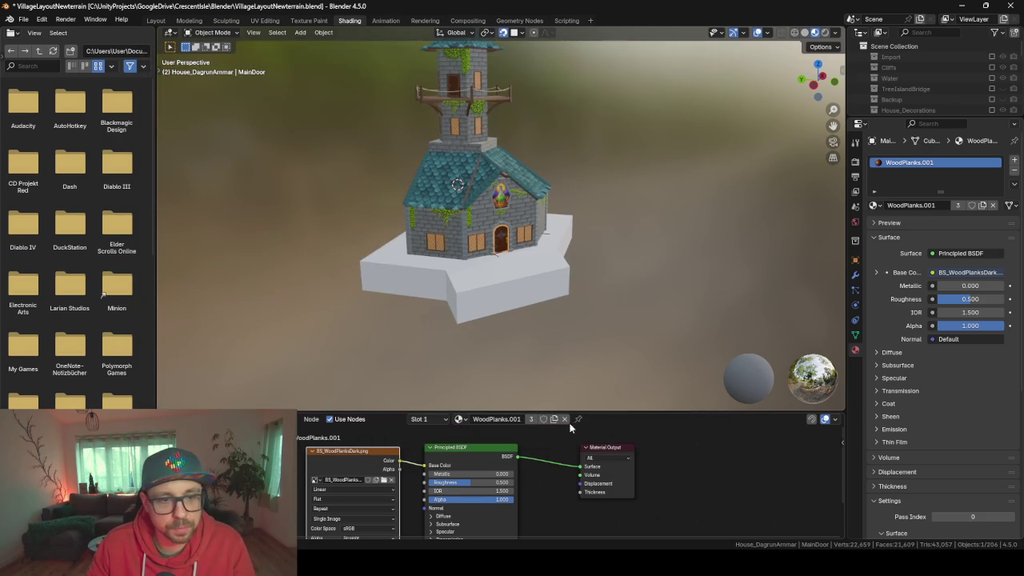
# Back in Unity, enlarge the Scene view and fly the camera into the house
pyautogui.hotkey('alt', 'Tab')
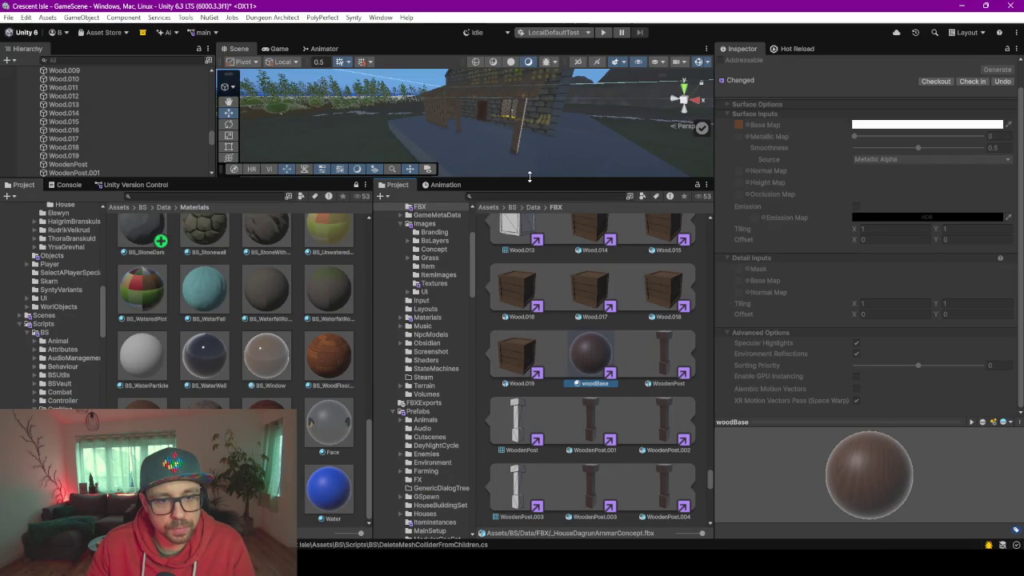
pyautogui.moveTo(535, 232); pyautogui.dragTo(535, 258)
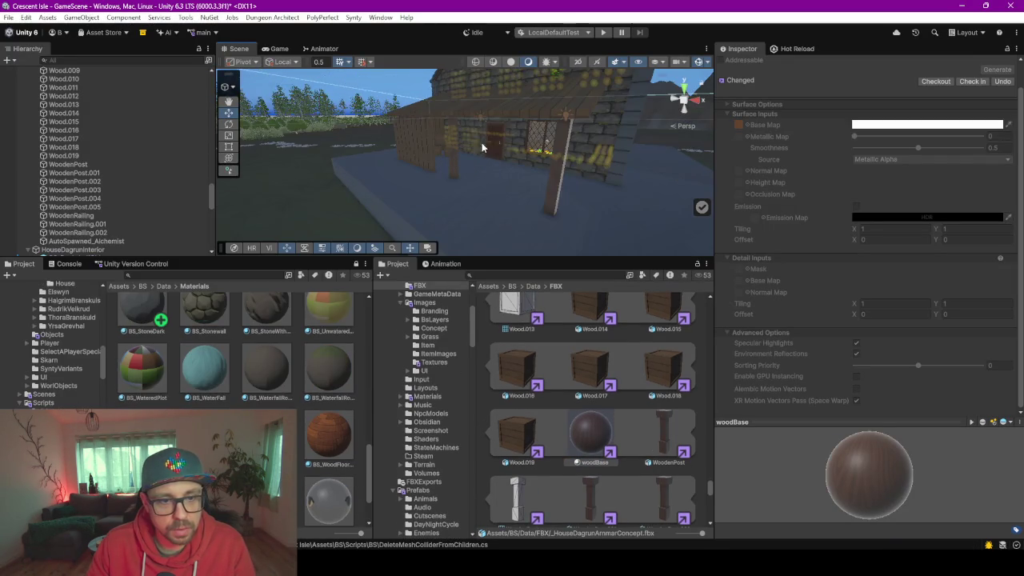
pyautogui.moveTo(480, 160)
pyautogui.mouseDown()
pyautogui.moveTo(437, 88)
pyautogui.moveTo(600, 122)
pyautogui.moveTo(526, 160)
pyautogui.mouseUp()
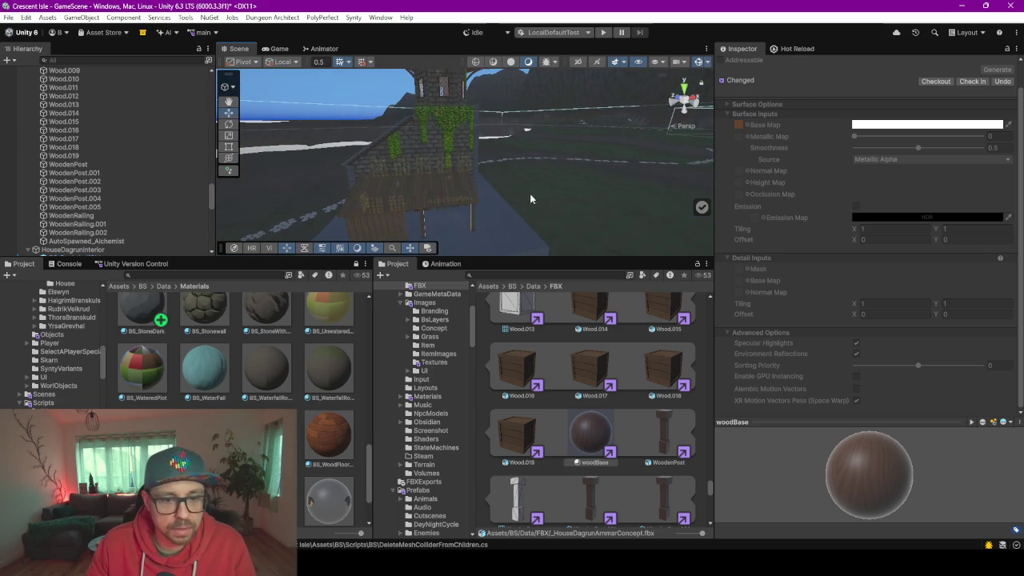
pyautogui.scroll(1, 839, 151)
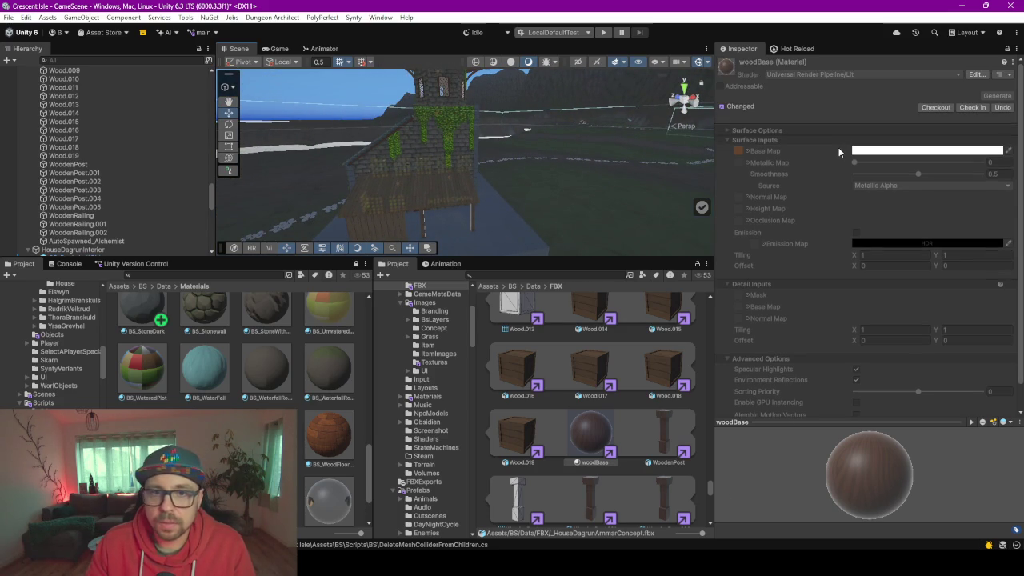
# Open the woodBase material's Lit shader, then enlarge the scene and orbit around the house
pyautogui.click(978, 75)
pyautogui.click(967, 23)
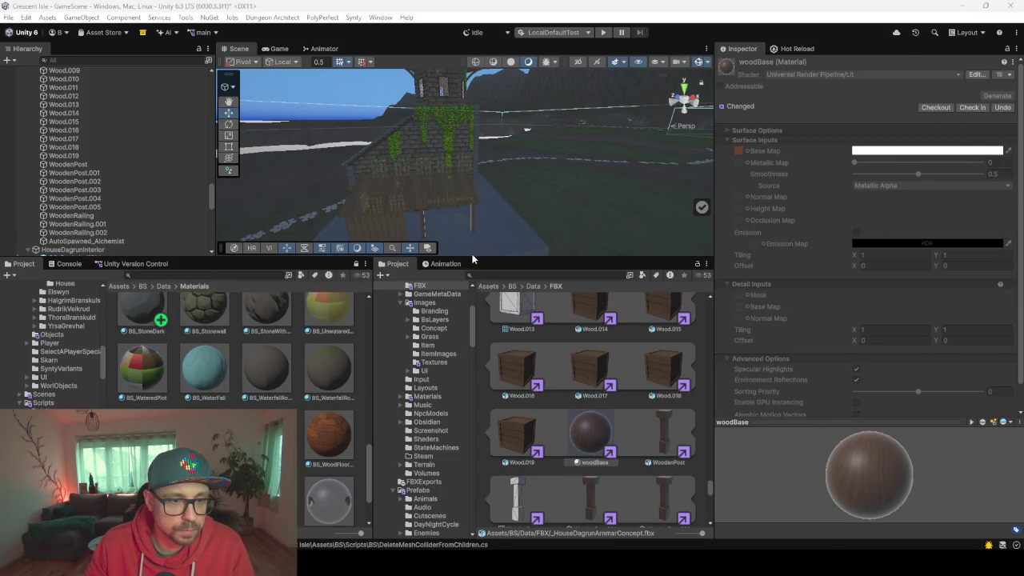
pyautogui.moveTo(481, 257); pyautogui.dragTo(482, 410)
pyautogui.moveTo(539, 299)
pyautogui.mouseDown()
pyautogui.moveTo(465, 320)
pyautogui.moveTo(508, 276)
pyautogui.mouseUp()
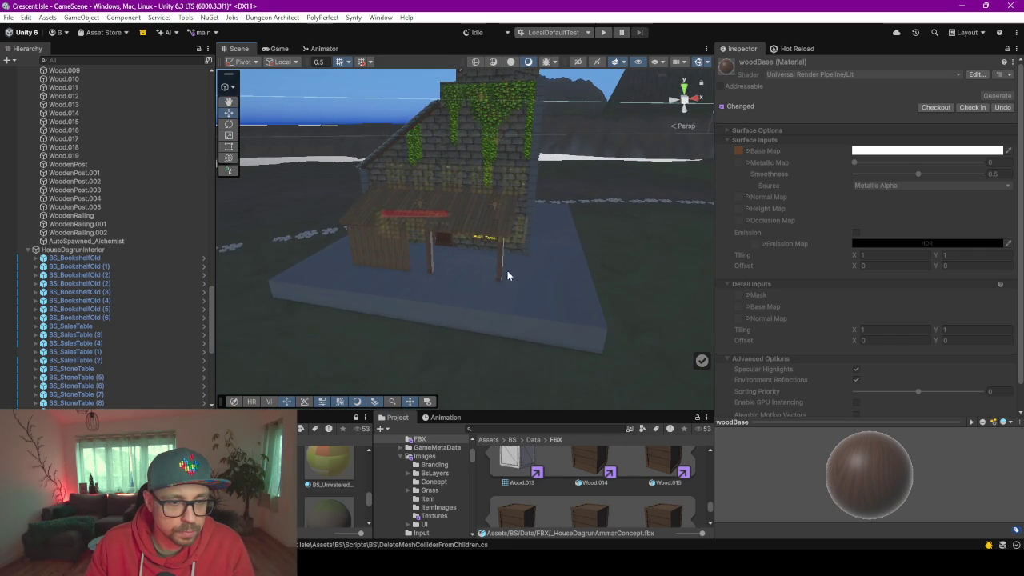
# Select the wooden posts Wood.007 through Wood.009 in the Hierarchy
pyautogui.click(502, 266)
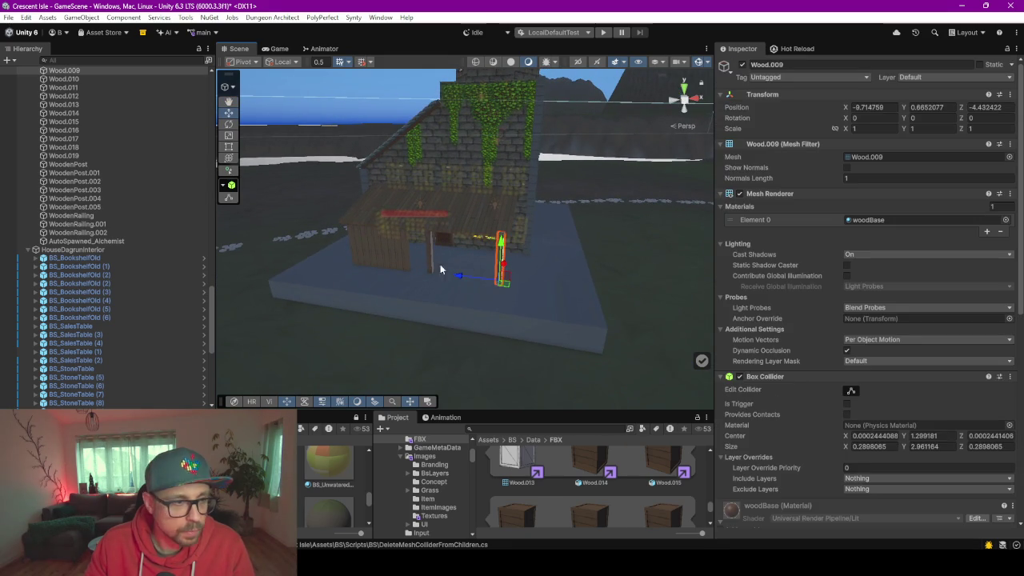
pyautogui.click(98, 78)
pyautogui.click(95, 71)
pyautogui.scroll(3, 88, 96)
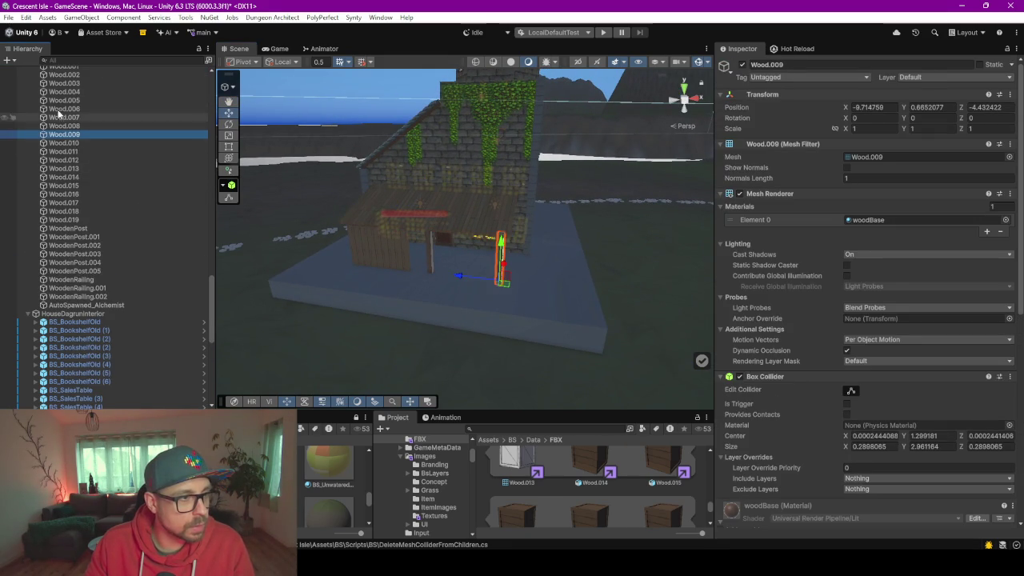
pyautogui.keyDown('shift'); pyautogui.click(84, 114); pyautogui.keyUp('shift')
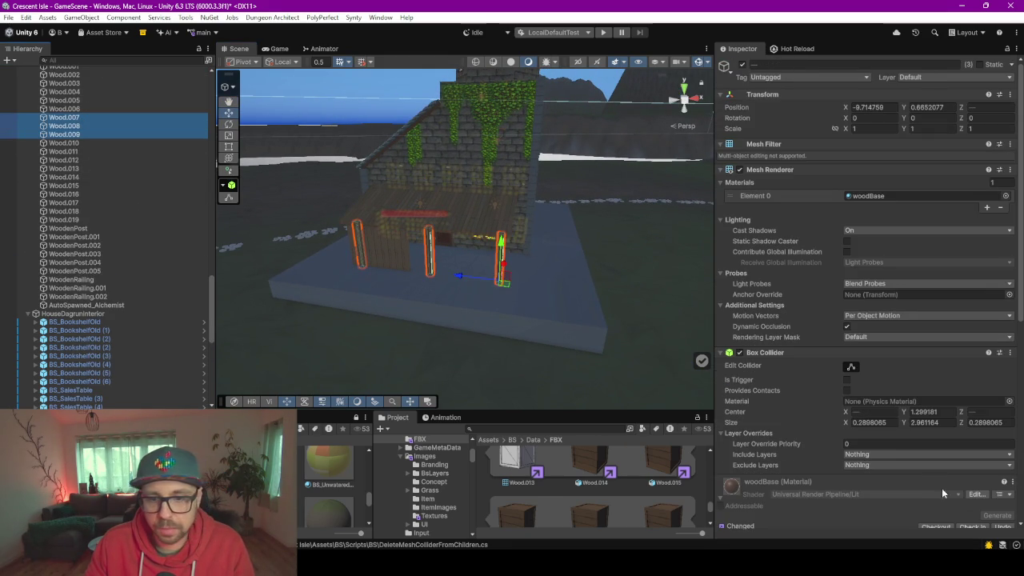
# Resize the asset panels, undo one change, and swing the enlarged view around the house
pyautogui.moveTo(535, 412); pyautogui.dragTo(542, 184)
pyautogui.scroll(-2, 848, 472)
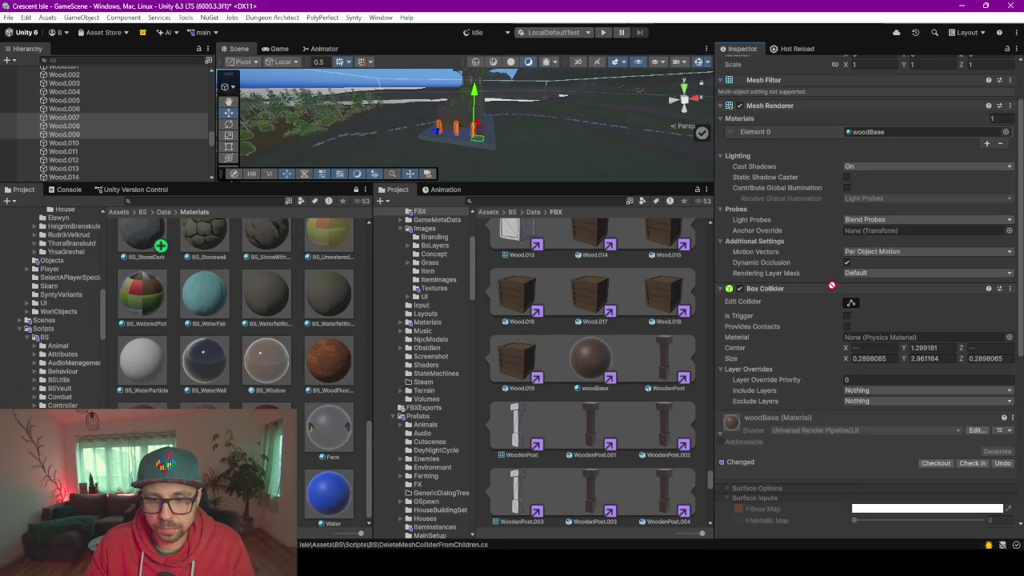
pyautogui.scroll(-8, 837, 348)
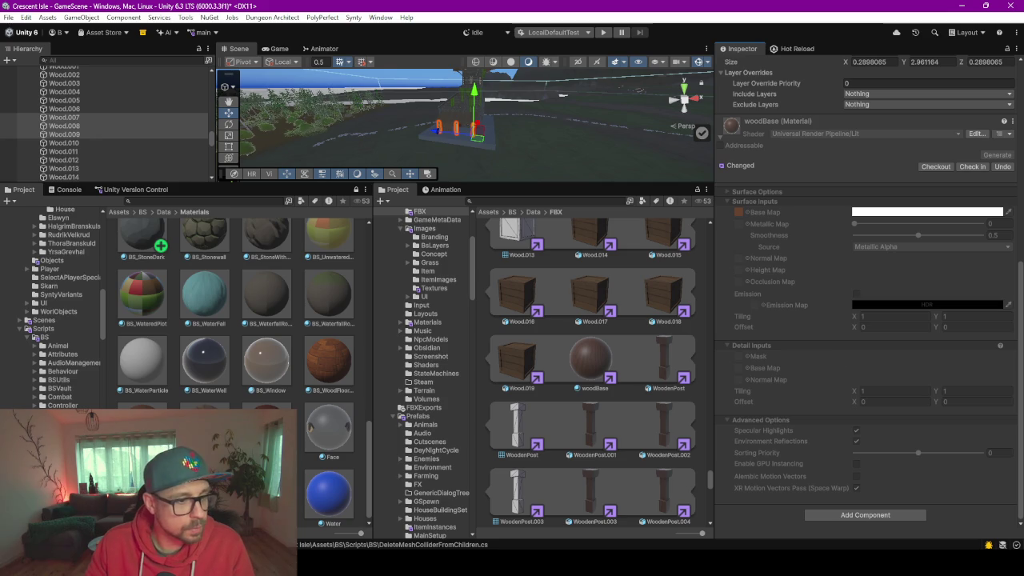
pyautogui.hotkey('ctrl', 'z')
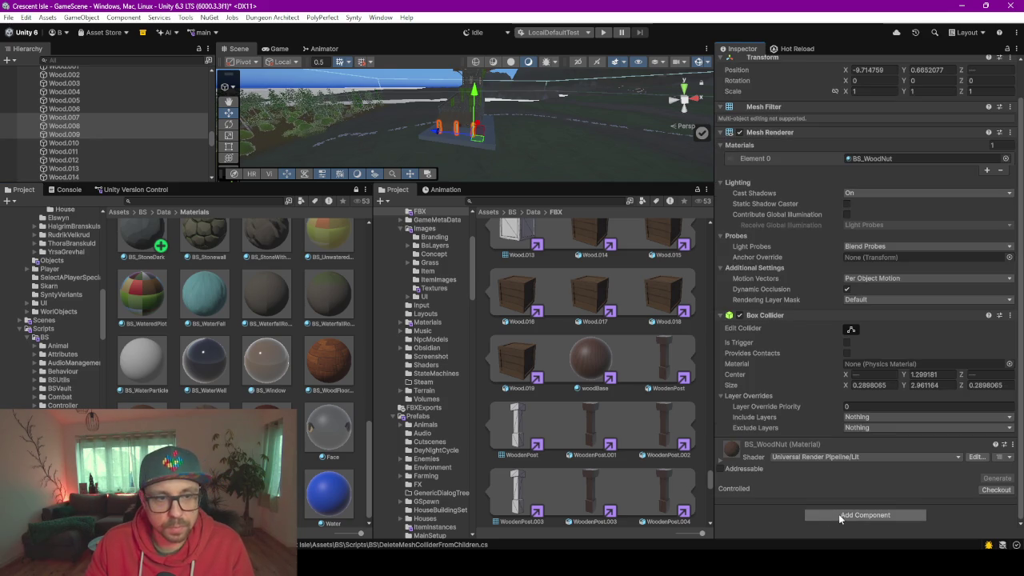
pyautogui.moveTo(515, 131)
pyautogui.mouseDown()
pyautogui.moveTo(527, 128)
pyautogui.moveTo(528, 189)
pyautogui.moveTo(512, 422)
pyautogui.mouseUp()
pyautogui.moveTo(448, 368)
pyautogui.mouseDown()
pyautogui.moveTo(339, 338)
pyautogui.moveTo(350, 297)
pyautogui.moveTo(496, 288)
pyautogui.moveTo(478, 302)
pyautogui.mouseUp()
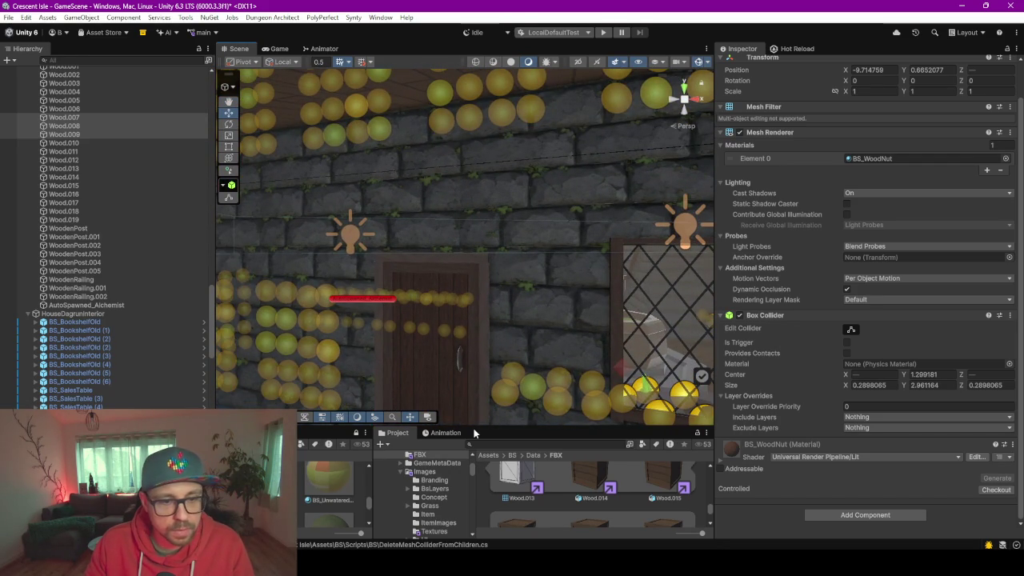
# Orbit inside the house and select pillar Wood.004 together with beam Wood.003
pyautogui.moveTo(475, 424); pyautogui.dragTo(475, 336)
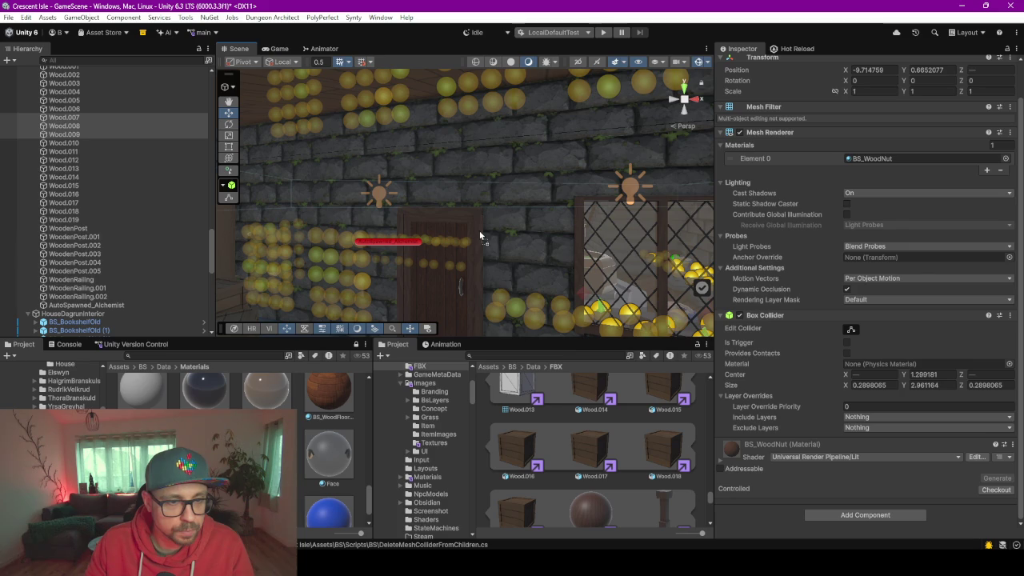
pyautogui.moveTo(489, 248)
pyautogui.mouseDown()
pyautogui.moveTo(536, 202)
pyautogui.moveTo(582, 266)
pyautogui.moveTo(608, 274)
pyautogui.moveTo(579, 218)
pyautogui.moveTo(598, 212)
pyautogui.mouseUp()
pyautogui.moveTo(851, 226); pyautogui.dragTo(932, 233)
pyautogui.moveTo(459, 216); pyautogui.dragTo(491, 176)
pyautogui.click(491, 153)
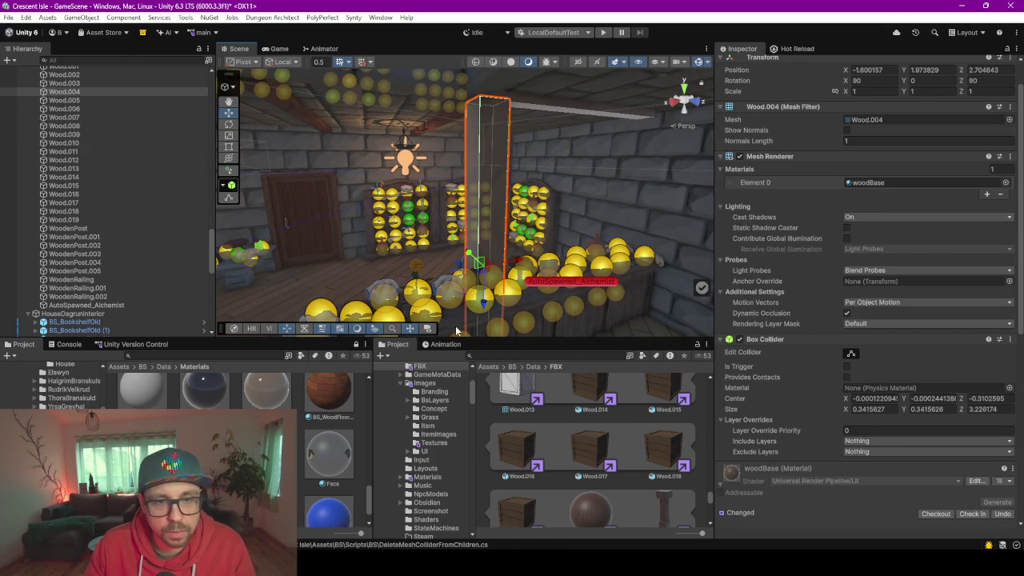
pyautogui.keyDown('shift'); pyautogui.click(550, 109); pyautogui.keyUp('shift')
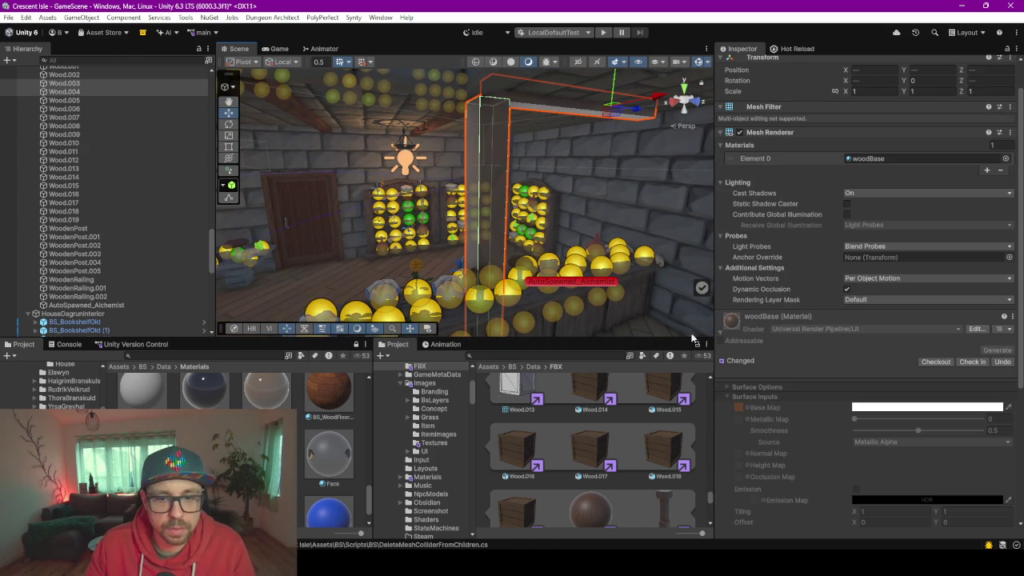
# Assign BS_WoodNut to the pillar and beam, frame them, and select the stained-glass top window
pyautogui.scroll(-3, 798, 344)
pyautogui.scroll(-3, 797, 344)
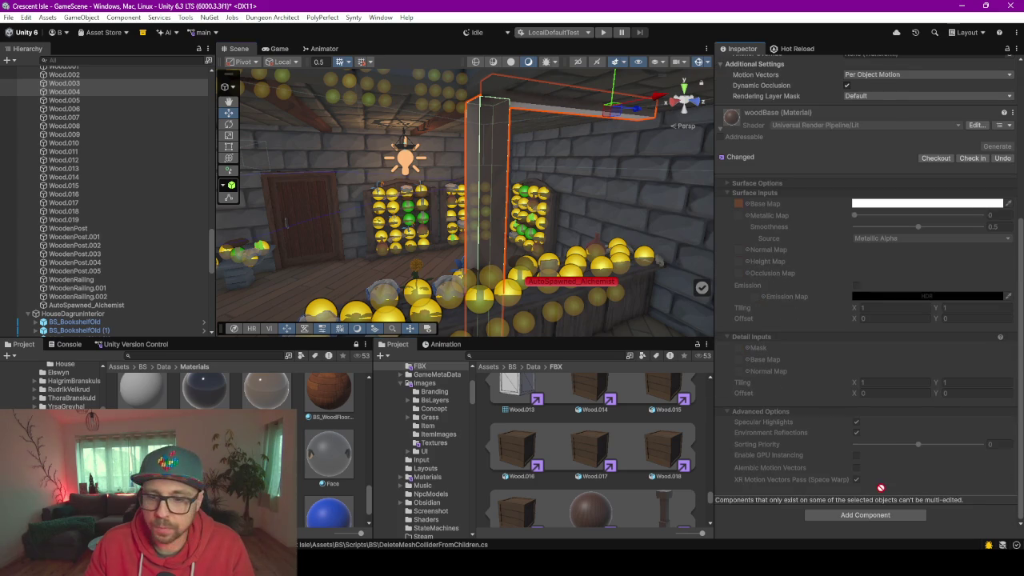
pyautogui.moveTo(502, 201)
pyautogui.mouseDown()
pyautogui.moveTo(652, 180)
pyautogui.moveTo(550, 236)
pyautogui.moveTo(567, 268)
pyautogui.mouseUp()
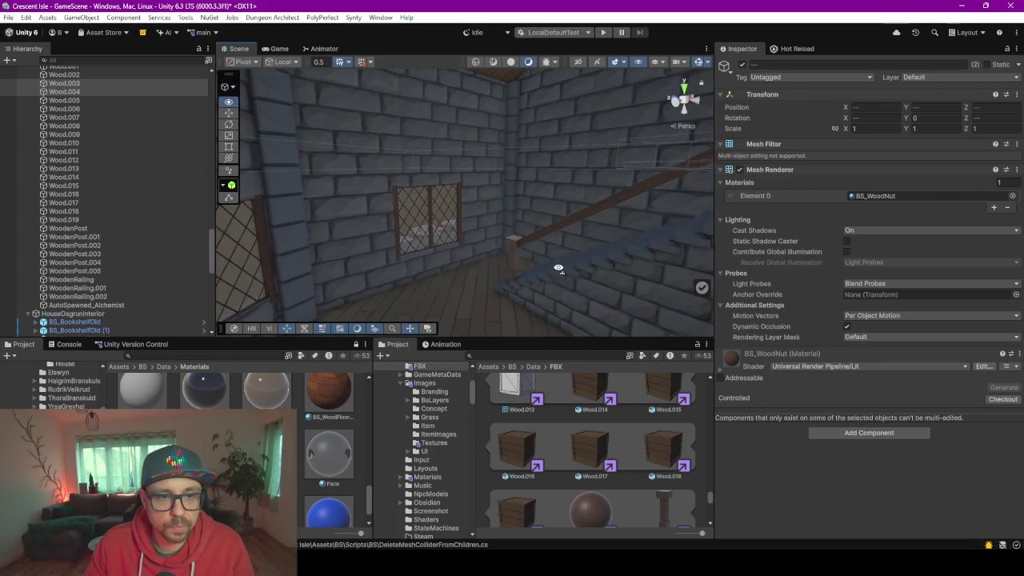
pyautogui.moveTo(328, 390)
pyautogui.mouseDown()
pyautogui.moveTo(534, 233)
pyautogui.moveTo(517, 254)
pyautogui.moveTo(468, 277)
pyautogui.moveTo(757, 199)
pyautogui.moveTo(870, 261)
pyautogui.moveTo(1023, 250)
pyautogui.moveTo(10, 253)
pyautogui.mouseUp()
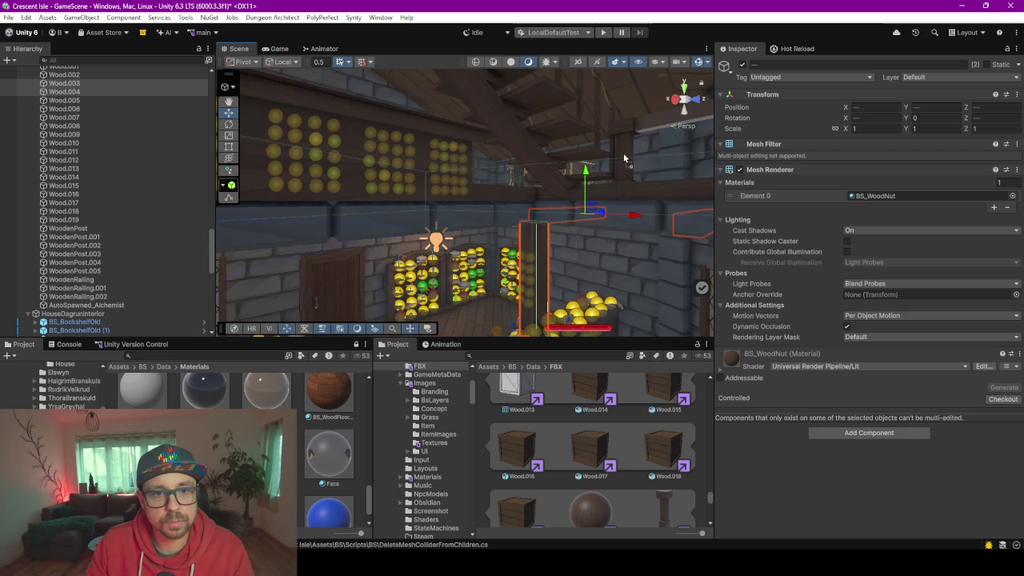
pyautogui.press('f')
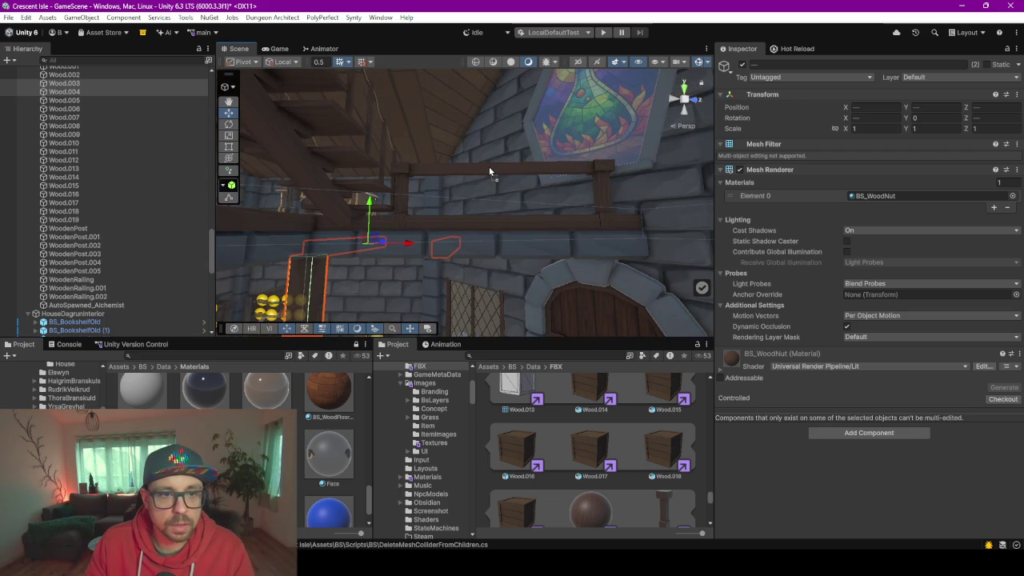
pyautogui.click(592, 126)
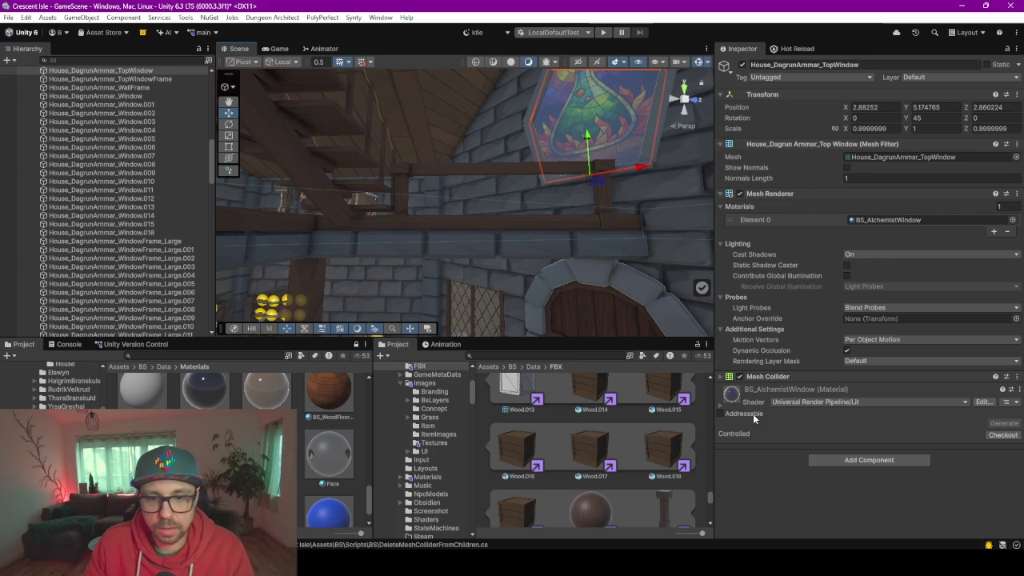
# Drag a dimmer translucent material from the Materials grid onto the stained-glass top window glass
pyautogui.click(538, 96)
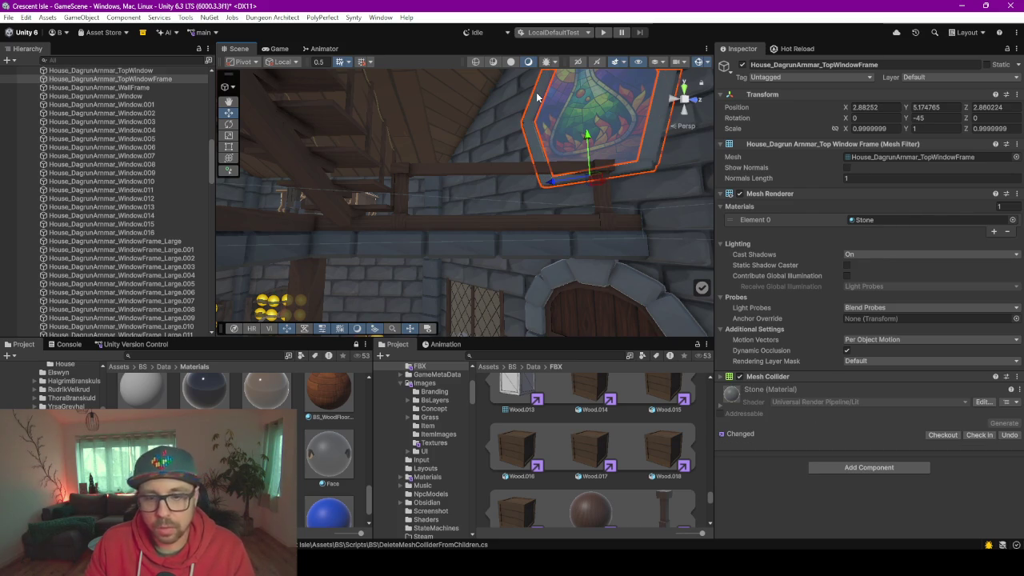
pyautogui.moveTo(504, 160)
pyautogui.mouseDown()
pyautogui.moveTo(243, 199)
pyautogui.moveTo(182, 181)
pyautogui.moveTo(181, 192)
pyautogui.moveTo(313, 276)
pyautogui.mouseUp()
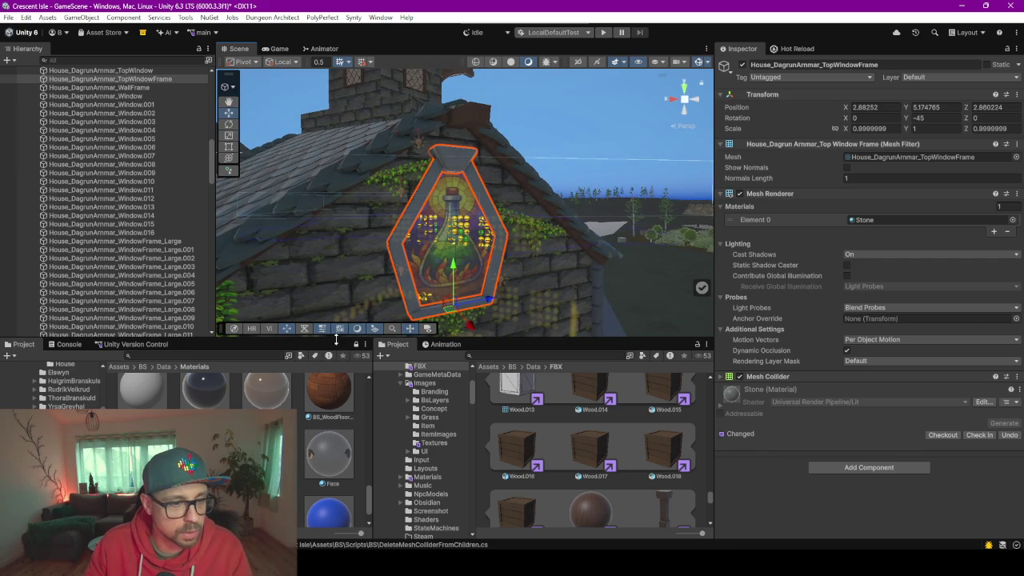
pyautogui.moveTo(333, 336); pyautogui.dragTo(333, 276)
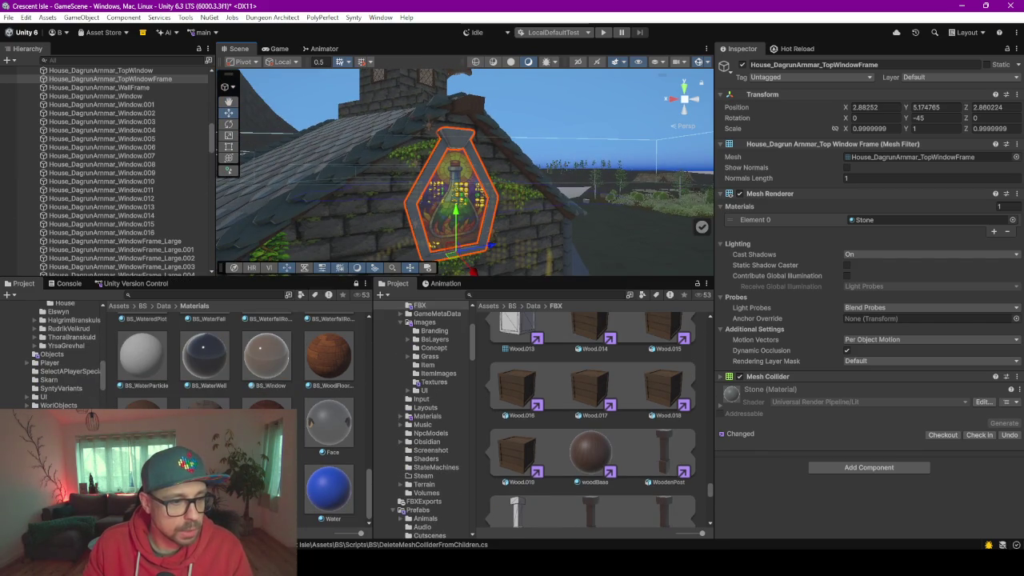
pyautogui.click(296, 434)
pyautogui.scroll(6, 296, 433)
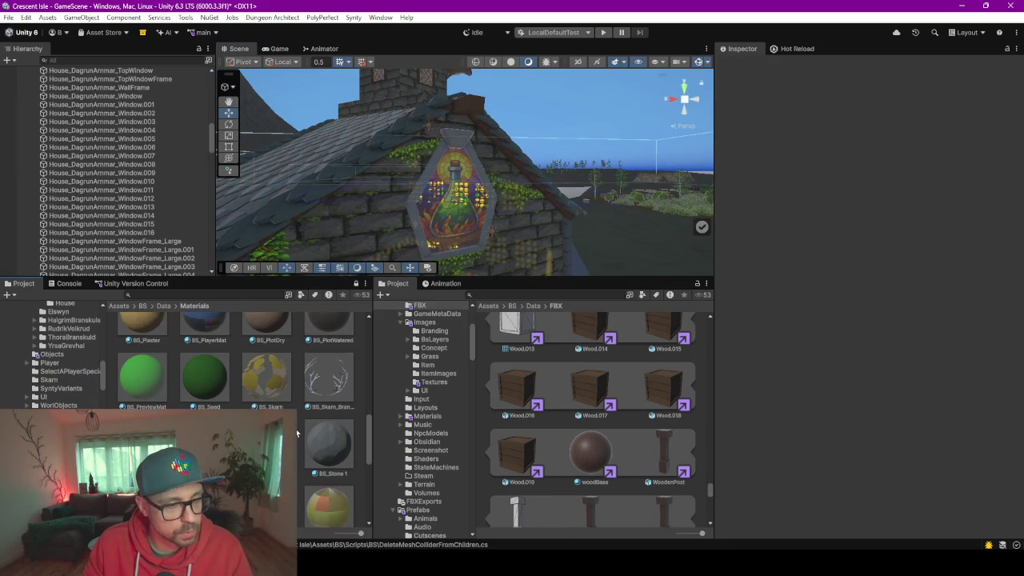
pyautogui.moveTo(328, 412)
pyautogui.mouseDown()
pyautogui.moveTo(451, 195)
pyautogui.moveTo(426, 182)
pyautogui.mouseUp()
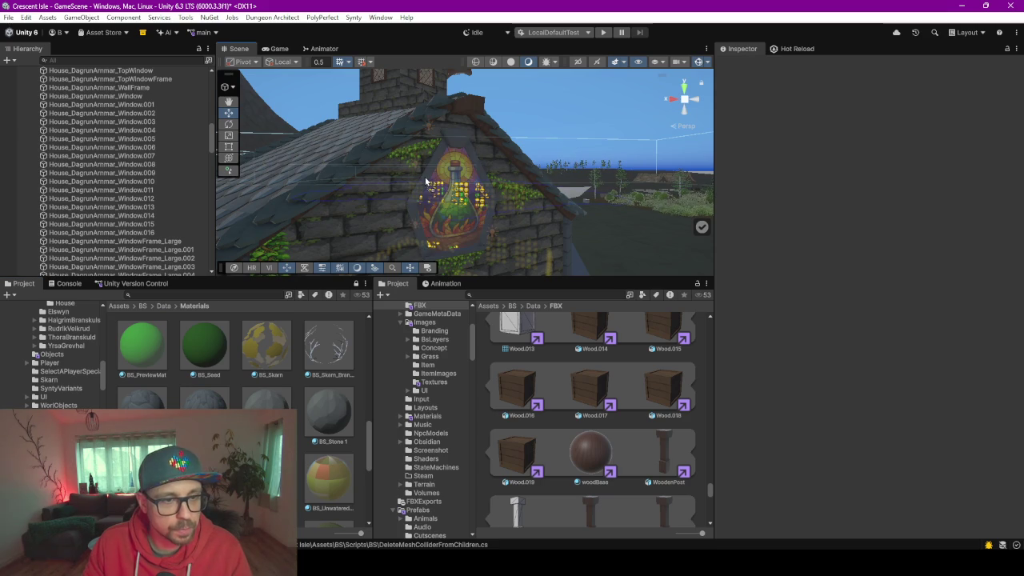
pyautogui.click(369, 133)
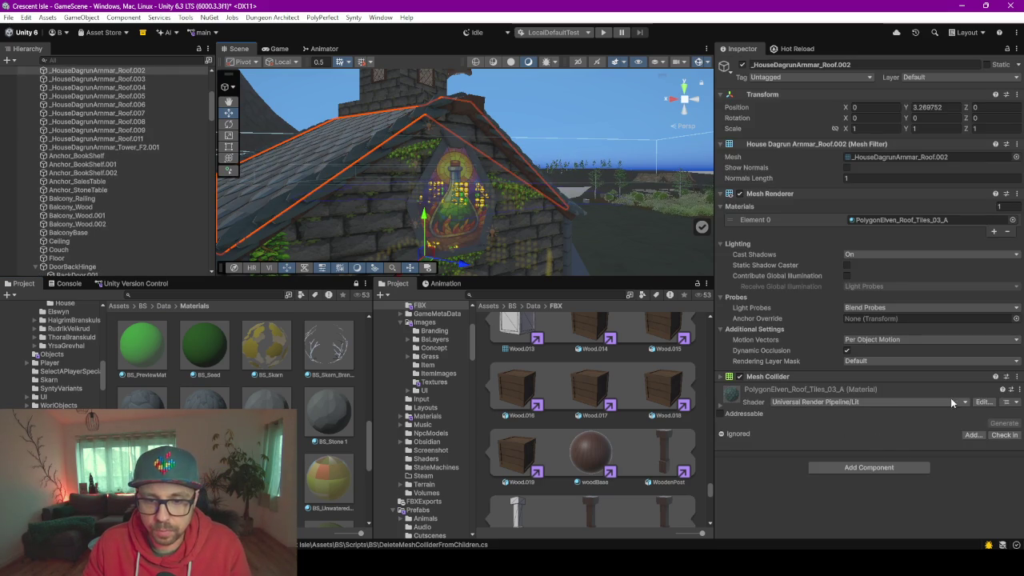
# Locate Roof.002's material in the project files and orbit to the balcony underside
pyautogui.click(1019, 391)
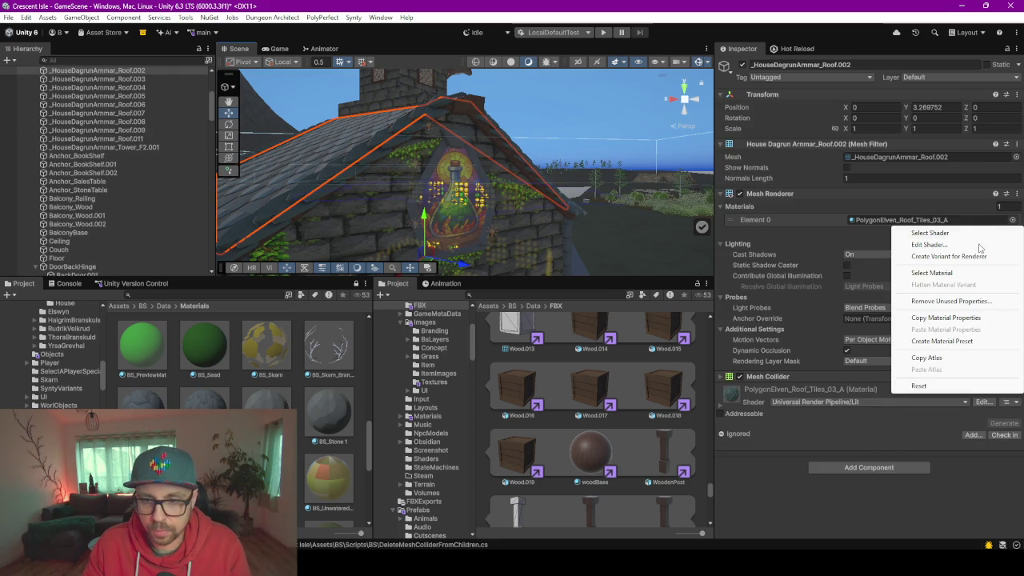
pyautogui.click(941, 270)
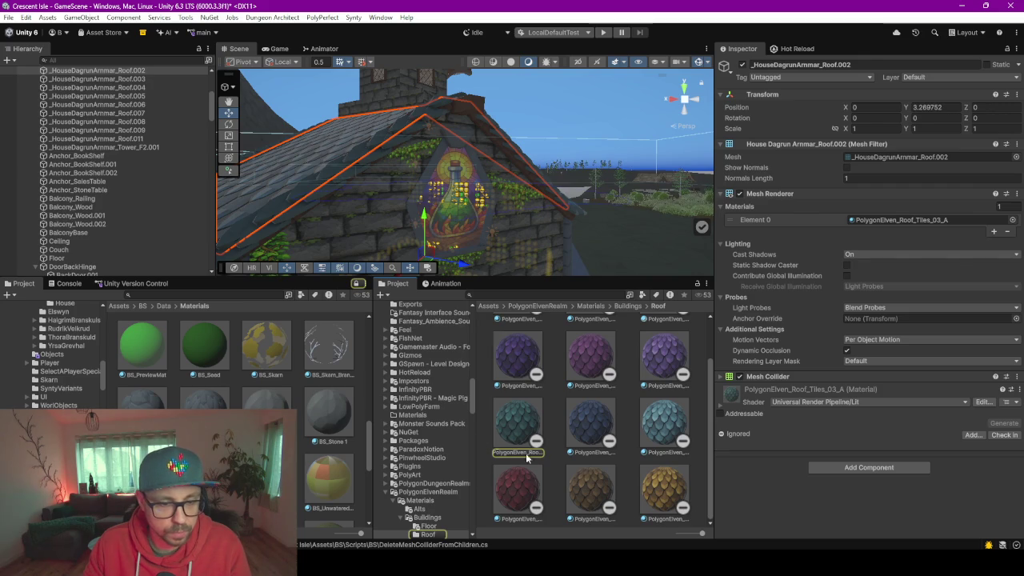
pyautogui.moveTo(483, 201)
pyautogui.mouseDown()
pyautogui.moveTo(519, 219)
pyautogui.moveTo(544, 186)
pyautogui.moveTo(511, 230)
pyautogui.mouseUp()
pyautogui.moveTo(512, 199); pyautogui.dragTo(492, 172)
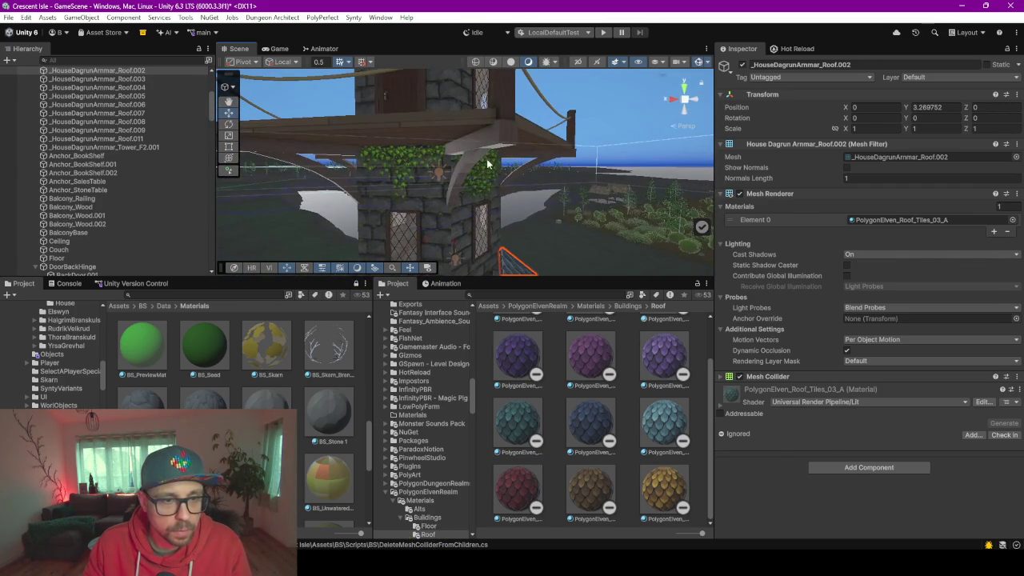
# Select the balcony base and locate its WoodFloor material in the project files
pyautogui.click(482, 144)
pyautogui.scroll(-10, 236, 416)
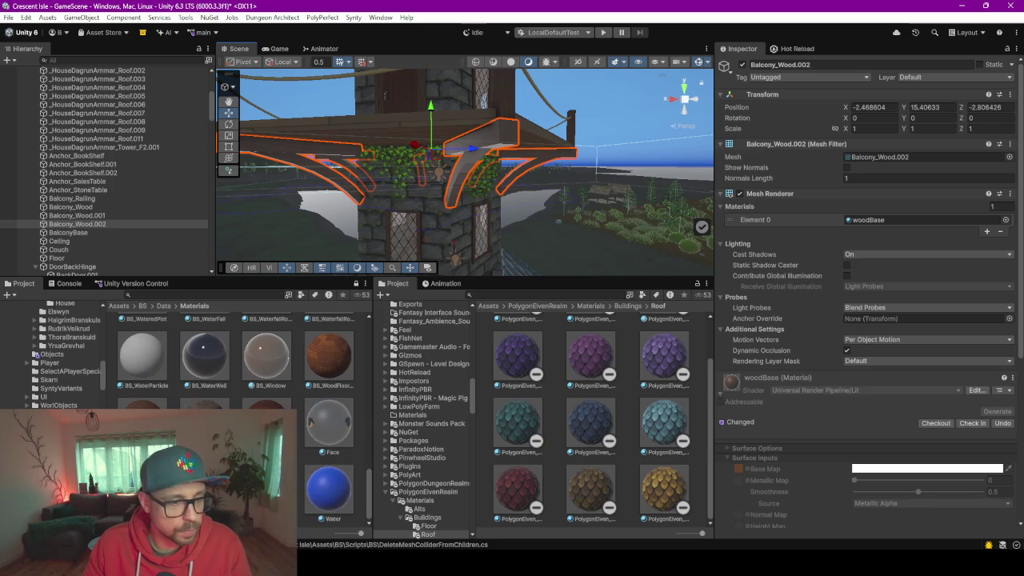
pyautogui.scroll(-6, 854, 422)
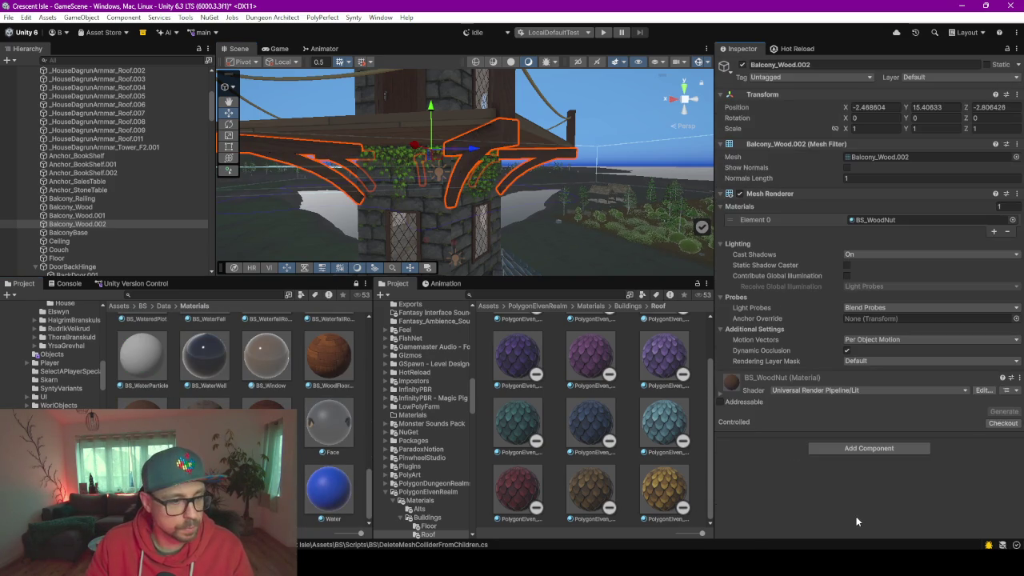
pyautogui.click(496, 143)
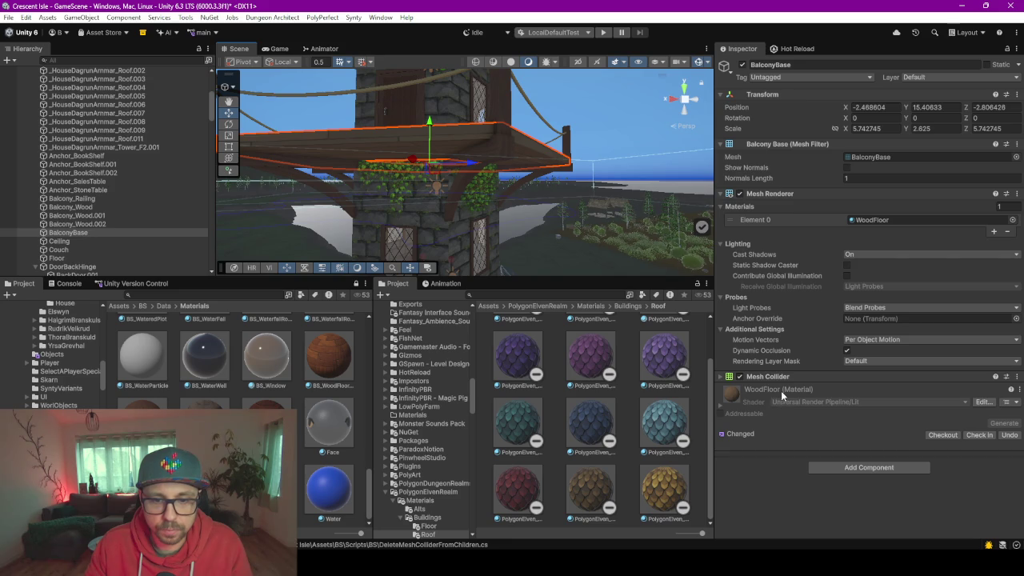
pyautogui.click(1019, 389)
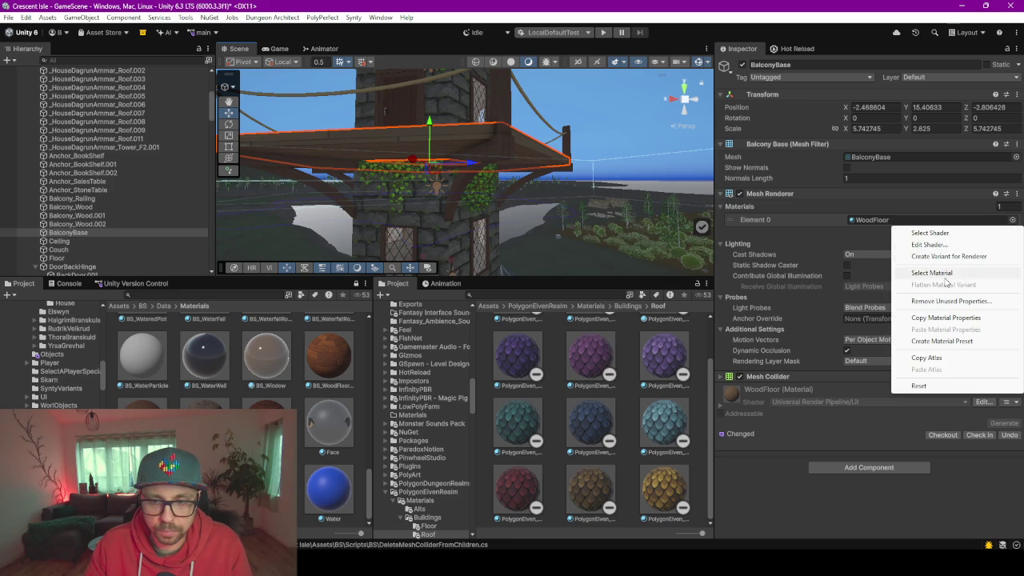
pyautogui.click(940, 271)
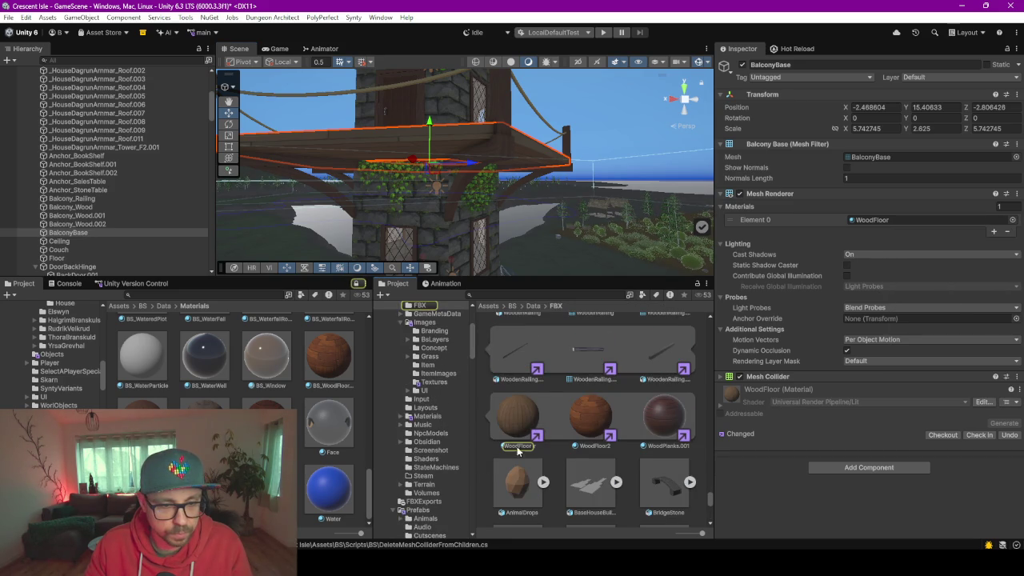
# Filter the second Project browser's search to the Material type, removing the floor term
pyautogui.click(512, 294)
pyautogui.write('floor')
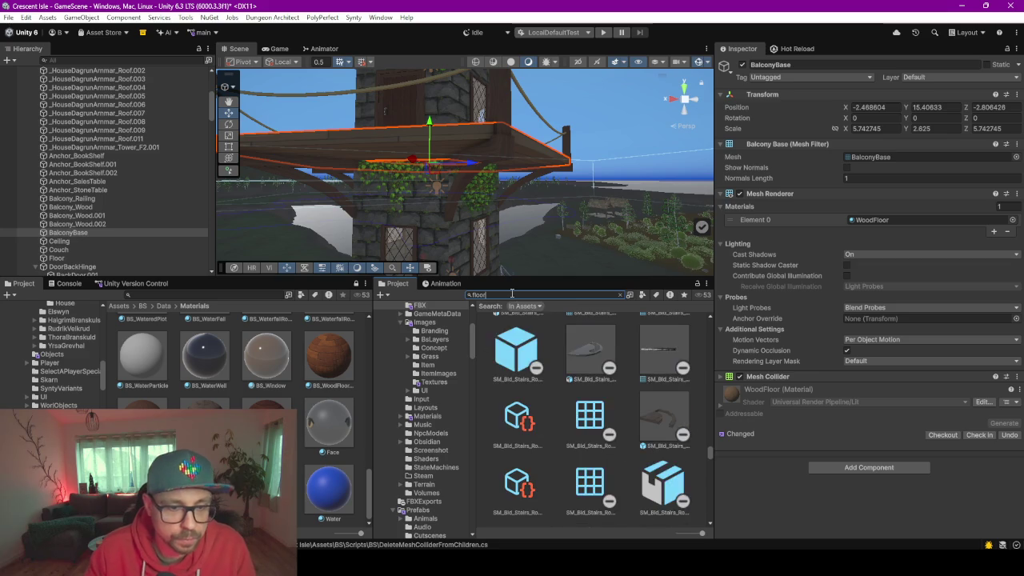
pyautogui.click(646, 298)
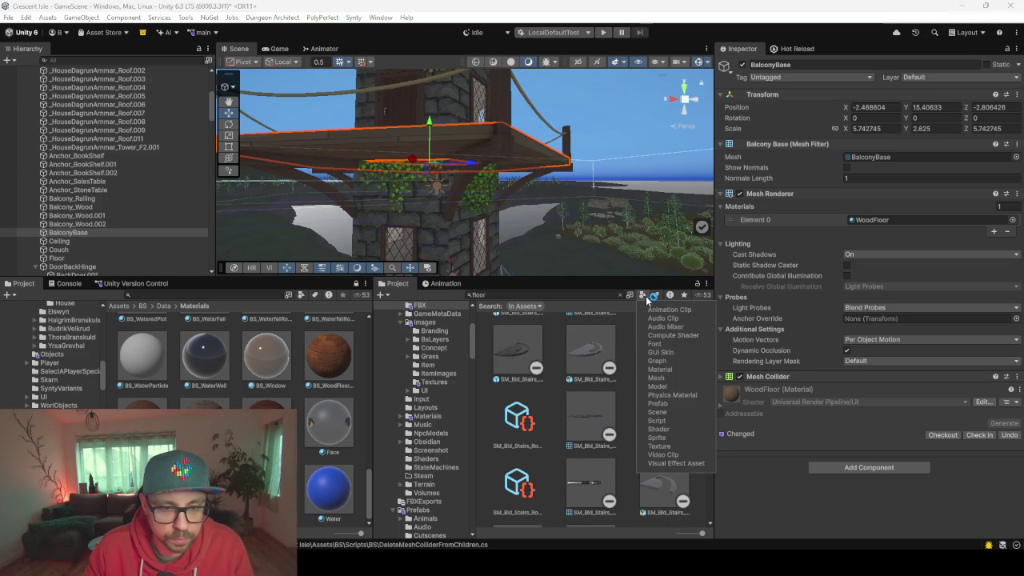
pyautogui.click(660, 369)
pyautogui.click(570, 484)
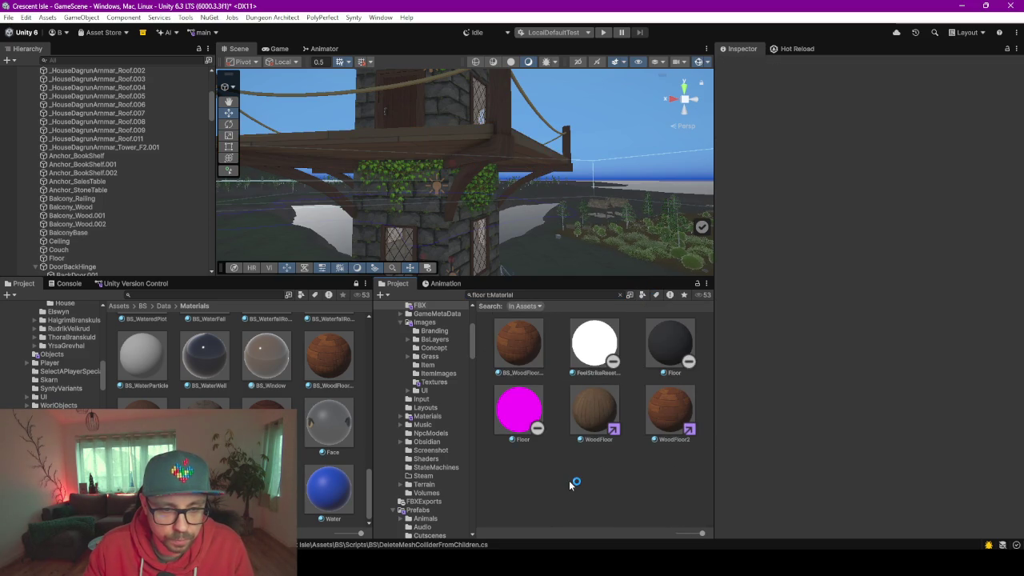
pyautogui.click(488, 297)
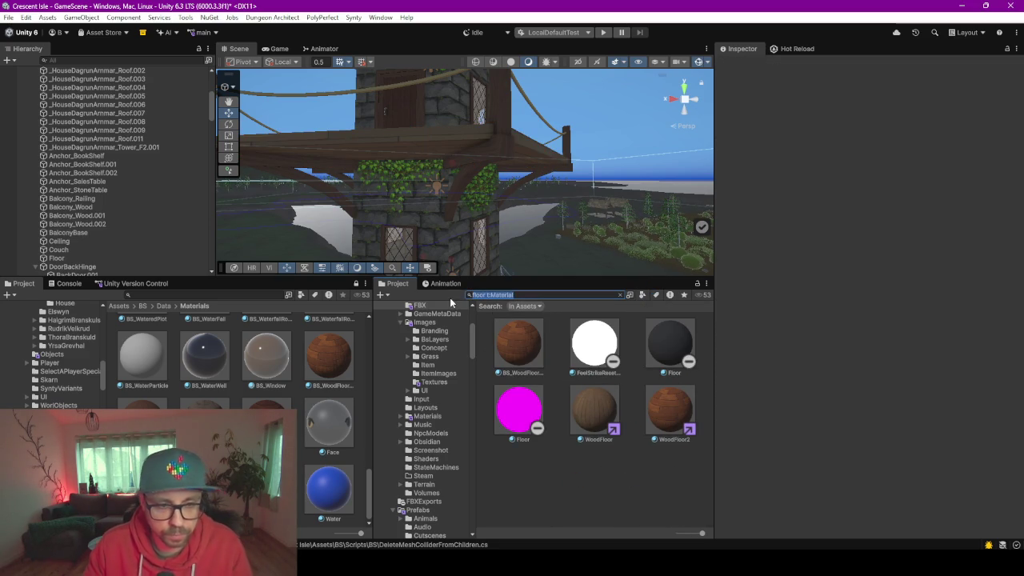
pyautogui.press('BackSpace')
pyautogui.press('BackSpace')
pyautogui.press('BackSpace')
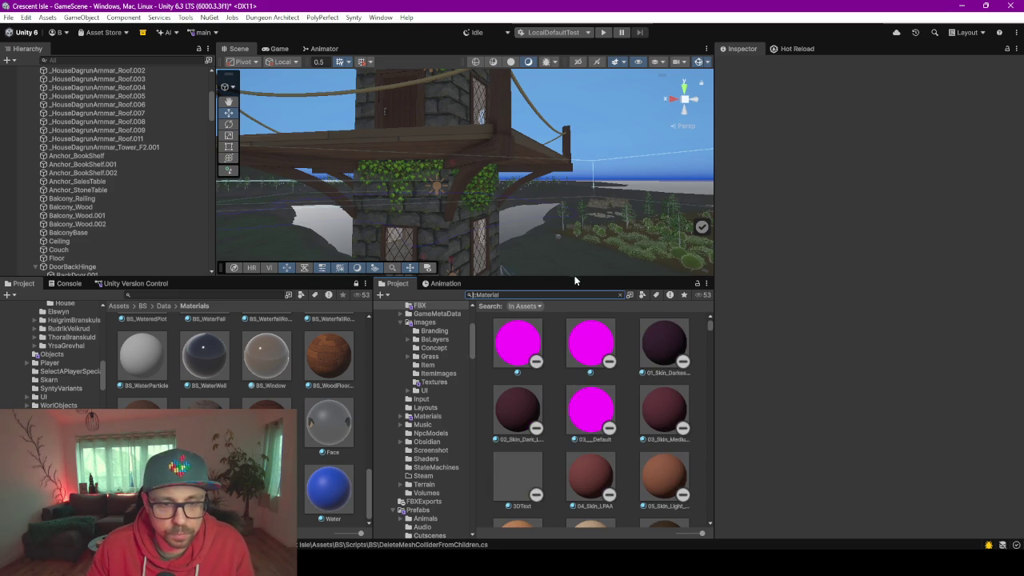
# Scroll through the t:Material results found in Assets
pyautogui.moveTo(574, 268); pyautogui.dragTo(574, 232)
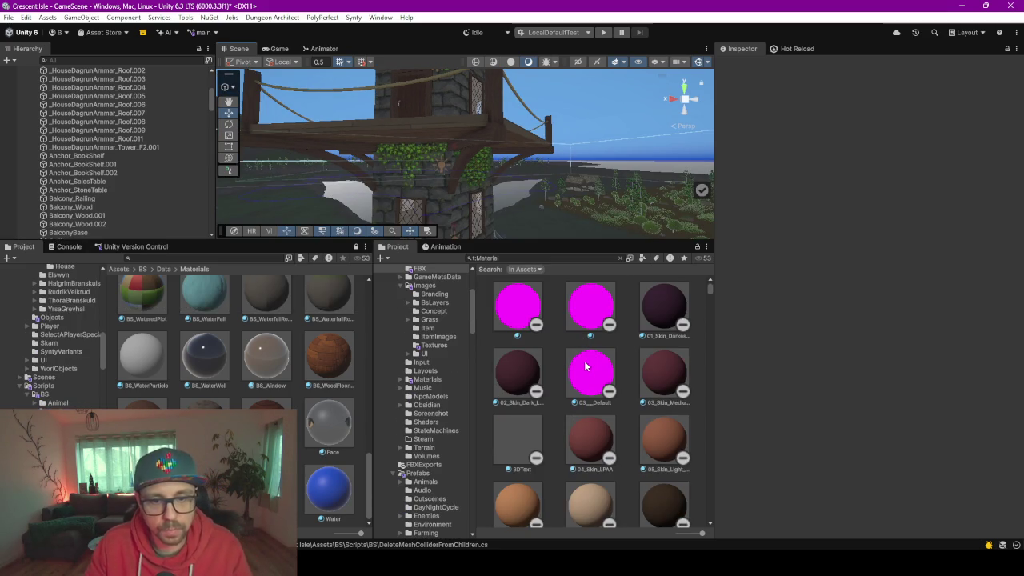
pyautogui.scroll(-3, 692, 362)
pyautogui.scroll(-5, 693, 361)
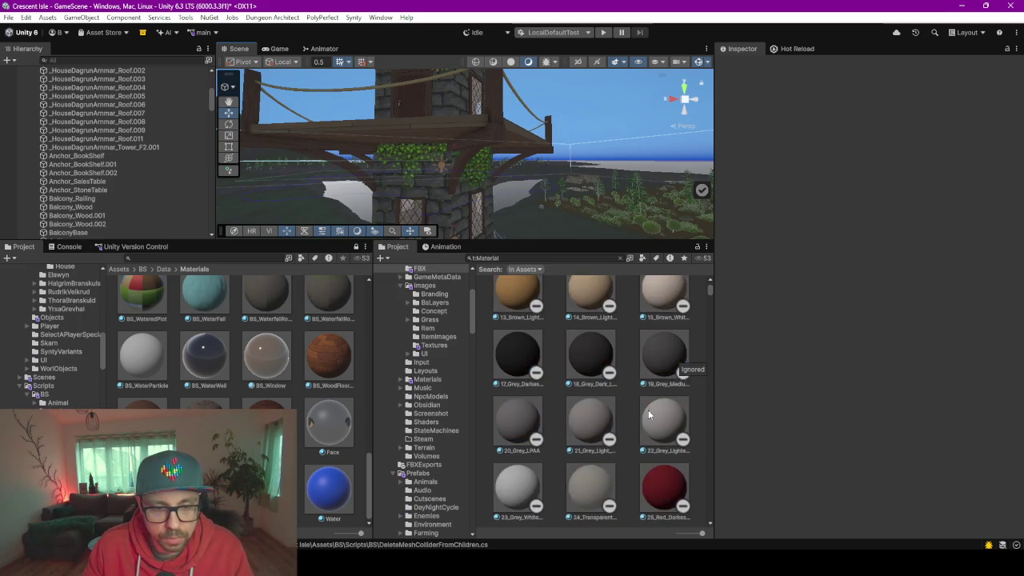
pyautogui.scroll(-10, 649, 414)
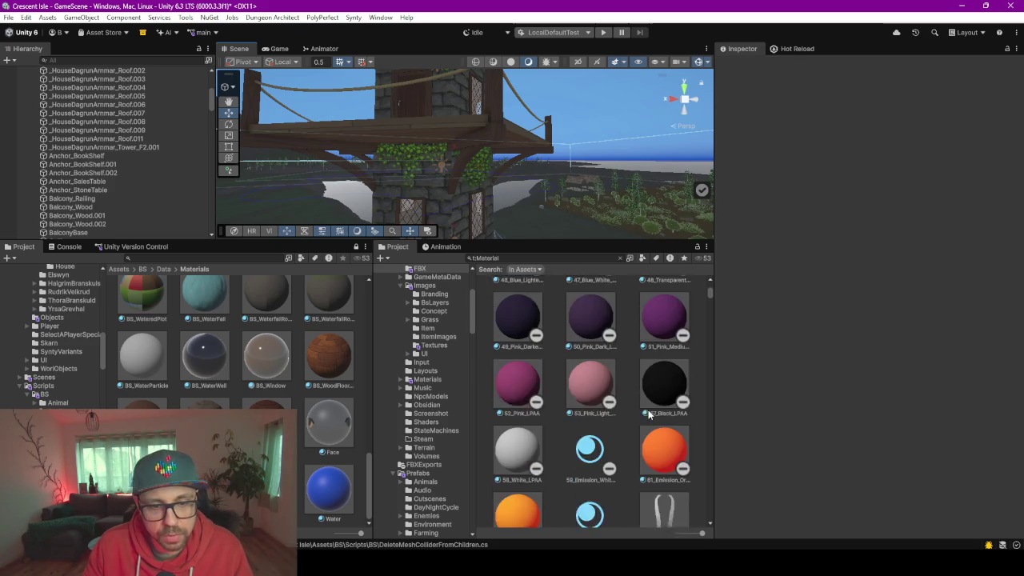
pyautogui.scroll(-10, 649, 414)
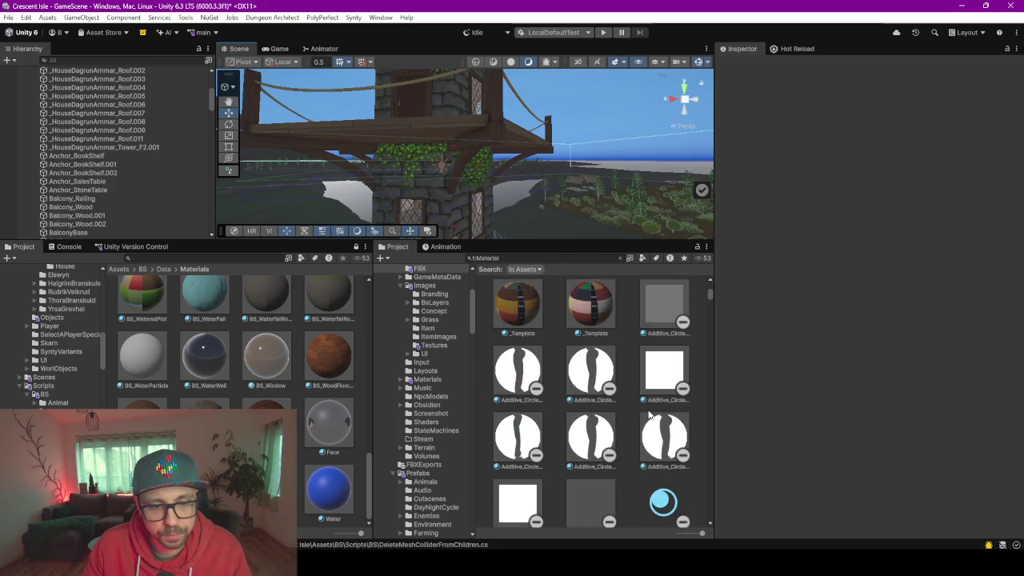
pyautogui.scroll(-5, 648, 415)
pyautogui.scroll(2, 649, 414)
# Add 'S' to the material search query and scroll through the results
pyautogui.click(579, 258)
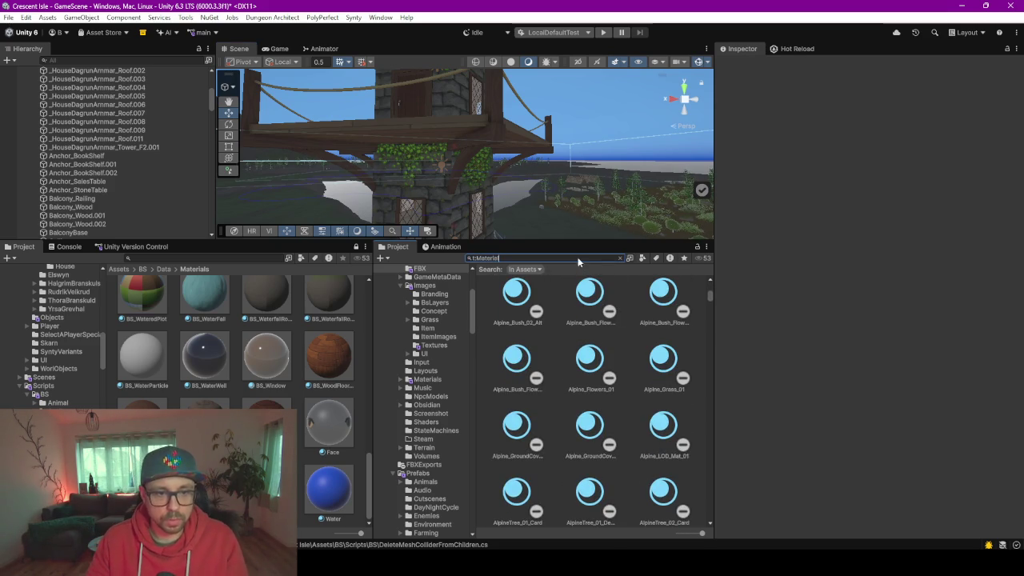
pyautogui.write(' SM')
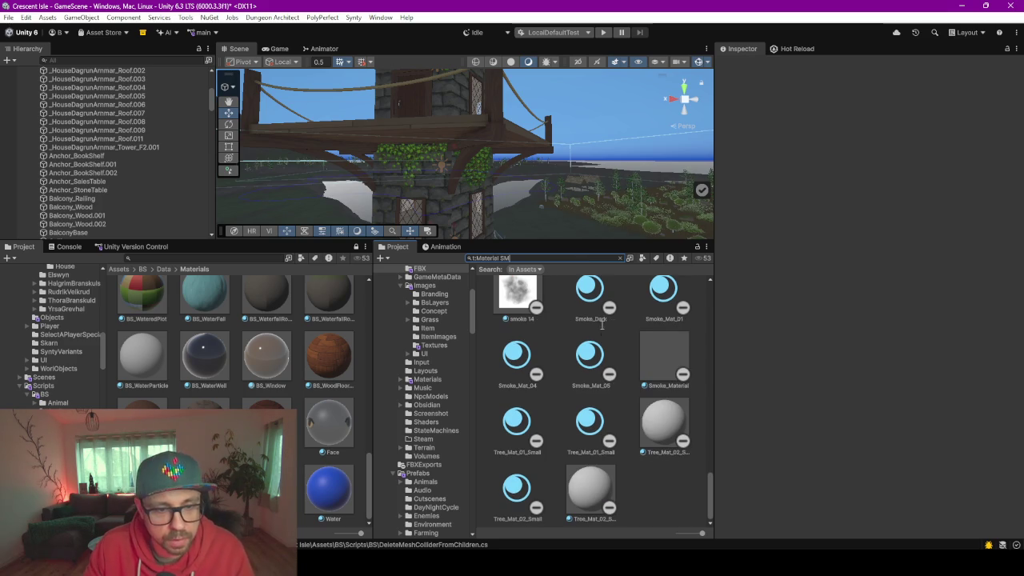
pyautogui.scroll(-5, 605, 384)
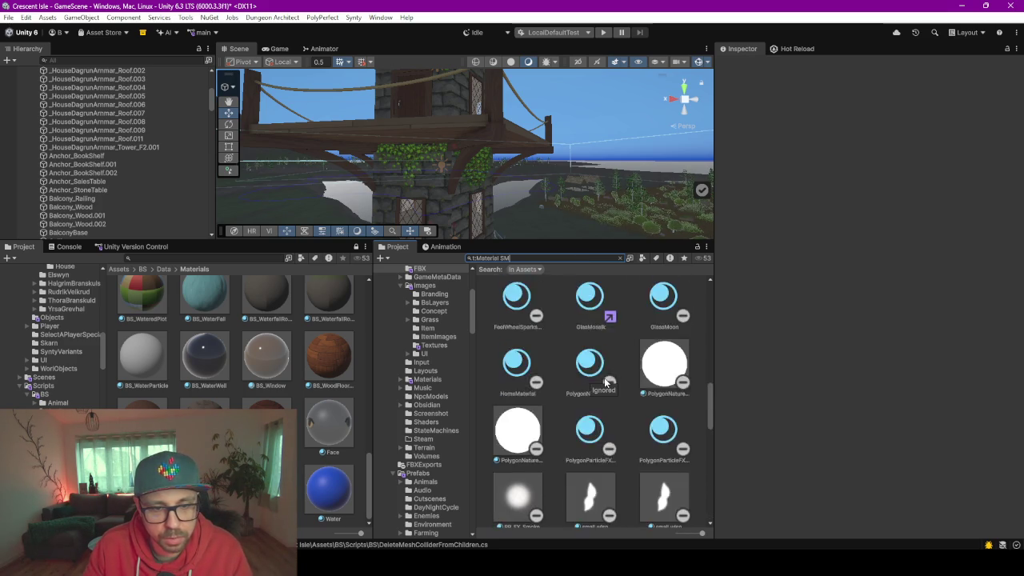
pyautogui.scroll(-4, 606, 384)
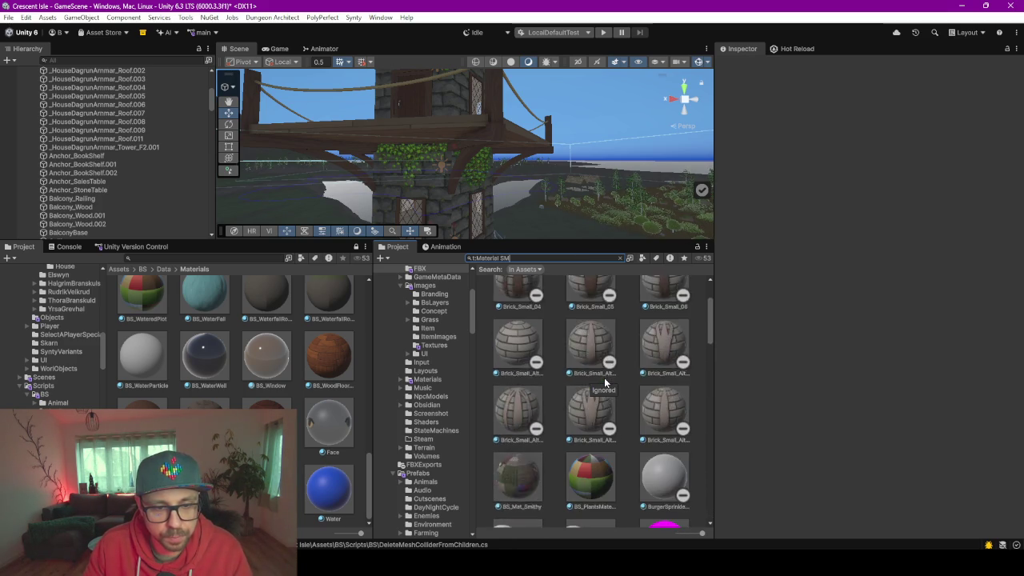
pyautogui.scroll(-1, 597, 444)
pyautogui.scroll(-8, 598, 444)
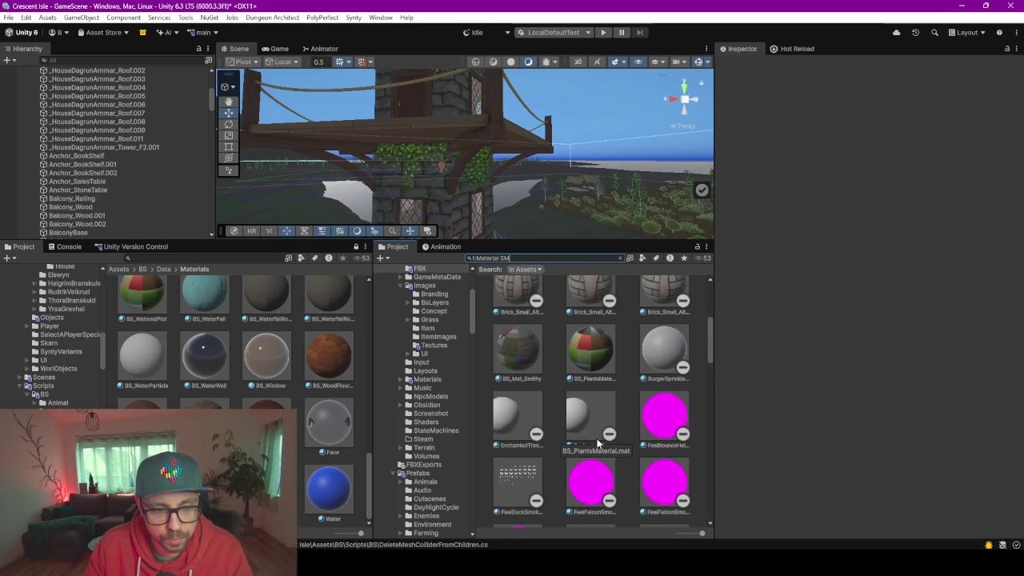
pyautogui.scroll(-2, 597, 444)
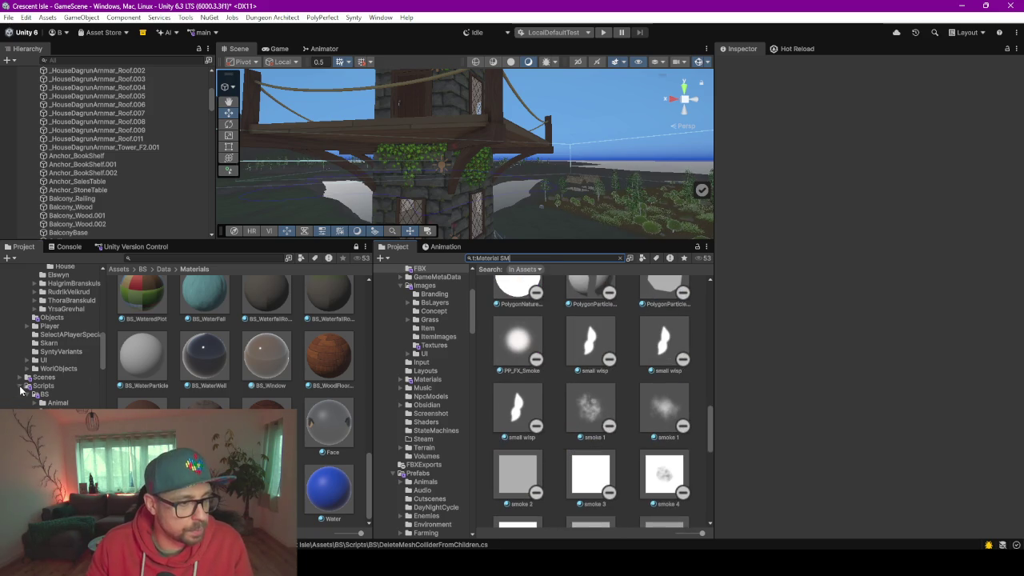
pyautogui.scroll(-6, 36, 398)
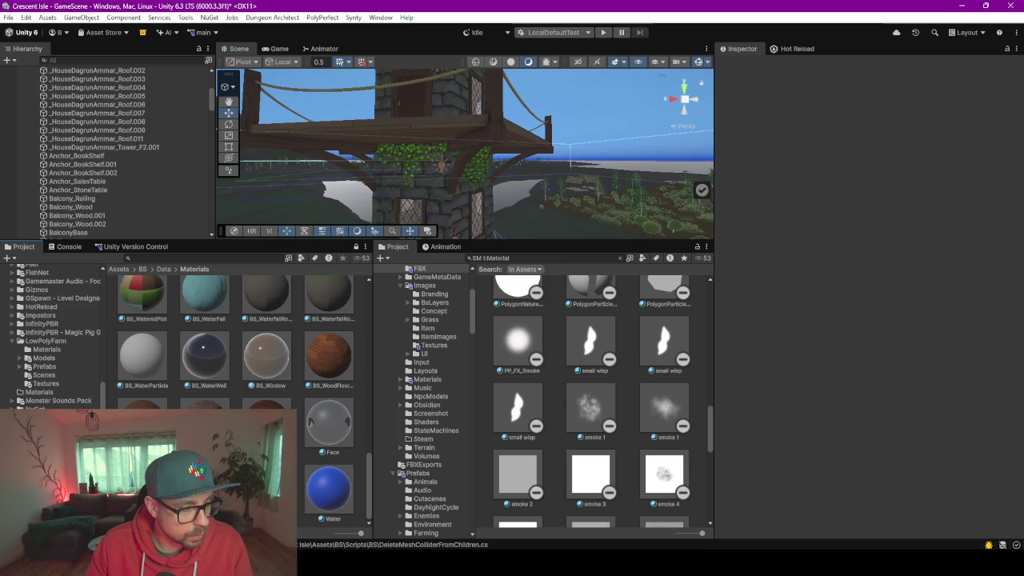
# Open the PolygonFantasyKingdom folder and widen the material search scope to All
pyautogui.click(56, 435)
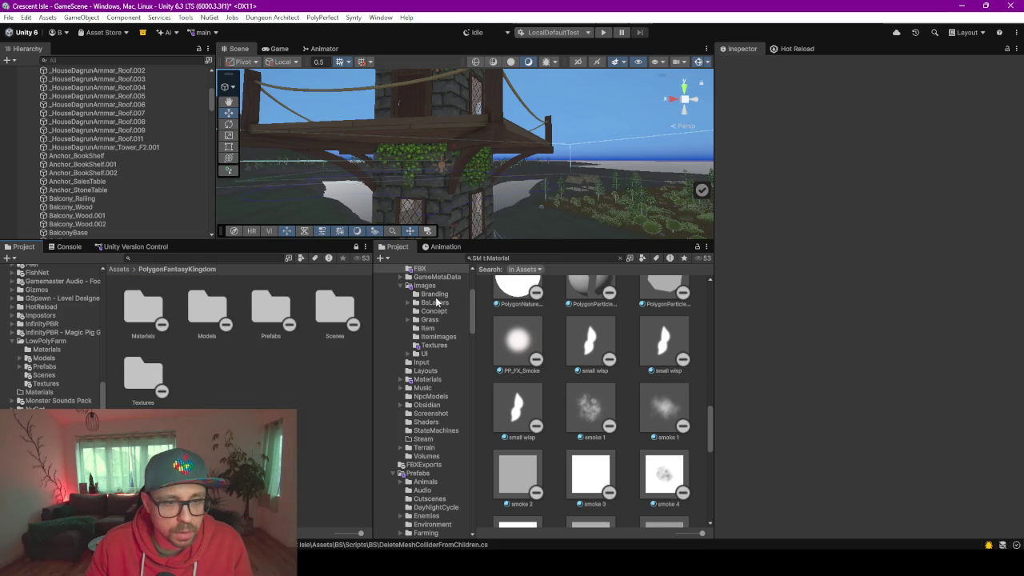
pyautogui.click(540, 271)
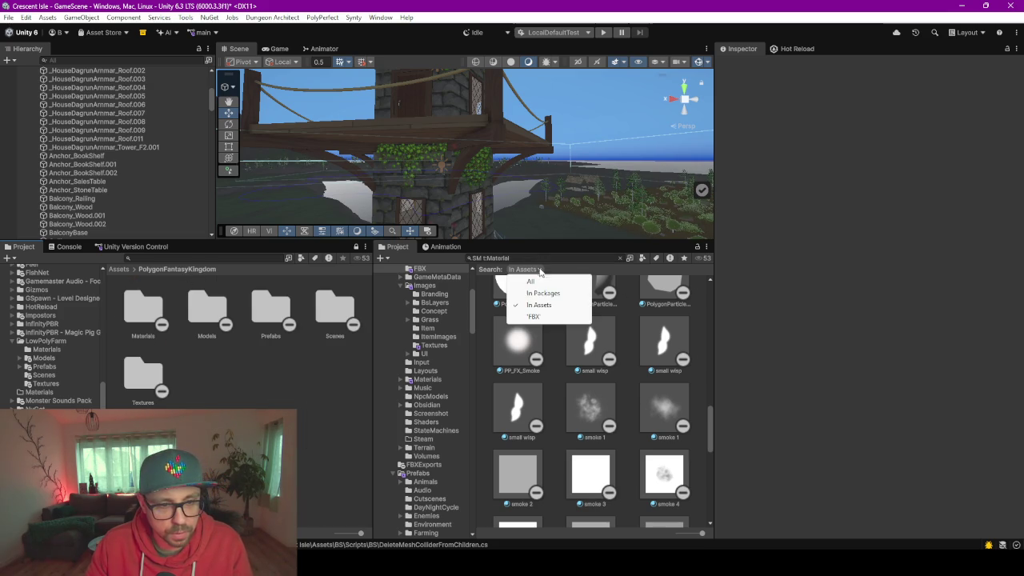
pyautogui.click(543, 283)
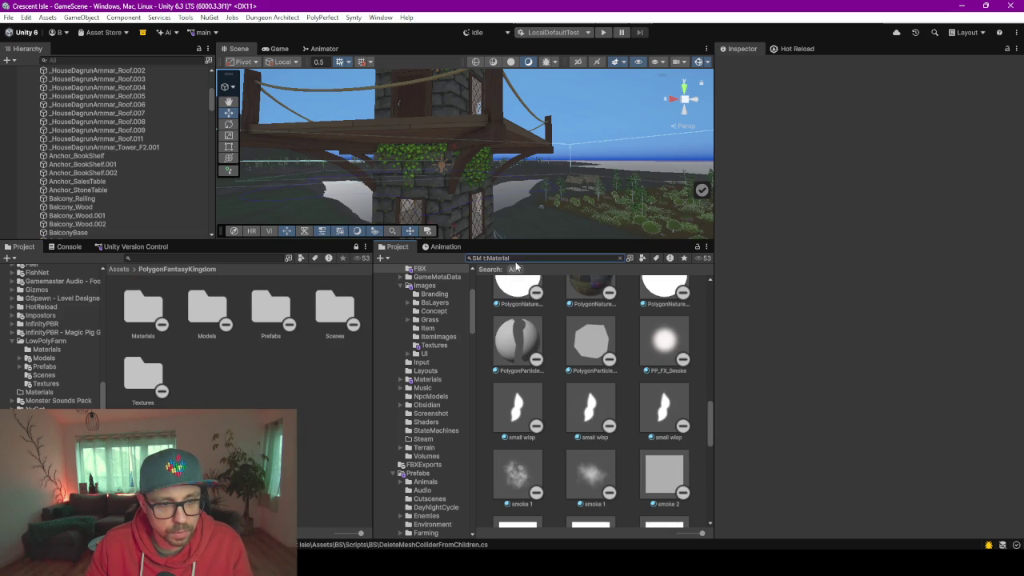
pyautogui.click(479, 256)
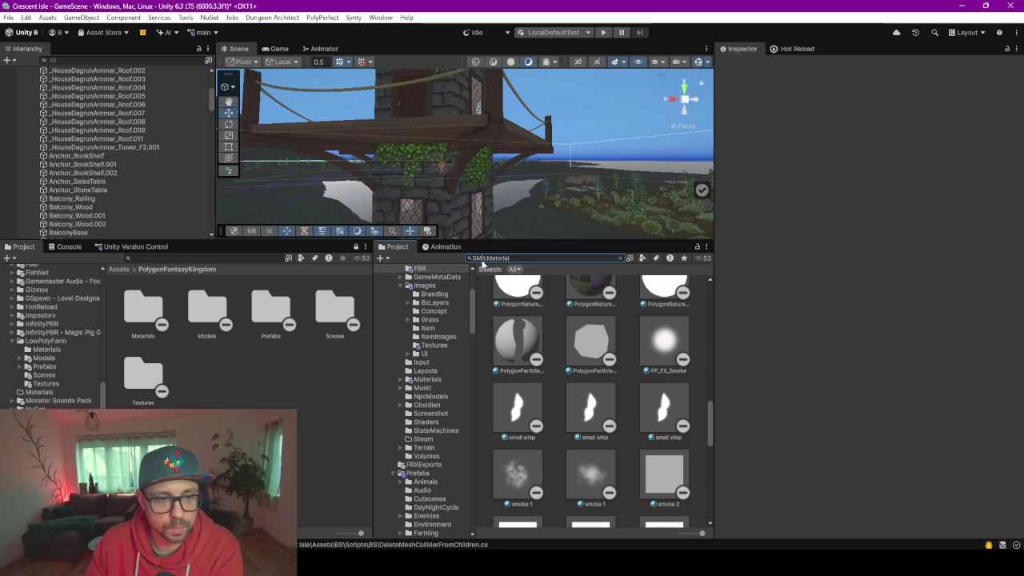
pyautogui.click(240, 257)
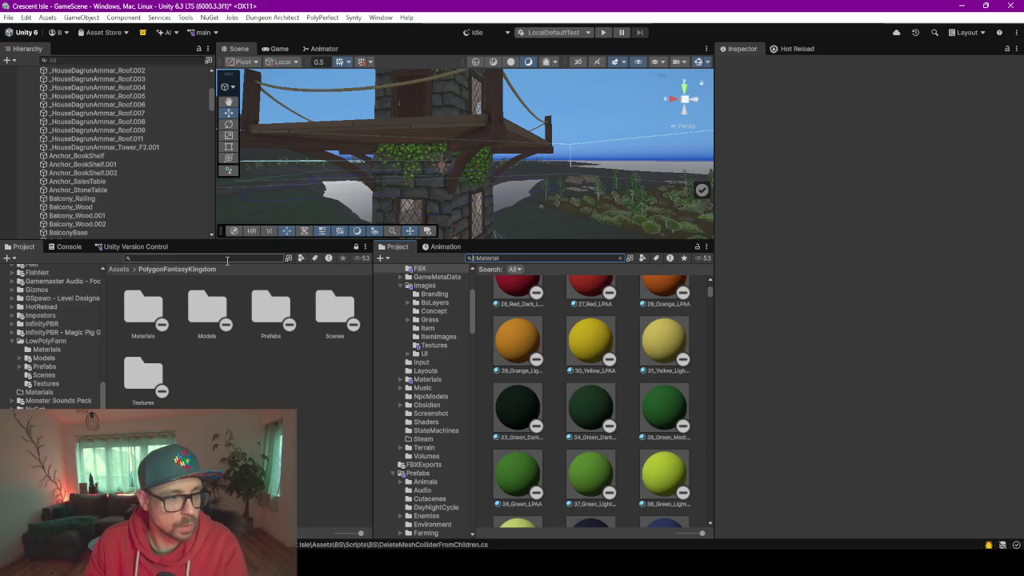
# In the other browser, filter the search to materials within PolygonFantasyKingdom
pyautogui.click(315, 258)
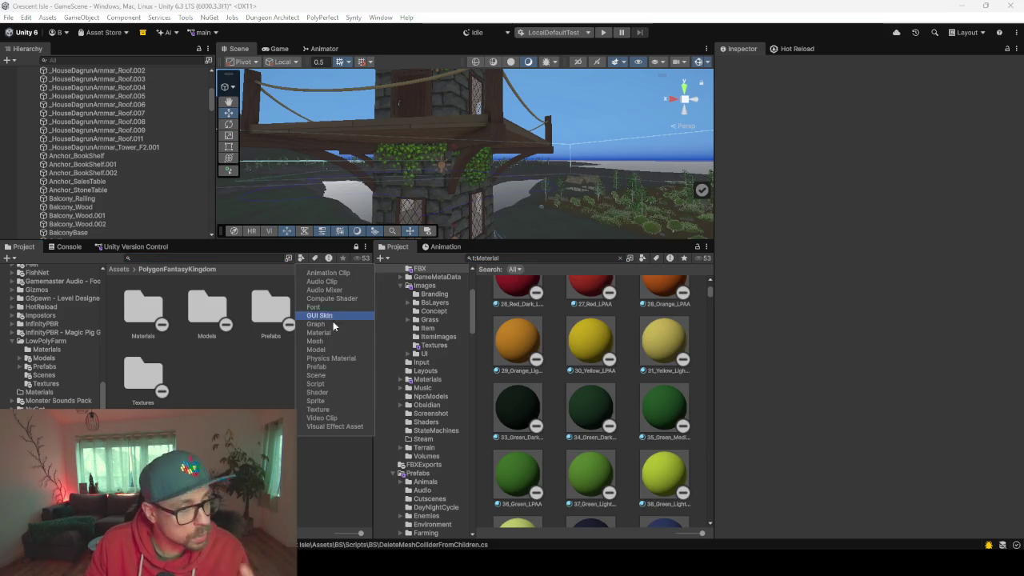
pyautogui.click(318, 332)
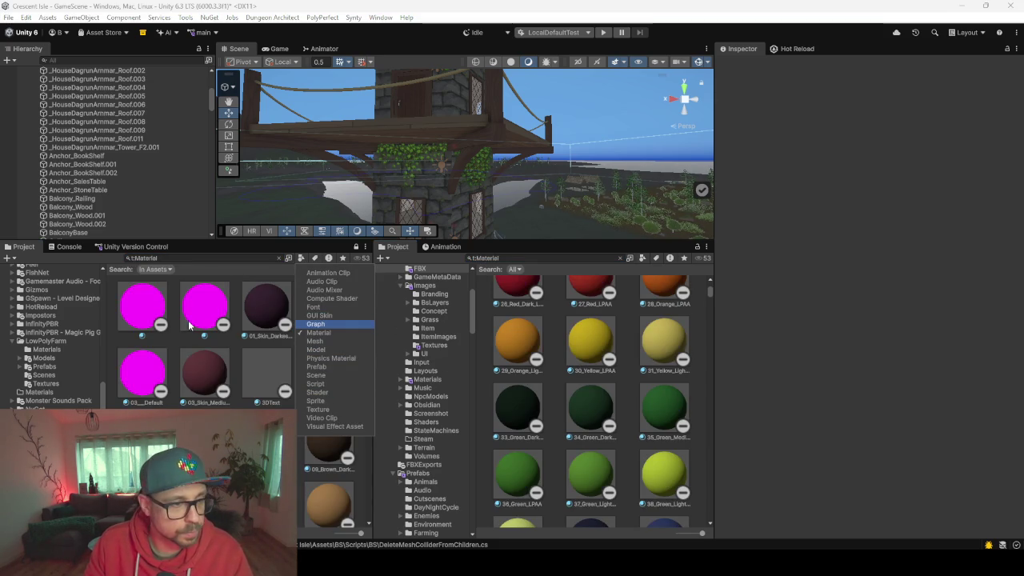
pyautogui.click(154, 268)
pyautogui.click(192, 316)
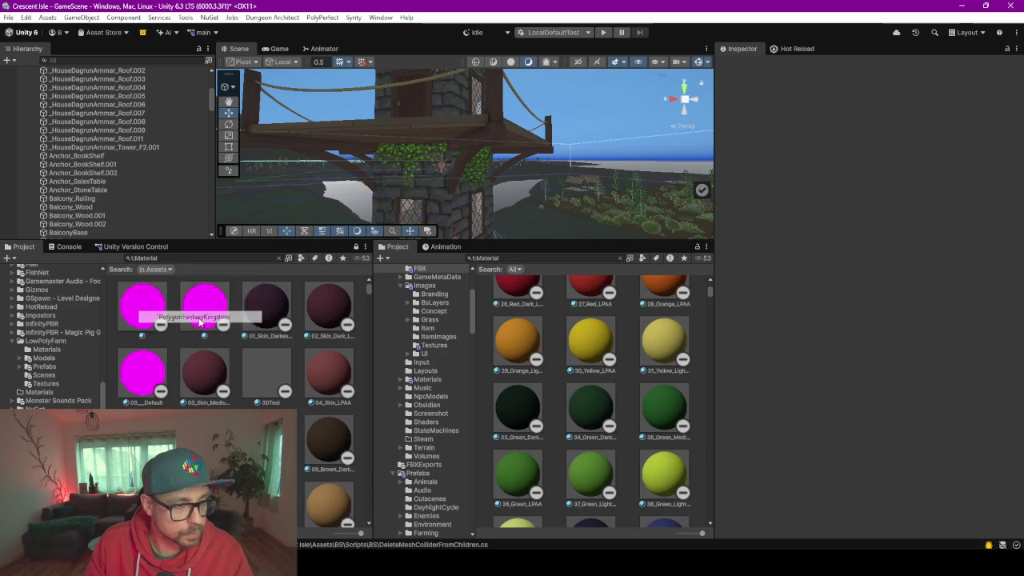
pyautogui.scroll(-10, 282, 408)
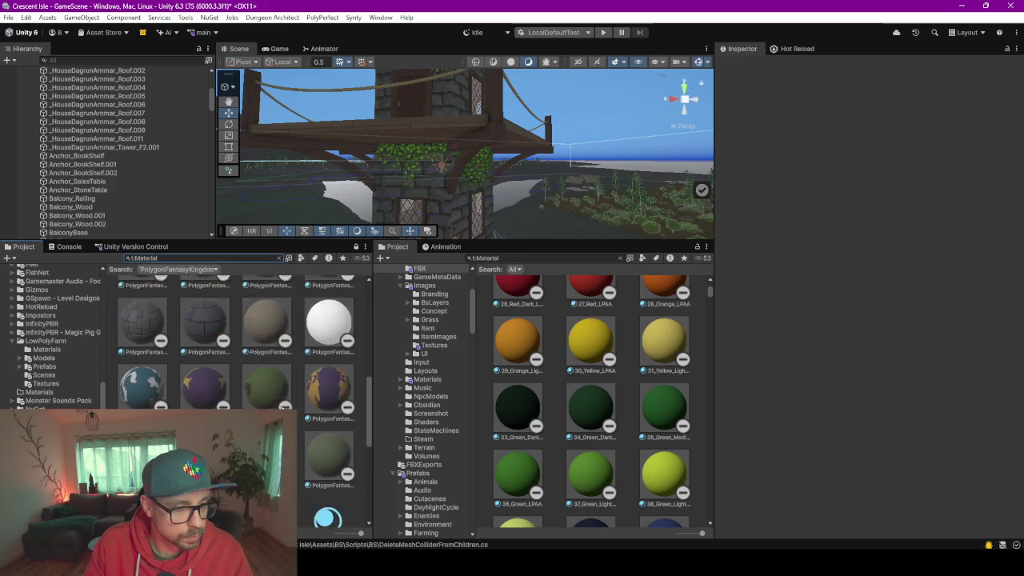
pyautogui.scroll(10, 281, 408)
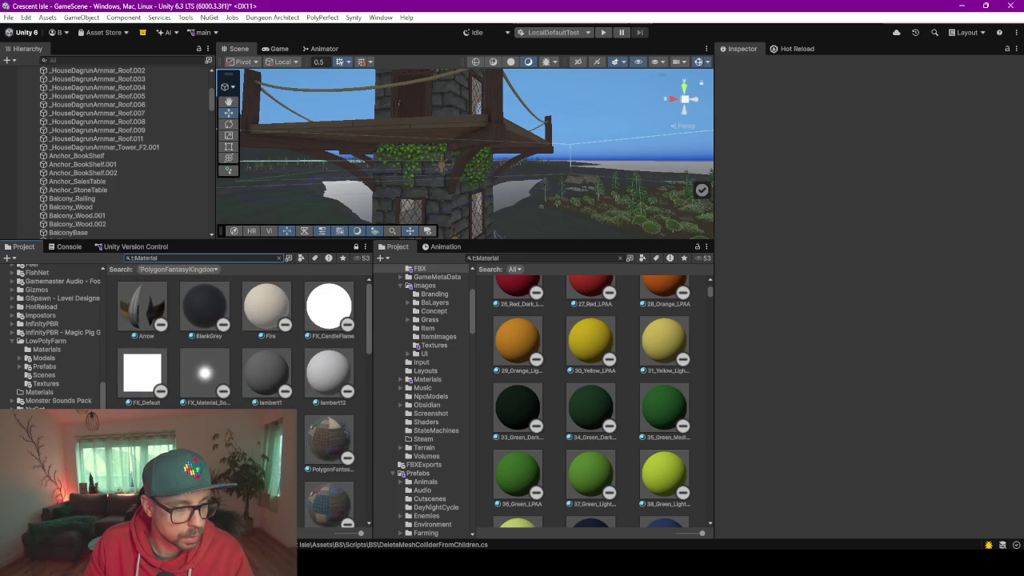
pyautogui.scroll(-2, 52, 336)
# Switch the search scope to PolygonElvenRealm and scroll down to Wood_01
pyautogui.click(60, 412)
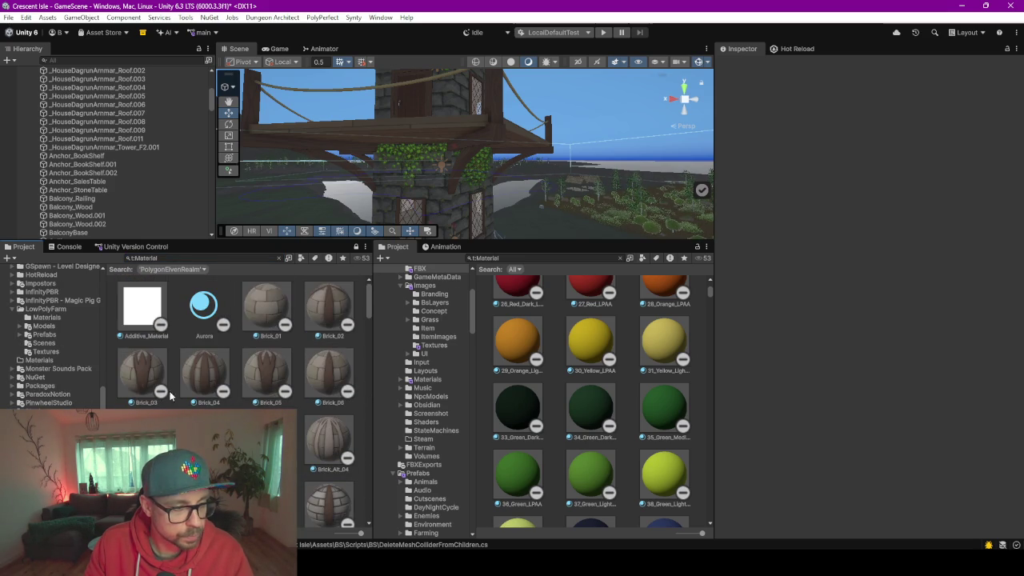
pyautogui.scroll(-5, 280, 364)
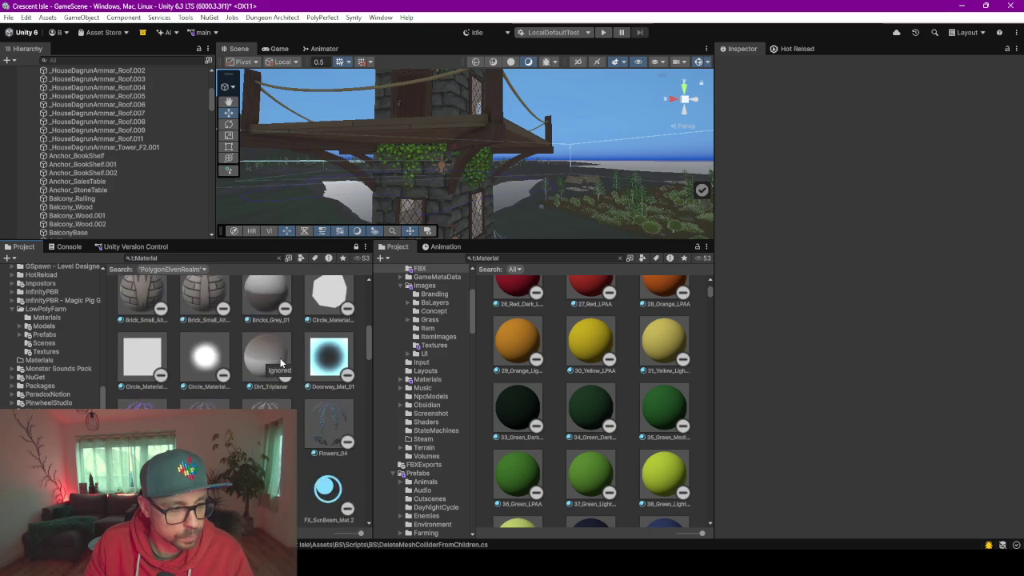
pyautogui.scroll(-5, 280, 364)
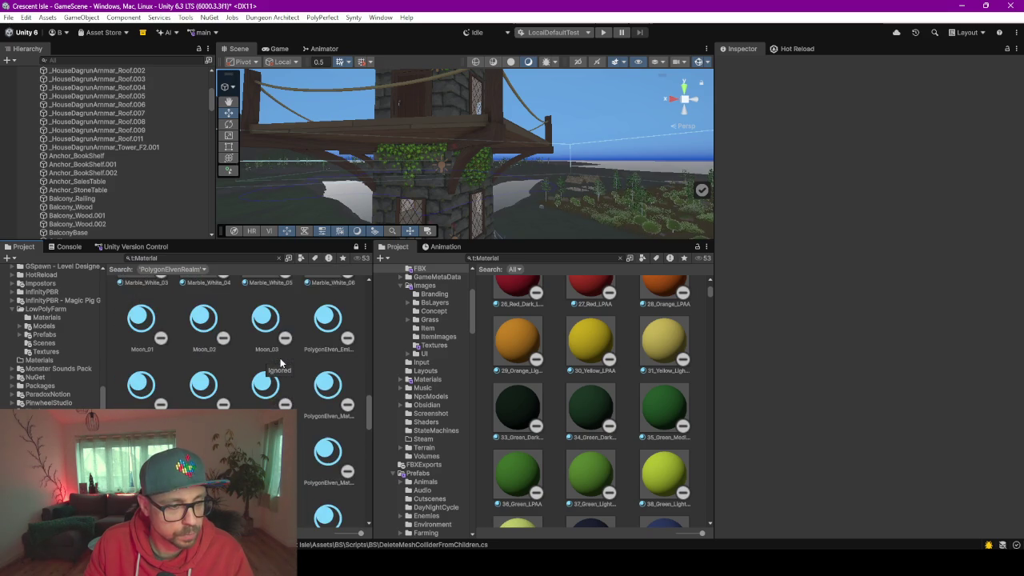
pyautogui.scroll(1, 280, 364)
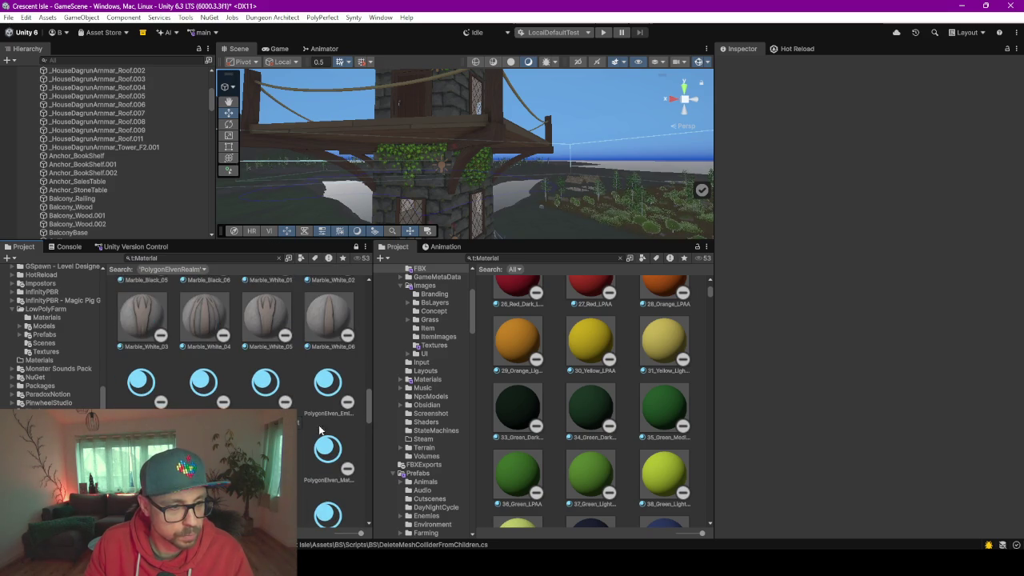
pyautogui.scroll(5, 212, 407)
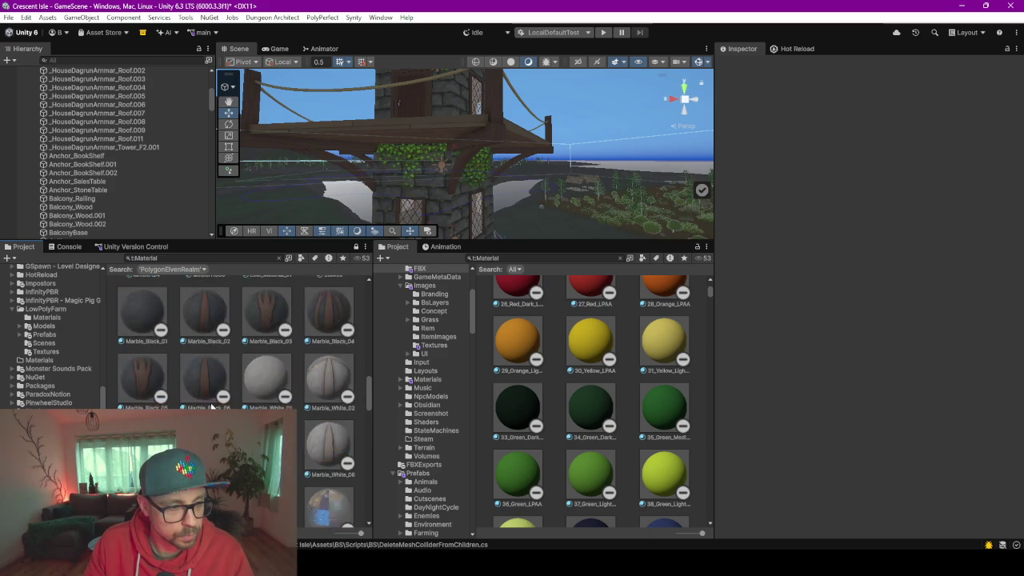
pyautogui.scroll(6, 212, 407)
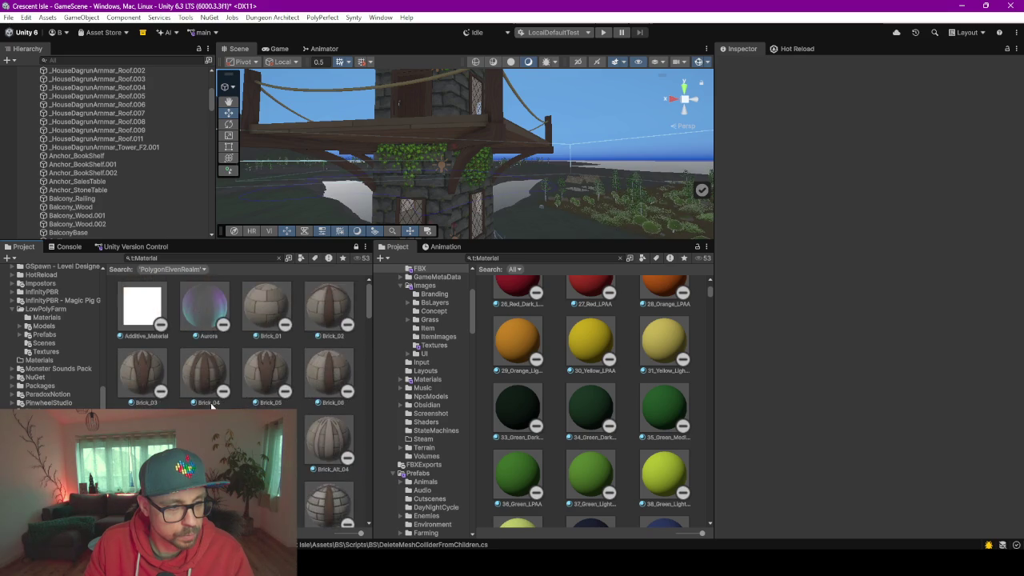
pyautogui.scroll(-12, 212, 407)
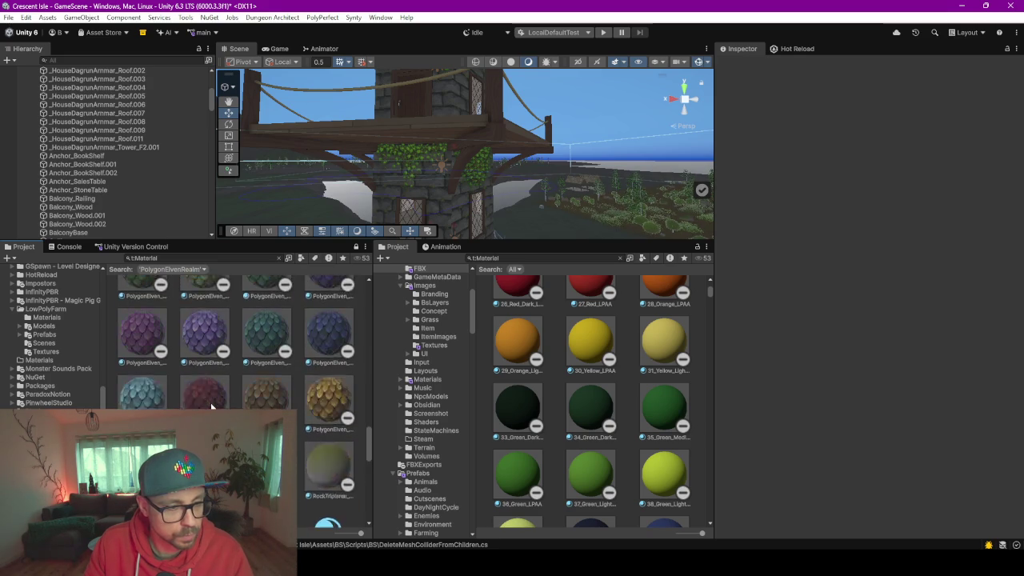
pyautogui.scroll(-10, 212, 407)
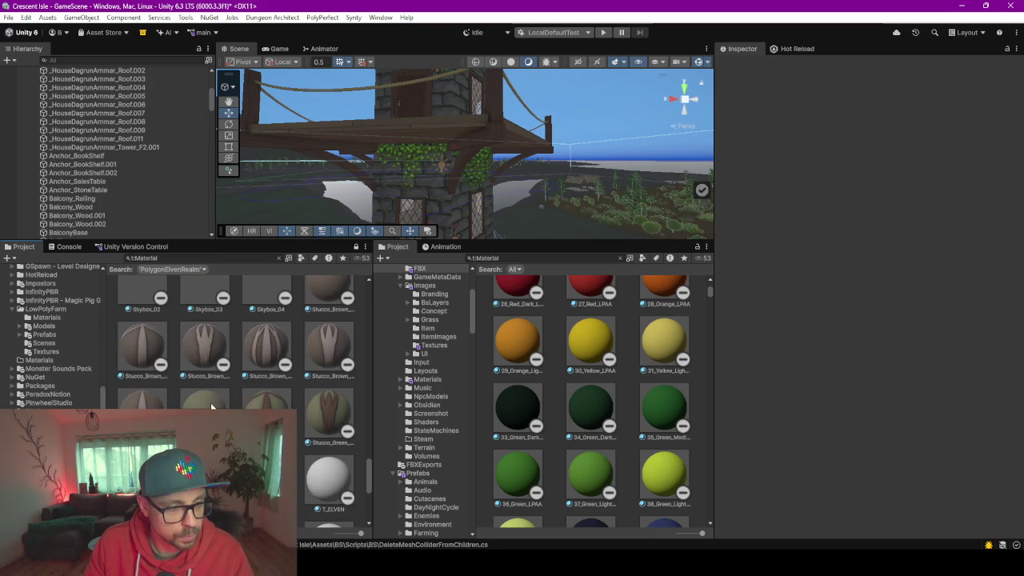
pyautogui.scroll(-5, 212, 407)
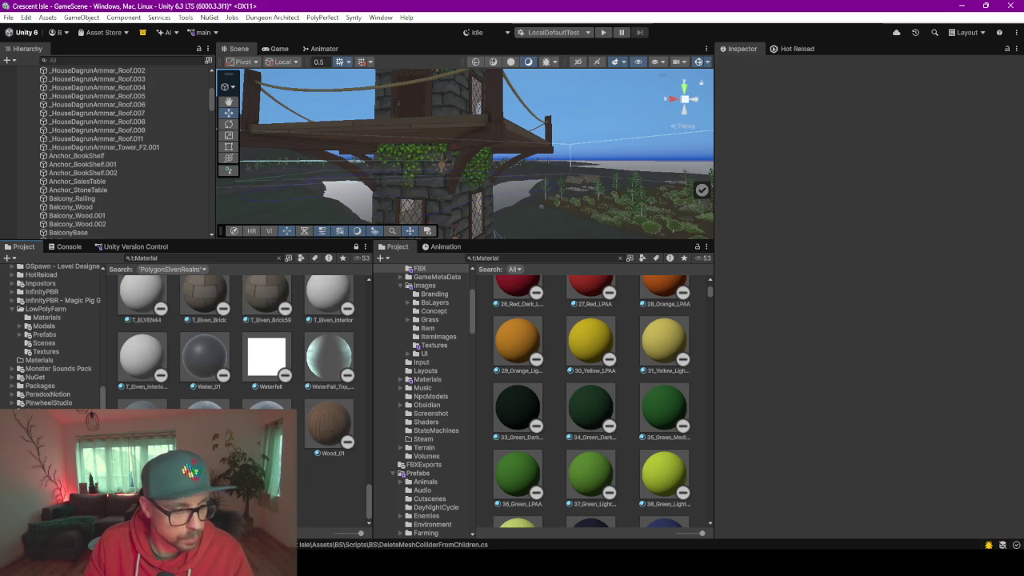
# Frame the tower roof, heighten the Scene view, orbit to the balcony corner and select BalconyBase
pyautogui.press('f')
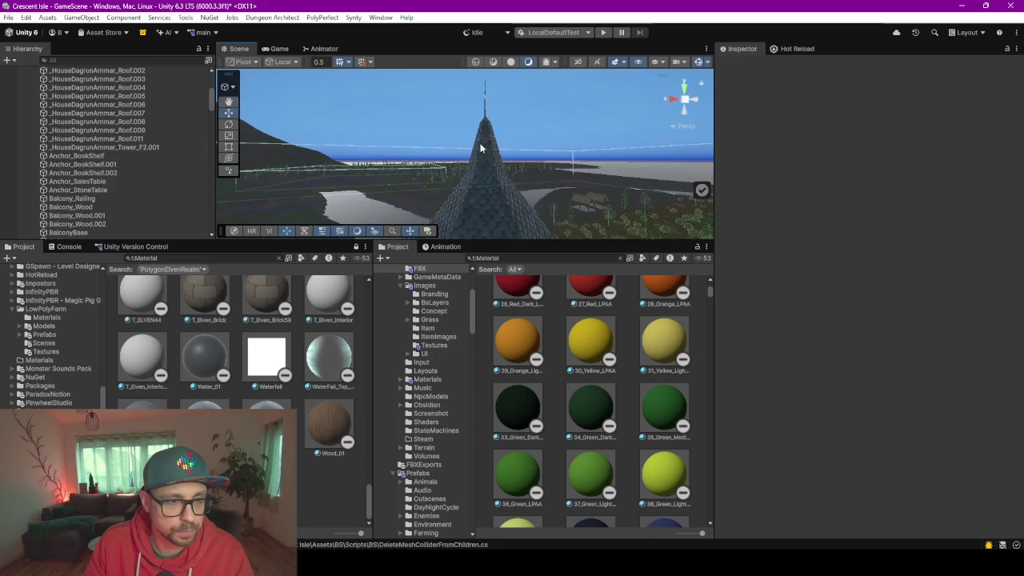
pyautogui.moveTo(474, 170); pyautogui.dragTo(503, 231)
pyautogui.scroll(10, 503, 232)
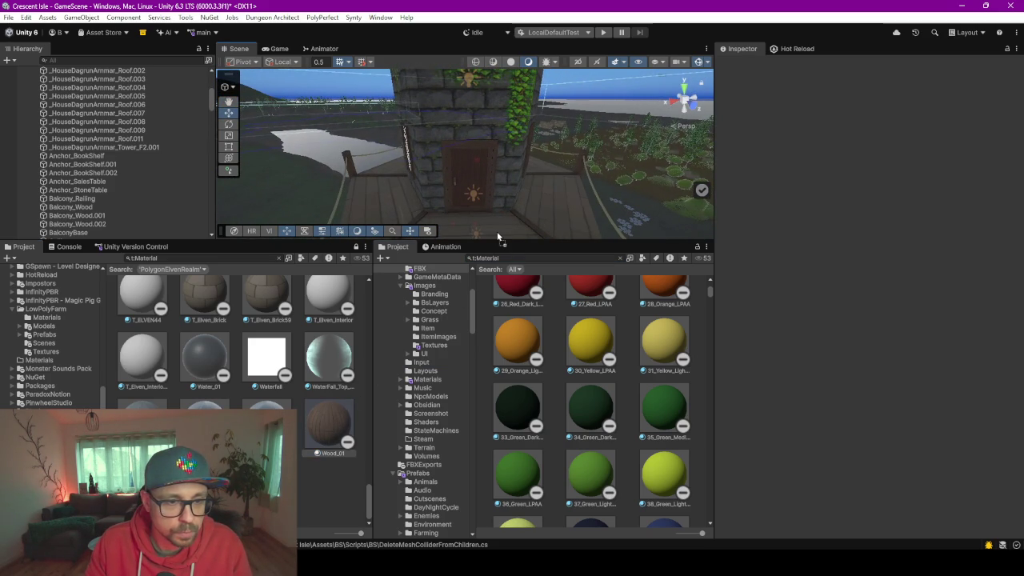
pyautogui.moveTo(496, 239); pyautogui.dragTo(492, 420)
pyautogui.moveTo(492, 334)
pyautogui.mouseDown()
pyautogui.moveTo(504, 281)
pyautogui.moveTo(491, 291)
pyautogui.mouseUp()
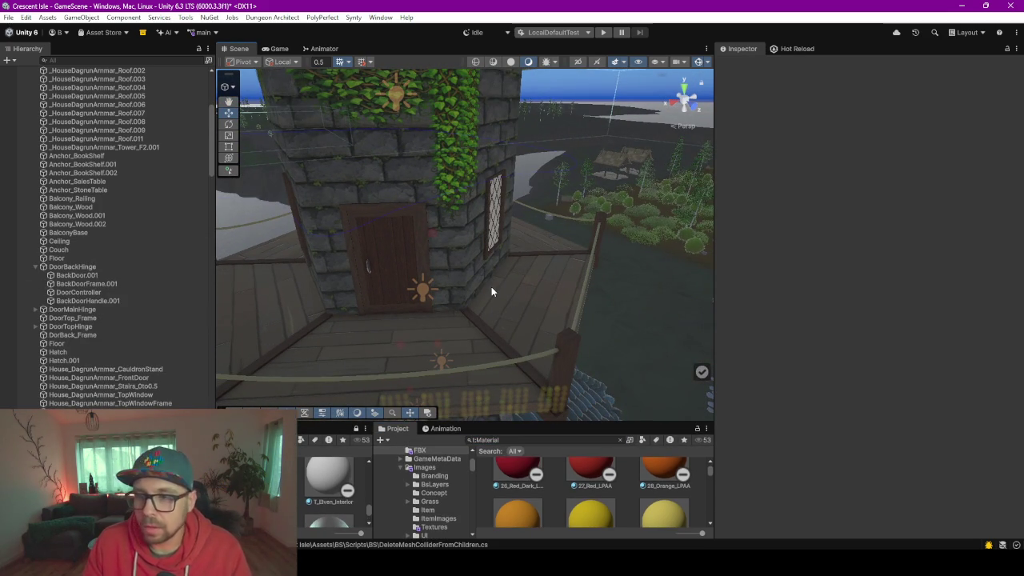
pyautogui.moveTo(491, 291)
pyautogui.mouseDown()
pyautogui.moveTo(549, 280)
pyautogui.moveTo(368, 293)
pyautogui.moveTo(429, 295)
pyautogui.mouseUp()
pyautogui.click(430, 295)
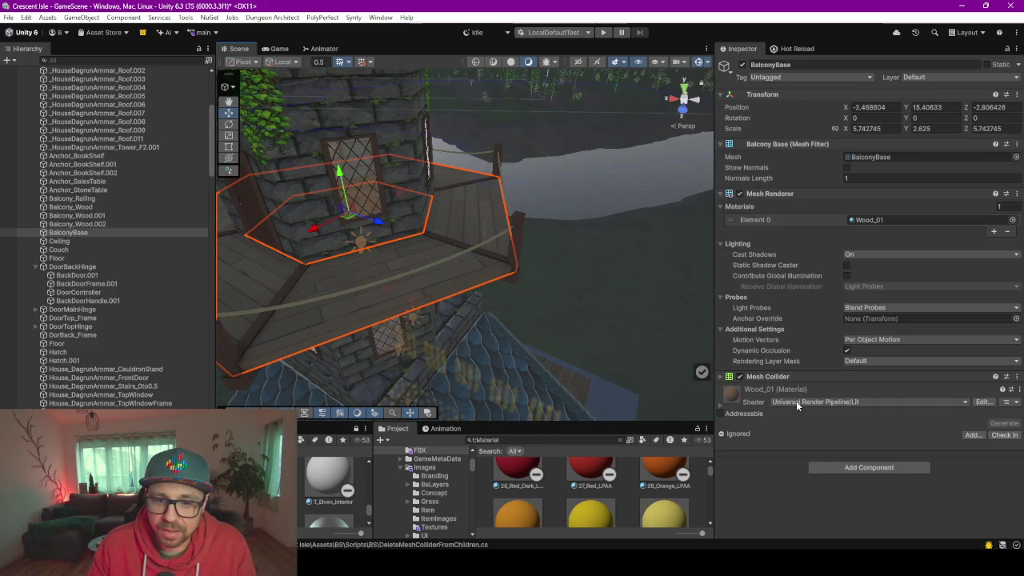
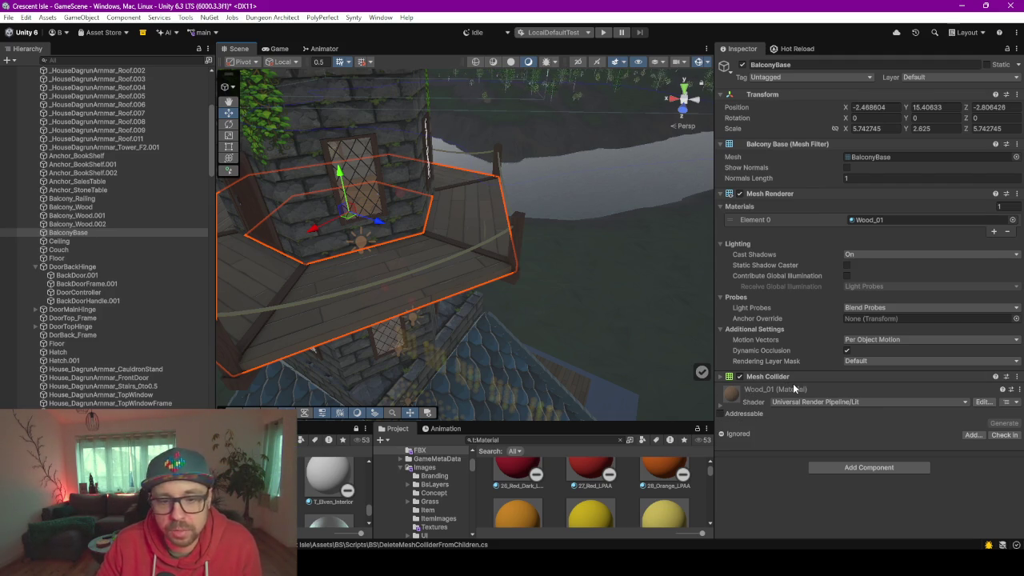
# Frame the balcony base and the tower ivy in the Scene view, then reselect the balcony floor
pyautogui.press('f')
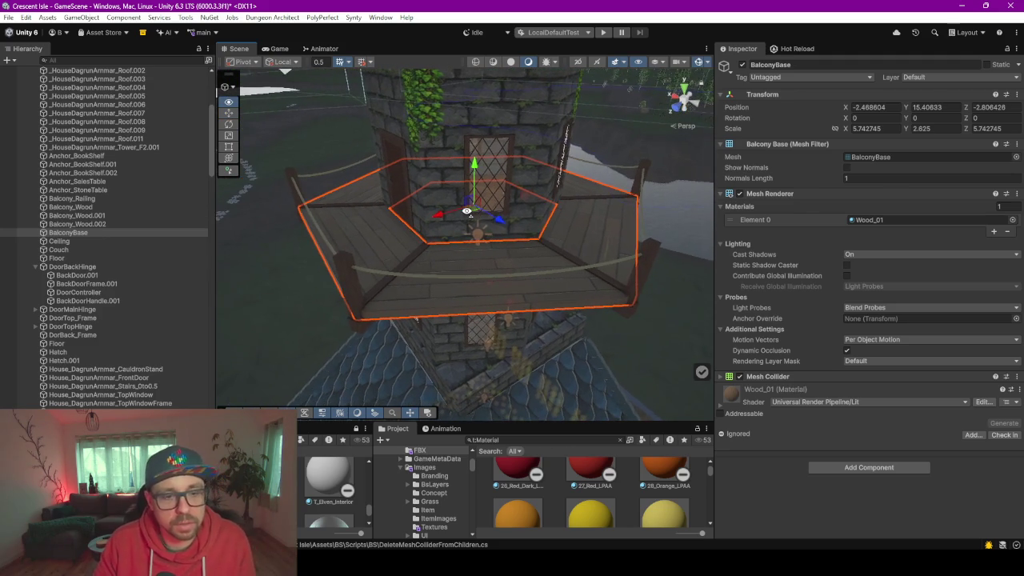
pyautogui.moveTo(488, 215)
pyautogui.mouseDown()
pyautogui.moveTo(500, 244)
pyautogui.moveTo(487, 201)
pyautogui.moveTo(469, 190)
pyautogui.moveTo(476, 231)
pyautogui.mouseUp()
pyautogui.click(476, 230)
pyautogui.press('f')
pyautogui.moveTo(405, 227); pyautogui.dragTo(358, 276)
pyautogui.click(359, 281)
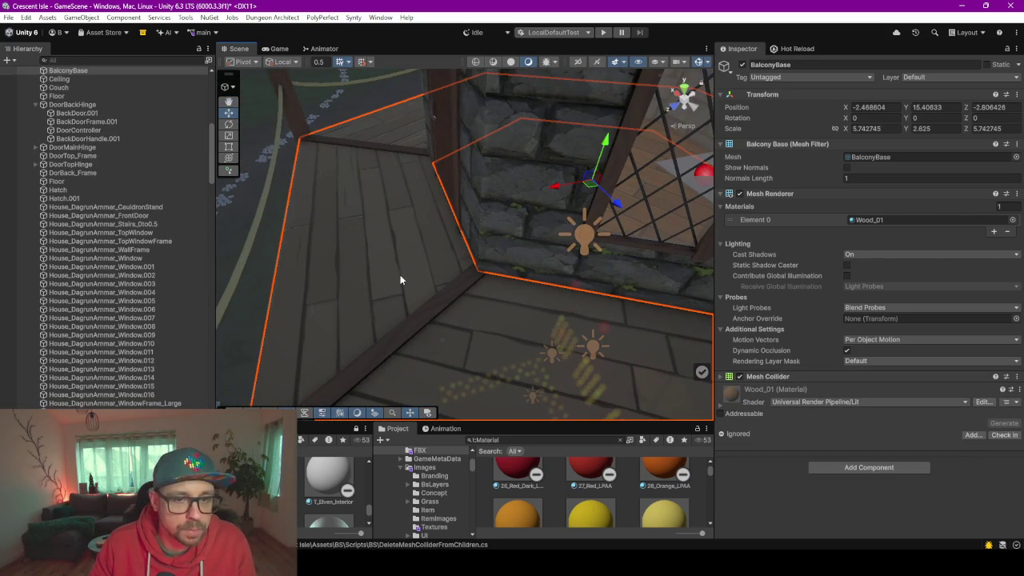
# Locate the balcony's Wood_01 material in the project files with Select Material
pyautogui.click(1019, 389)
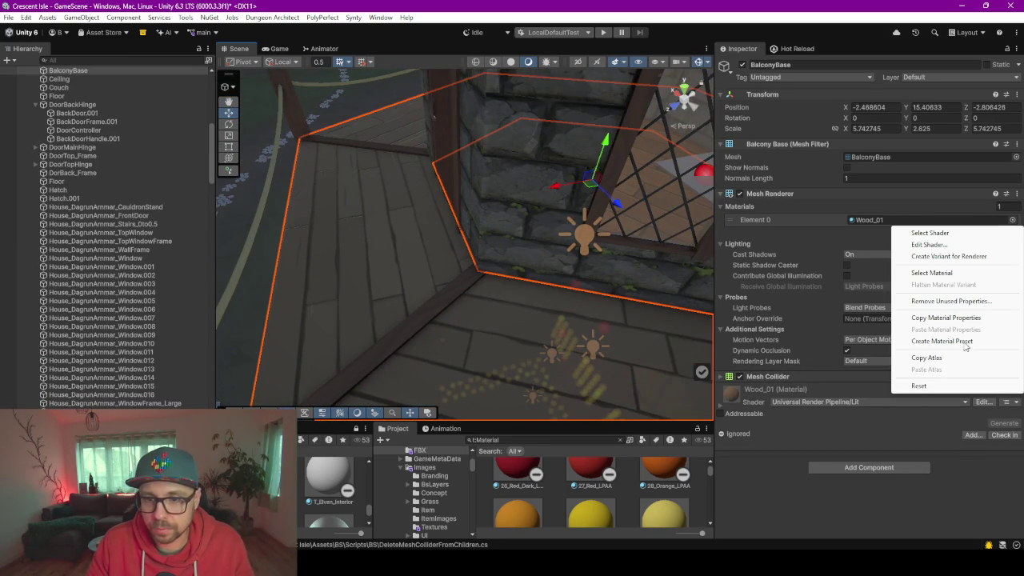
pyautogui.click(964, 275)
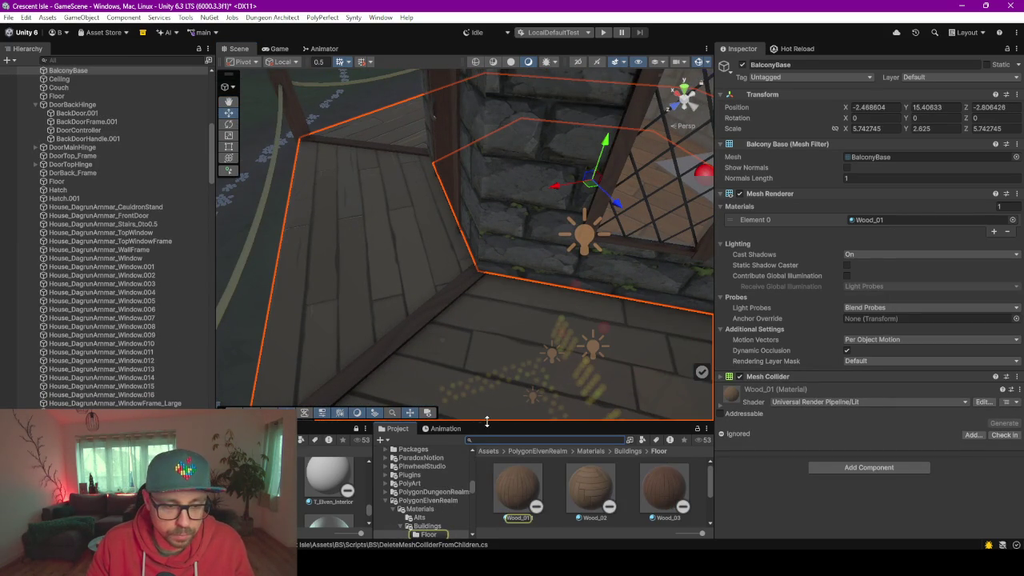
pyautogui.moveTo(392, 290)
pyautogui.mouseDown()
pyautogui.moveTo(473, 158)
pyautogui.moveTo(524, 198)
pyautogui.moveTo(584, 193)
pyautogui.moveTo(539, 163)
pyautogui.moveTo(494, 181)
pyautogui.moveTo(501, 190)
pyautogui.moveTo(463, 230)
pyautogui.moveTo(414, 237)
pyautogui.mouseUp()
# Select the house's floor base, then switch over to Blender
pyautogui.click(450, 211)
pyautogui.click(457, 225)
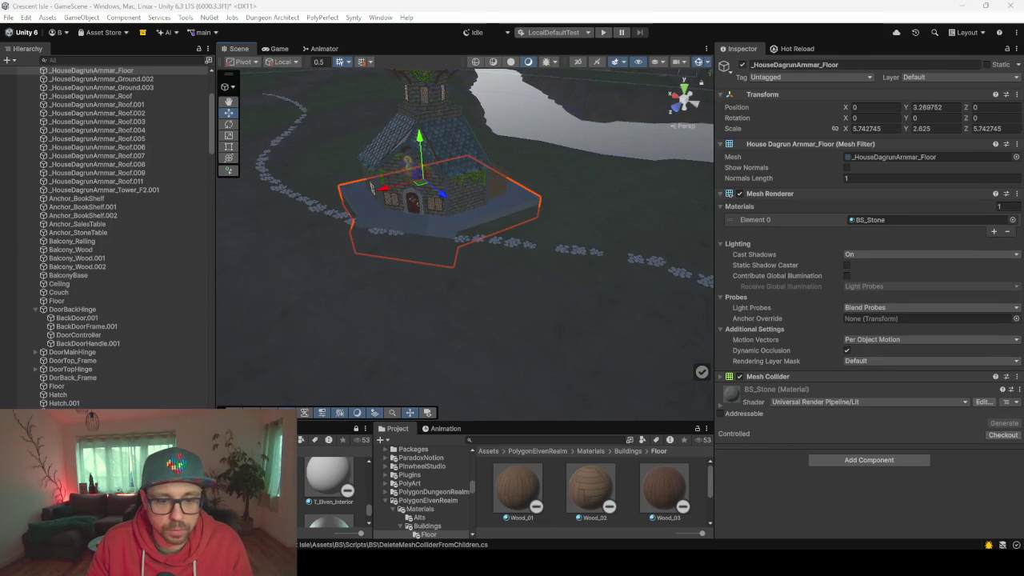
pyautogui.moveTo(607, 560)
pyautogui.click(676, 510)
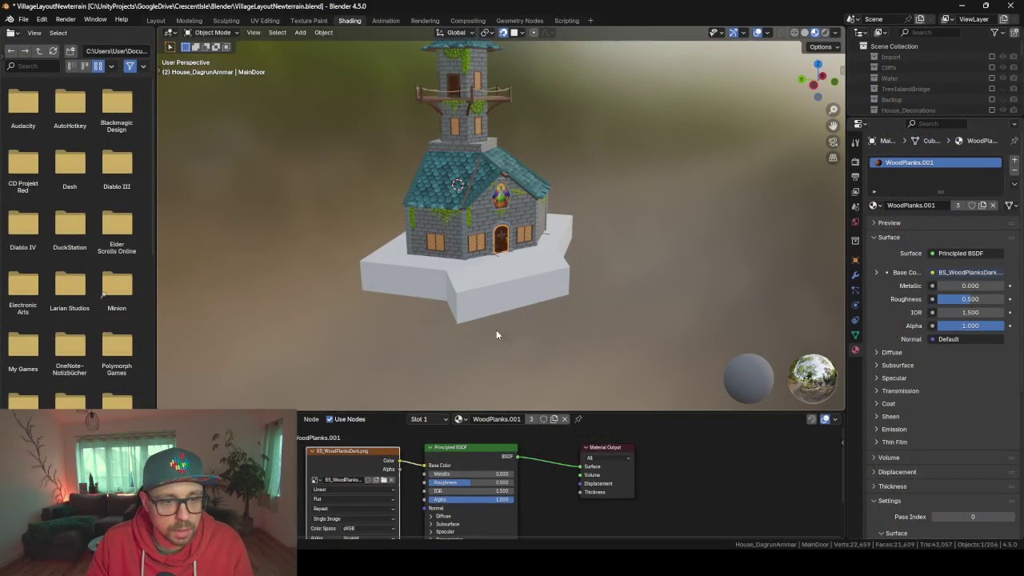
# Re-unwrap all of the house floor's faces with Smart UV Project in Edit Mode
pyautogui.click(461, 283)
pyautogui.press('Tab')
pyautogui.press('a')
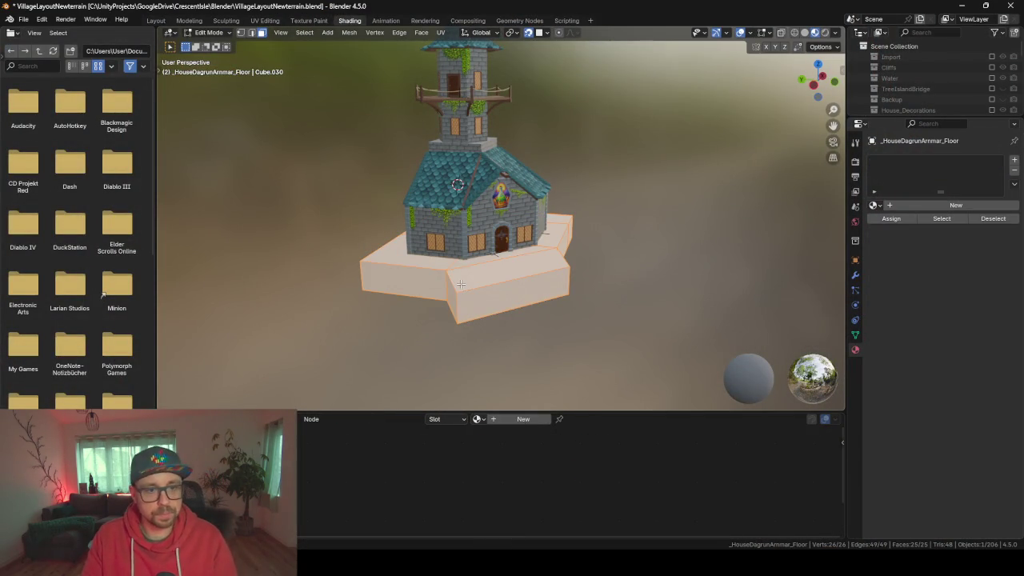
pyautogui.click(255, 21)
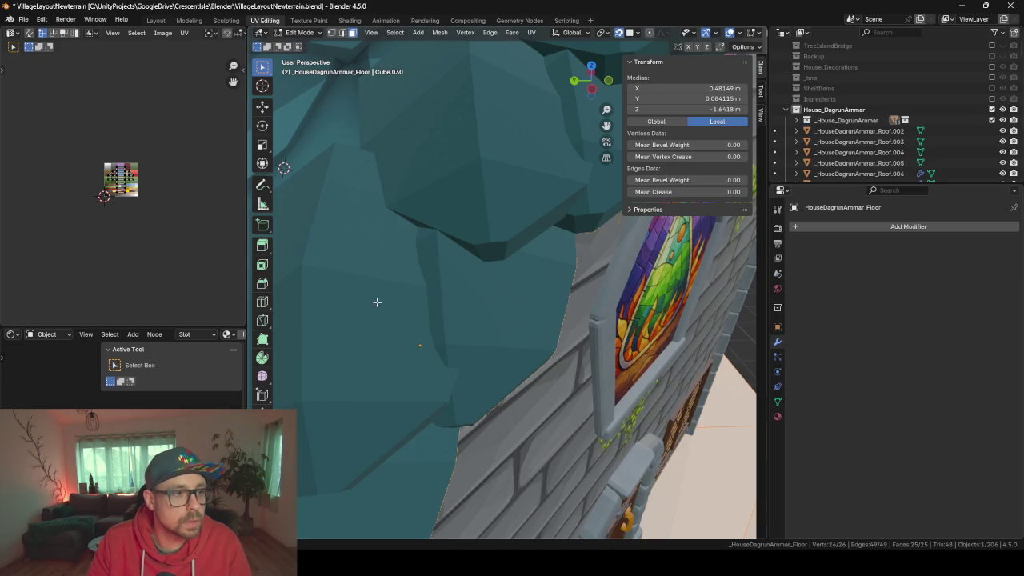
pyautogui.scroll(2, 136, 210)
pyautogui.scroll(-5, 520, 320)
pyautogui.press('u')
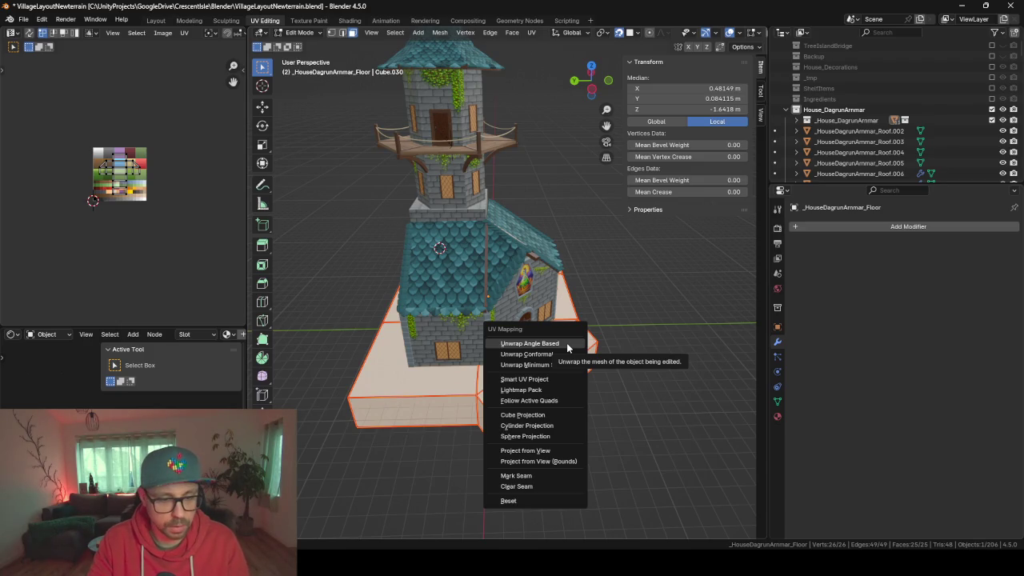
pyautogui.click(567, 345)
pyautogui.press('u')
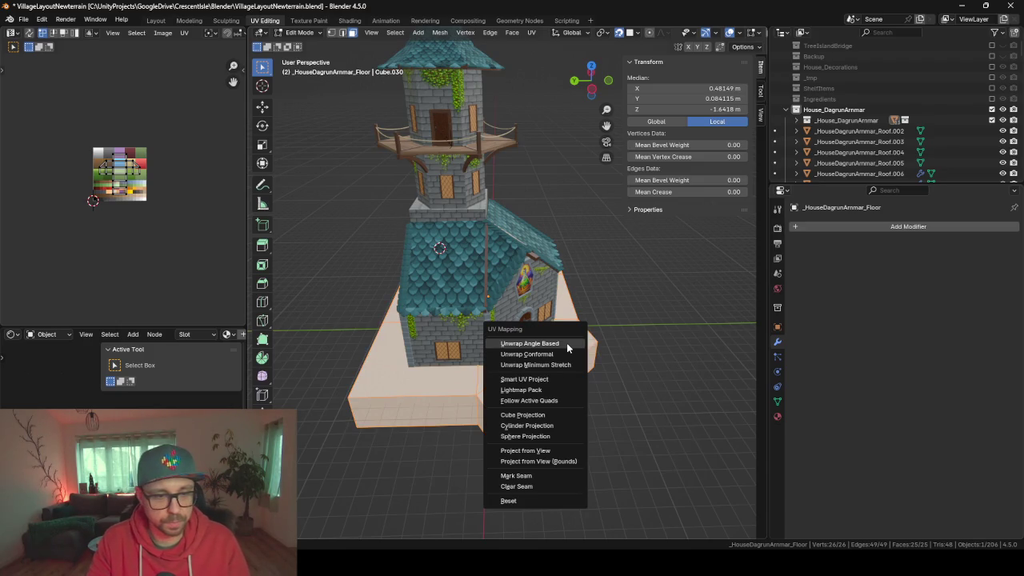
pyautogui.click(567, 343)
pyautogui.press('Return')
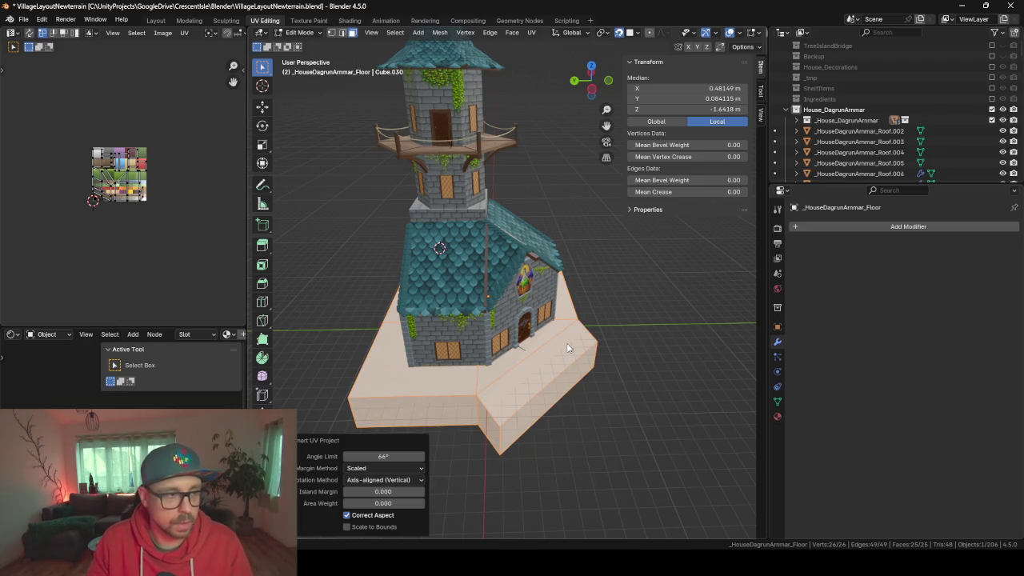
# Create a new floor material named StoneFloor and return to the Shading workspace
pyautogui.scroll(5, 144, 211)
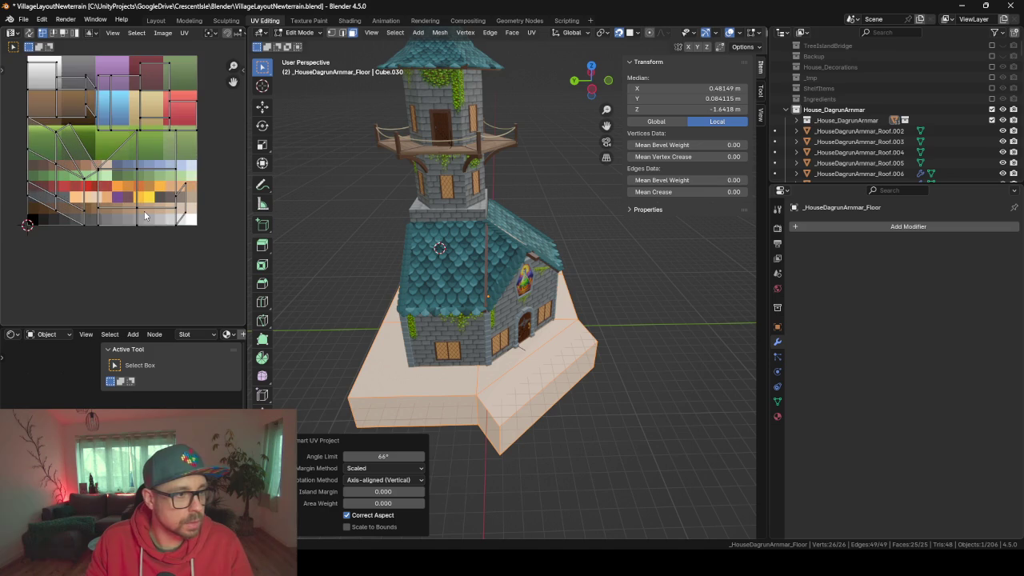
pyautogui.click(776, 416)
pyautogui.click(794, 275)
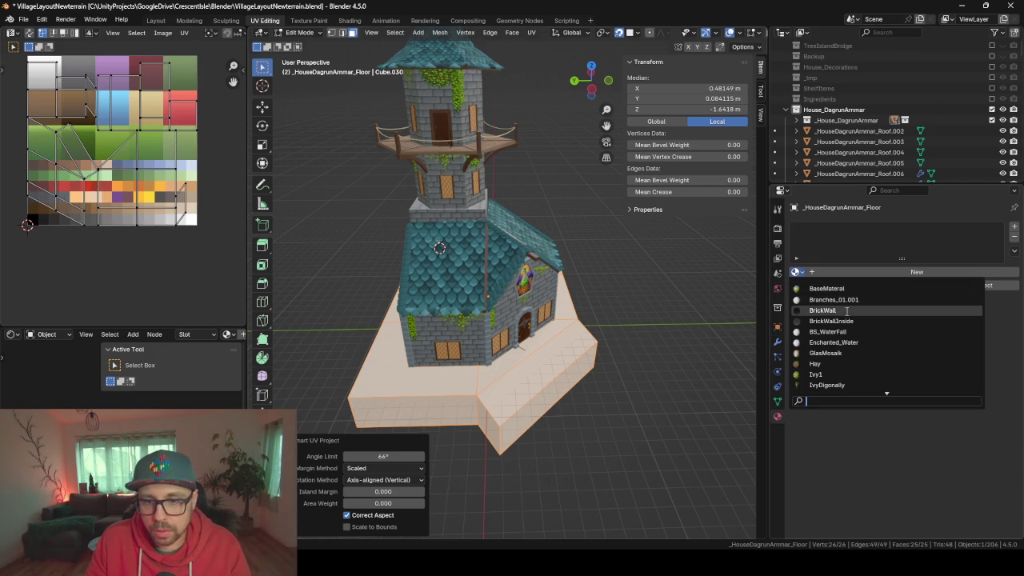
pyautogui.click(826, 272)
pyautogui.doubleClick(836, 272)
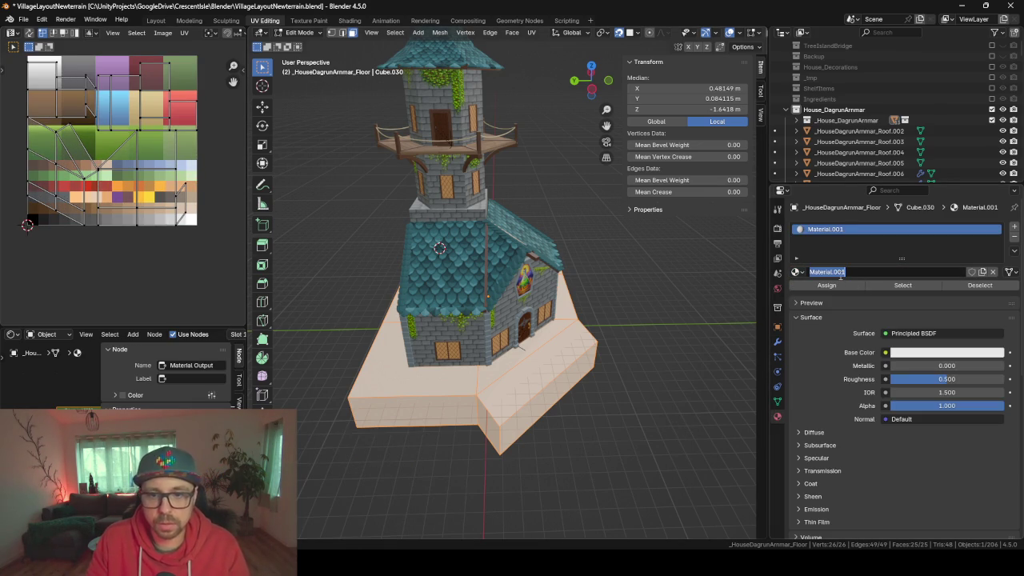
pyautogui.write('StoneFloor')
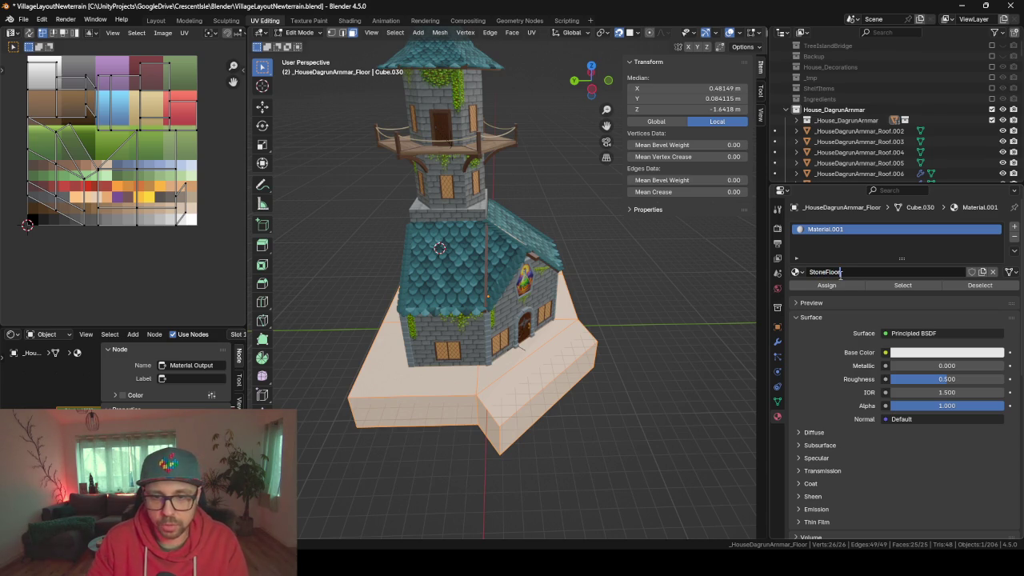
pyautogui.press('Return')
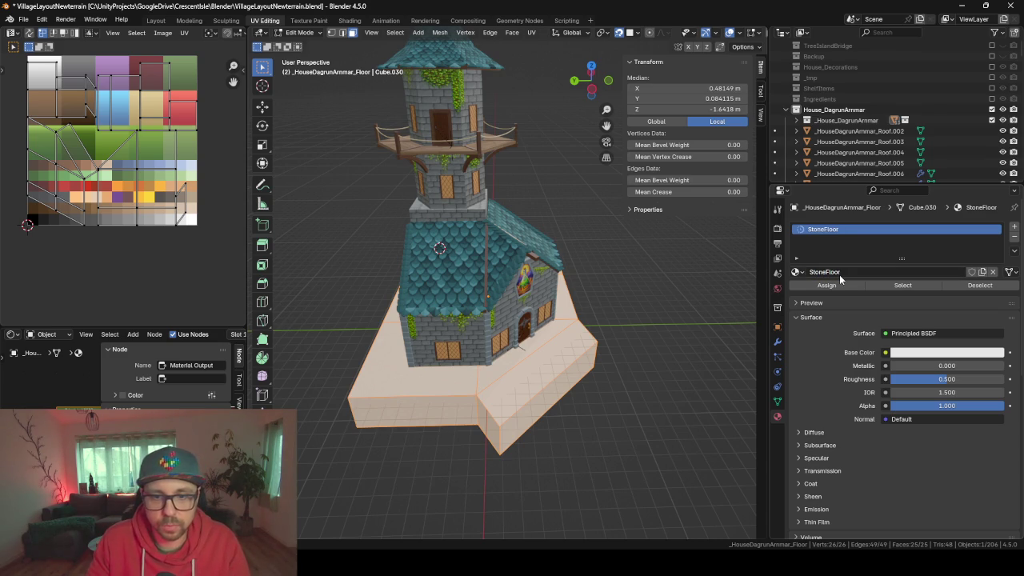
pyautogui.click(357, 21)
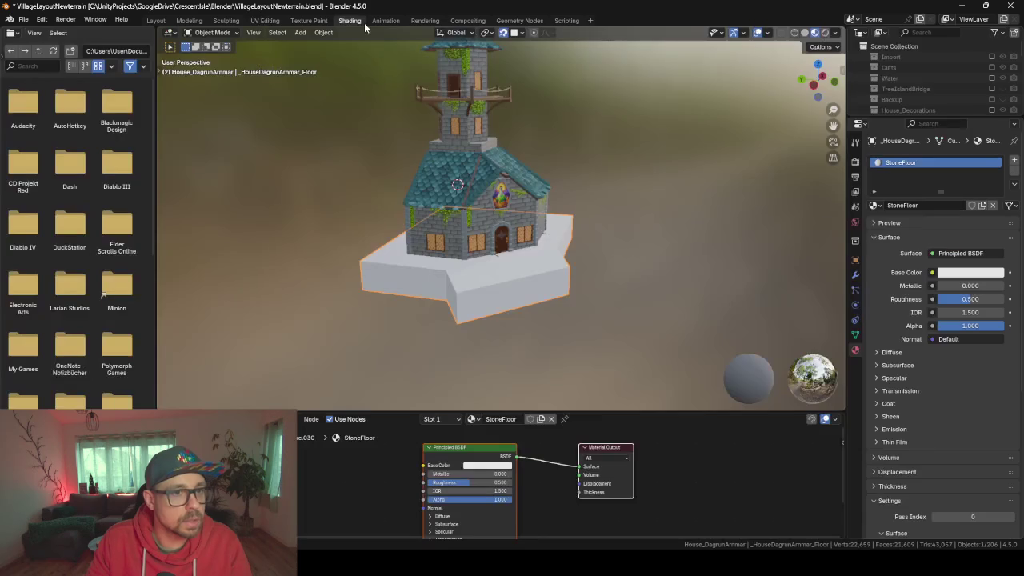
# In Unity, enlarge the Project panel and open the Images/Textures folder
pyautogui.hotkey('alt', 'Tab')
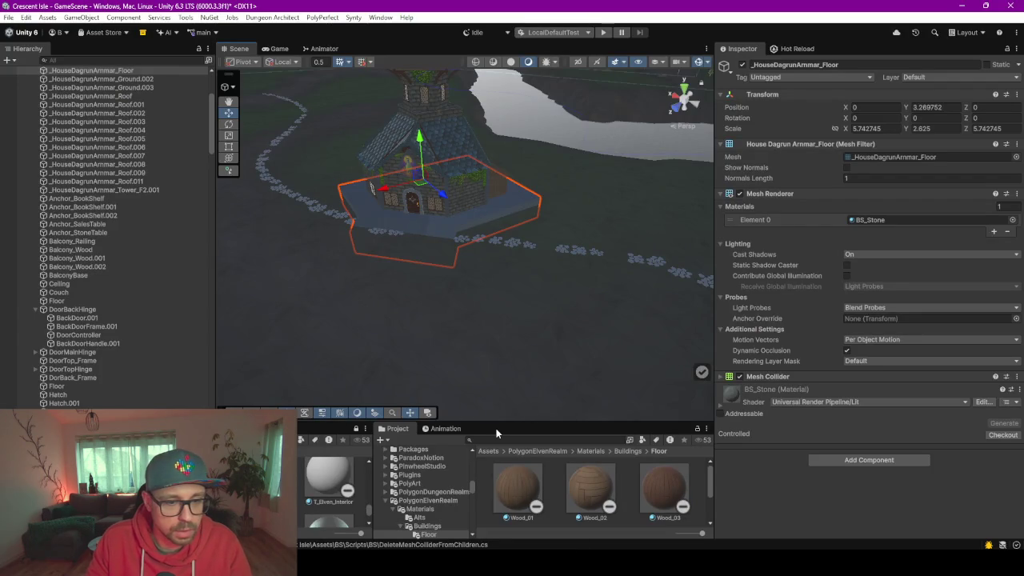
pyautogui.moveTo(473, 292); pyautogui.dragTo(473, 142)
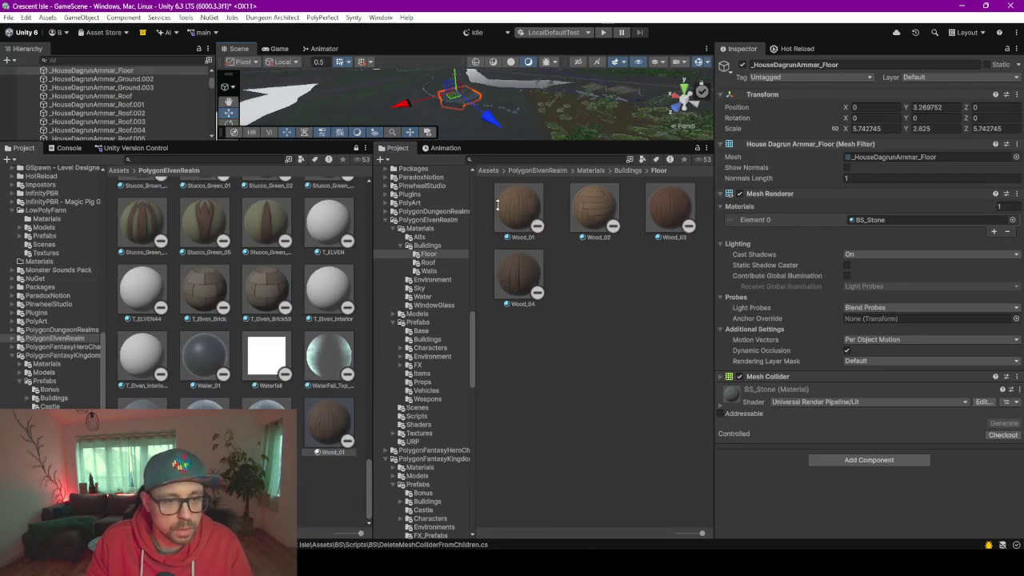
pyautogui.scroll(15, 400, 240)
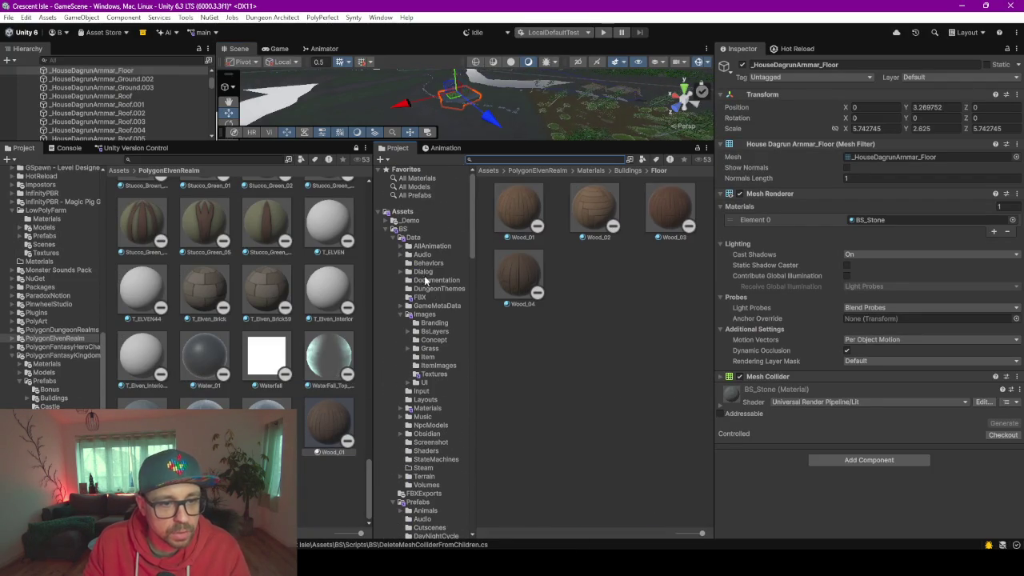
pyautogui.click(425, 315)
pyautogui.click(434, 373)
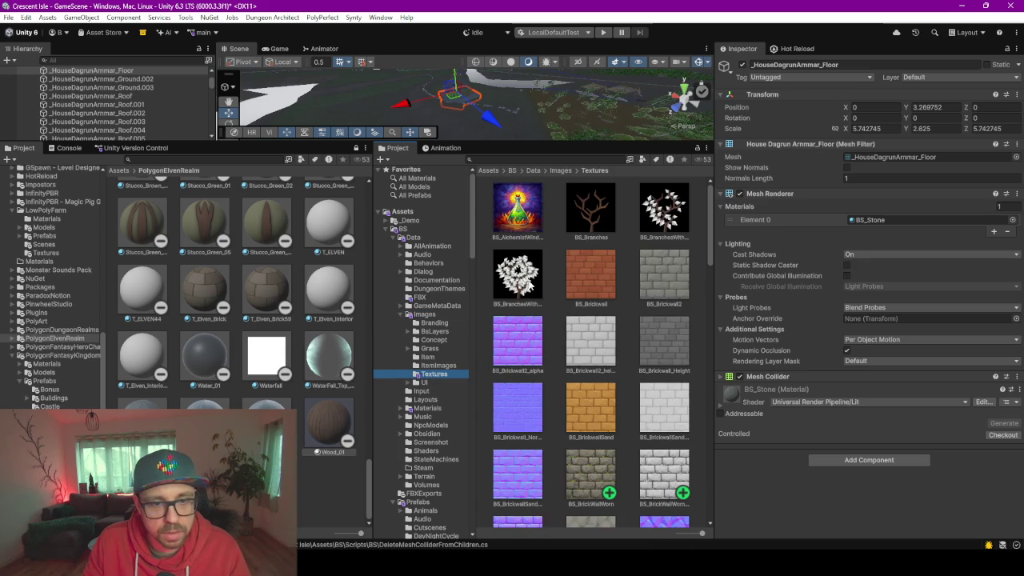
# Scroll to BS_Stonewall and drag it into the StoneFloor material in Blender's Shader Editor
pyautogui.scroll(-6, 649, 261)
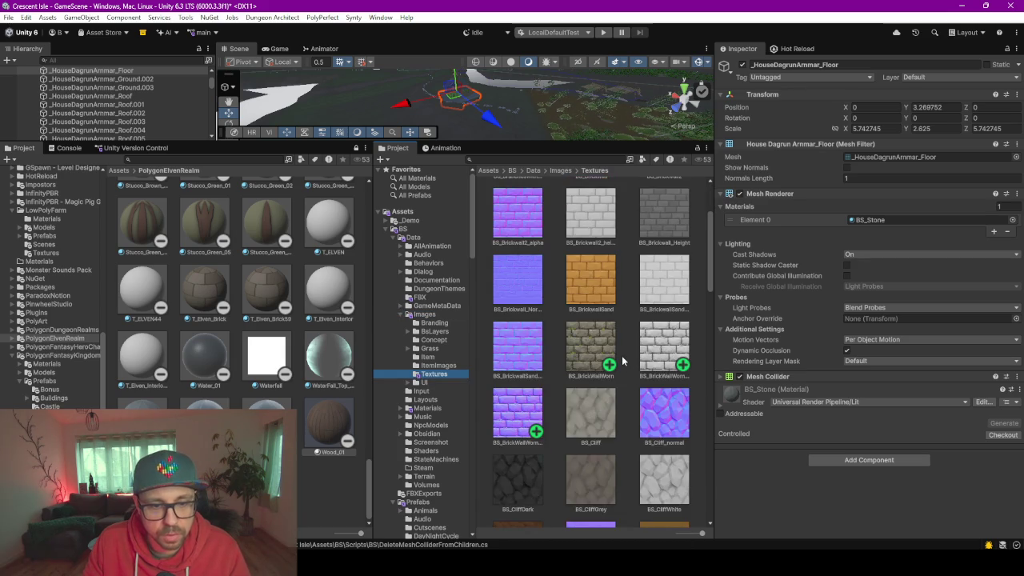
pyautogui.scroll(-15, 621, 360)
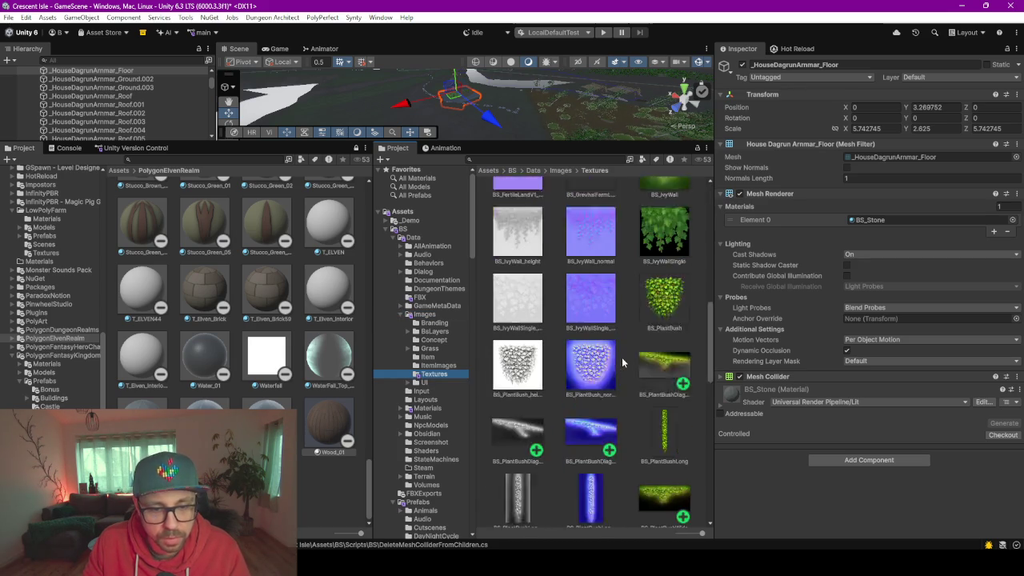
pyautogui.scroll(-10, 621, 360)
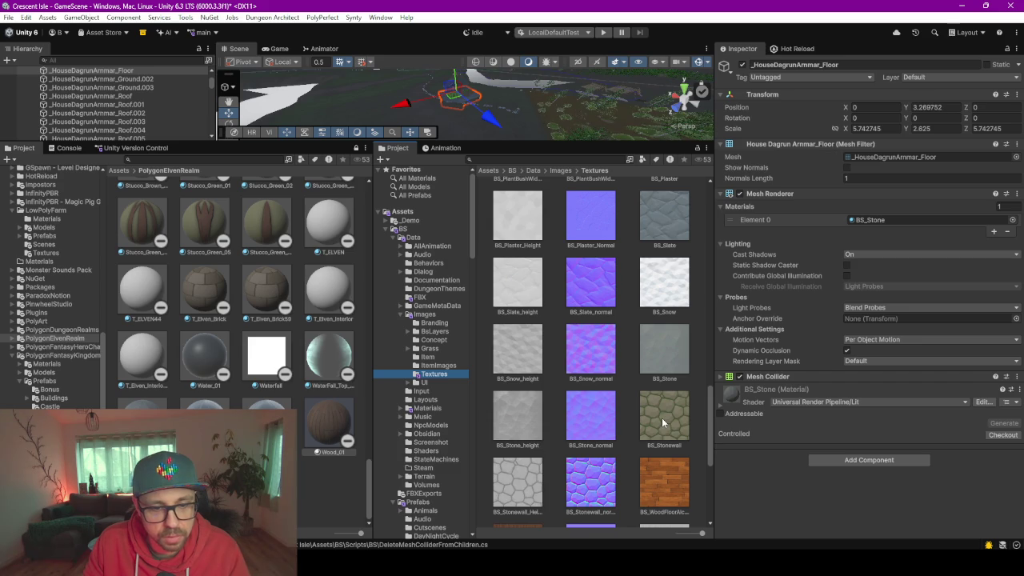
pyautogui.scroll(-5, 661, 417)
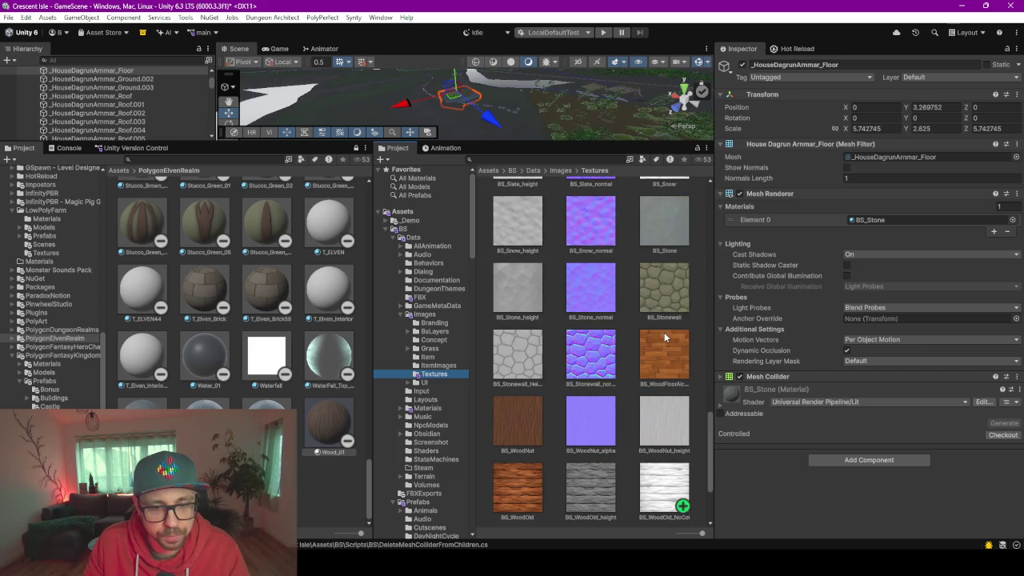
pyautogui.scroll(-5, 664, 332)
pyautogui.scroll(5, 664, 332)
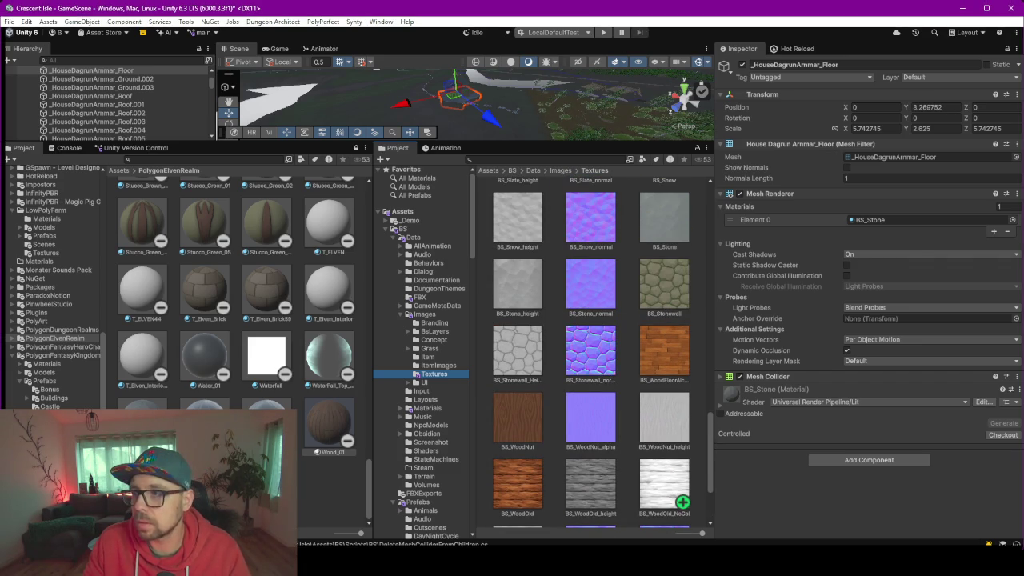
pyautogui.hotkey('alt', 'Tab')
pyautogui.moveTo(935, 399)
pyautogui.mouseDown()
pyautogui.moveTo(288, 472)
pyautogui.moveTo(320, 492)
pyautogui.moveTo(423, 464)
pyautogui.mouseUp()
# Scale up all of the floor's UVs in the UV Editing workspace so stones tile smaller
pyautogui.scroll(4, 470, 301)
pyautogui.scroll(-3, 470, 301)
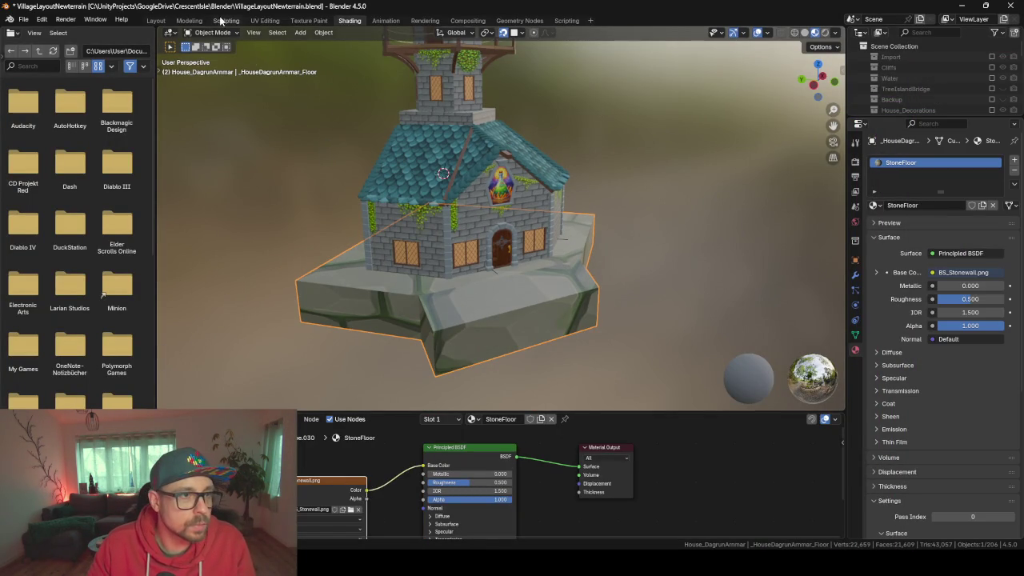
pyautogui.click(265, 20)
pyautogui.press('a')
pyautogui.press('s')
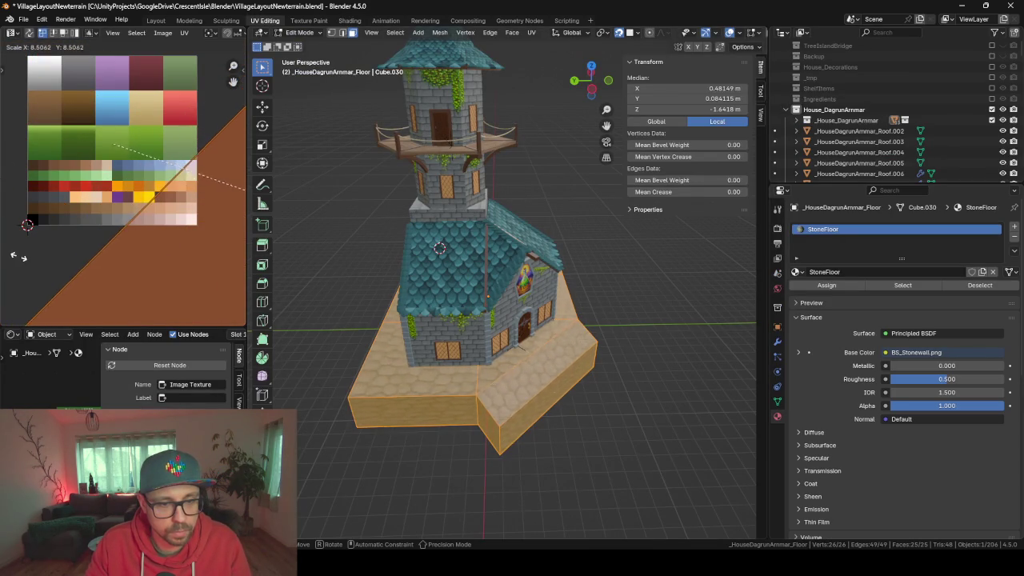
pyautogui.click(130, 285)
pyautogui.scroll(3, 469, 415)
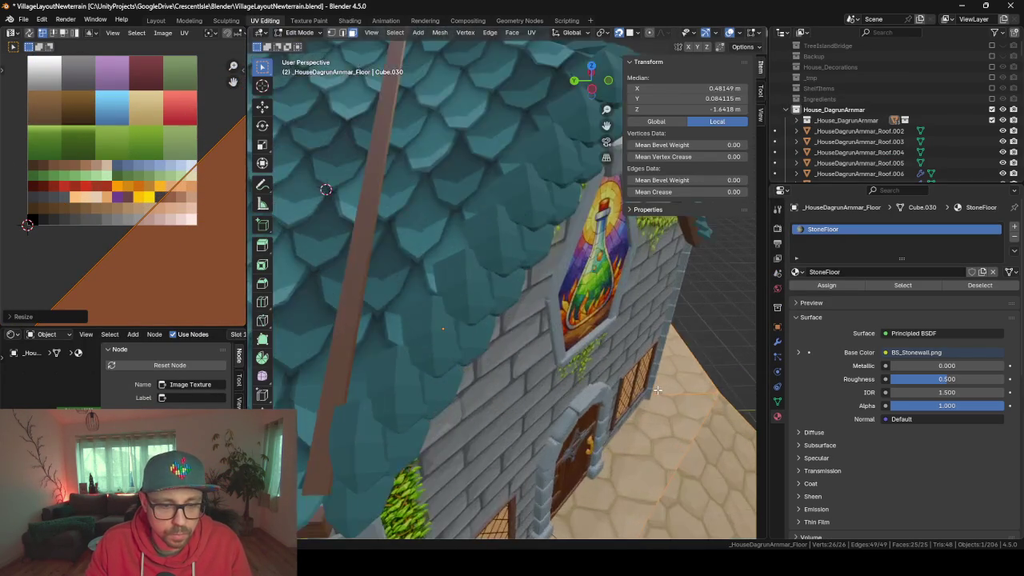
pyautogui.scroll(-2, 488, 368)
pyautogui.scroll(-5, 493, 348)
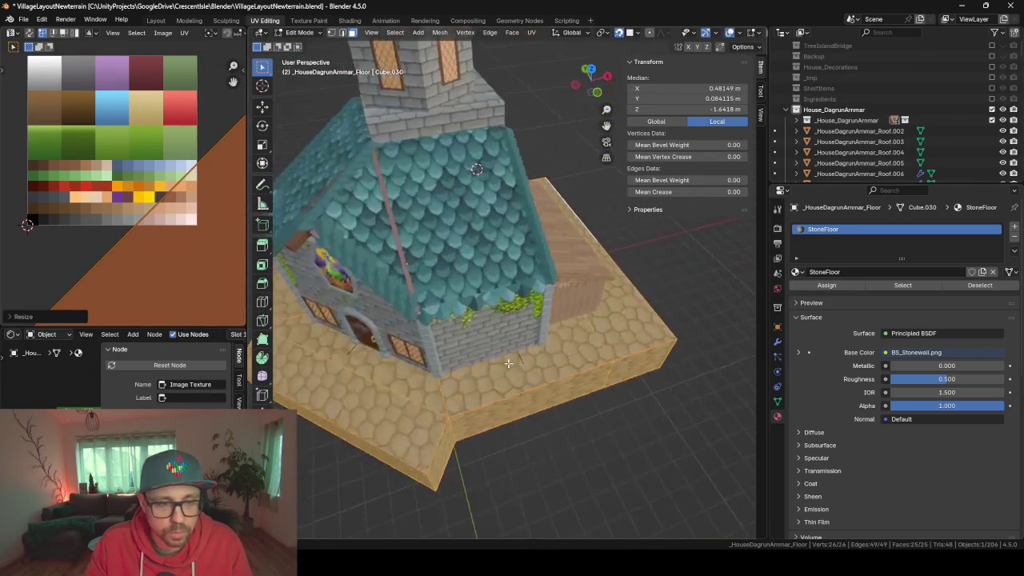
# Project the floor's top UVs from the top view and enlarge them
pyautogui.press('KP_7')
pyautogui.scroll(-5, 510, 363)
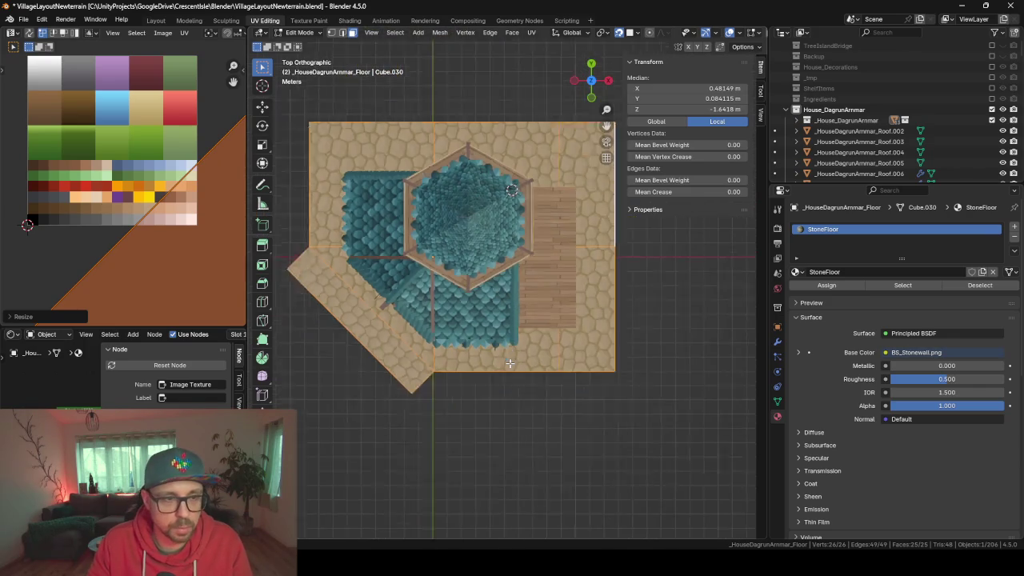
pyautogui.press('u')
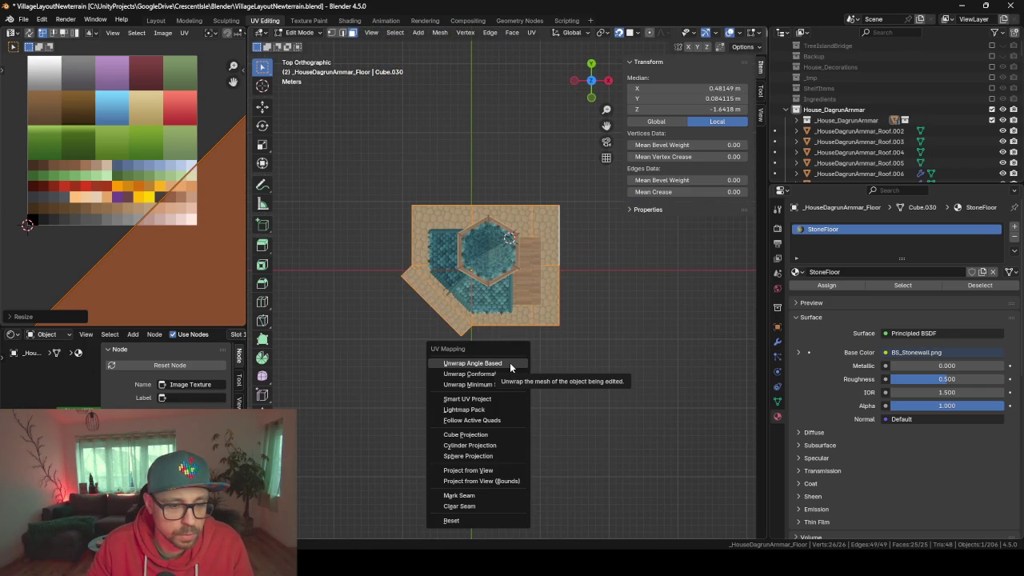
pyautogui.press('Down')
pyautogui.press('Down')
pyautogui.press('Down')
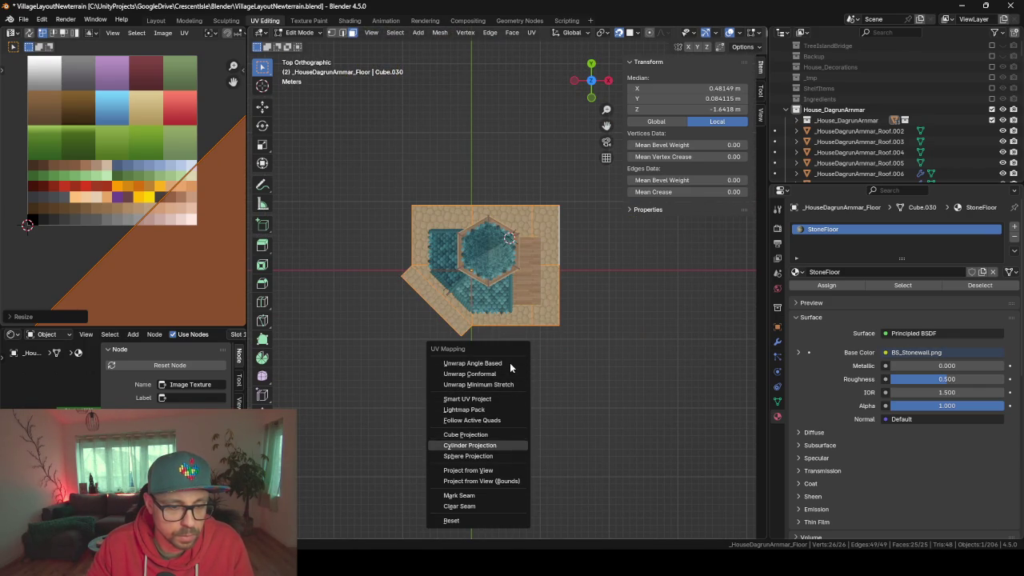
pyautogui.press('Down')
pyautogui.press('Down')
pyautogui.press('Return')
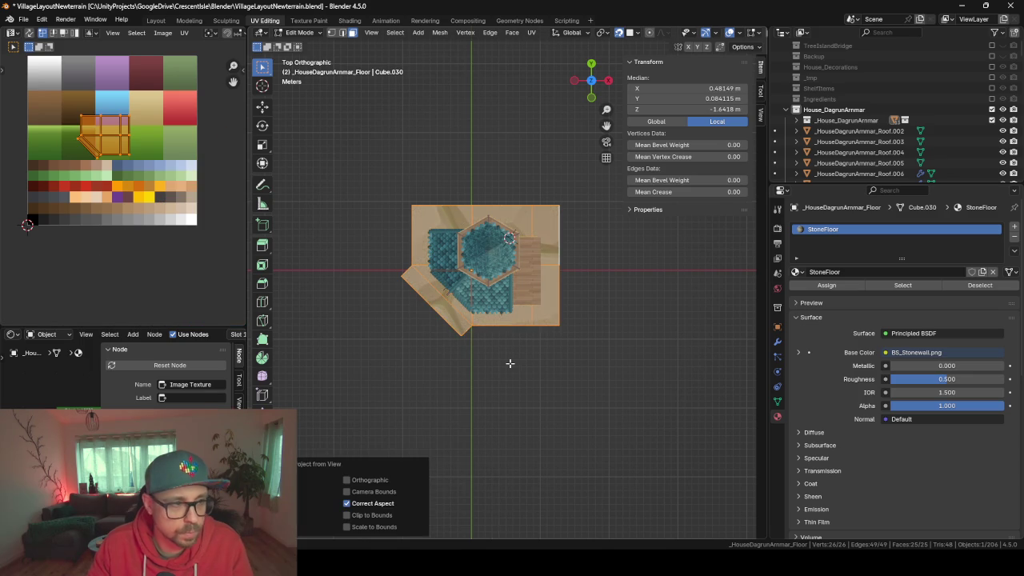
pyautogui.press('s')
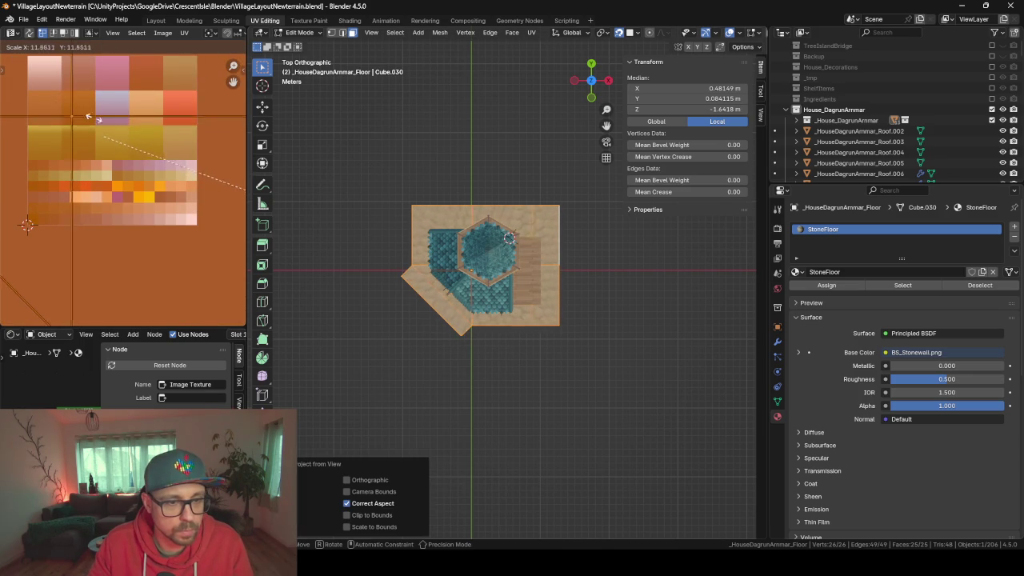
pyautogui.click(201, 255)
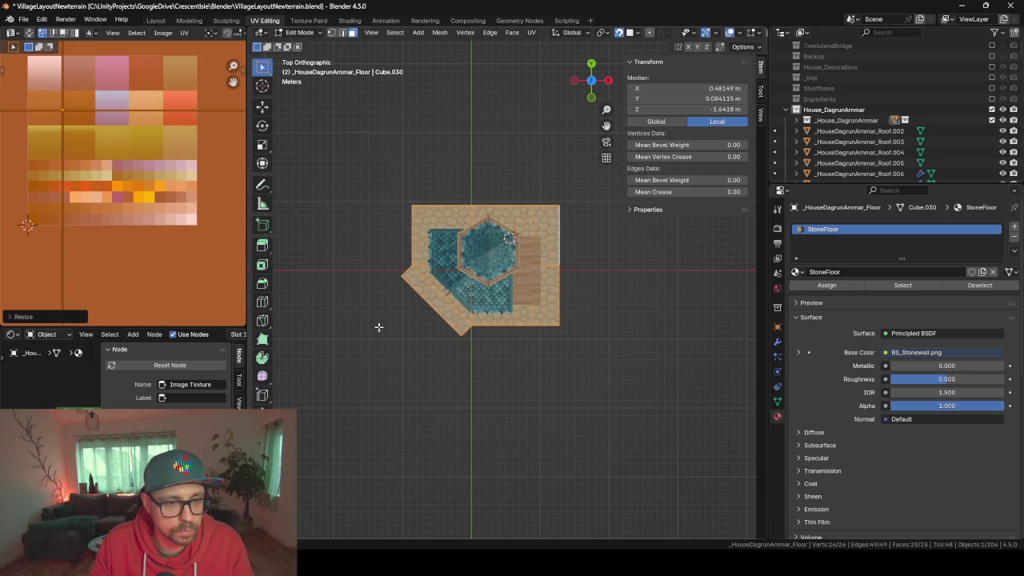
# Select only the floor's side faces from a perspective view
pyautogui.moveTo(384, 428)
pyautogui.mouseDown()
pyautogui.moveTo(564, 349)
pyautogui.moveTo(494, 375)
pyautogui.moveTo(552, 270)
pyautogui.mouseUp()
pyautogui.press('Tab')
pyautogui.scroll(3, 493, 374)
pyautogui.scroll(8, 394, 244)
pyautogui.moveTo(527, 203)
pyautogui.mouseDown()
pyautogui.moveTo(508, 236)
pyautogui.moveTo(478, 236)
pyautogui.mouseUp()
pyautogui.press('Tab')
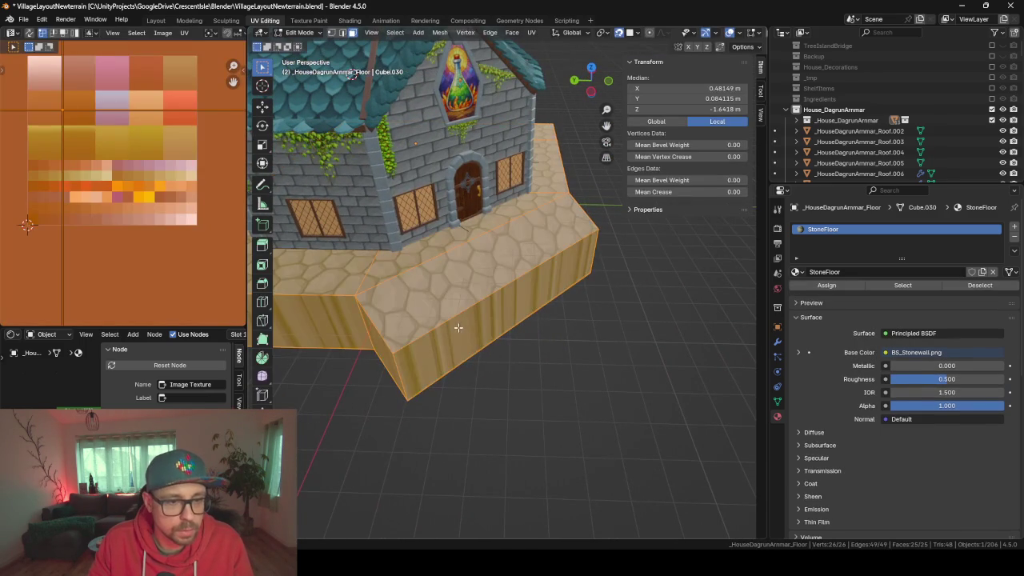
pyautogui.keyDown('alt'); pyautogui.click(406, 367); pyautogui.keyUp('alt')
pyautogui.scroll(-5, 539, 309)
pyautogui.moveTo(539, 309)
pyautogui.mouseDown()
pyautogui.moveTo(332, 245)
pyautogui.moveTo(316, 276)
pyautogui.mouseUp()
pyautogui.scroll(3, 316, 275)
# Smart UV Project the side faces and scale their UVs up
pyautogui.press('u')
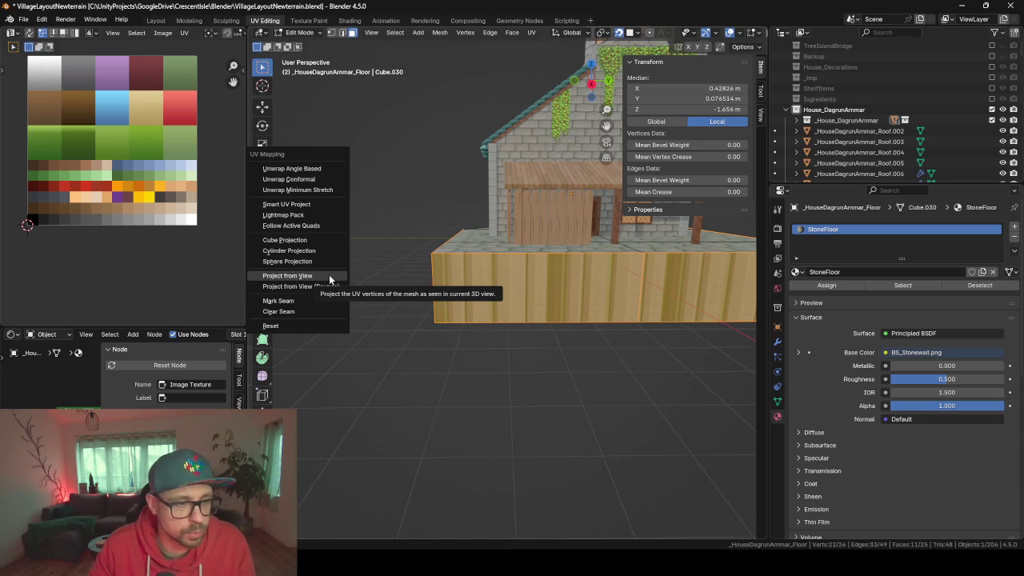
pyautogui.press('s')
pyautogui.press('Return')
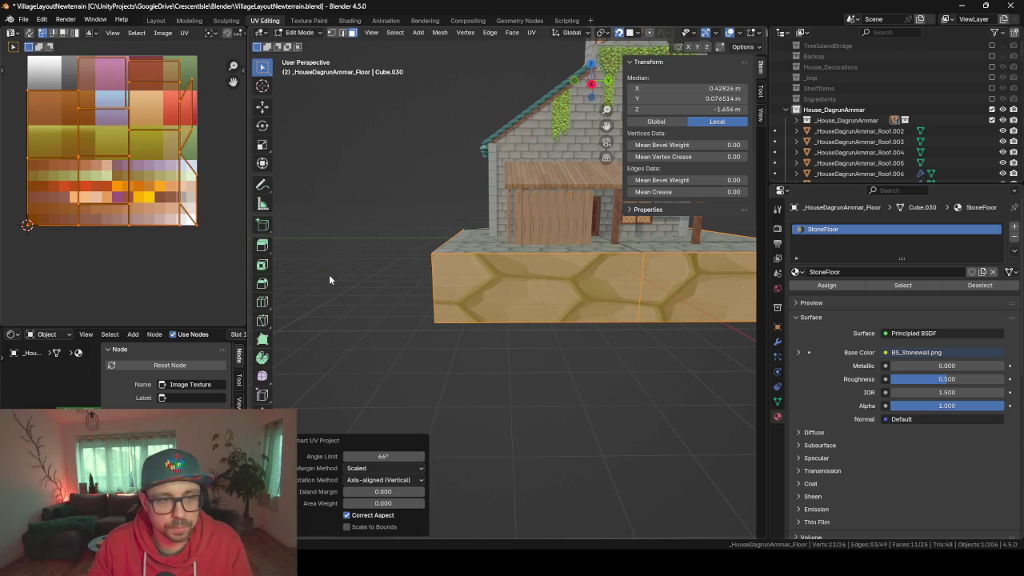
pyautogui.press('s')
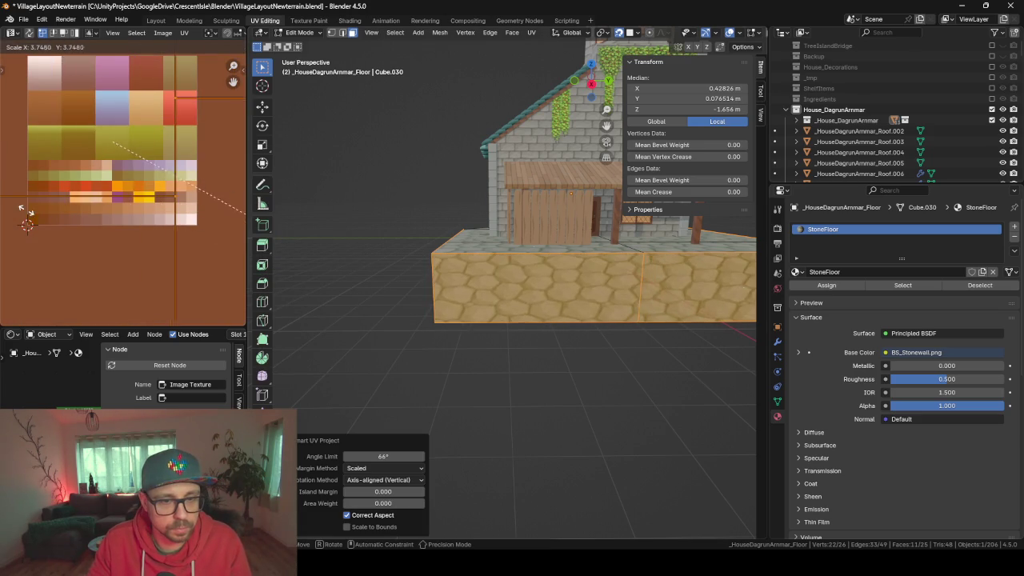
pyautogui.click(34, 212)
# Inspect the finished stone floor and save VillageLayoutNewterrain.blend
pyautogui.press('Tab')
pyautogui.moveTo(298, 279); pyautogui.dragTo(608, 294)
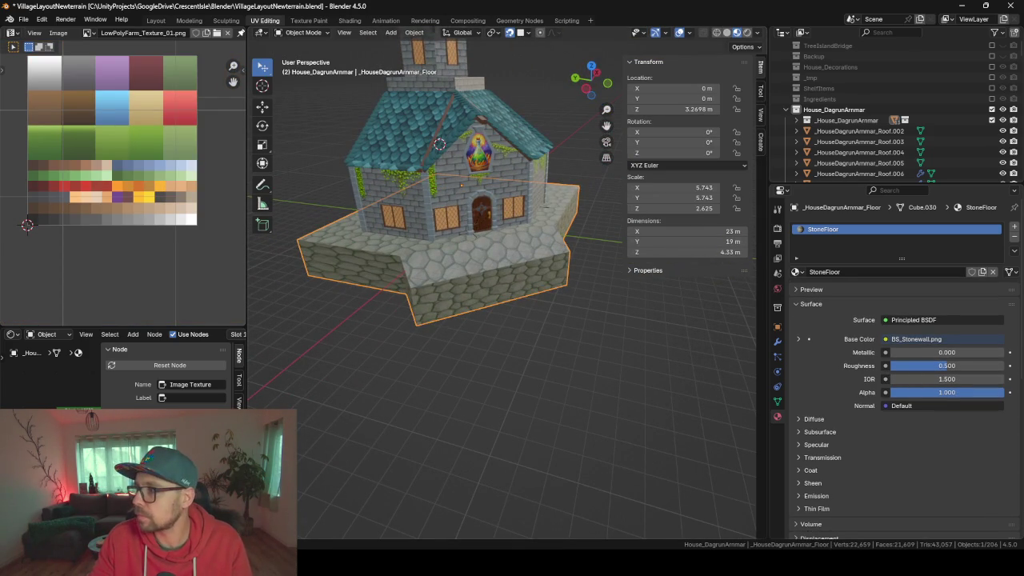
pyautogui.moveTo(367, 222)
pyautogui.mouseDown()
pyautogui.moveTo(468, 224)
pyautogui.moveTo(341, 244)
pyautogui.mouseUp()
pyautogui.hotkey('ctrl', 's')
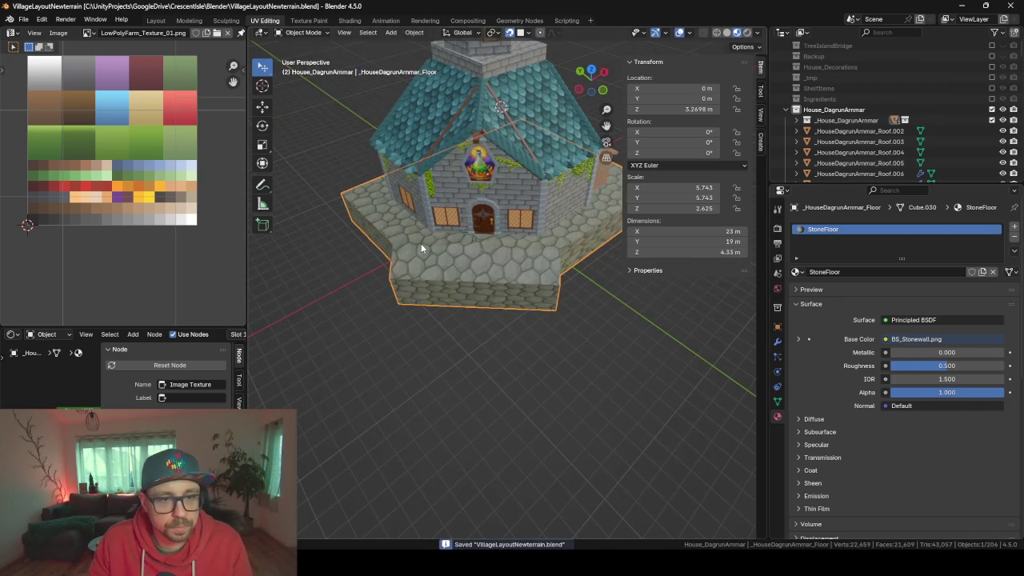
pyautogui.press('F3')
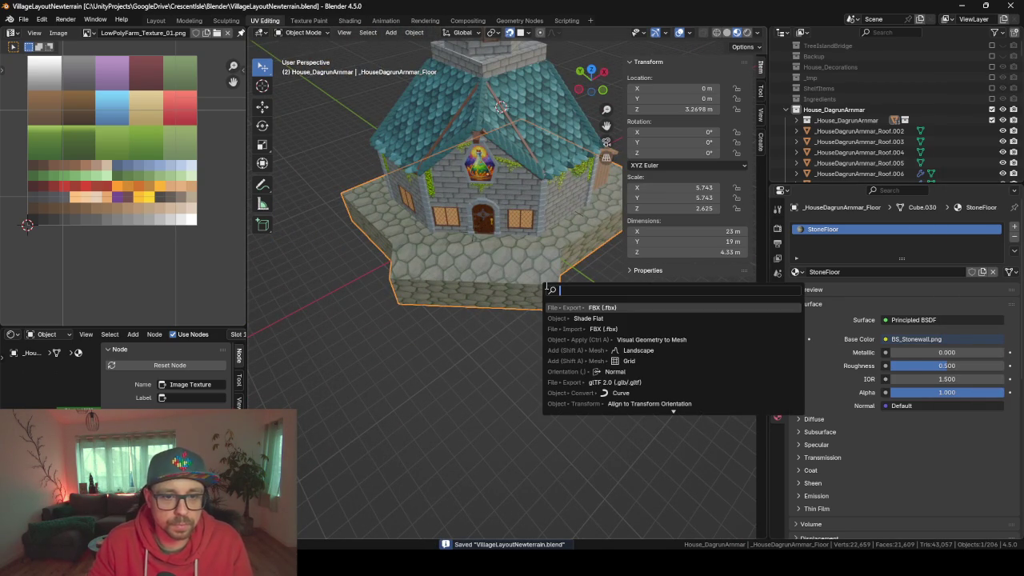
# Export the house as _HouseDagrunAmmarConcept.fbx, then switch to the Miro board in the browser
pyautogui.press('Return')
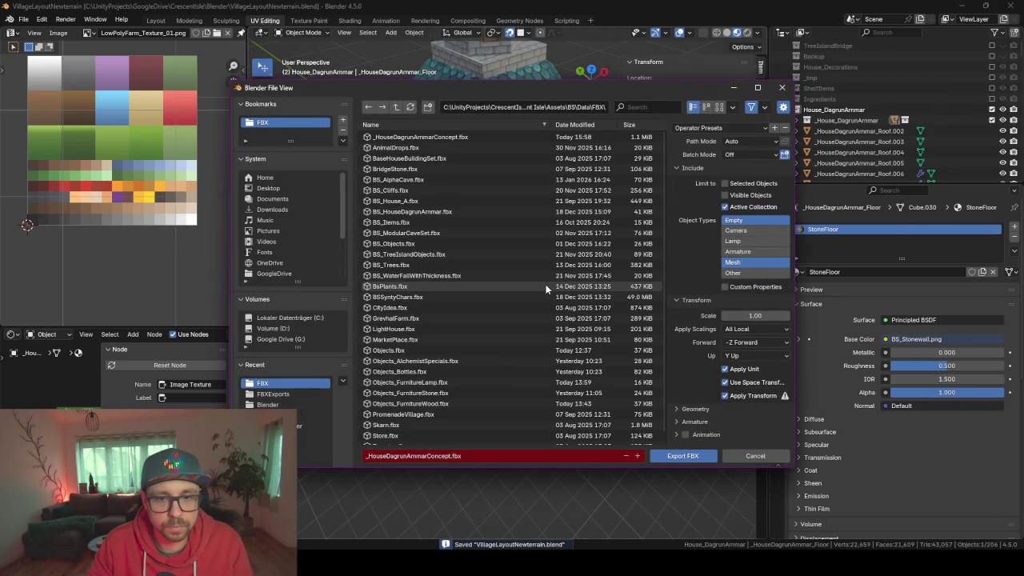
pyautogui.press('Return')
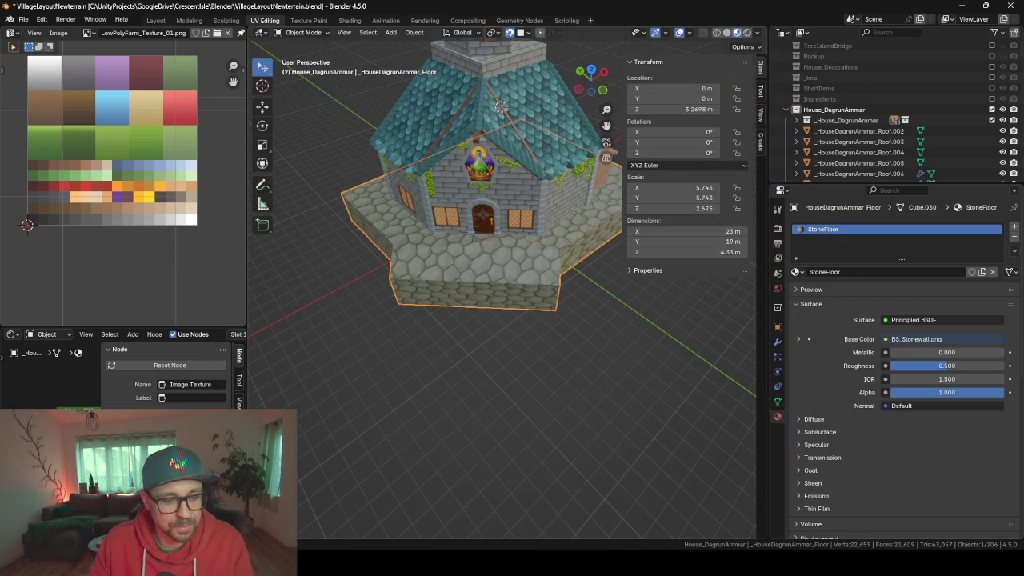
pyautogui.hotkey('alt', 'Tab')
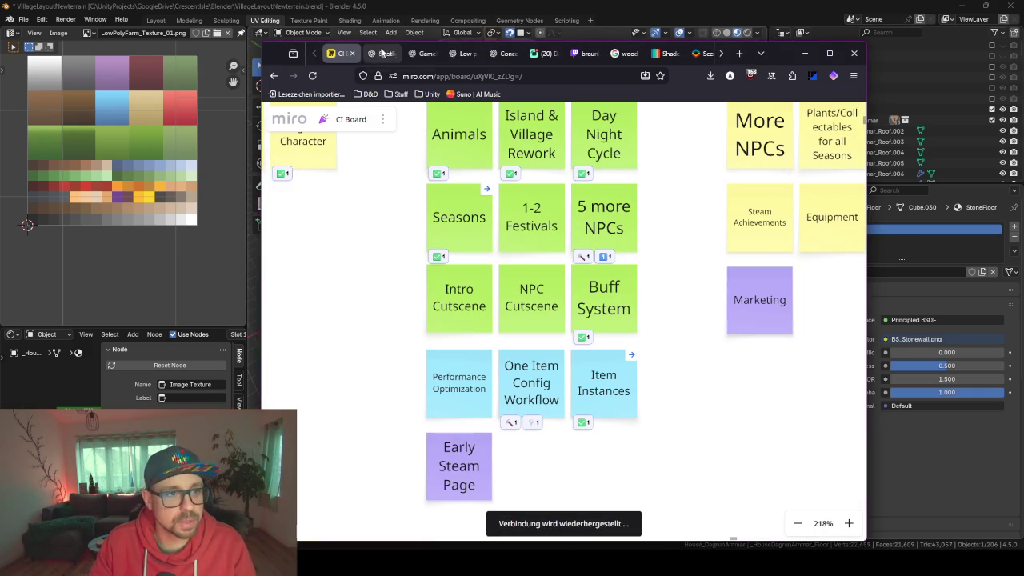
# Go to the ChatGPT tab and start an empty new chat
pyautogui.click(382, 53)
pyautogui.click(276, 144)
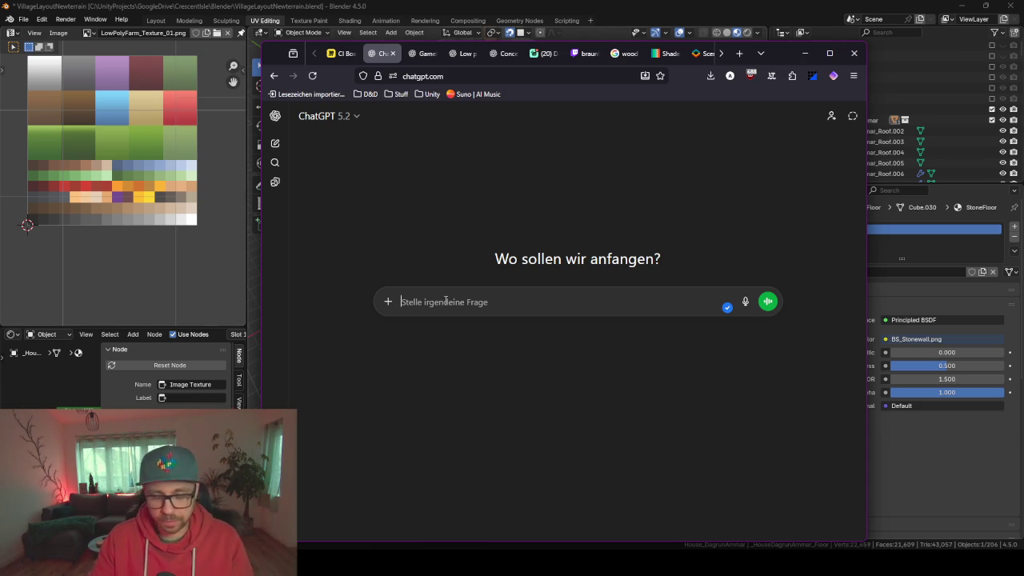
# Ask ChatGPT, in German, whether imported materials can be replaced with your own in Unity
pyautogui.write('Kann man ')
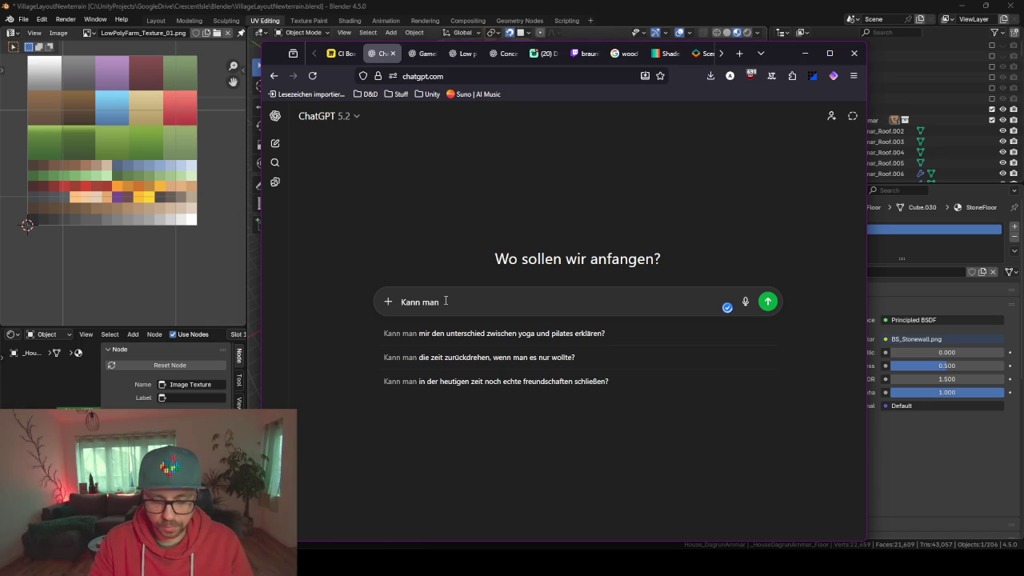
pyautogui.write('Blender')
pyautogui.hotkey('ctrl', 'BackSpace')
pyautogui.write('Imp')
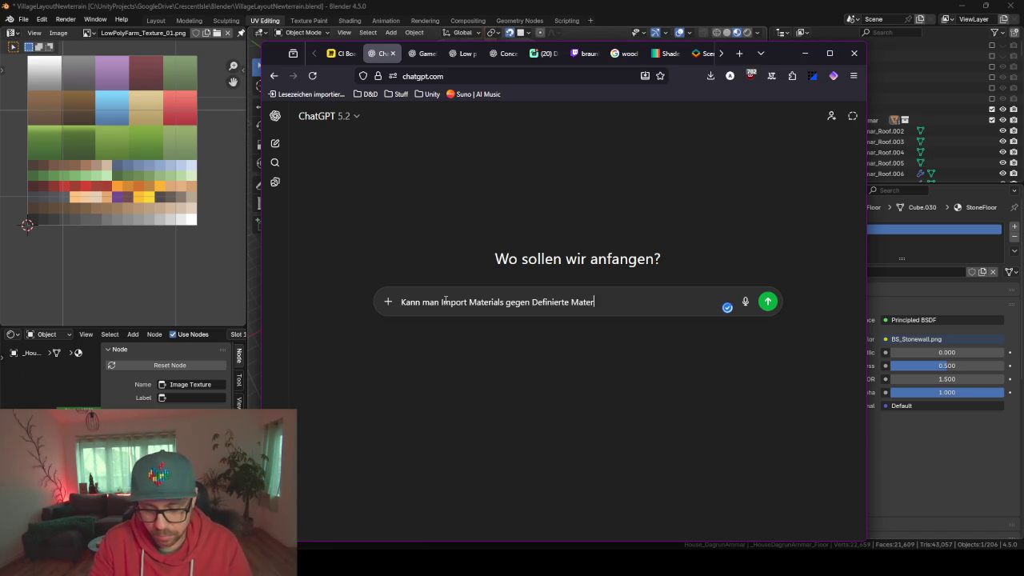
pyautogui.write('en n')
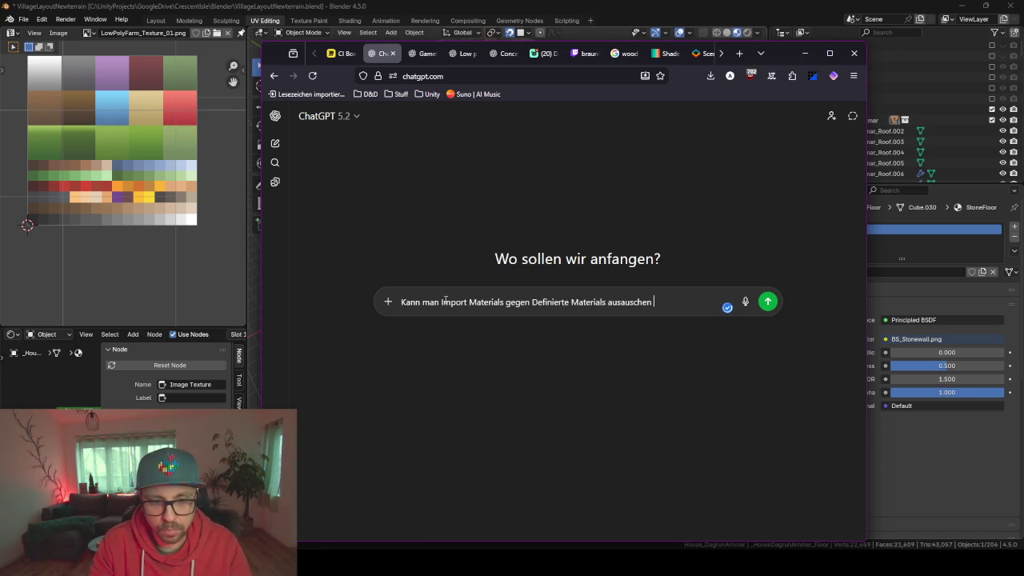
pyautogui.press('BackSpace')
pyautogui.write('in Unity?')
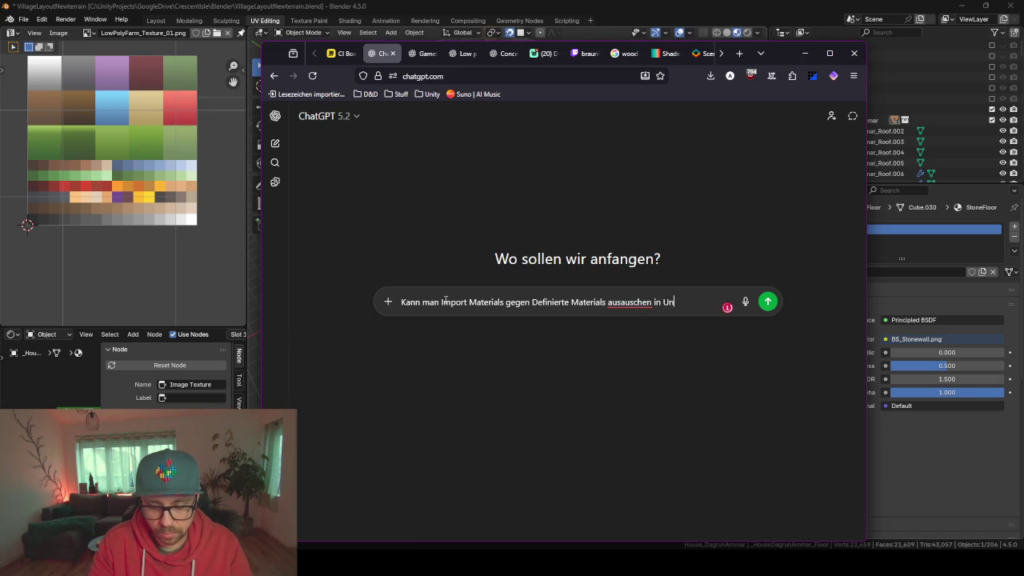
pyautogui.press('Return')
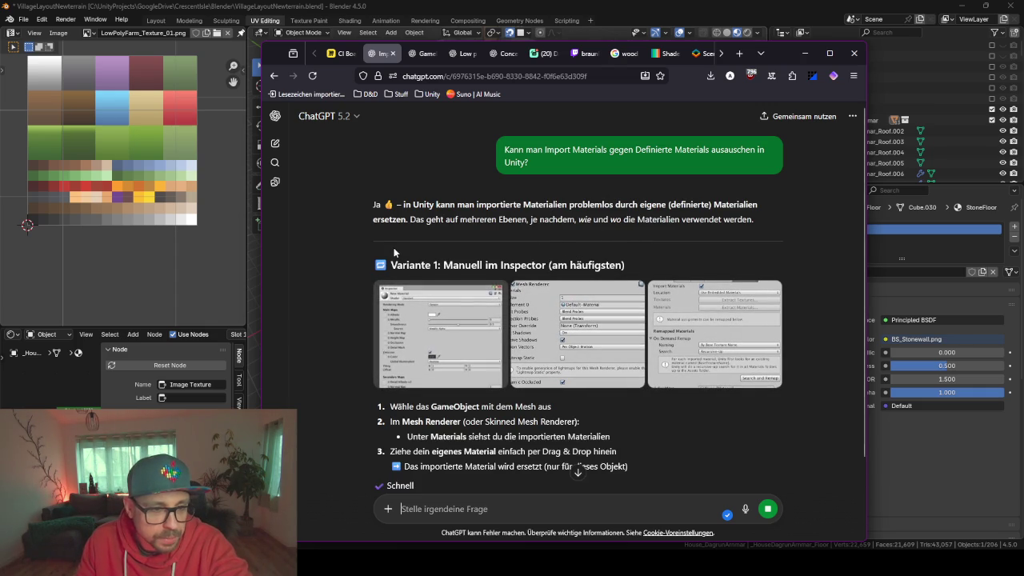
# Review the answer's options, highlighting the recommended FBX-Import-Asset approach, then minimize the browser
pyautogui.scroll(-1, 396, 252)
pyautogui.moveTo(466, 190); pyautogui.dragTo(535, 184)
pyautogui.moveTo(626, 197); pyautogui.dragTo(436, 198)
pyautogui.scroll(-3, 462, 274)
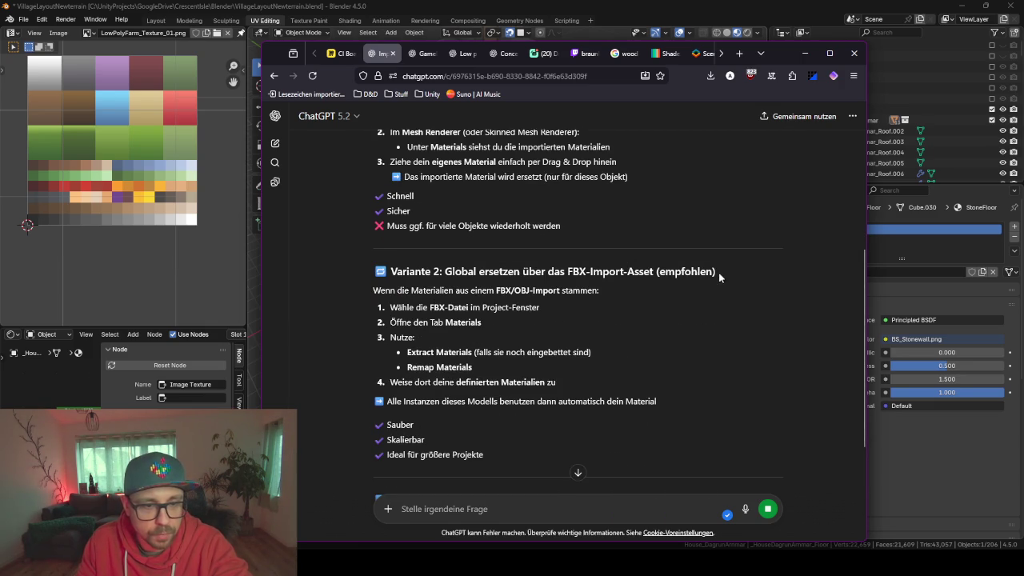
pyautogui.moveTo(719, 277); pyautogui.dragTo(561, 272)
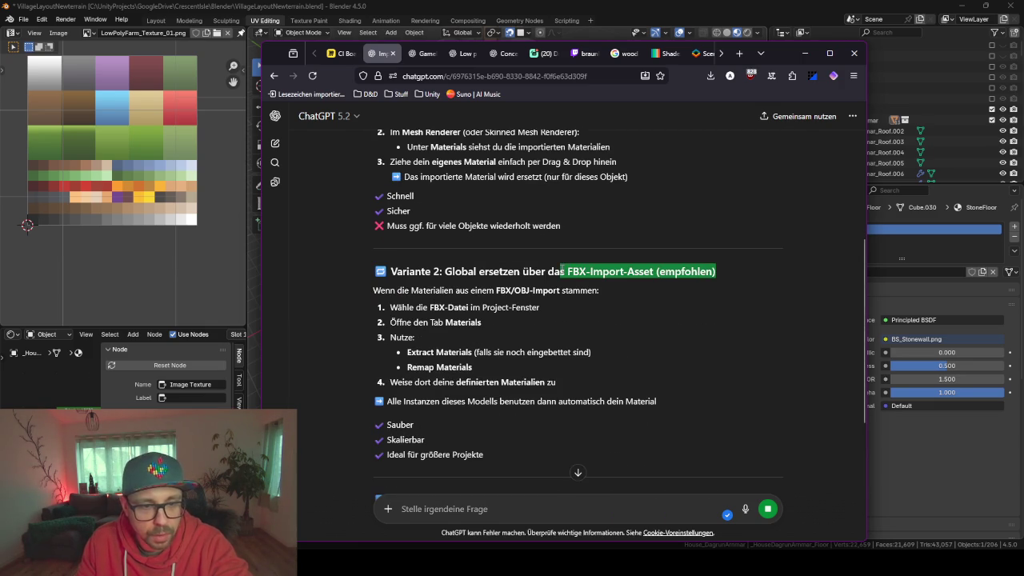
pyautogui.click(609, 279)
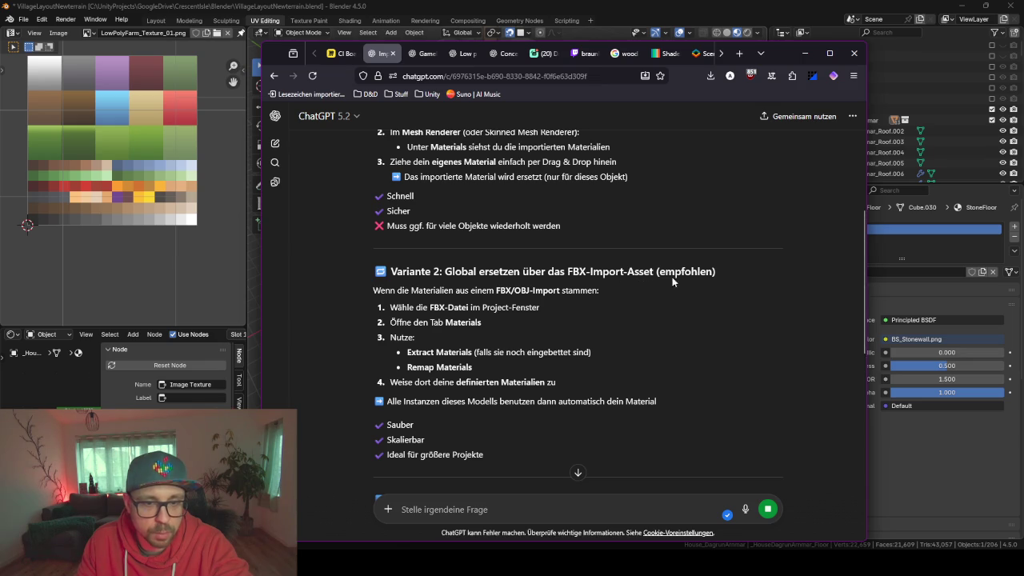
pyautogui.moveTo(719, 272); pyautogui.dragTo(567, 272)
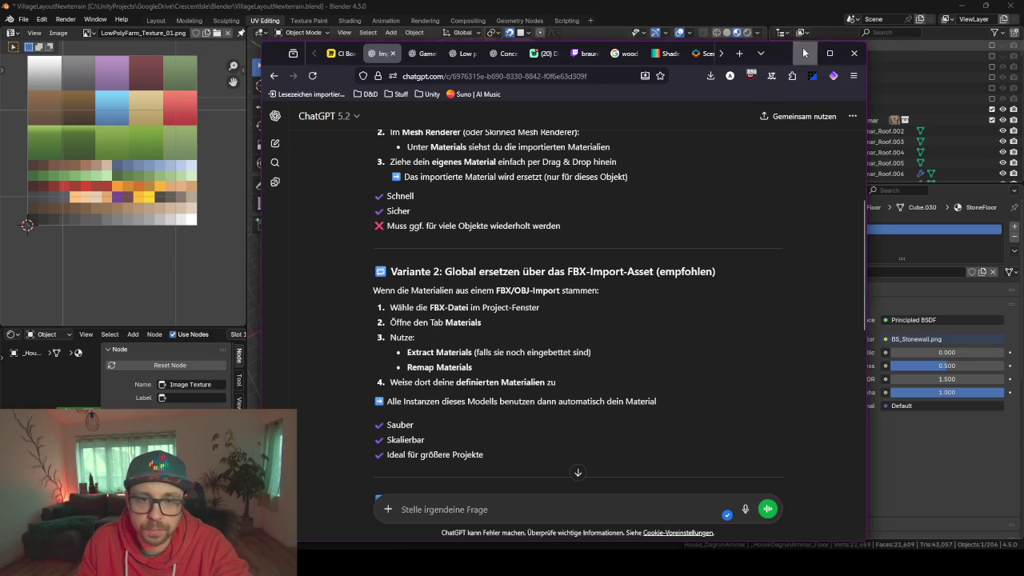
pyautogui.click(805, 52)
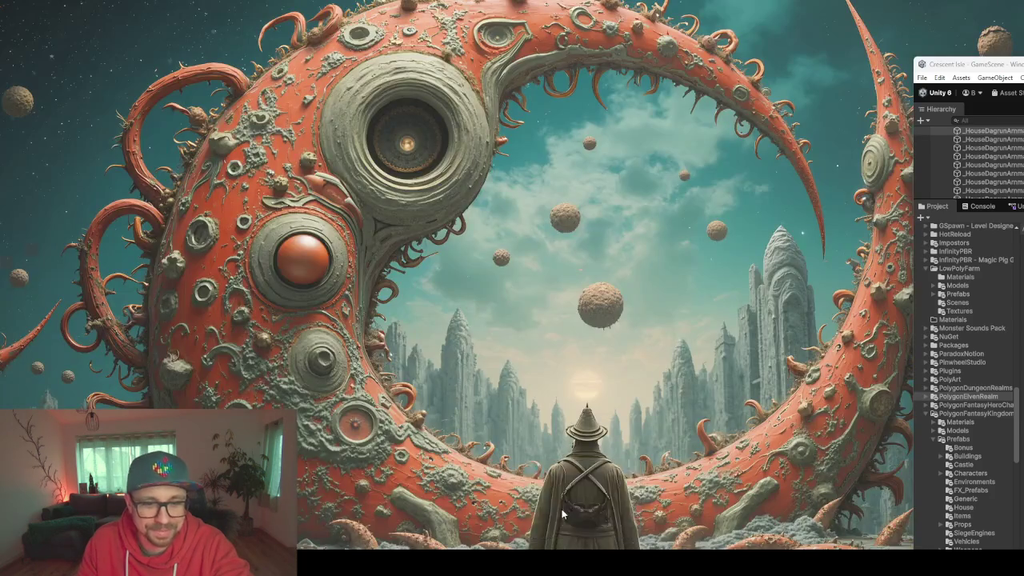
# In Unity, open Assets/BS/Data/FBX and select _HouseDagrunAmmarConcept to view its import settings
pyautogui.click(562, 512)
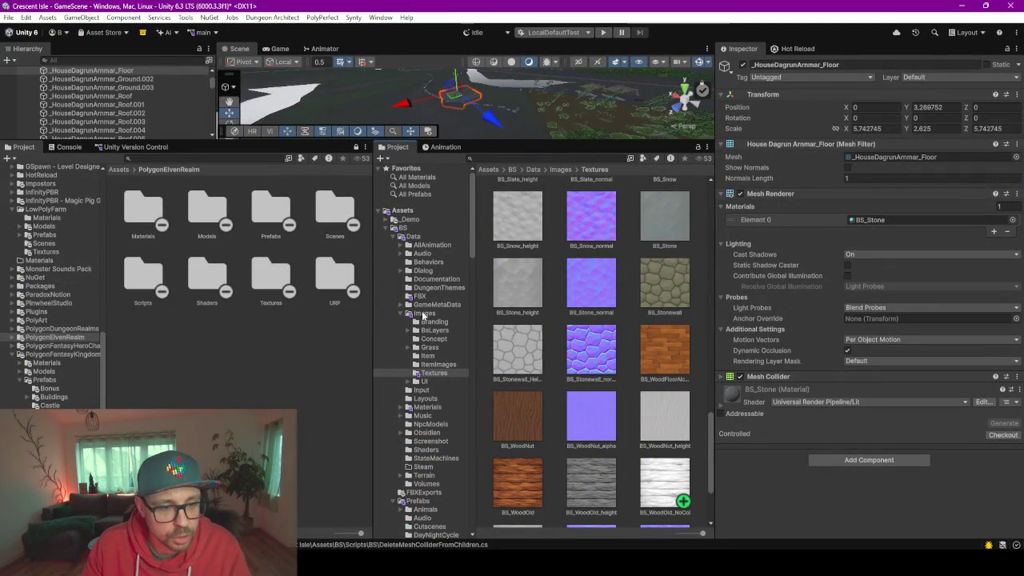
pyautogui.scroll(-2, 425, 317)
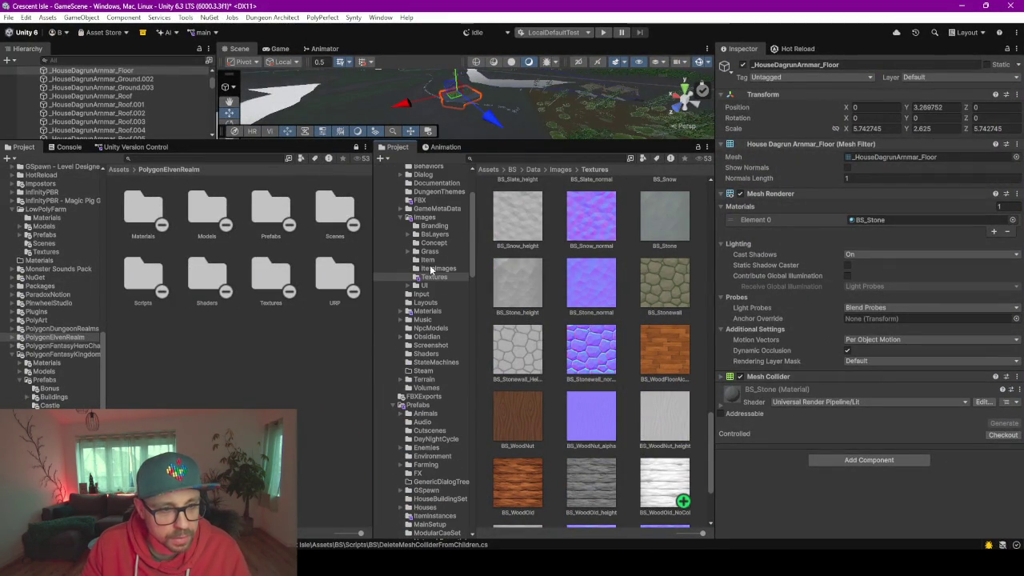
pyautogui.scroll(2, 430, 270)
pyautogui.click(419, 265)
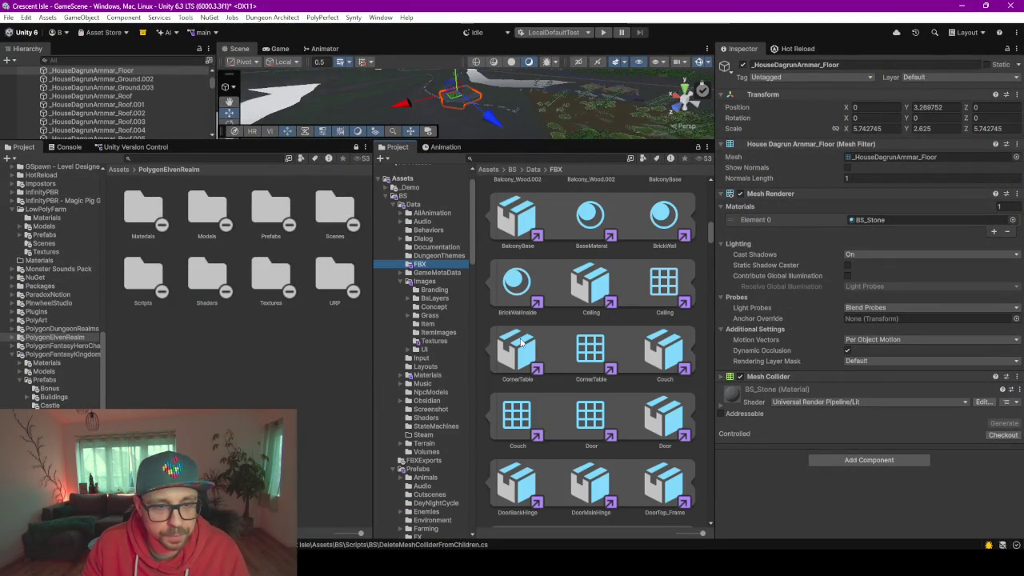
pyautogui.scroll(5, 528, 336)
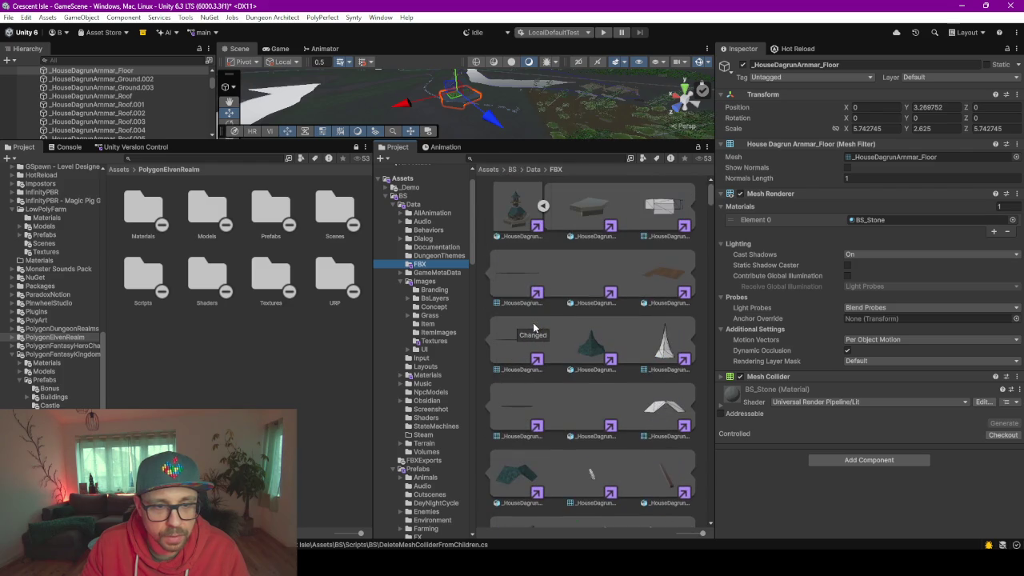
pyautogui.click(518, 206)
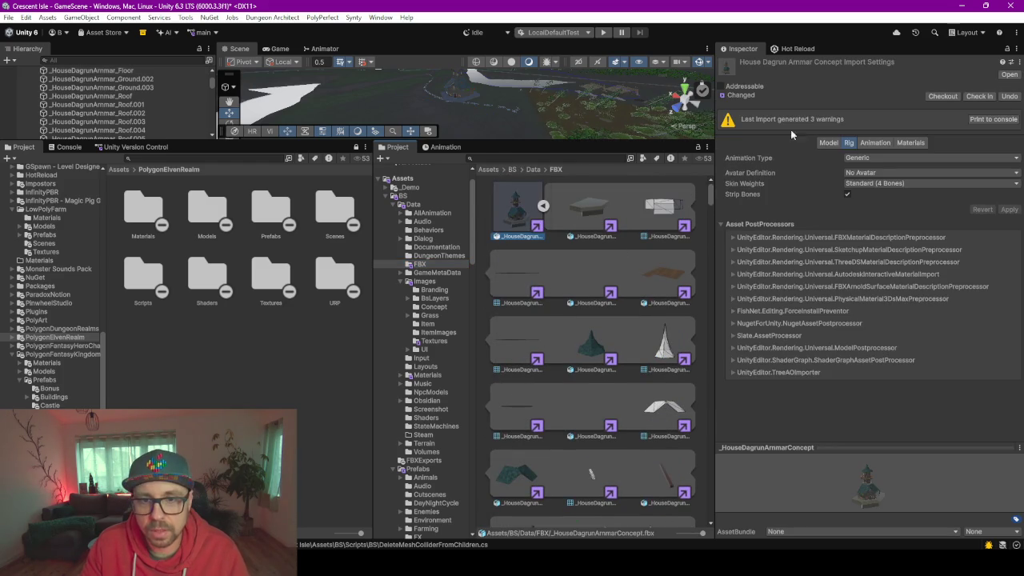
# Check the model's Materials import tab, enlarge and zoom the Scene view, then open the PolygonElvenRealm Materials folder
pyautogui.click(906, 144)
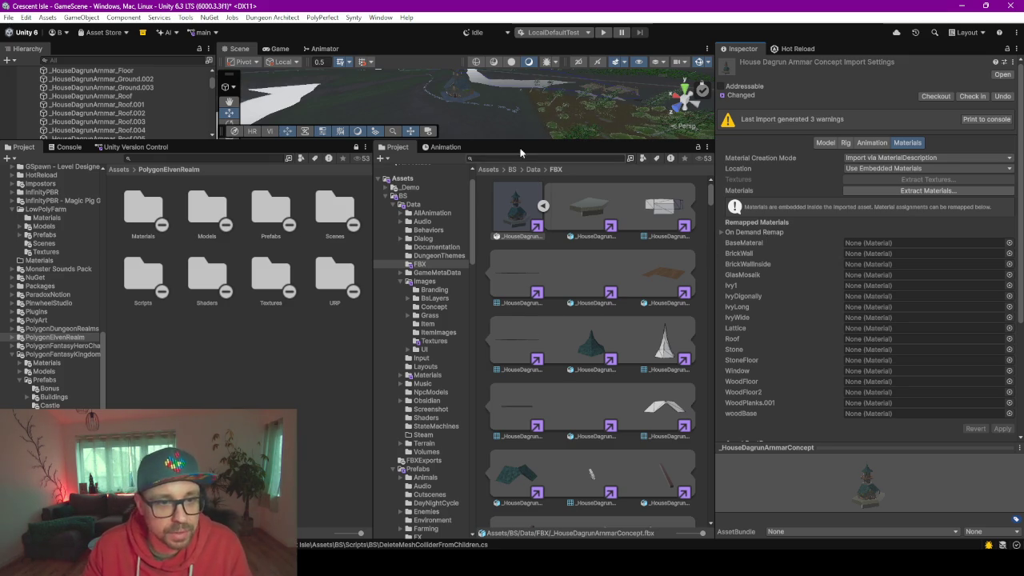
pyautogui.moveTo(521, 142); pyautogui.dragTo(480, 260)
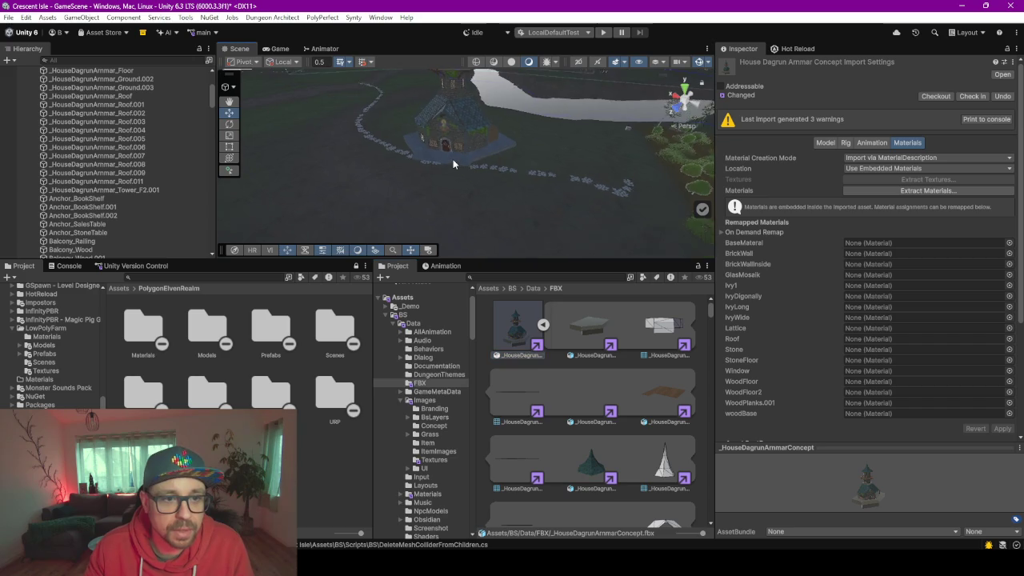
pyautogui.scroll(3, 453, 160)
pyautogui.scroll(2, 453, 163)
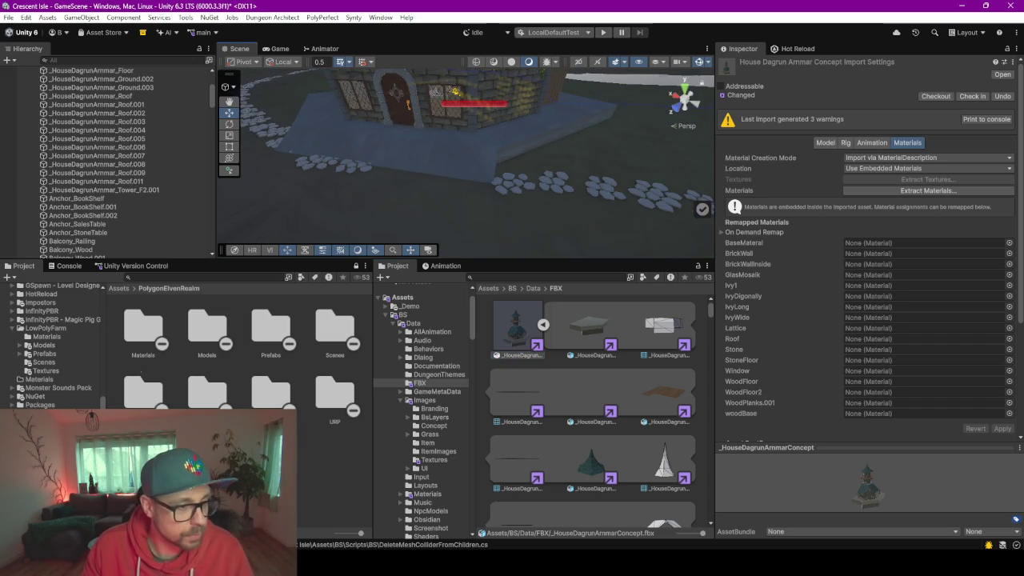
pyautogui.click(140, 328)
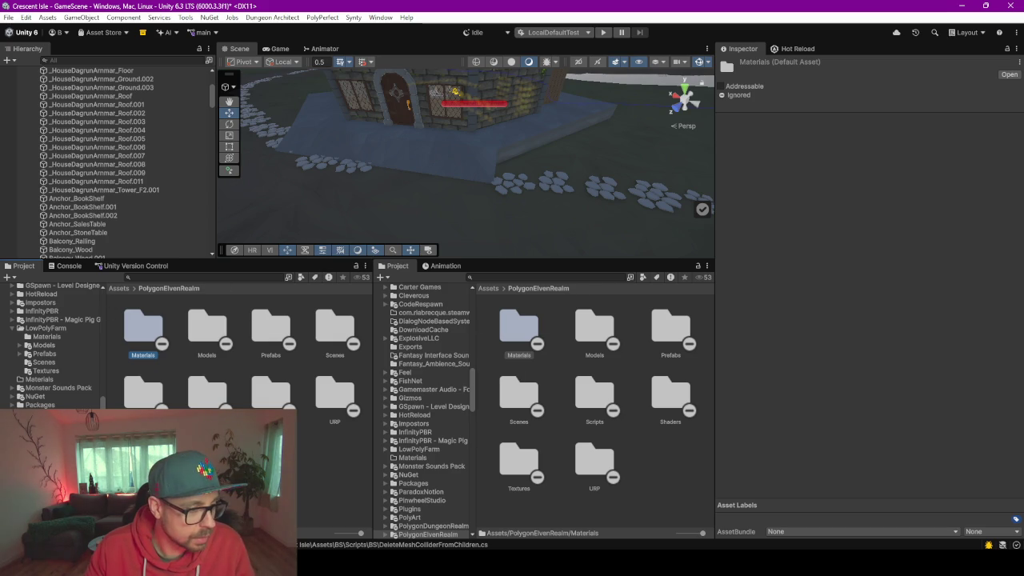
# Select BS_MarketPlace among the materials, then reselect _HouseDagrunAmmarConcept in the FBX folder
pyautogui.scroll(-5, 64, 360)
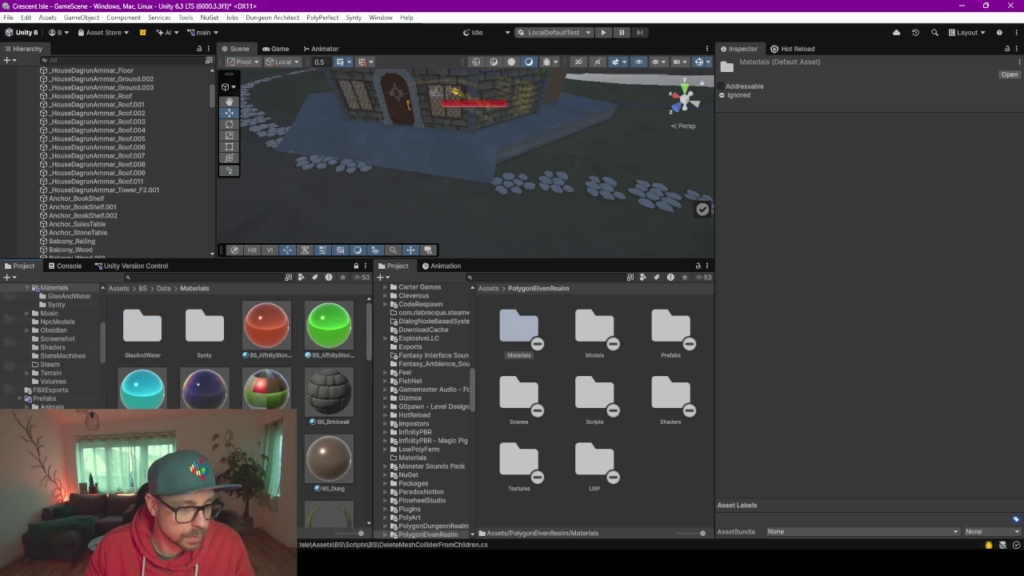
pyautogui.scroll(1, 236, 352)
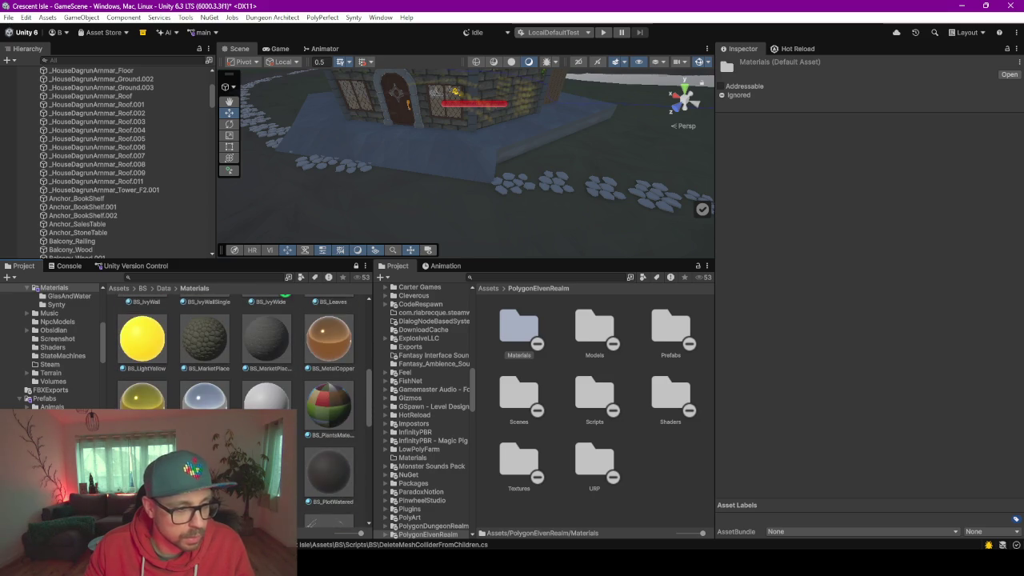
pyautogui.click(202, 360)
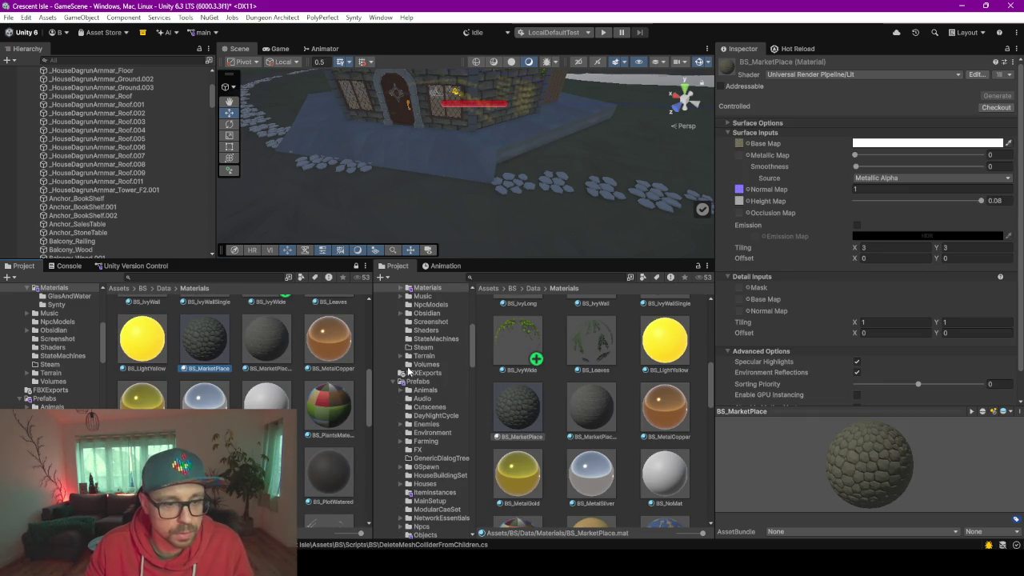
pyautogui.scroll(6, 434, 363)
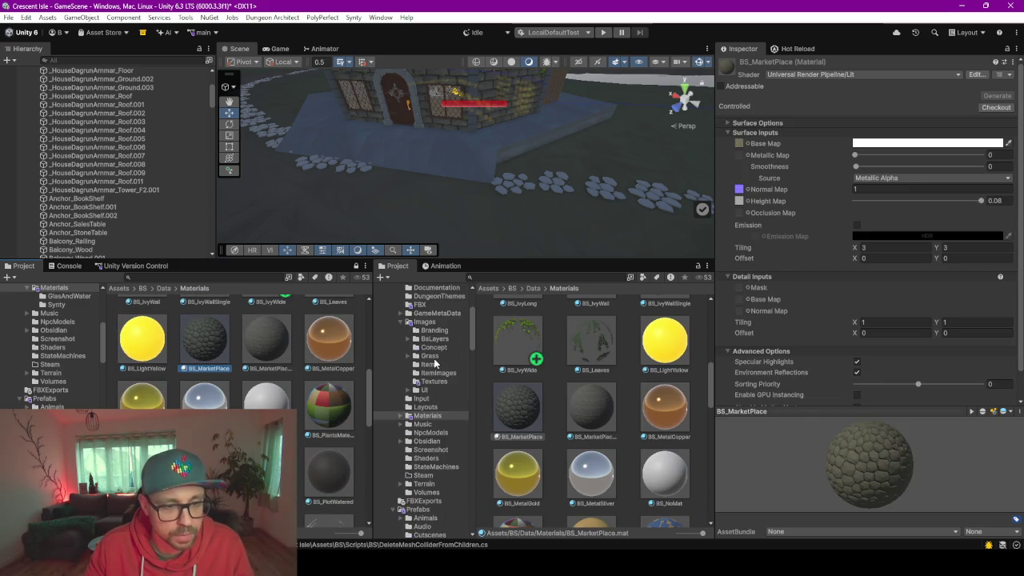
pyautogui.click(420, 368)
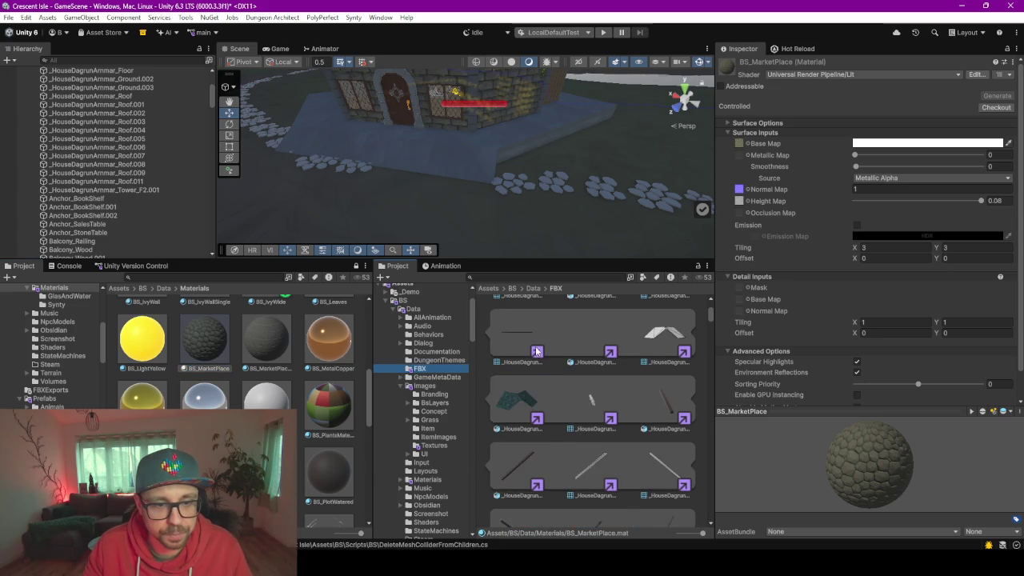
pyautogui.click(516, 328)
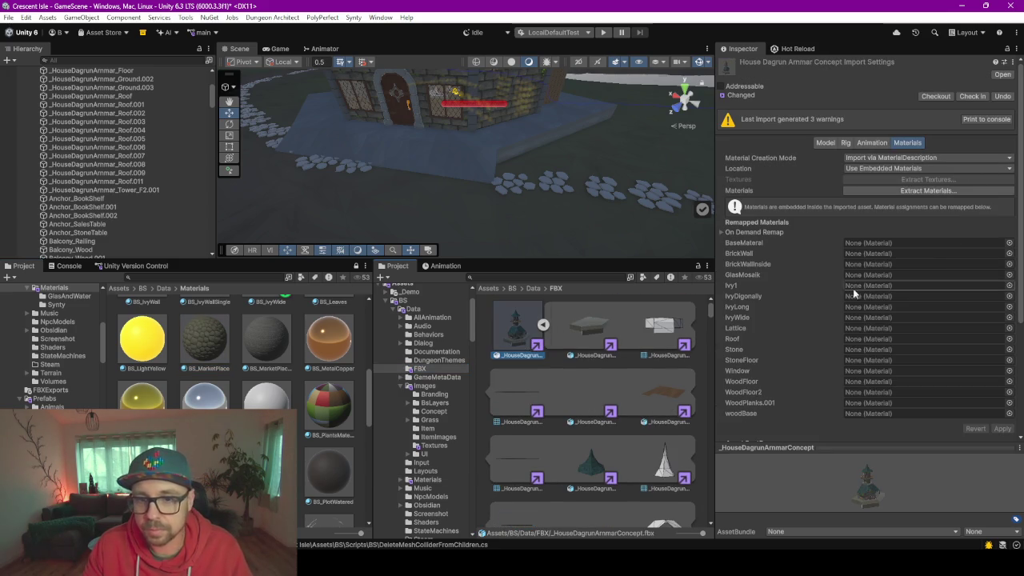
# Remap the StoneFloor material slot to BS_MarketPlace and apply the import change
pyautogui.moveTo(192, 356)
pyautogui.mouseDown()
pyautogui.moveTo(654, 369)
pyautogui.moveTo(760, 340)
pyautogui.moveTo(904, 357)
pyautogui.mouseUp()
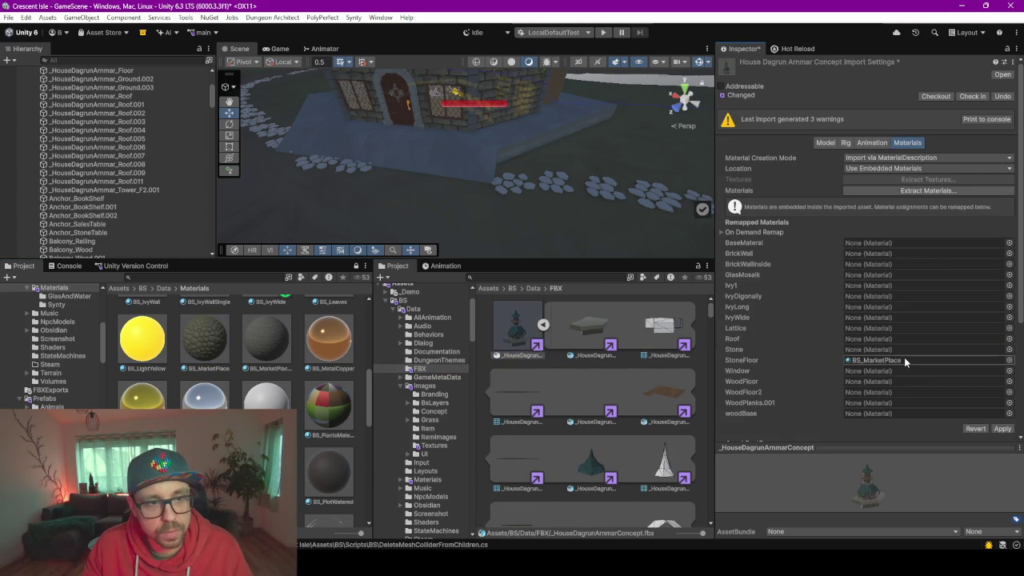
pyautogui.click(1002, 429)
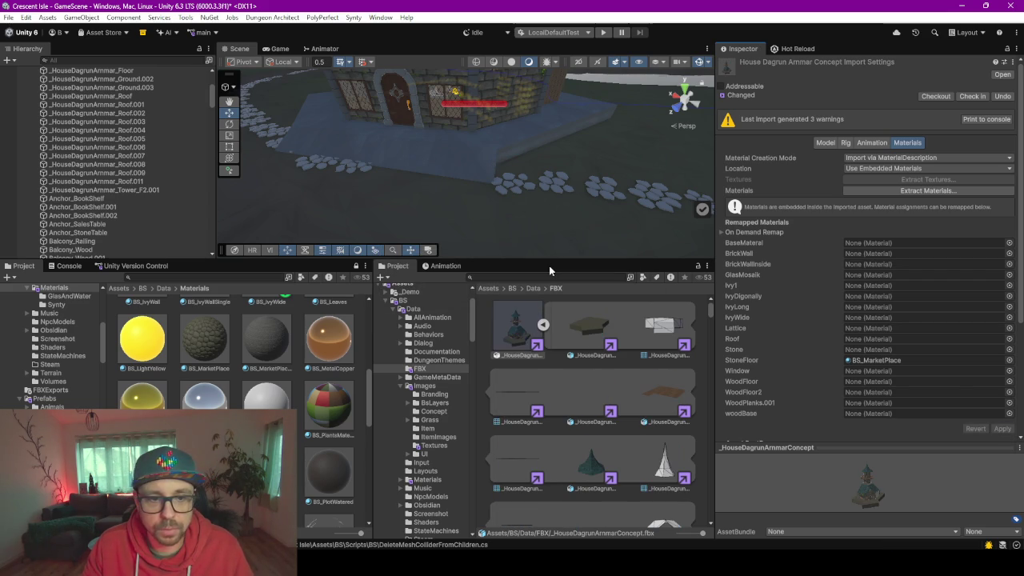
pyautogui.moveTo(543, 261); pyautogui.dragTo(543, 367)
# Select the house floor in the Scene view, then switch over to Blender
pyautogui.moveTo(414, 227)
pyautogui.mouseDown()
pyautogui.moveTo(415, 142)
pyautogui.moveTo(449, 234)
pyautogui.mouseUp()
pyautogui.click(737, 359)
pyautogui.click(535, 231)
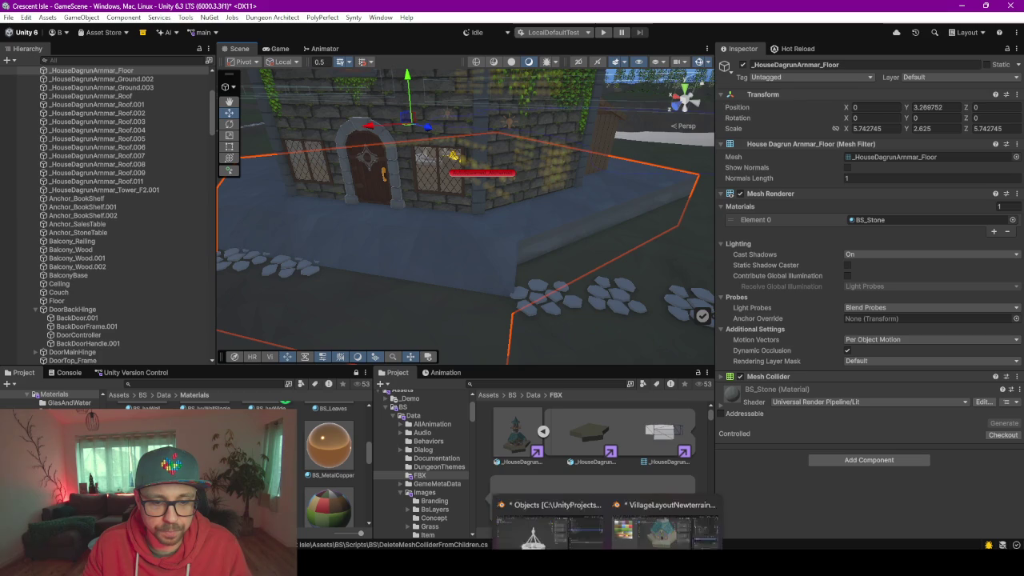
pyautogui.click(658, 512)
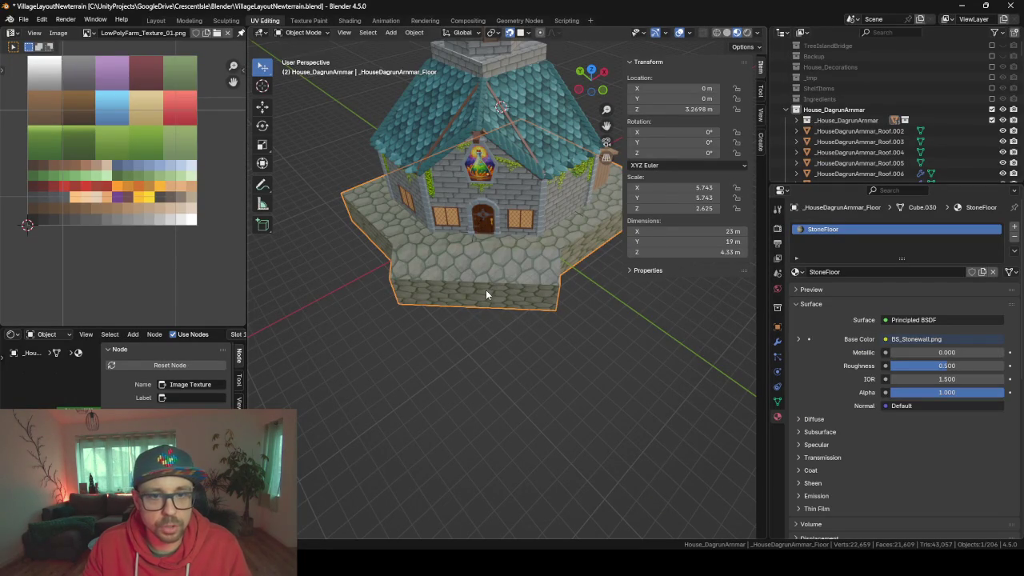
# Re-export the house as _HouseDagrunArmmarConcept.fbx with all object types, then return to Unity
pyautogui.press('F3')
pyautogui.press('Return')
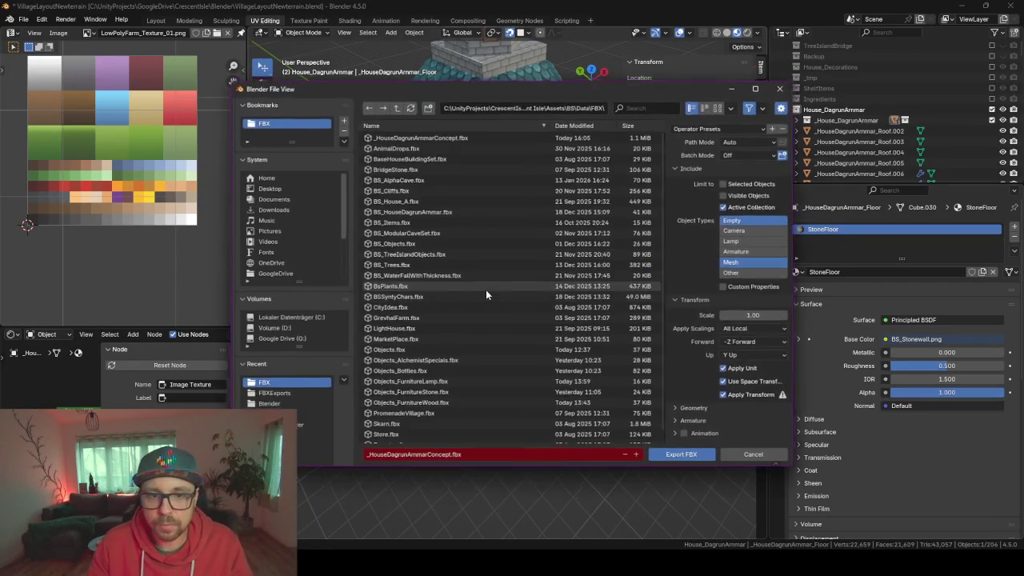
pyautogui.moveTo(746, 232); pyautogui.dragTo(753, 280)
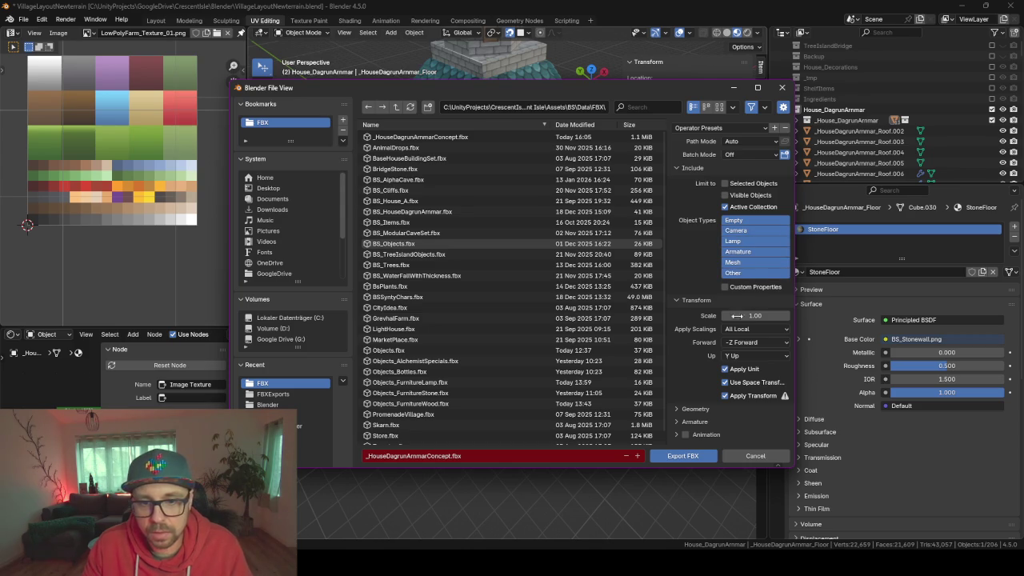
pyautogui.click(684, 456)
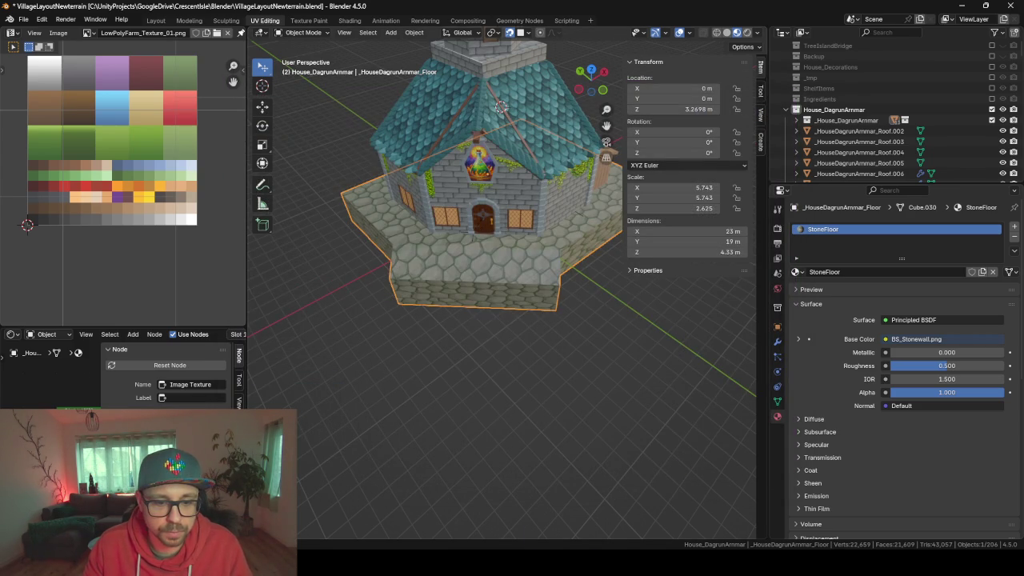
pyautogui.click(584, 540)
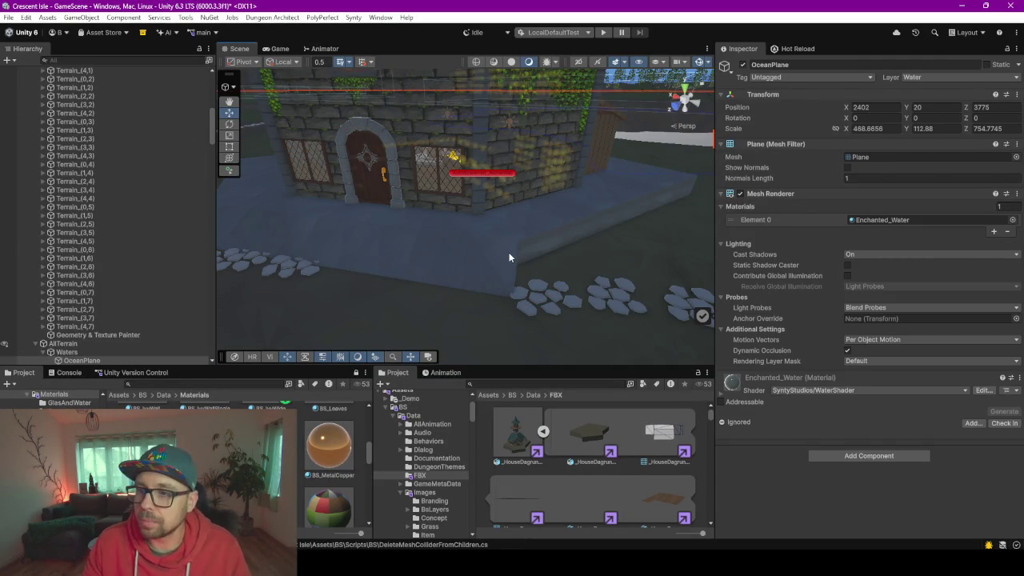
# Apply BS_MarketPlace to the selected house floor and orbit to view the roof and potion sign
pyautogui.click(509, 252)
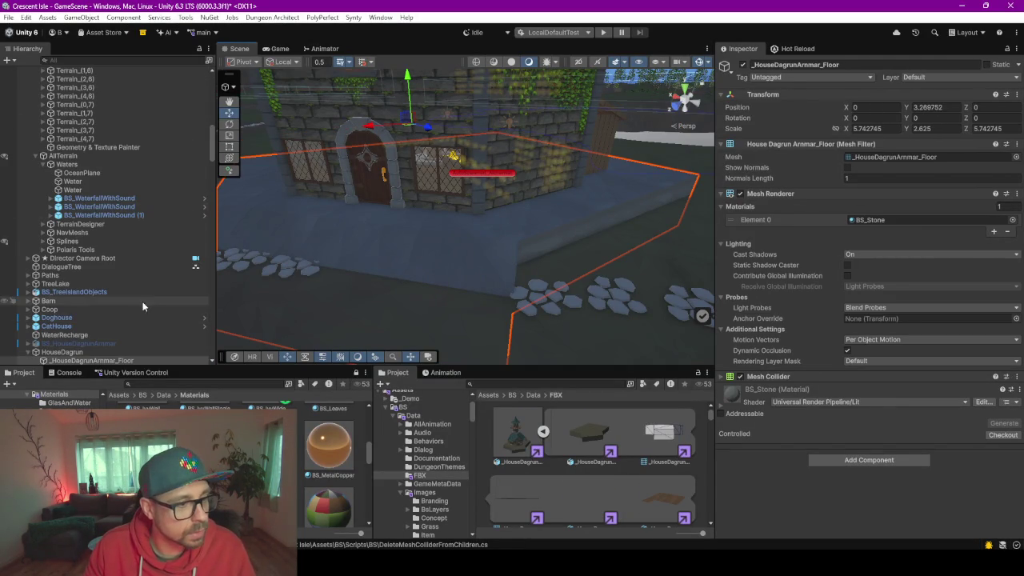
pyautogui.scroll(-5, 479, 206)
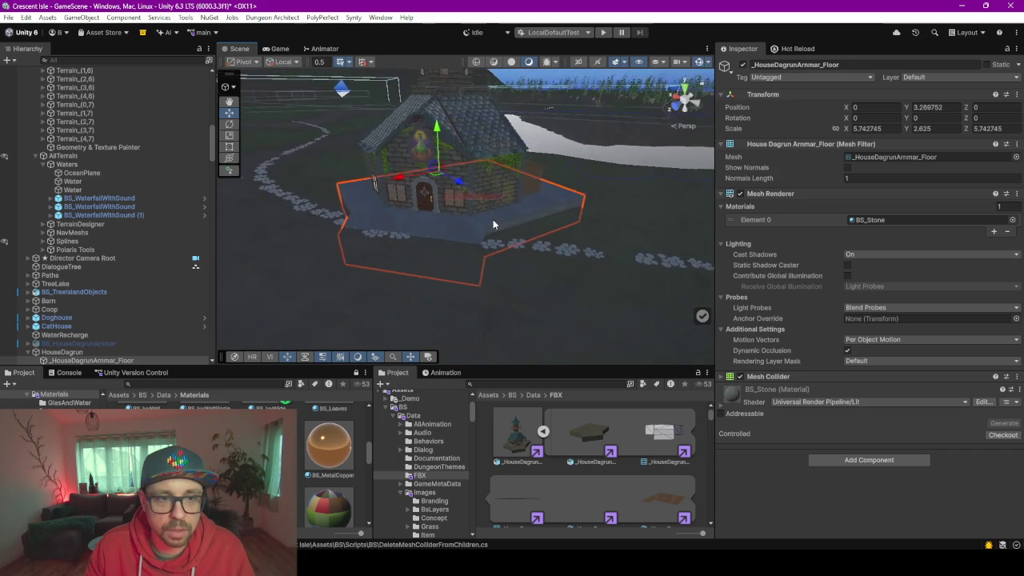
pyautogui.moveTo(328, 448)
pyautogui.mouseDown()
pyautogui.moveTo(413, 261)
pyautogui.moveTo(455, 222)
pyautogui.mouseUp()
pyautogui.scroll(5, 456, 228)
pyautogui.moveTo(443, 238)
pyautogui.mouseDown()
pyautogui.moveTo(456, 239)
pyautogui.moveTo(400, 222)
pyautogui.moveTo(452, 244)
pyautogui.moveTo(440, 228)
pyautogui.moveTo(446, 236)
pyautogui.mouseUp()
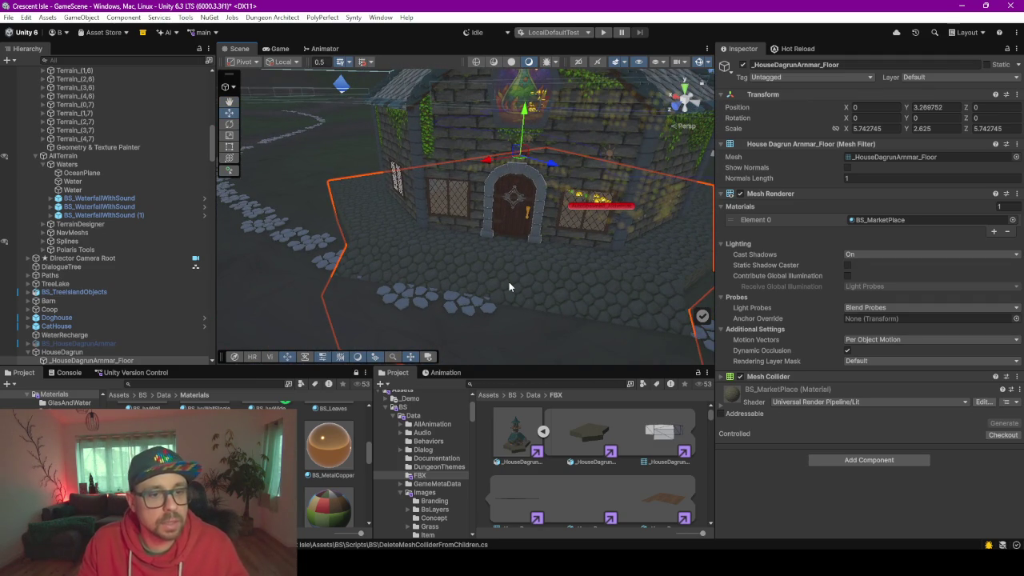
pyautogui.moveTo(509, 282); pyautogui.dragTo(520, 118)
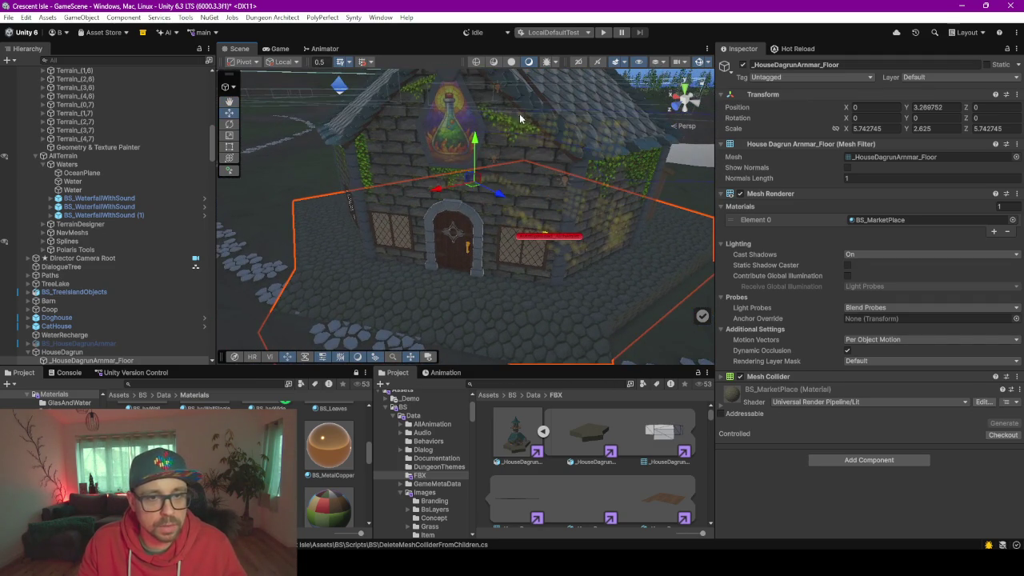
pyautogui.scroll(1, 513, 344)
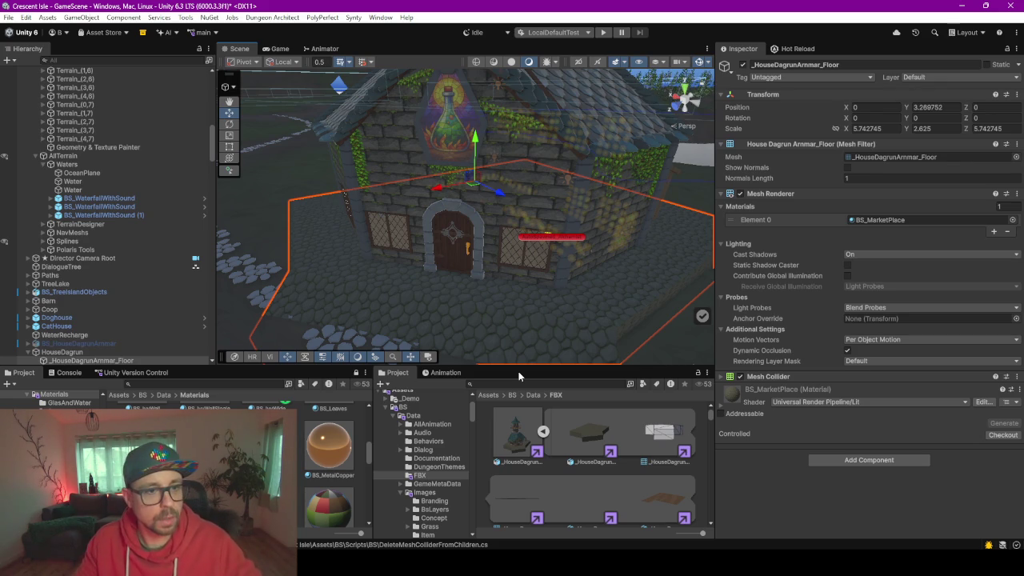
# Collapse HouseDagrun and HouseDagrunInterior in the Hierarchy and select HouseDagrun to inspect its components
pyautogui.moveTo(511, 365); pyautogui.dragTo(527, 402)
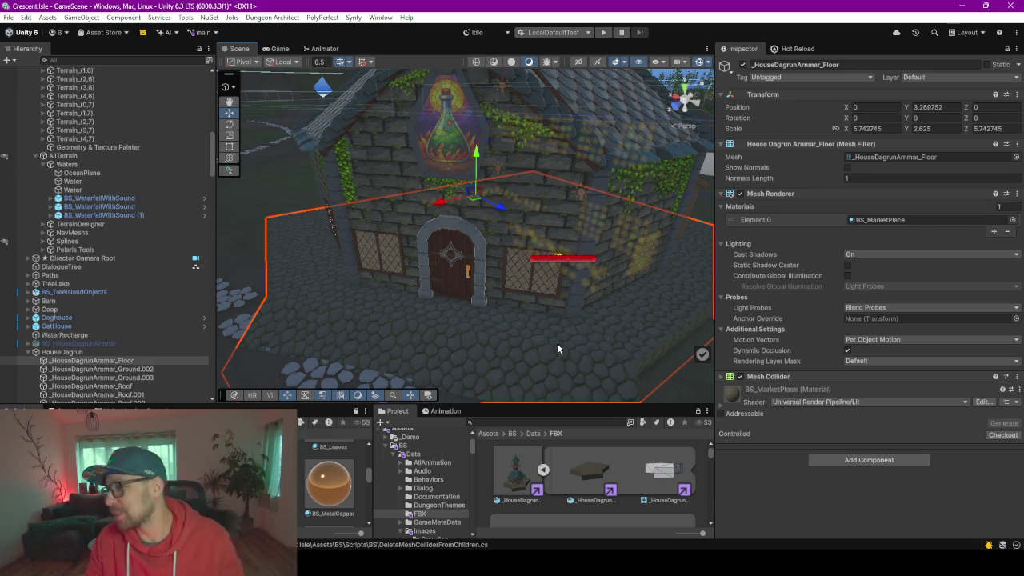
pyautogui.moveTo(558, 349)
pyautogui.mouseDown()
pyautogui.moveTo(478, 351)
pyautogui.moveTo(555, 272)
pyautogui.moveTo(531, 280)
pyautogui.moveTo(492, 243)
pyautogui.moveTo(538, 220)
pyautogui.mouseUp()
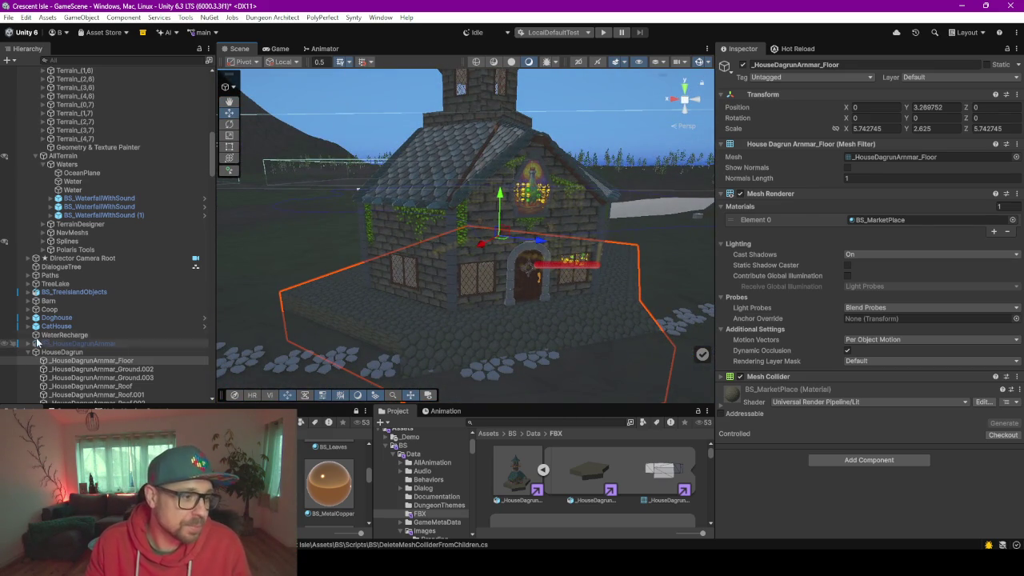
pyautogui.moveTo(361, 349)
pyautogui.mouseDown()
pyautogui.moveTo(441, 355)
pyautogui.moveTo(364, 349)
pyautogui.mouseUp()
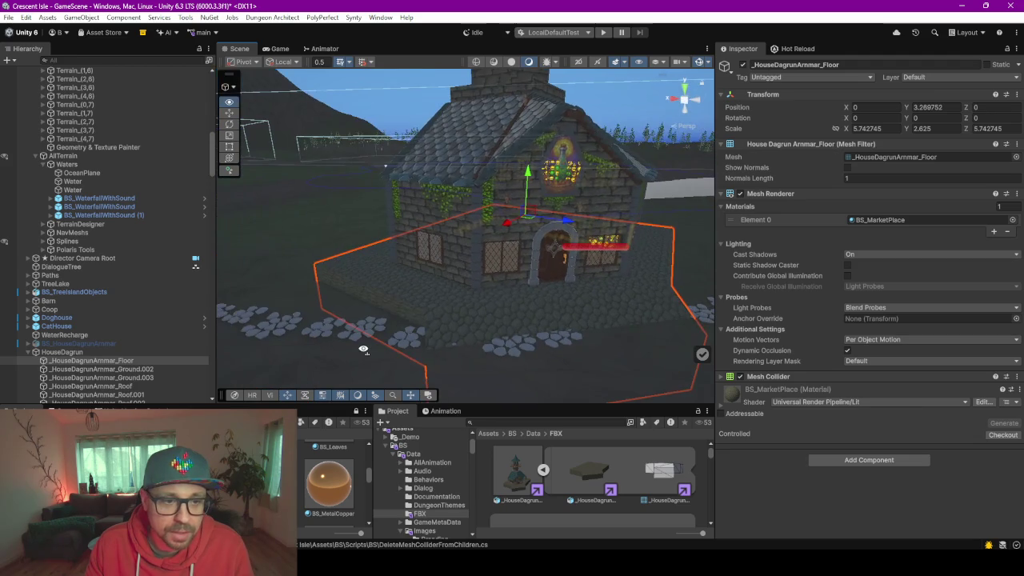
pyautogui.scroll(-3, 379, 326)
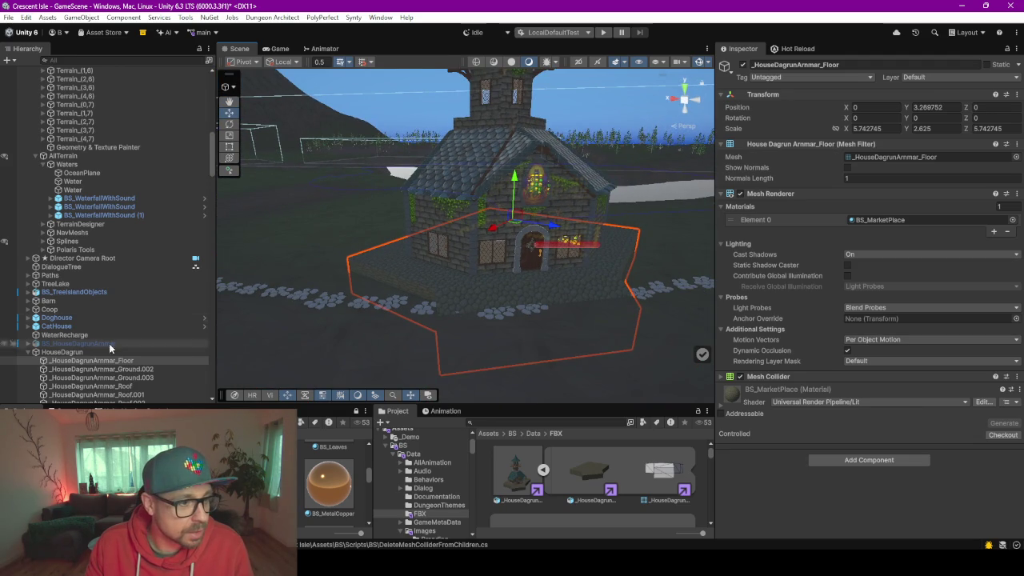
pyautogui.click(28, 352)
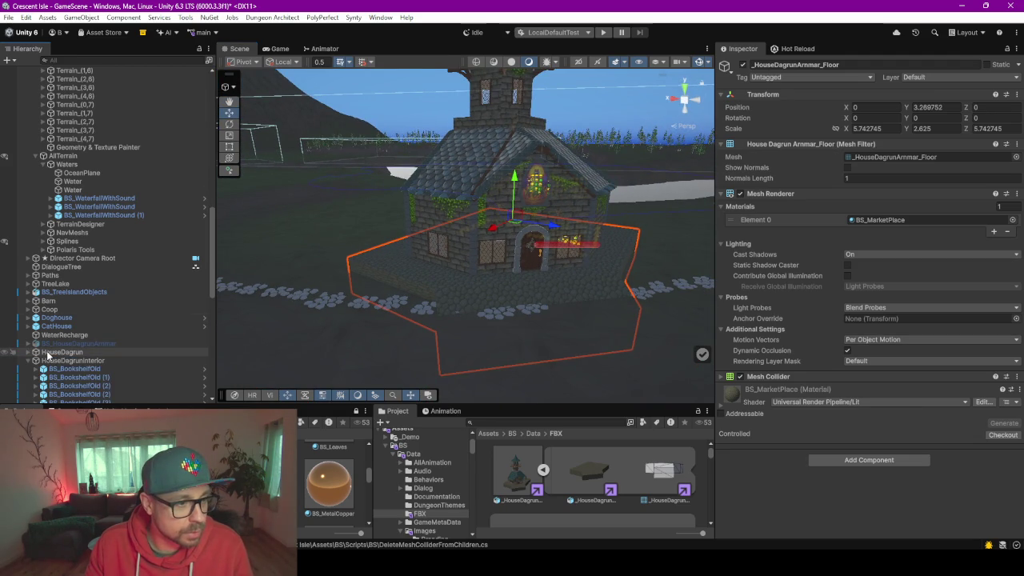
pyautogui.click(28, 360)
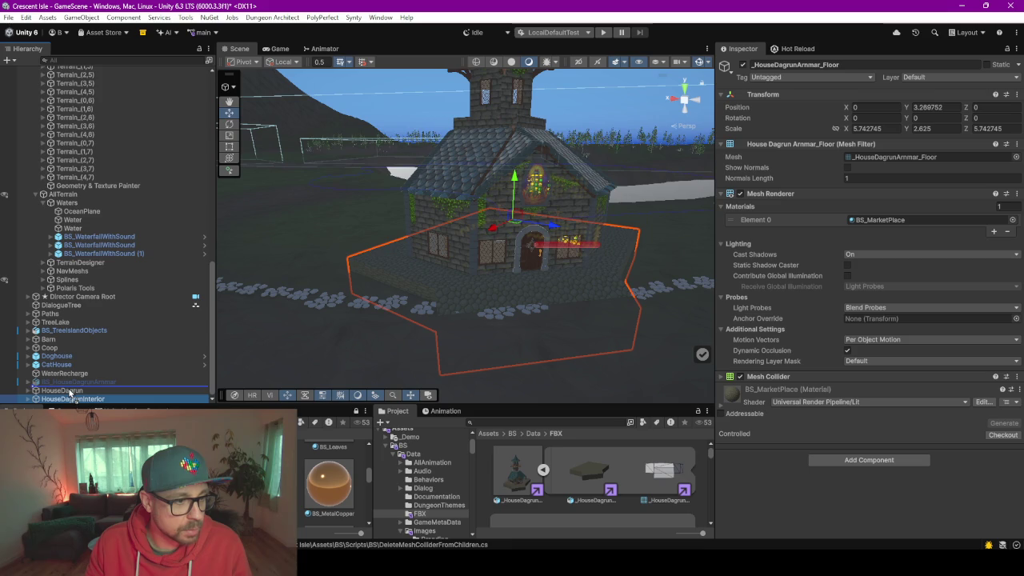
pyautogui.scroll(1, 69, 394)
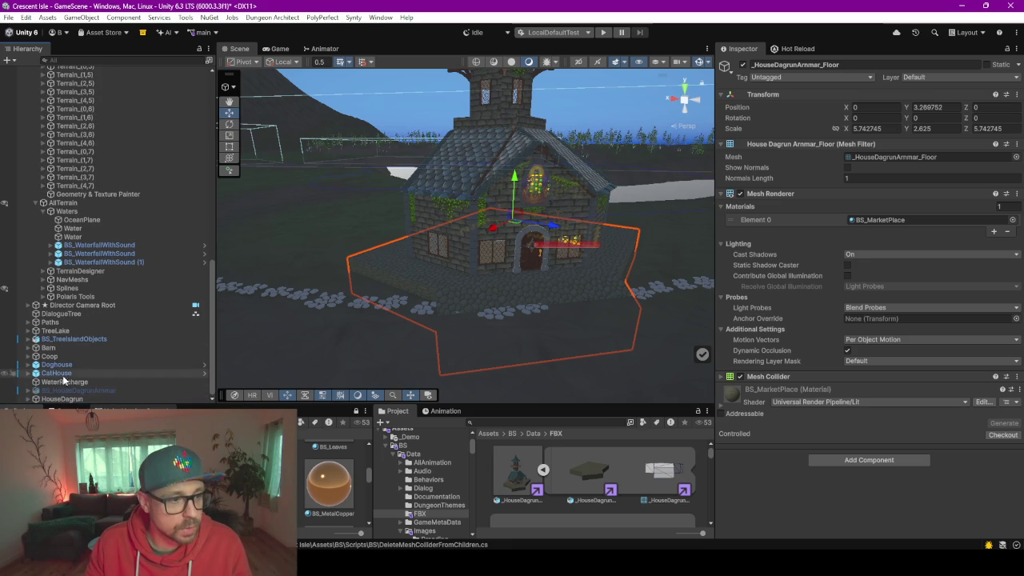
pyautogui.click(64, 398)
# Frame and orbit around HouseDagrun, then select the _HouseDagrunArmmarConcept FBX to show its material import settings
pyautogui.press('f')
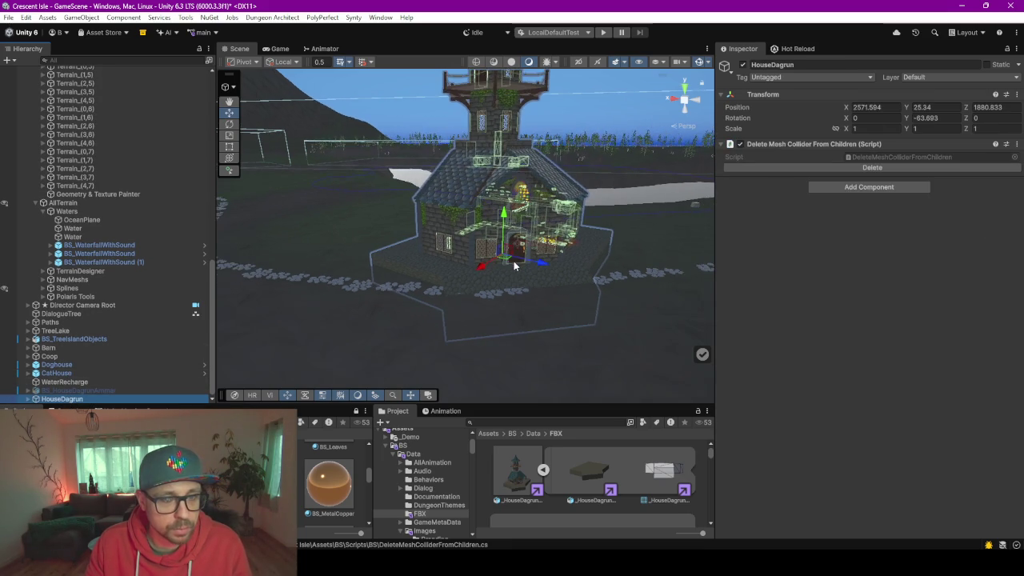
pyautogui.moveTo(344, 284); pyautogui.dragTo(368, 240)
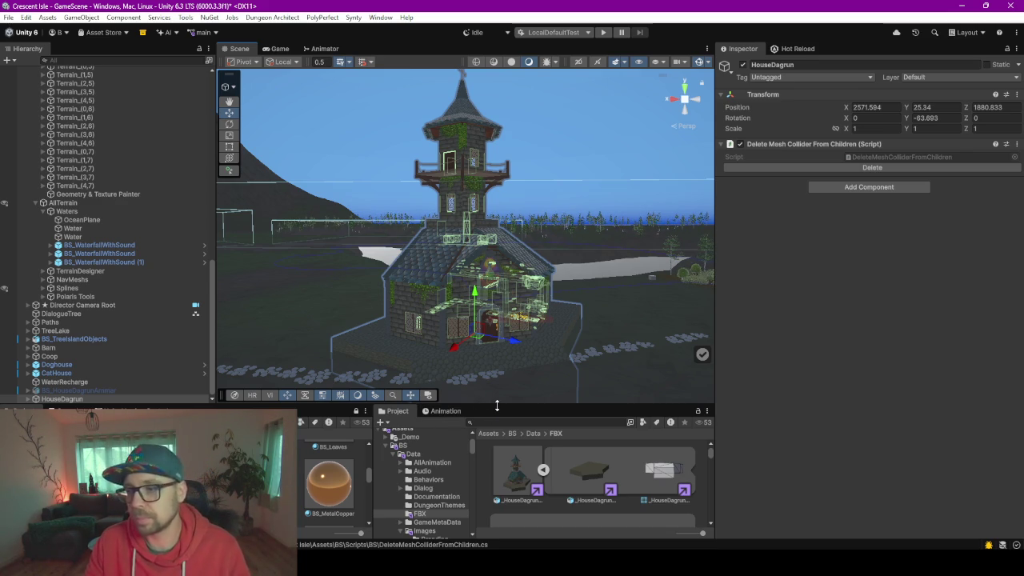
pyautogui.scroll(-3, 512, 264)
pyautogui.scroll(-1, 528, 282)
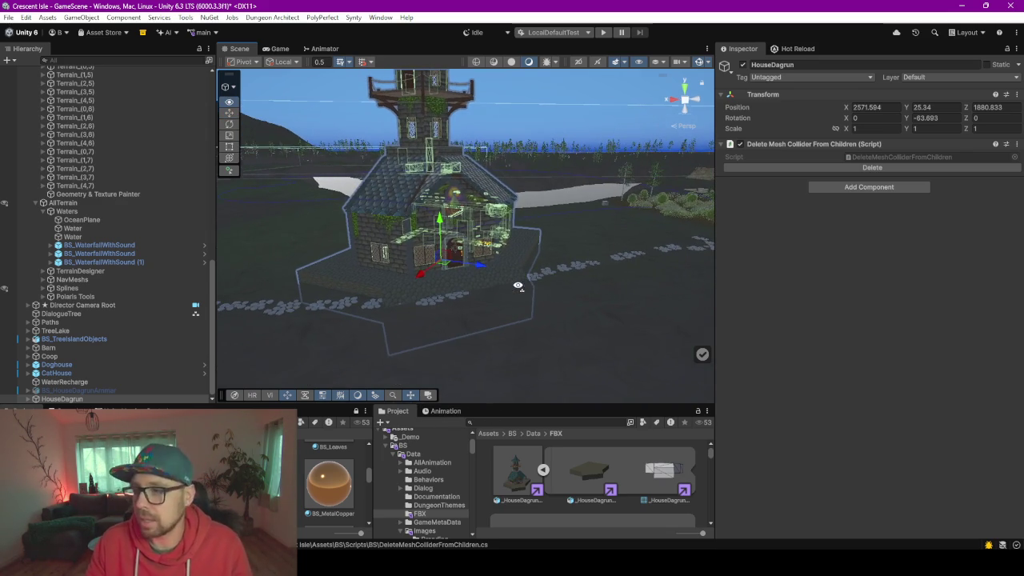
pyautogui.click(516, 473)
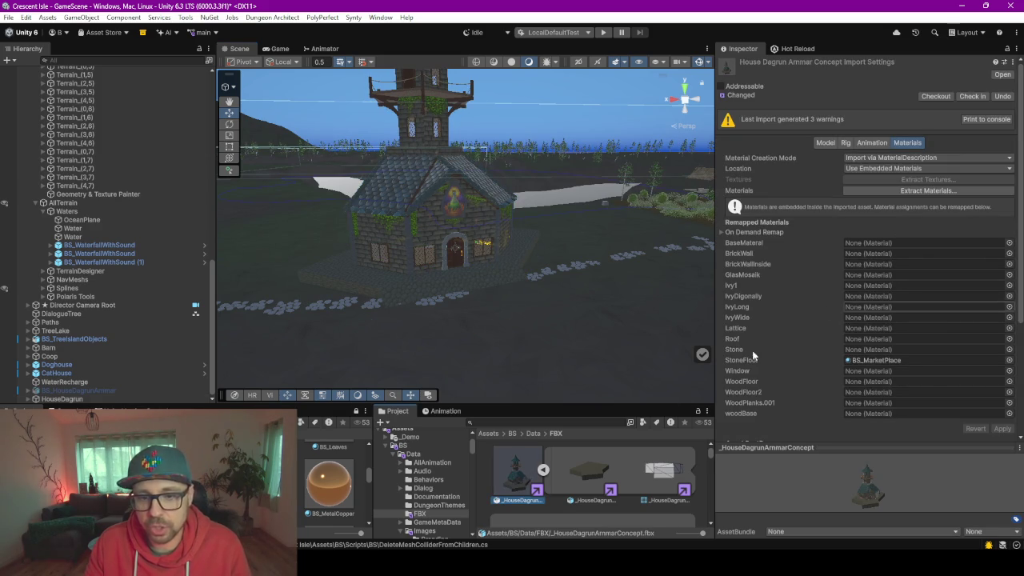
# Orbit around the house, enlarge the Project panel, and expand HouseDagrun to list its floor, ground and roof parts
pyautogui.moveTo(453, 257)
pyautogui.mouseDown()
pyautogui.moveTo(412, 249)
pyautogui.moveTo(420, 220)
pyautogui.mouseUp()
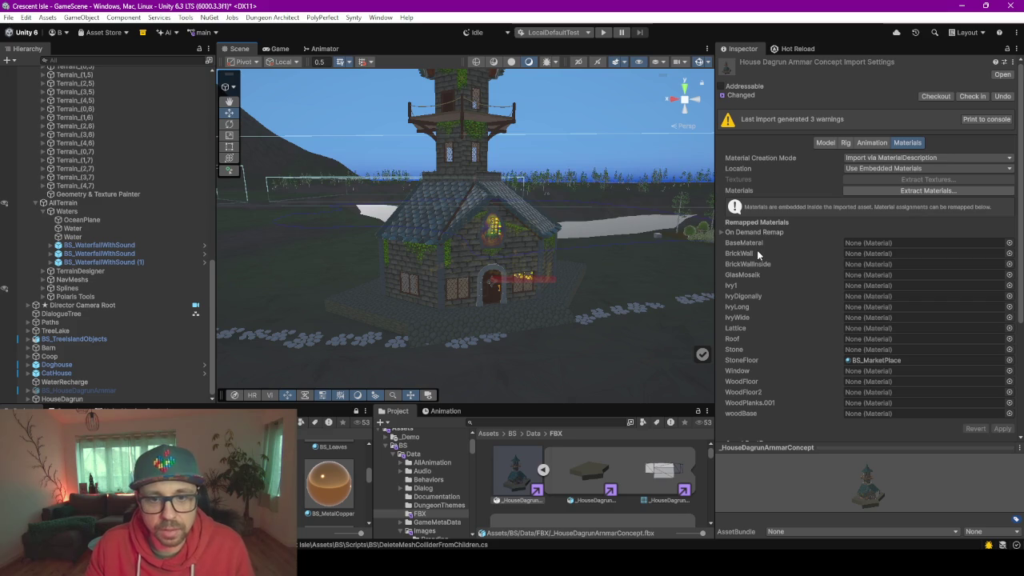
pyautogui.moveTo(582, 302); pyautogui.dragTo(504, 296)
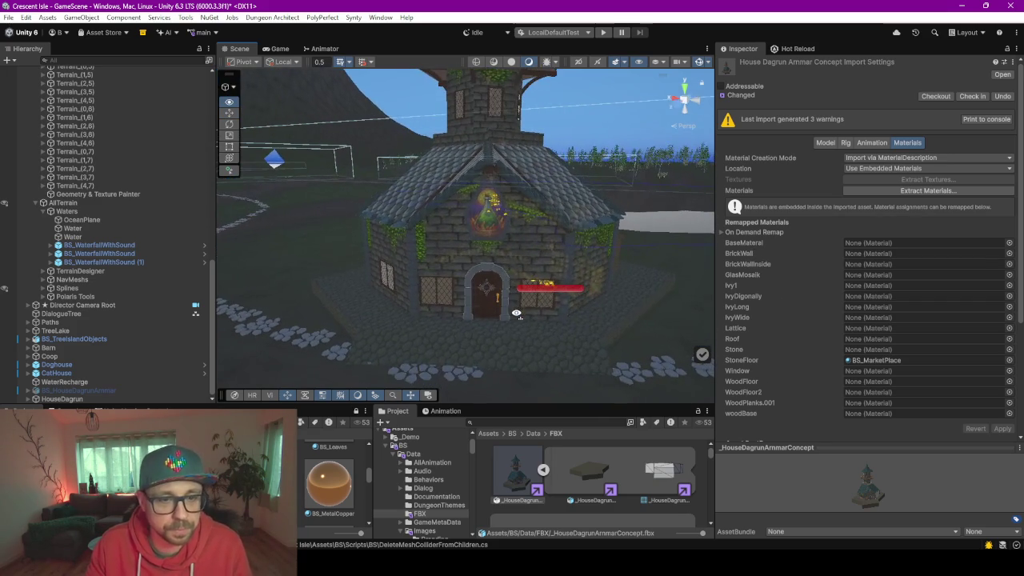
pyautogui.moveTo(132, 408)
pyautogui.mouseDown()
pyautogui.moveTo(136, 235)
pyautogui.moveTo(138, 253)
pyautogui.mouseUp()
pyautogui.scroll(-2, 123, 202)
pyautogui.scroll(-6, 123, 202)
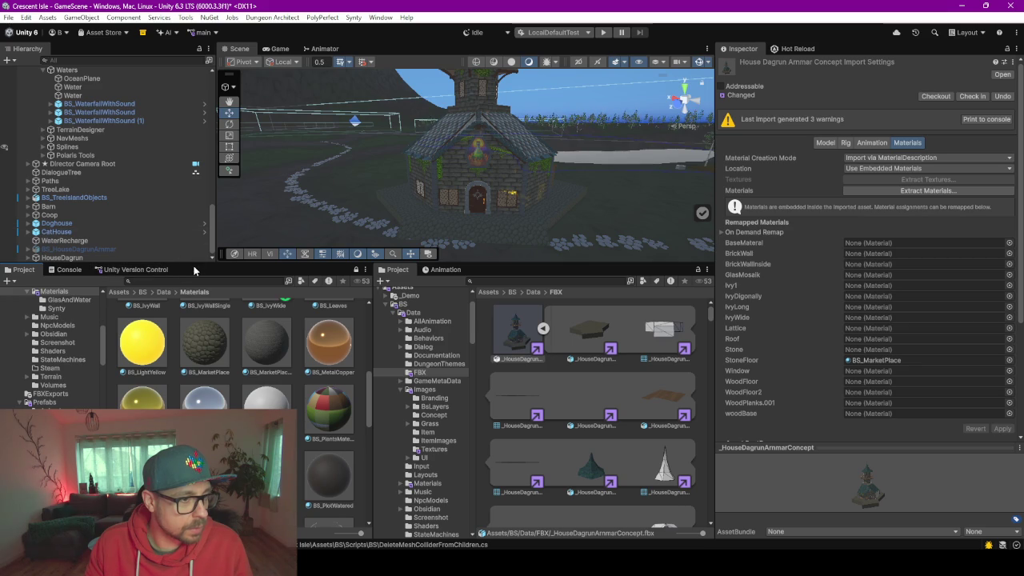
pyautogui.click(28, 257)
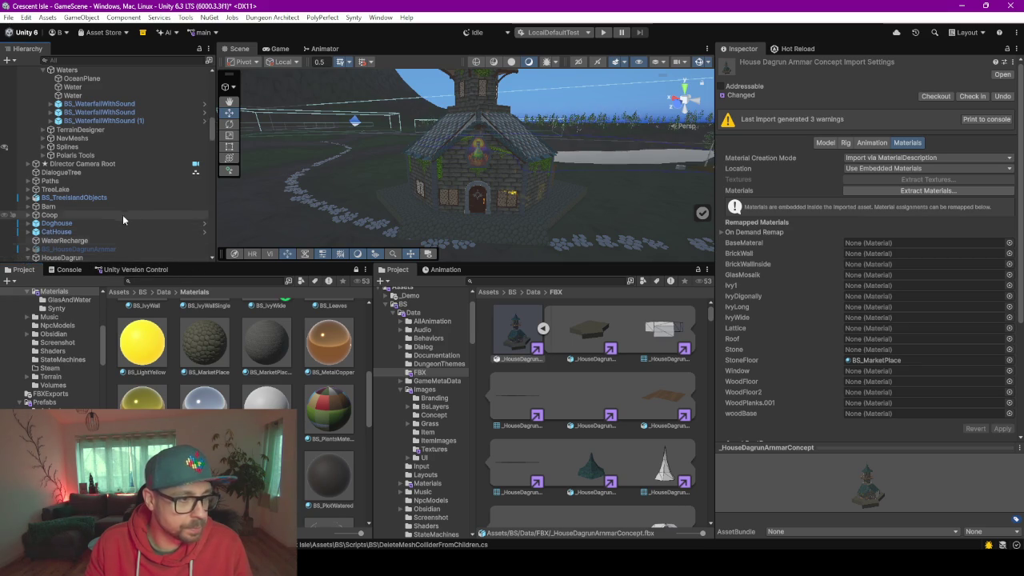
pyautogui.scroll(-10, 124, 214)
pyautogui.click(68, 98)
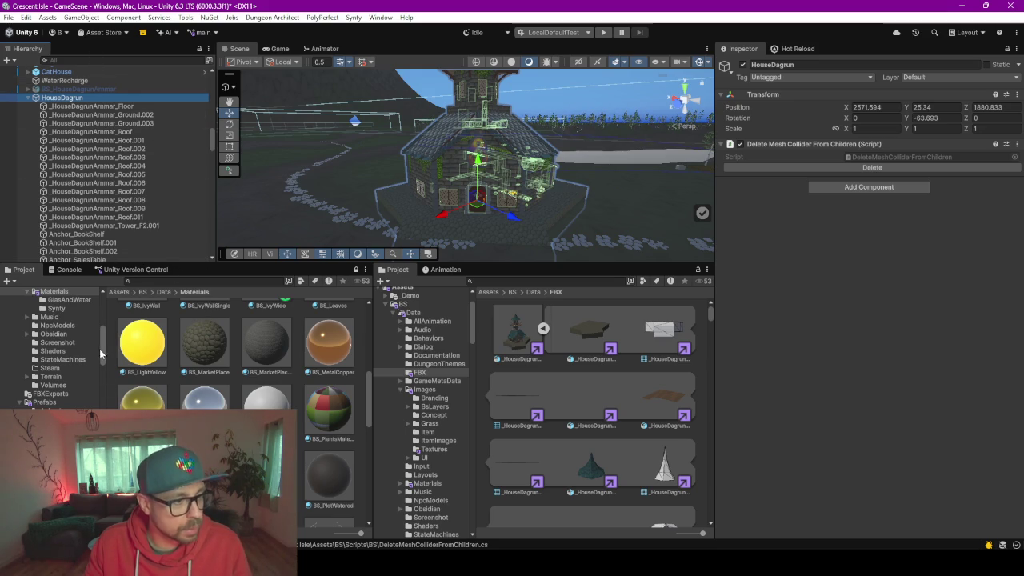
# Navigate the Project panel to the Prefabs/Npcs/DagrunArmmar/House folder
pyautogui.click(59, 332)
pyautogui.click(59, 334)
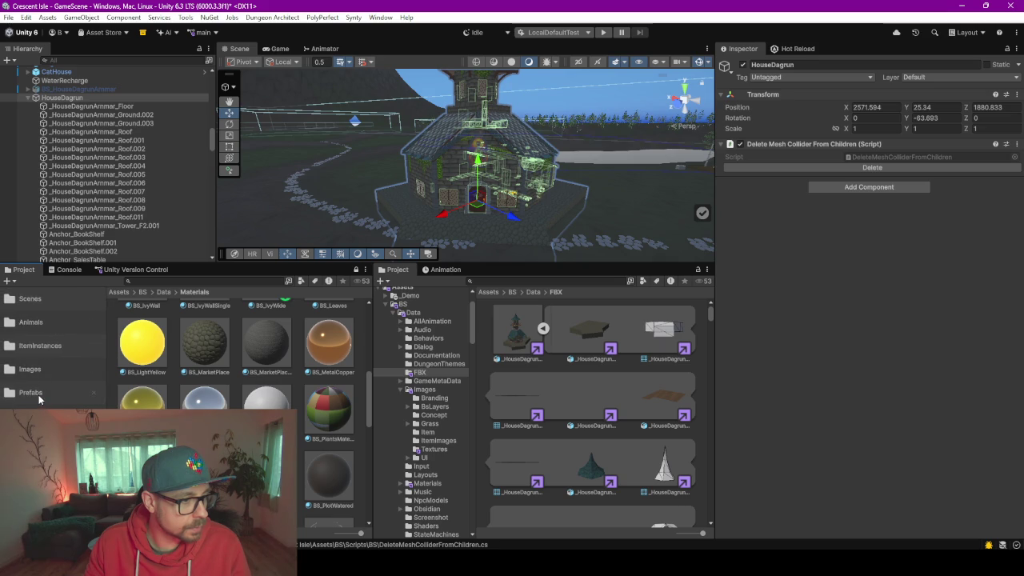
pyautogui.click(38, 392)
pyautogui.moveTo(374, 349); pyautogui.dragTo(486, 349)
pyautogui.scroll(3, 339, 373)
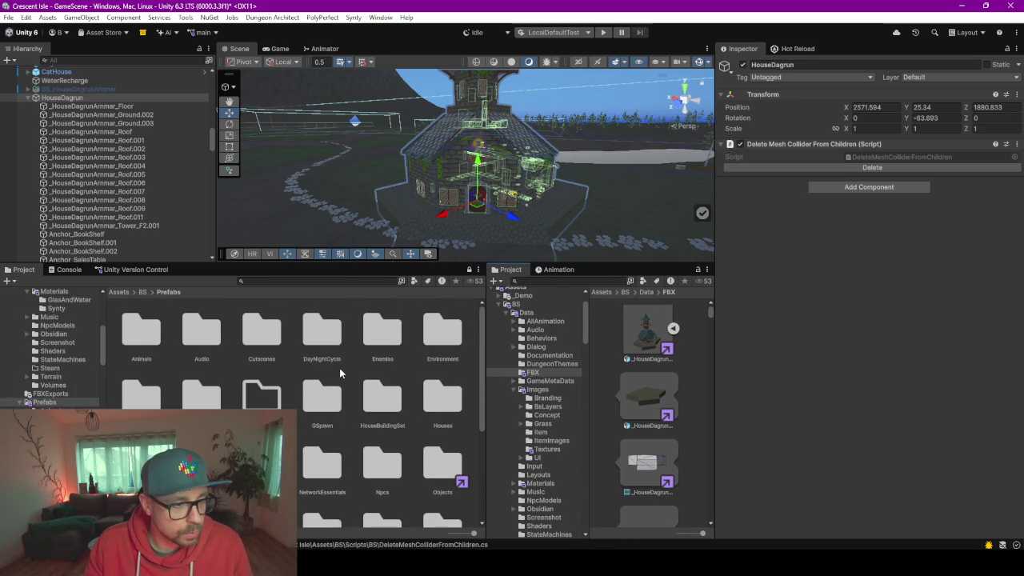
pyautogui.scroll(-1, 453, 422)
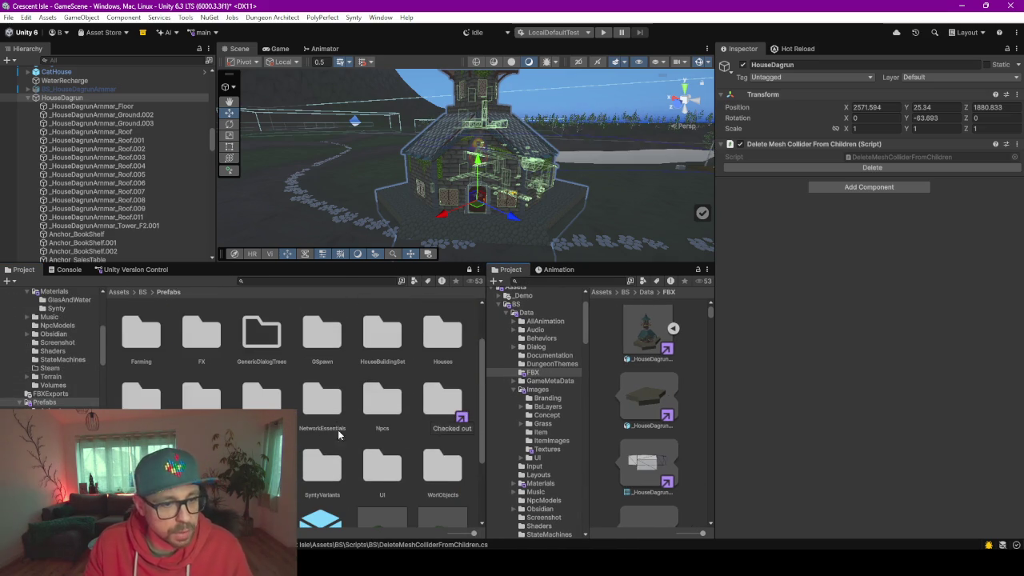
pyautogui.doubleClick(372, 398)
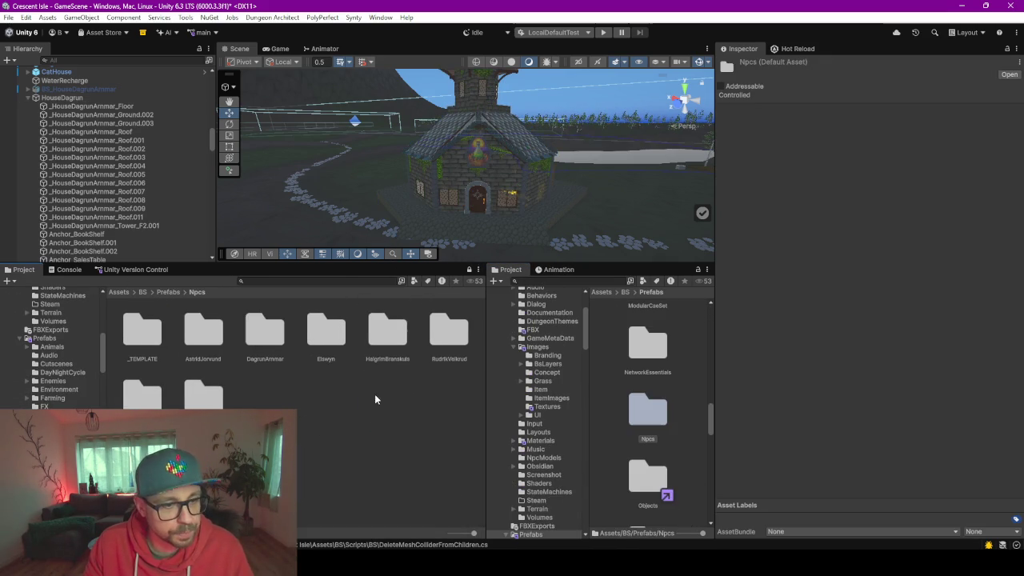
pyautogui.doubleClick(271, 352)
pyautogui.doubleClick(196, 350)
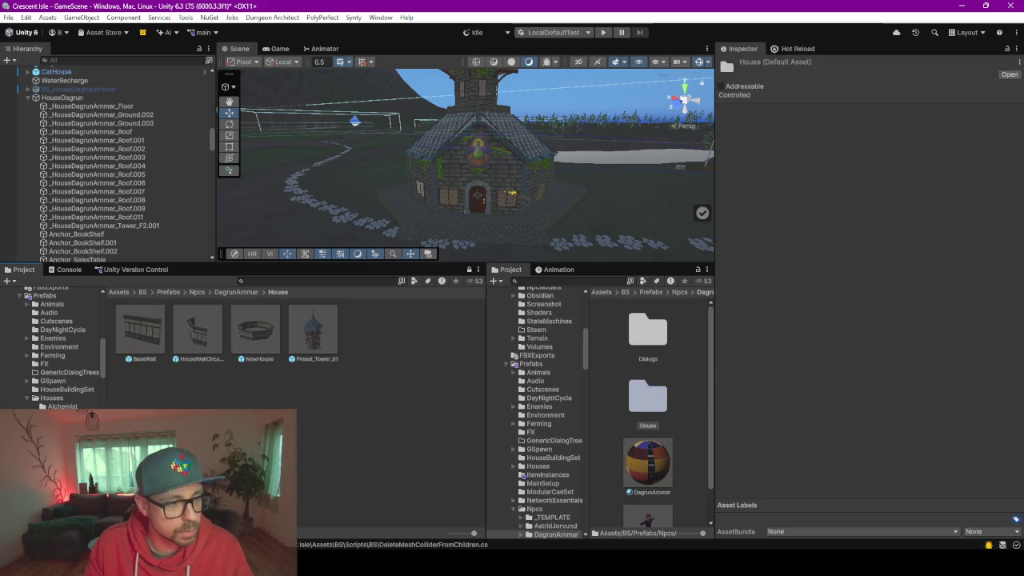
# Delete the four old prefabs and save HouseDagrun as a new prefab in that folder
pyautogui.click(151, 331)
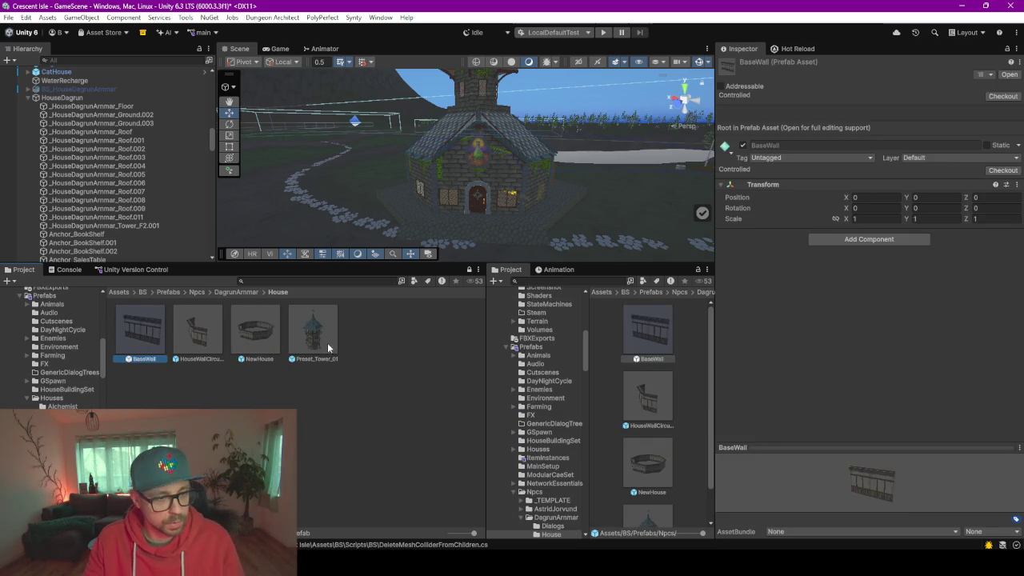
pyautogui.keyDown('shift'); pyautogui.click(326, 344); pyautogui.keyUp('shift')
pyautogui.press('Delete')
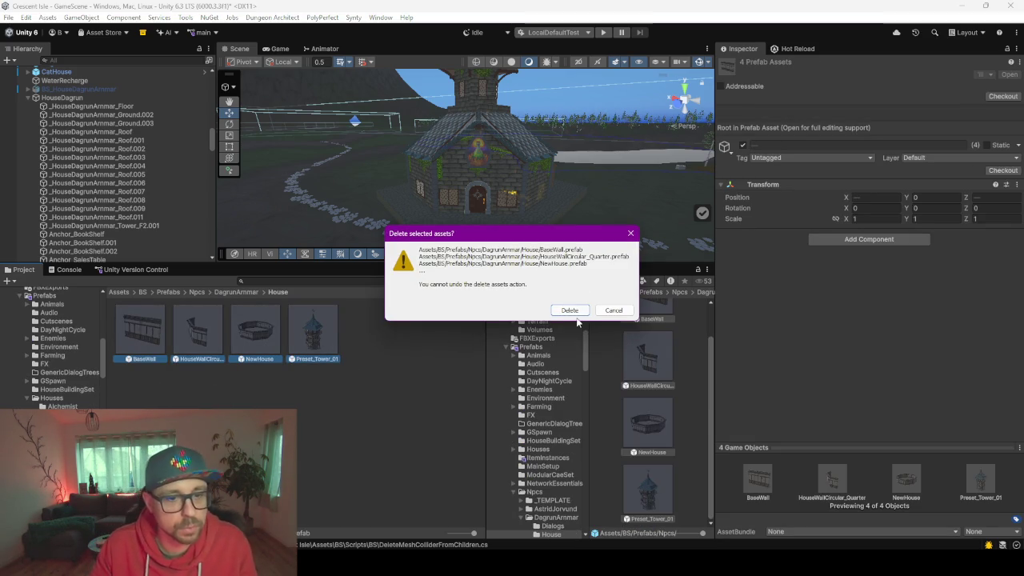
pyautogui.click(570, 310)
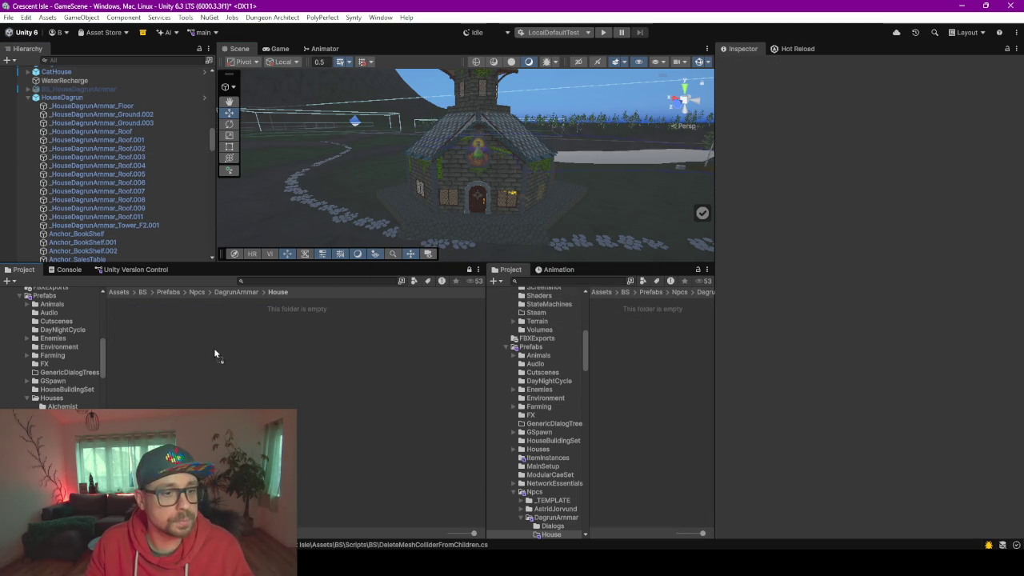
pyautogui.moveTo(215, 354); pyautogui.dragTo(216, 354)
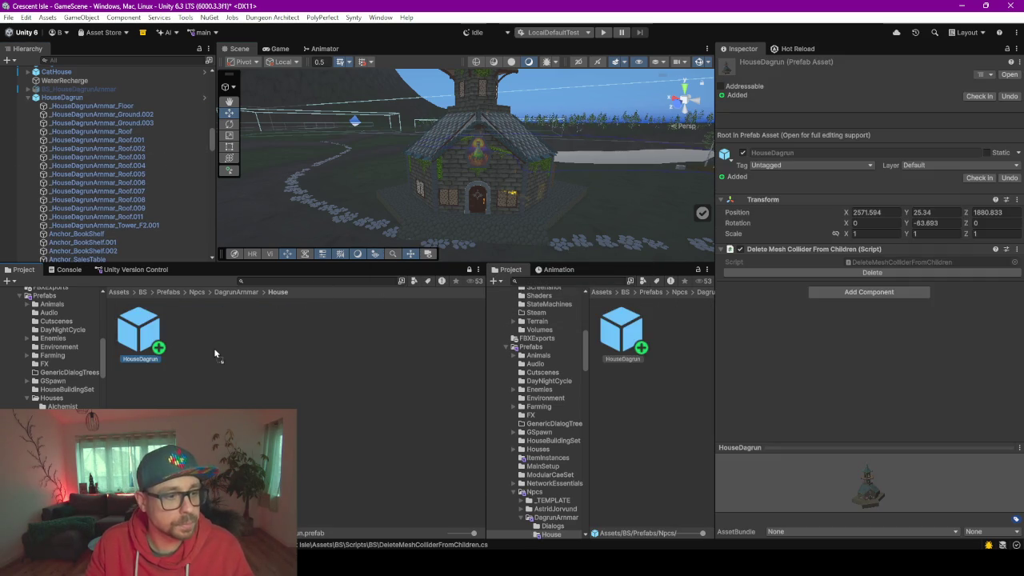
# Collapse HouseDagrun and delete the old BS_HouseDagrunArmmar object from the scene
pyautogui.click(27, 98)
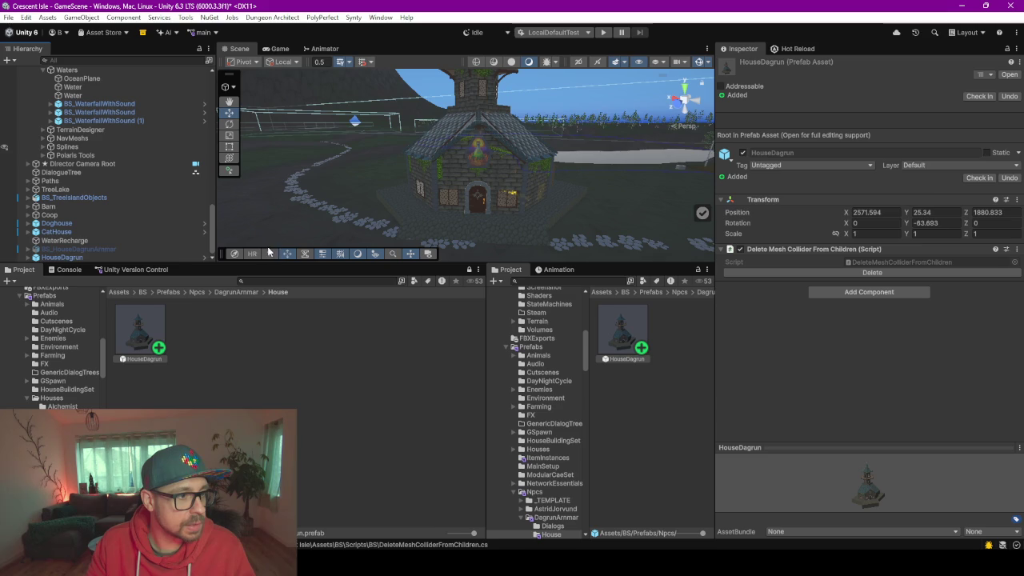
pyautogui.click(85, 249)
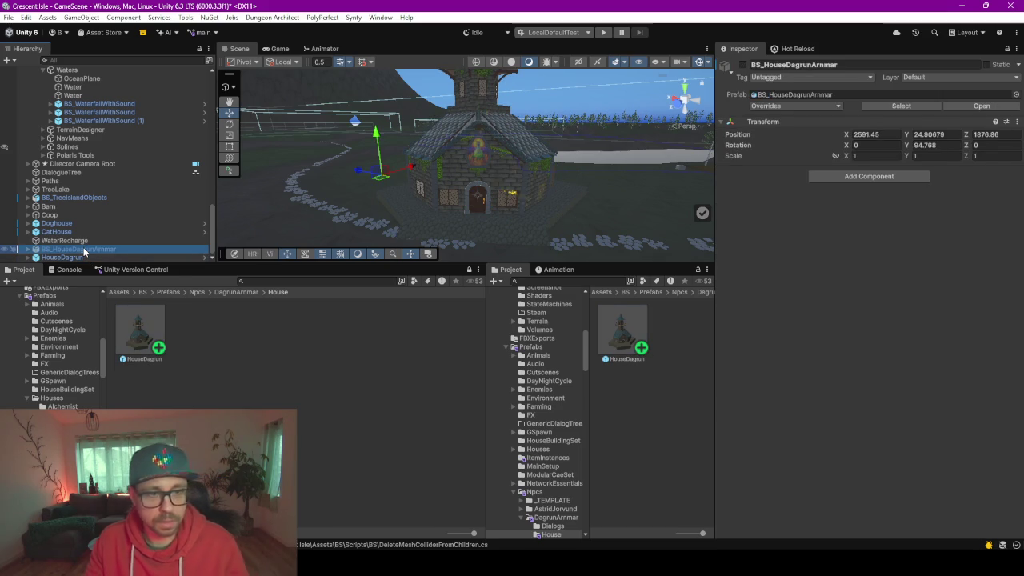
pyautogui.press('Delete')
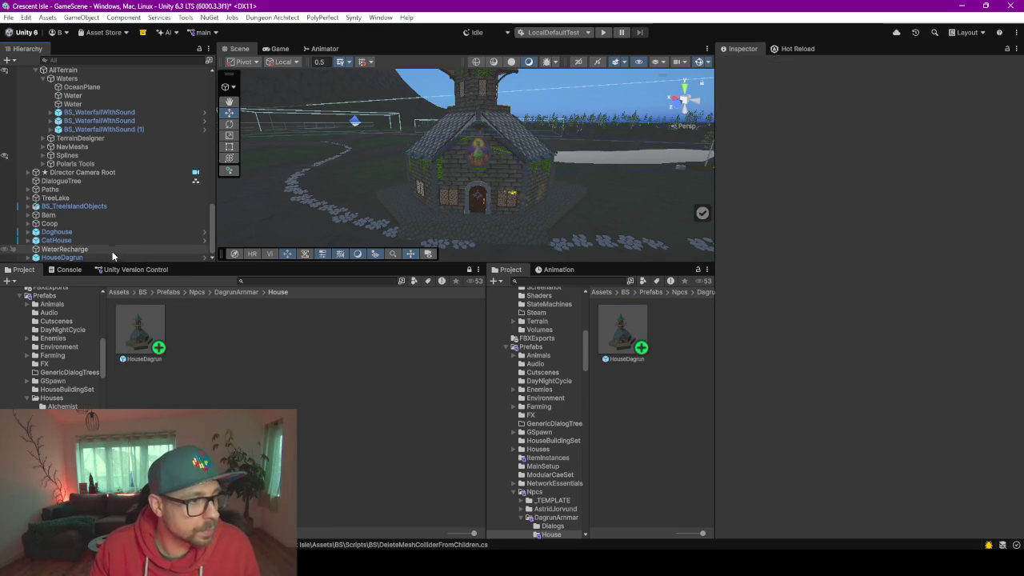
pyautogui.click(102, 256)
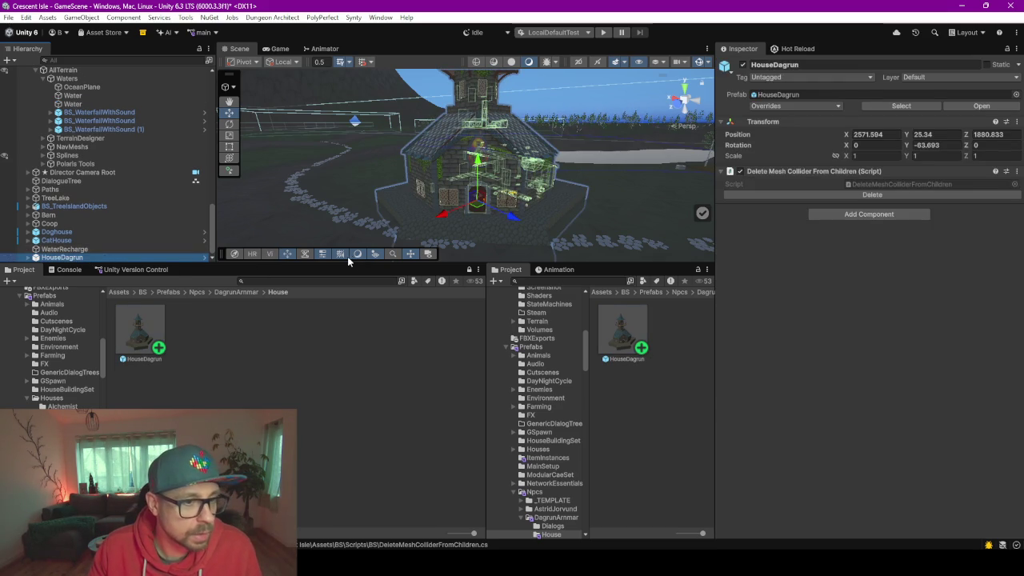
# Select BS_HouseDagrunArmmar, expand it and make it active so its tower appears
pyautogui.click(229, 216)
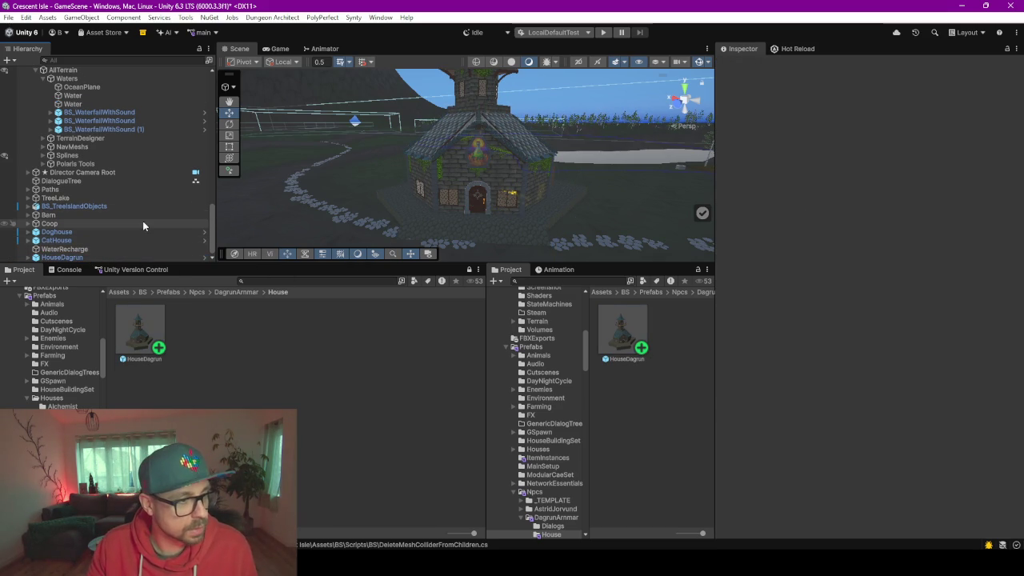
pyautogui.click(160, 240)
pyautogui.click(343, 226)
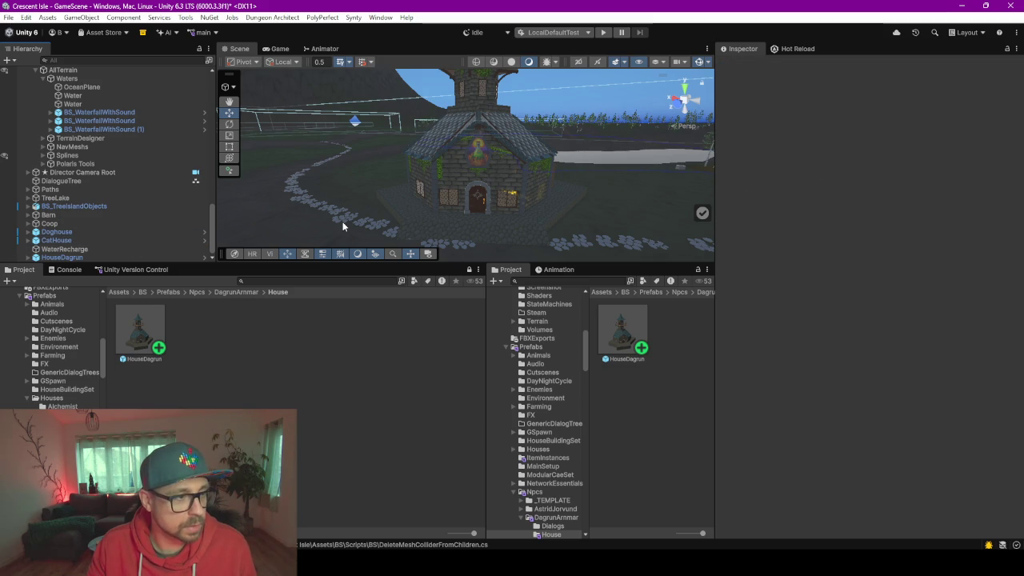
pyautogui.click(343, 226)
pyautogui.click(32, 250)
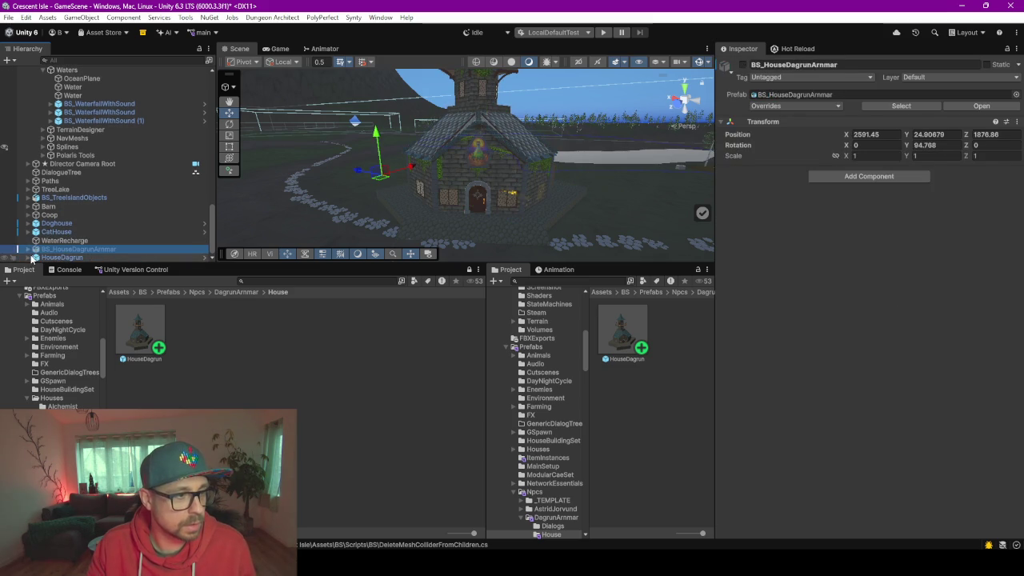
pyautogui.click(28, 249)
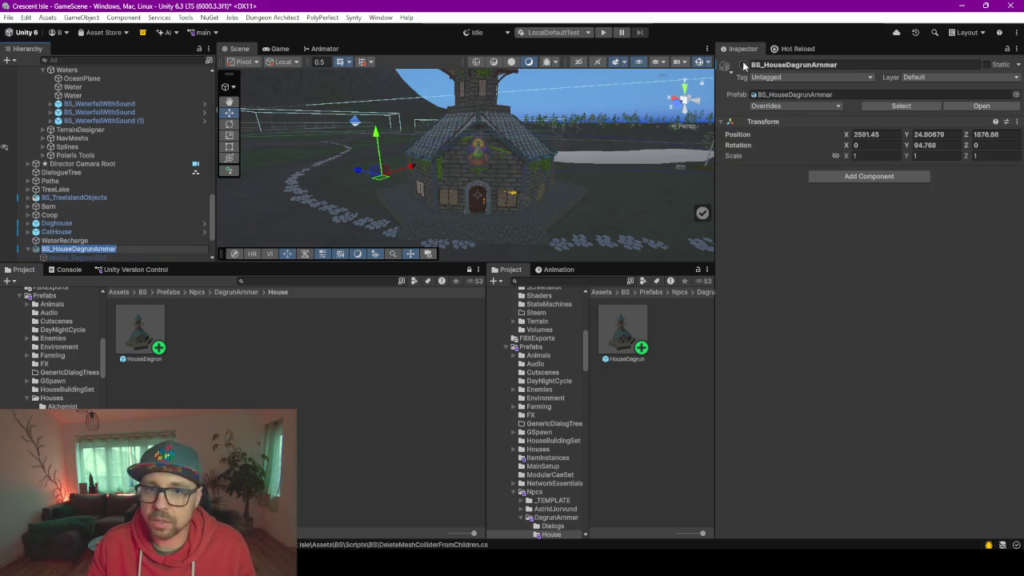
pyautogui.click(743, 65)
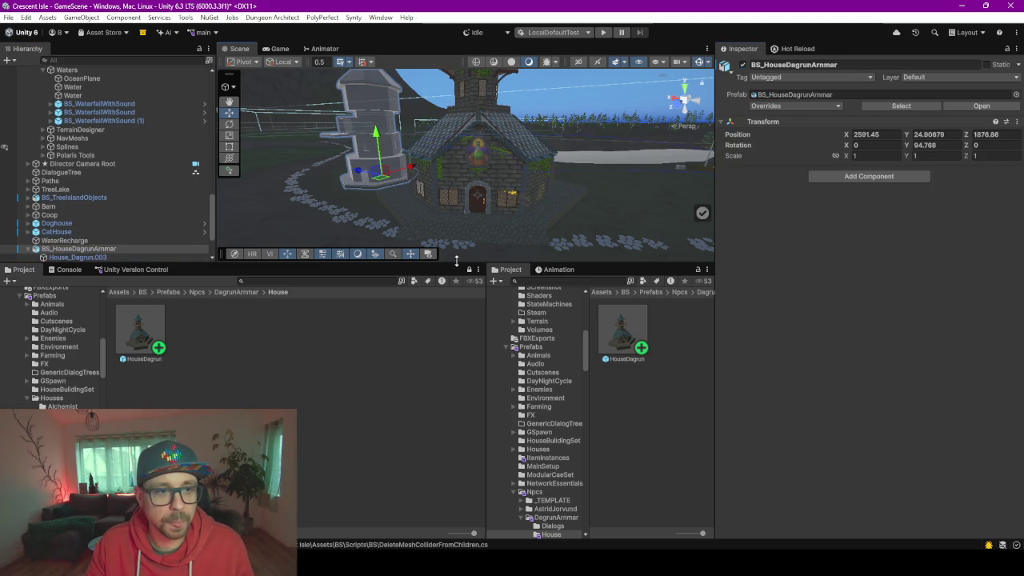
# Enlarge the Scene view, orbit closely to compare both towers, and select the old placeholder tower
pyautogui.moveTo(456, 261); pyautogui.dragTo(456, 370)
pyautogui.moveTo(440, 293)
pyautogui.mouseDown()
pyautogui.moveTo(476, 232)
pyautogui.moveTo(483, 212)
pyautogui.moveTo(473, 204)
pyautogui.mouseUp()
pyautogui.scroll(-3, 483, 211)
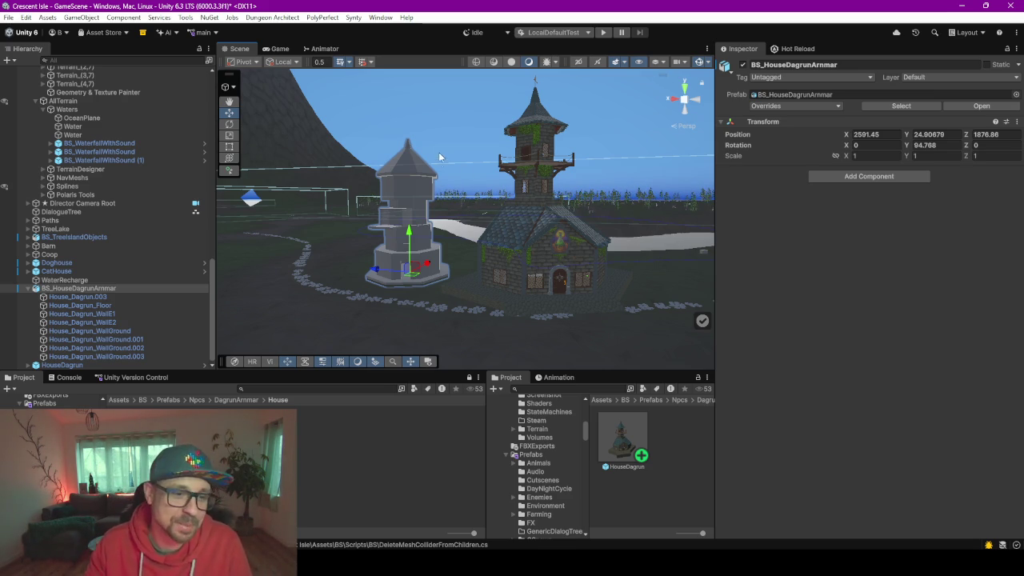
pyautogui.click(27, 288)
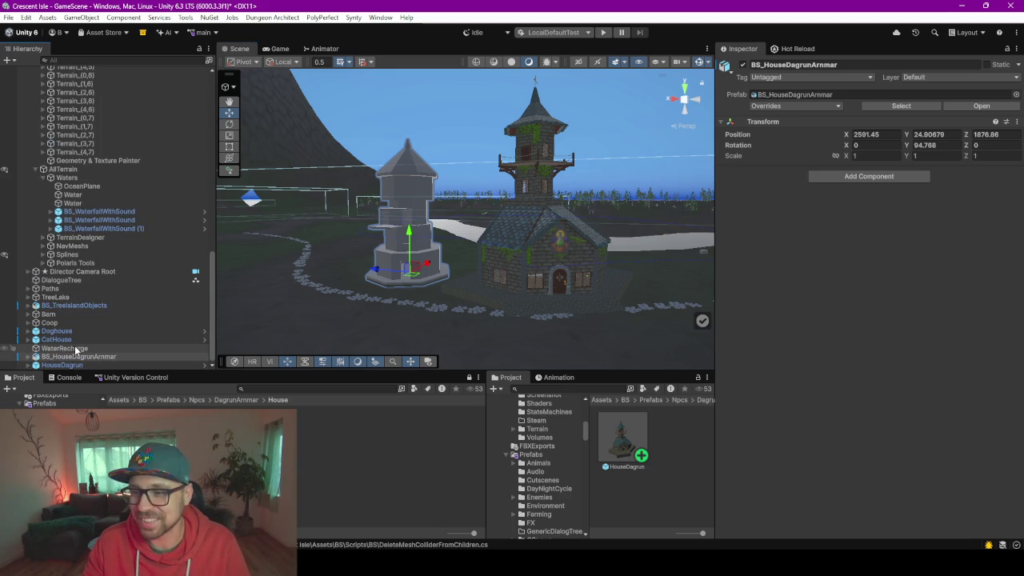
pyautogui.moveTo(74, 348); pyautogui.dragTo(73, 363)
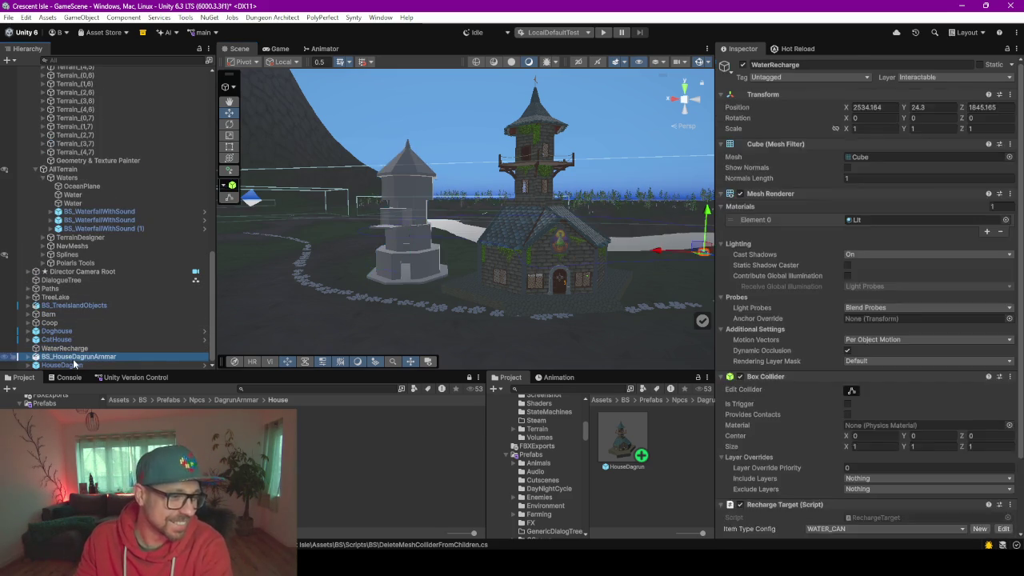
pyautogui.moveTo(351, 298)
pyautogui.mouseDown()
pyautogui.moveTo(447, 290)
pyautogui.moveTo(563, 256)
pyautogui.moveTo(477, 270)
pyautogui.moveTo(495, 272)
pyautogui.moveTo(480, 262)
pyautogui.mouseUp()
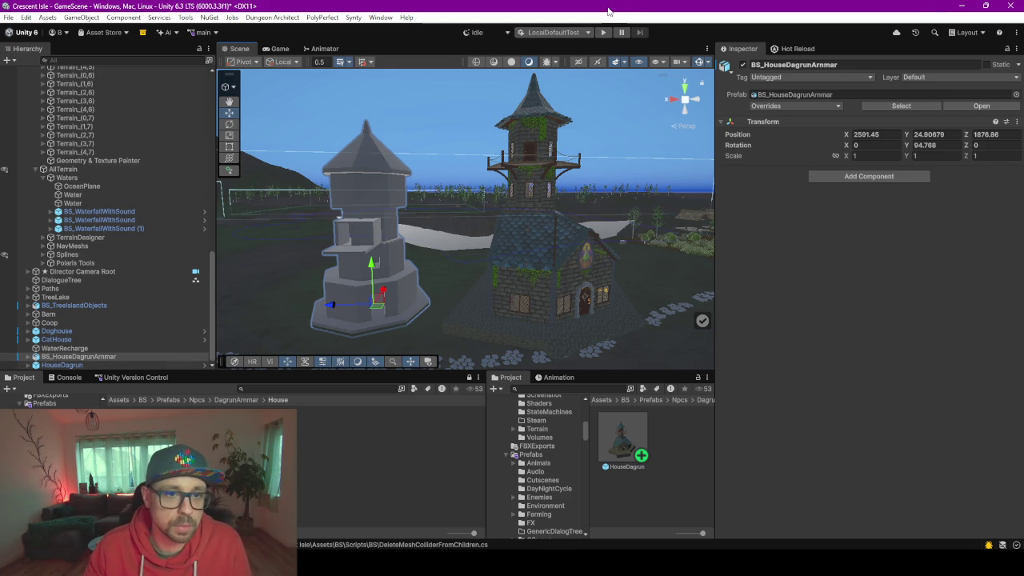
pyautogui.moveTo(504, 202); pyautogui.dragTo(499, 256)
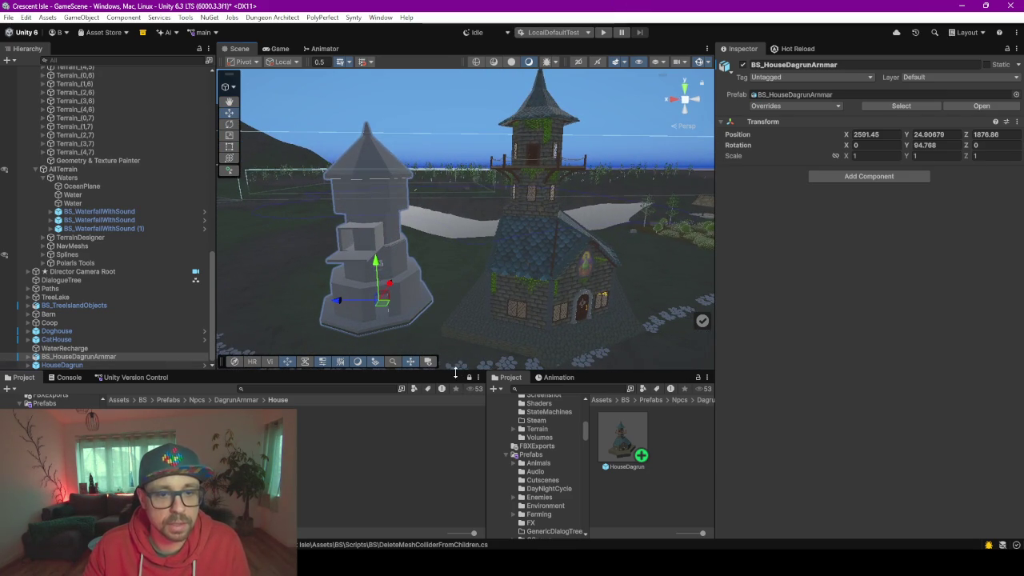
pyautogui.moveTo(462, 372); pyautogui.dragTo(458, 425)
pyautogui.click(58, 390)
pyautogui.click(76, 399)
# Delete the white untextured tower from the scene and clear the selection
pyautogui.click(78, 406)
pyautogui.press('Delete')
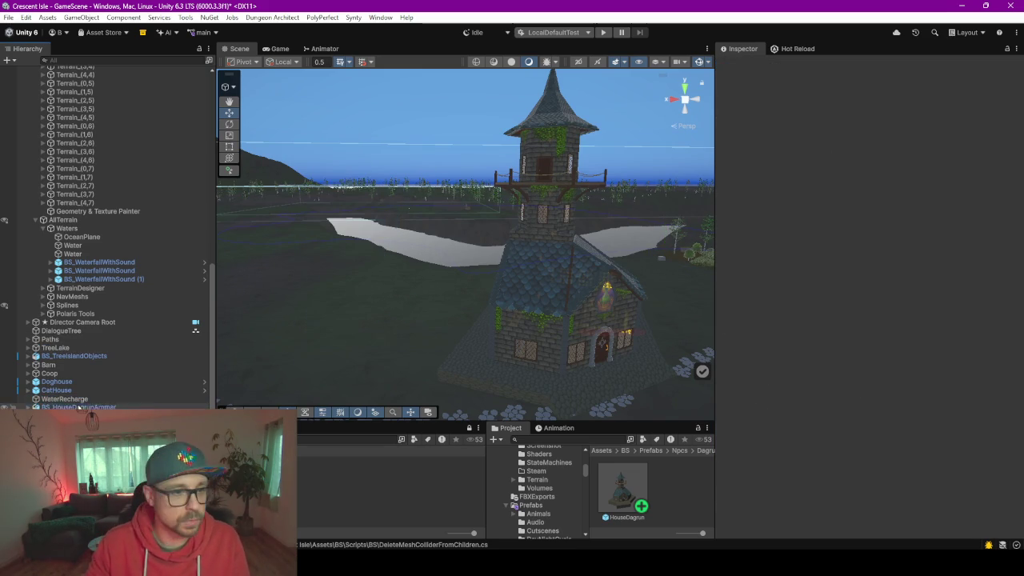
pyautogui.click(72, 424)
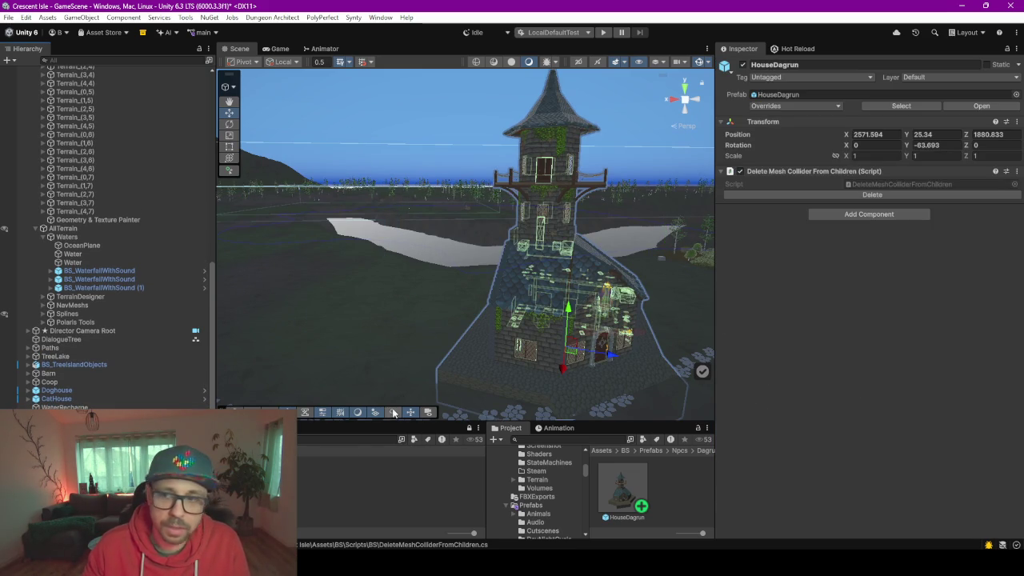
pyautogui.scroll(-5, 418, 383)
pyautogui.moveTo(417, 383); pyautogui.dragTo(420, 302)
pyautogui.scroll(10, 62, 124)
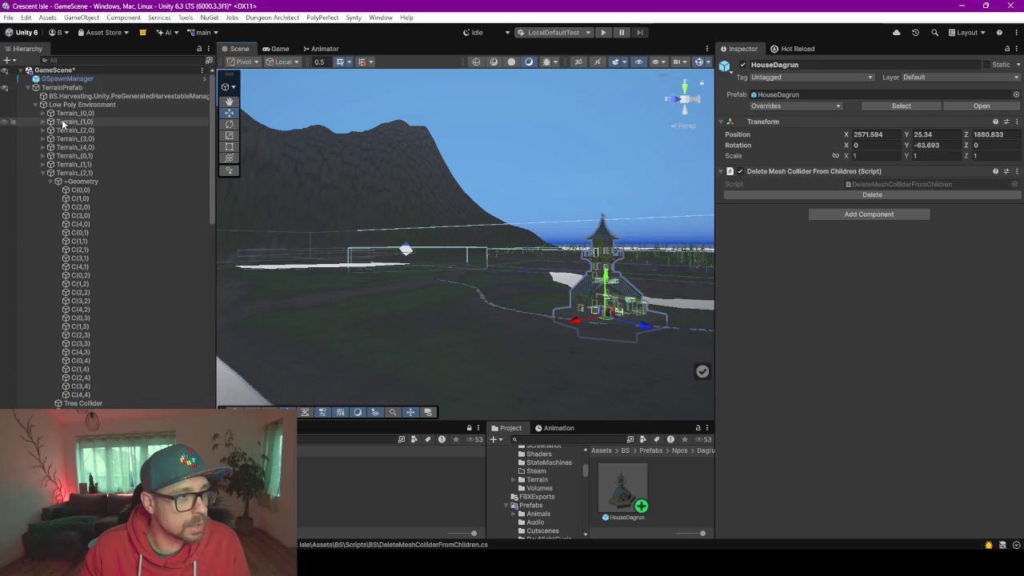
pyautogui.click(29, 87)
pyautogui.click(118, 310)
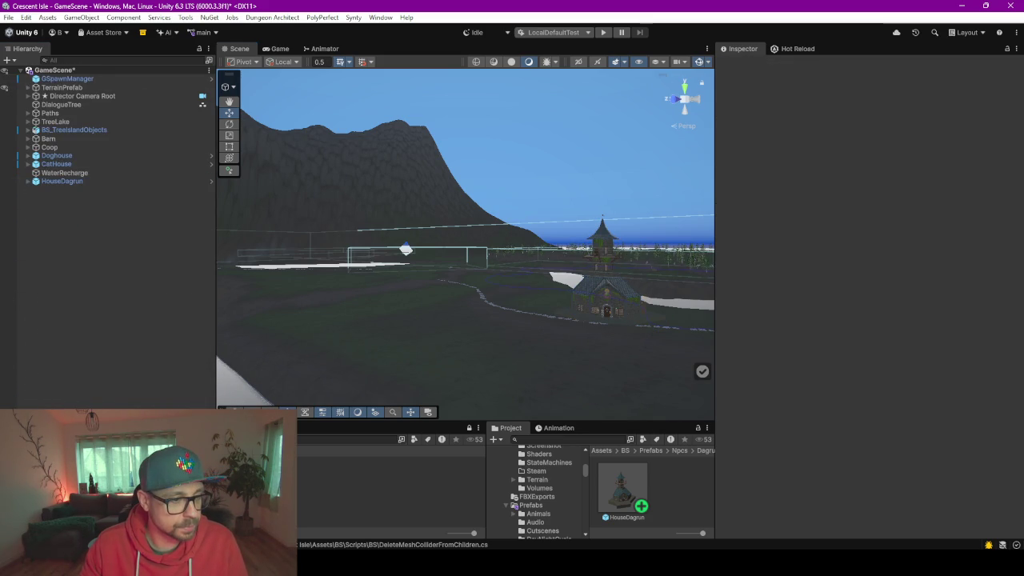
# Load the Village scene from Assets/BS/Scenes into the Hierarchy alongside GameScene
pyautogui.moveTo(72, 422); pyautogui.dragTo(72, 282)
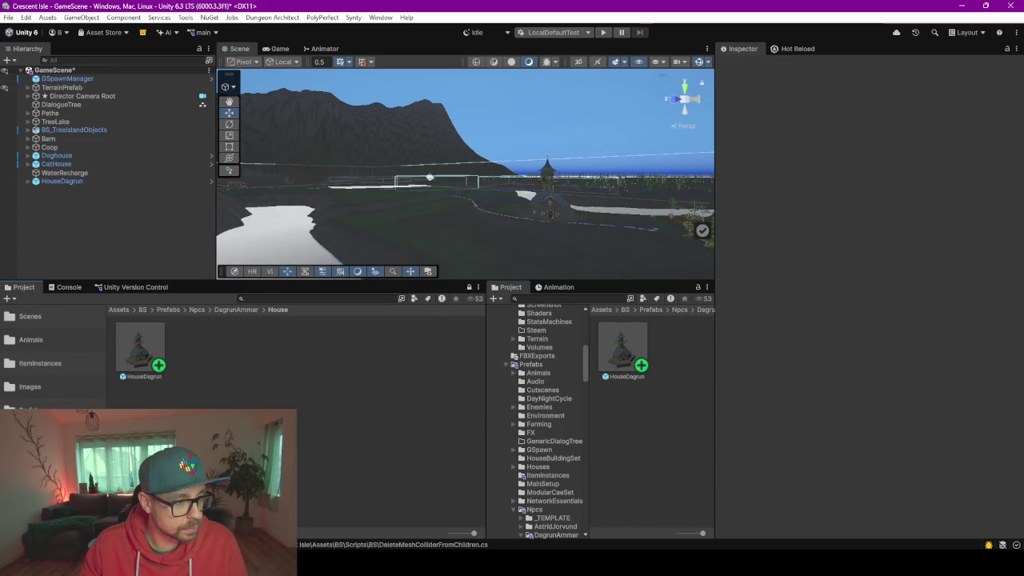
pyautogui.click(35, 316)
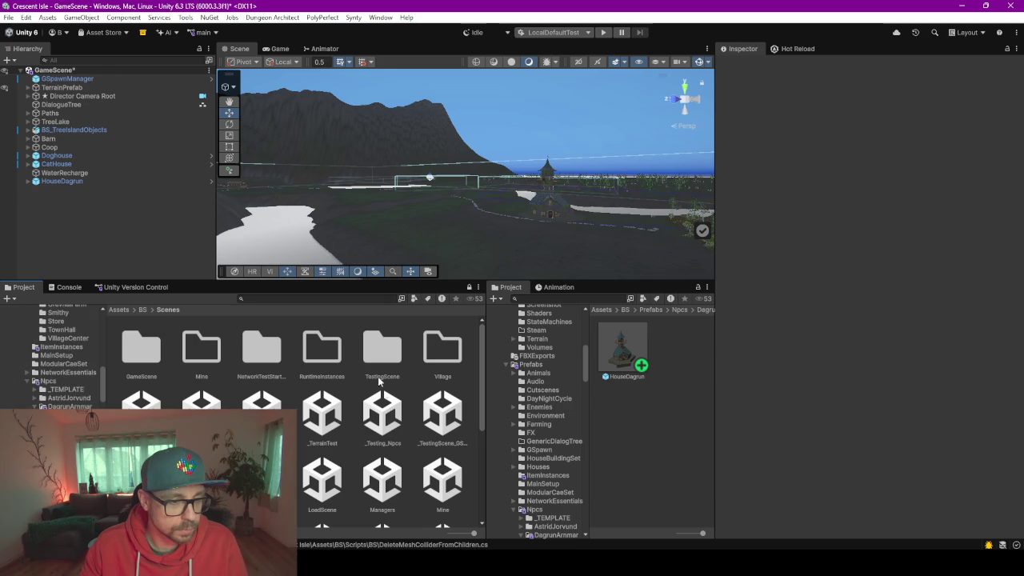
pyautogui.scroll(-5, 334, 381)
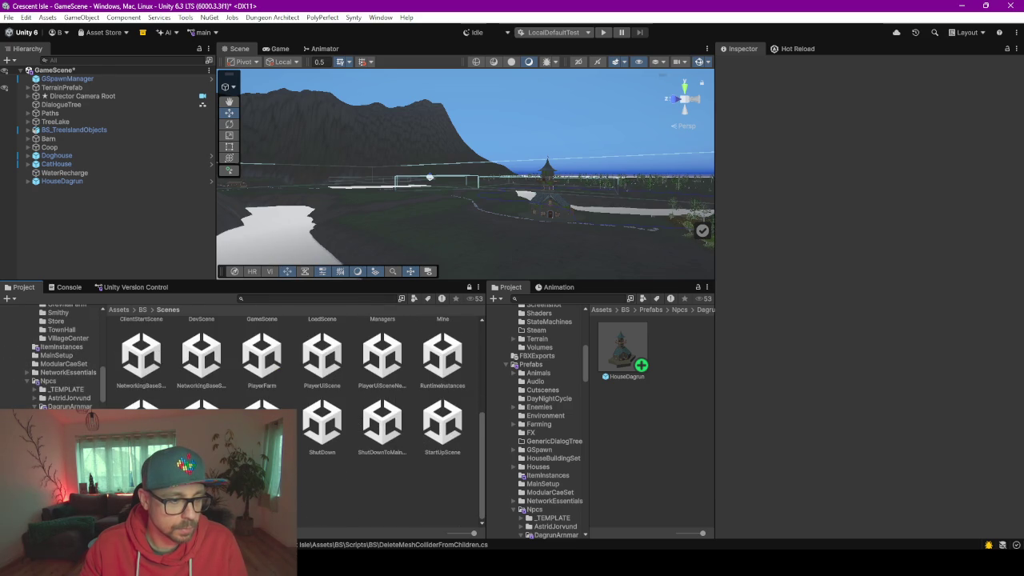
pyautogui.click(647, 492)
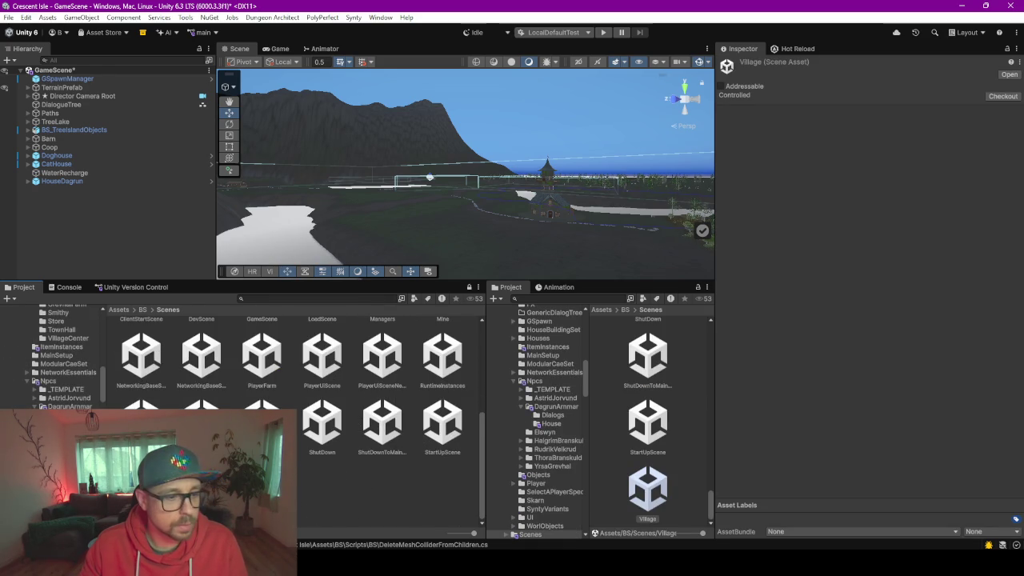
pyautogui.moveTo(128, 382); pyautogui.dragTo(103, 202)
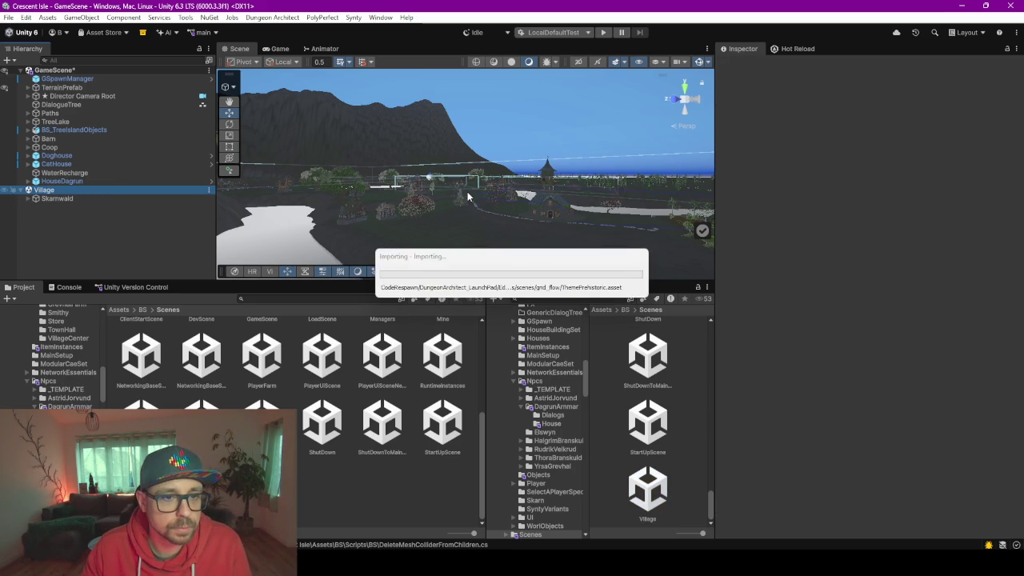
pyautogui.click(63, 181)
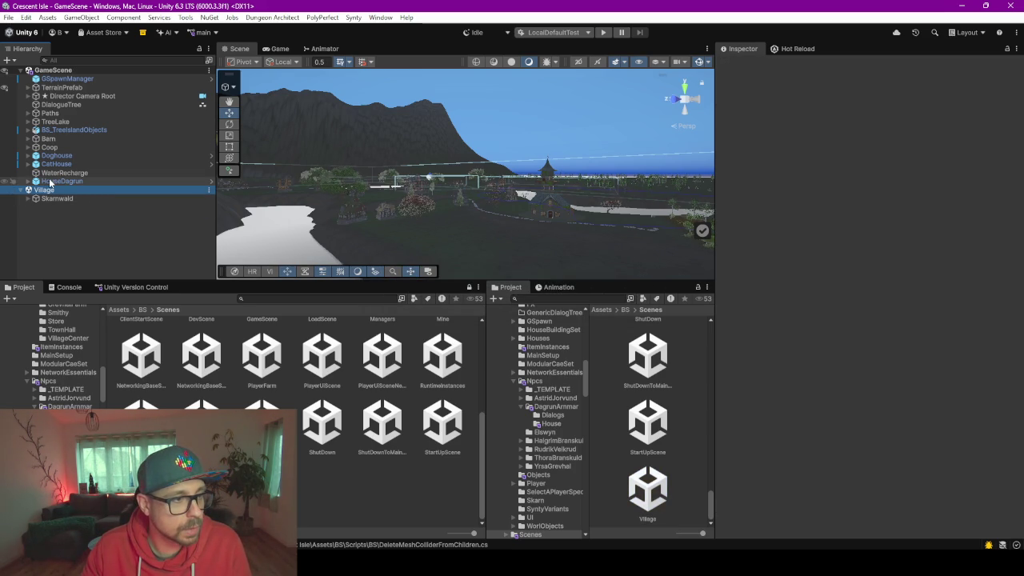
# Move HouseDagrun into the Village scene in the Hierarchy
pyautogui.moveTo(55, 192); pyautogui.dragTo(59, 193)
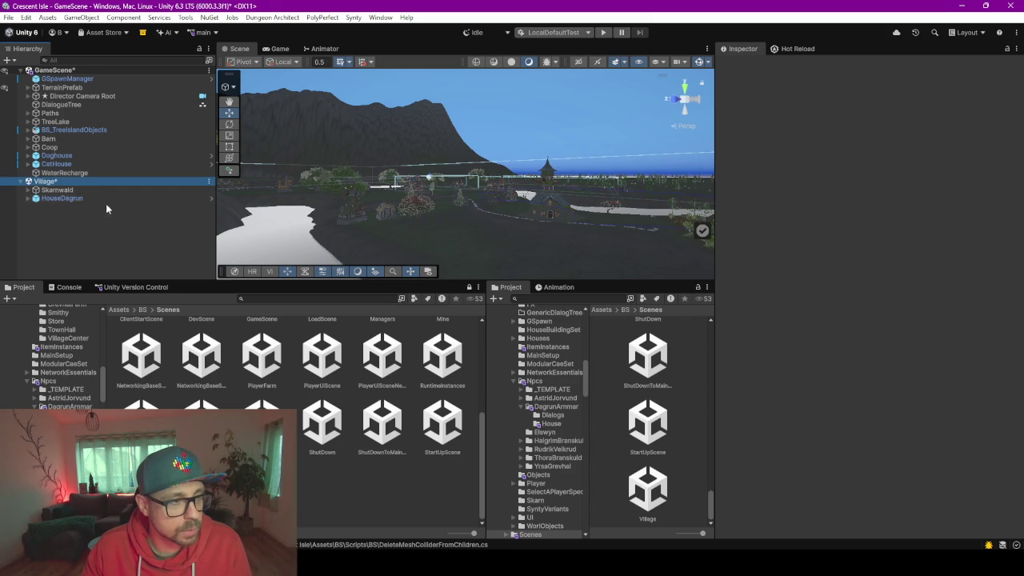
pyautogui.moveTo(432, 244)
pyautogui.mouseDown()
pyautogui.moveTo(496, 221)
pyautogui.moveTo(524, 231)
pyautogui.moveTo(492, 264)
pyautogui.mouseUp()
pyautogui.moveTo(503, 302)
pyautogui.mouseDown()
pyautogui.moveTo(373, 291)
pyautogui.moveTo(690, 261)
pyautogui.mouseUp()
pyautogui.moveTo(618, 210)
pyautogui.mouseDown()
pyautogui.moveTo(462, 211)
pyautogui.moveTo(390, 187)
pyautogui.moveTo(414, 219)
pyautogui.moveTo(480, 240)
pyautogui.moveTo(525, 239)
pyautogui.moveTo(530, 199)
pyautogui.moveTo(611, 184)
pyautogui.mouseUp()
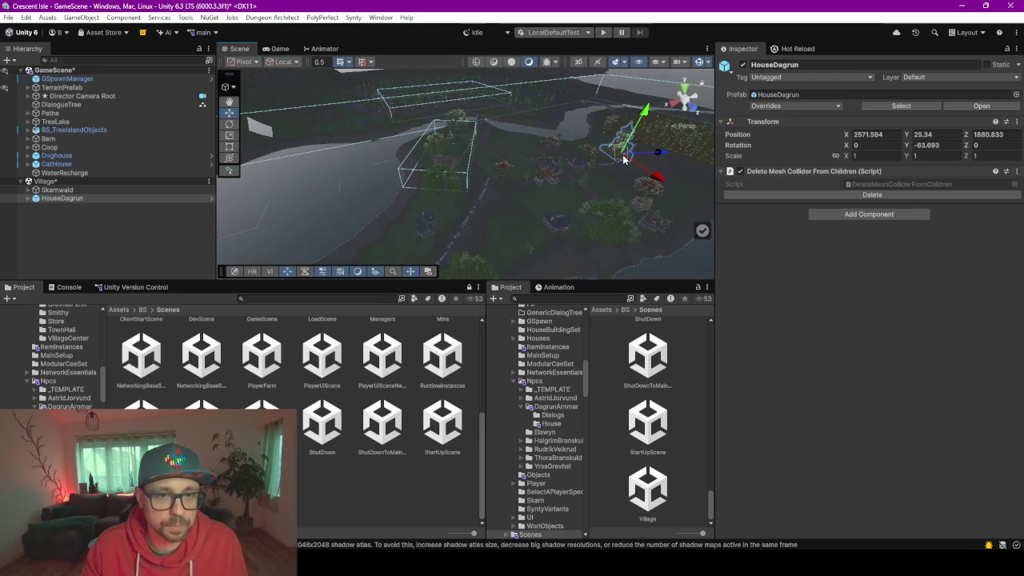
# Position the house beside the village's stone path and check its placement
pyautogui.moveTo(470, 224)
pyautogui.mouseDown()
pyautogui.moveTo(320, 234)
pyautogui.moveTo(334, 245)
pyautogui.moveTo(338, 237)
pyautogui.mouseUp()
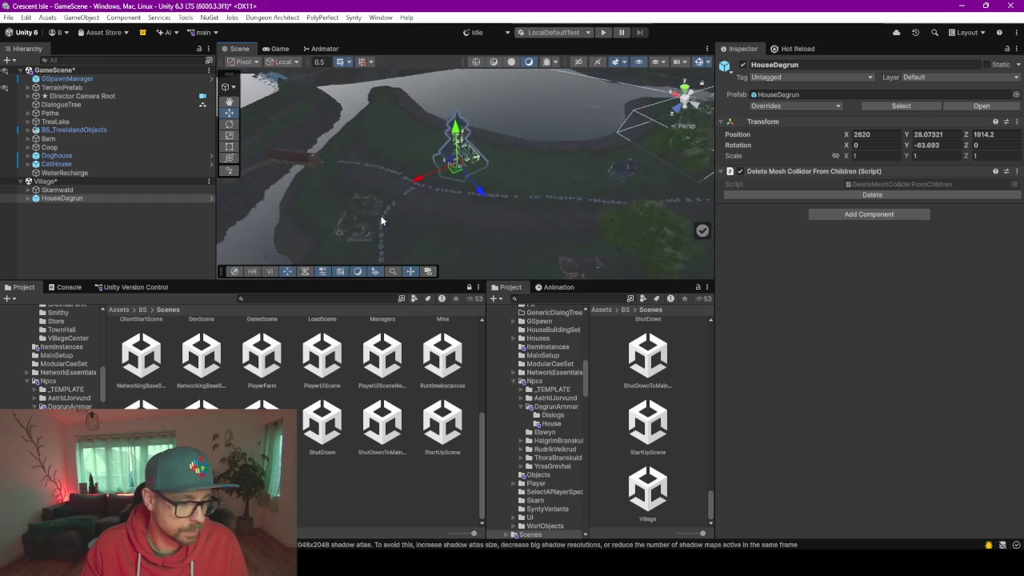
pyautogui.scroll(3, 381, 215)
pyautogui.moveTo(382, 213)
pyautogui.mouseDown()
pyautogui.moveTo(505, 144)
pyautogui.moveTo(456, 132)
pyautogui.mouseUp()
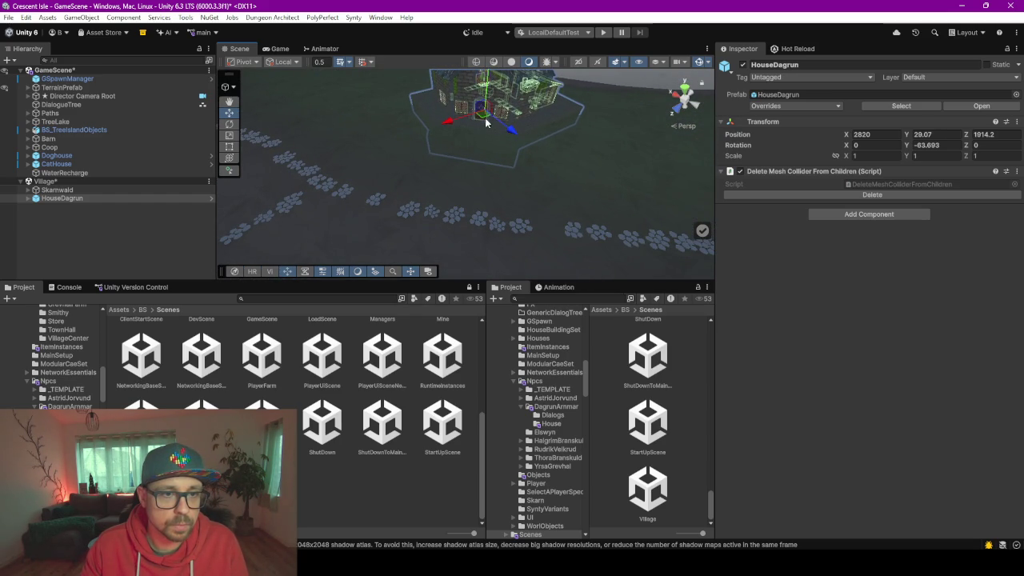
pyautogui.moveTo(477, 145); pyautogui.dragTo(471, 165)
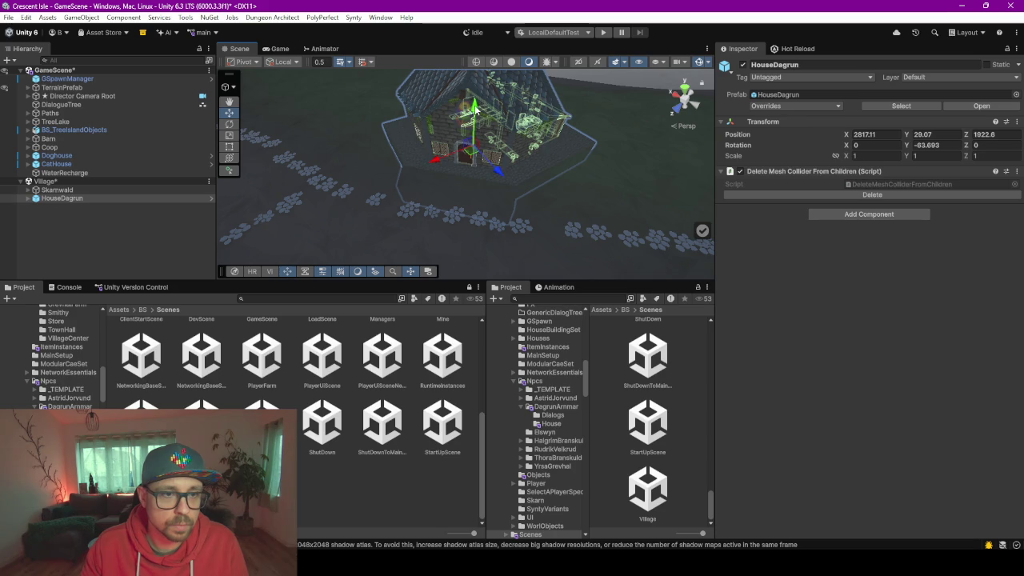
pyautogui.moveTo(476, 104)
pyautogui.mouseDown()
pyautogui.moveTo(532, 126)
pyautogui.moveTo(673, 106)
pyautogui.moveTo(557, 171)
pyautogui.moveTo(813, 125)
pyautogui.moveTo(678, 152)
pyautogui.moveTo(296, 170)
pyautogui.mouseUp()
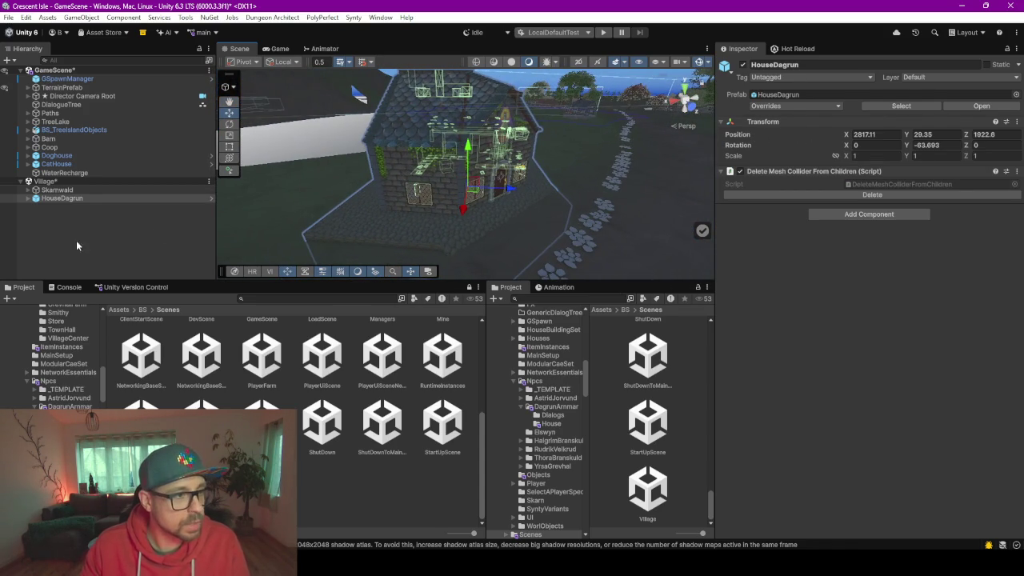
pyautogui.click(28, 190)
# Expand the NPCs group, select Dagrun's spawner and frame it over the village
pyautogui.click(54, 198)
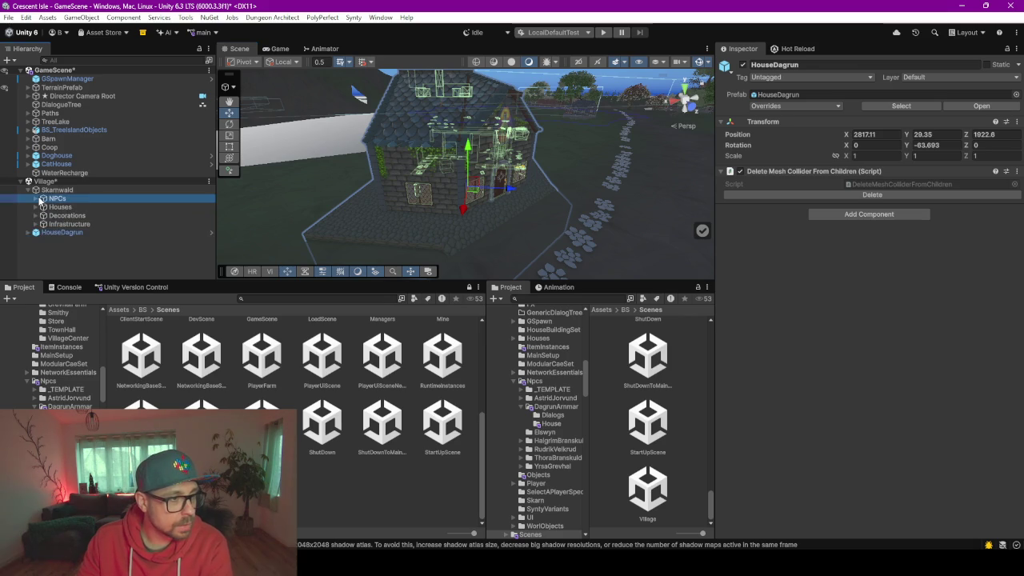
pyautogui.press('Right')
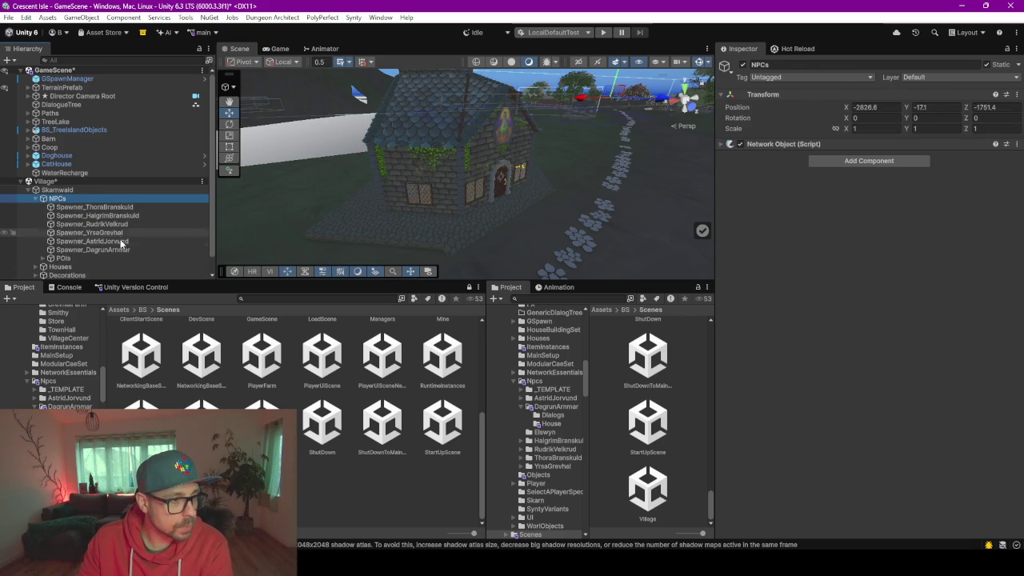
pyautogui.click(120, 249)
pyautogui.press('f')
pyautogui.moveTo(499, 176)
pyautogui.mouseDown()
pyautogui.moveTo(555, 158)
pyautogui.moveTo(572, 104)
pyautogui.moveTo(591, 116)
pyautogui.moveTo(588, 169)
pyautogui.moveTo(583, 146)
pyautogui.mouseUp()
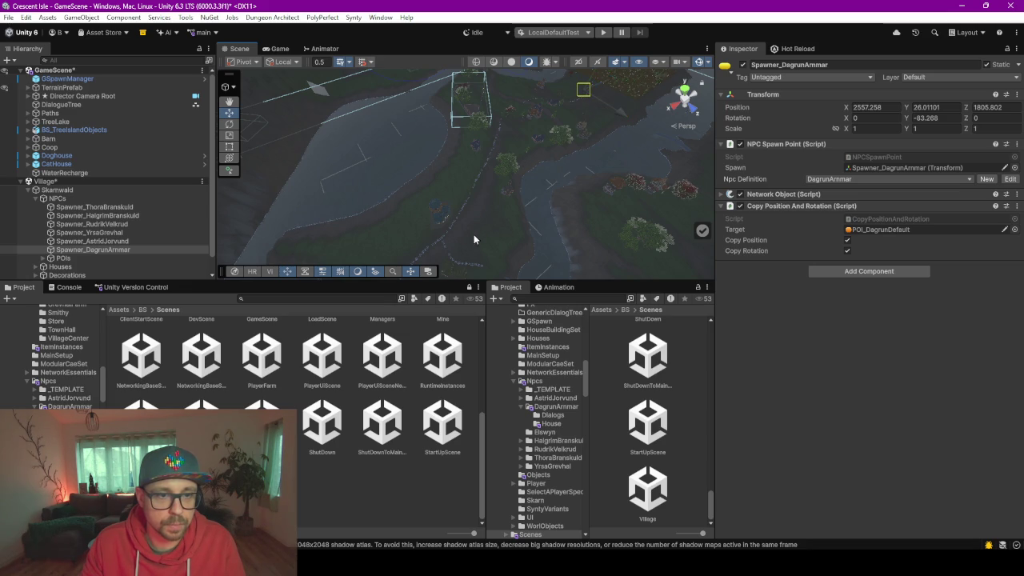
# Move POI_DagrunDefault, the spawner's target point, next to the house
pyautogui.click(102, 241)
pyautogui.click(102, 249)
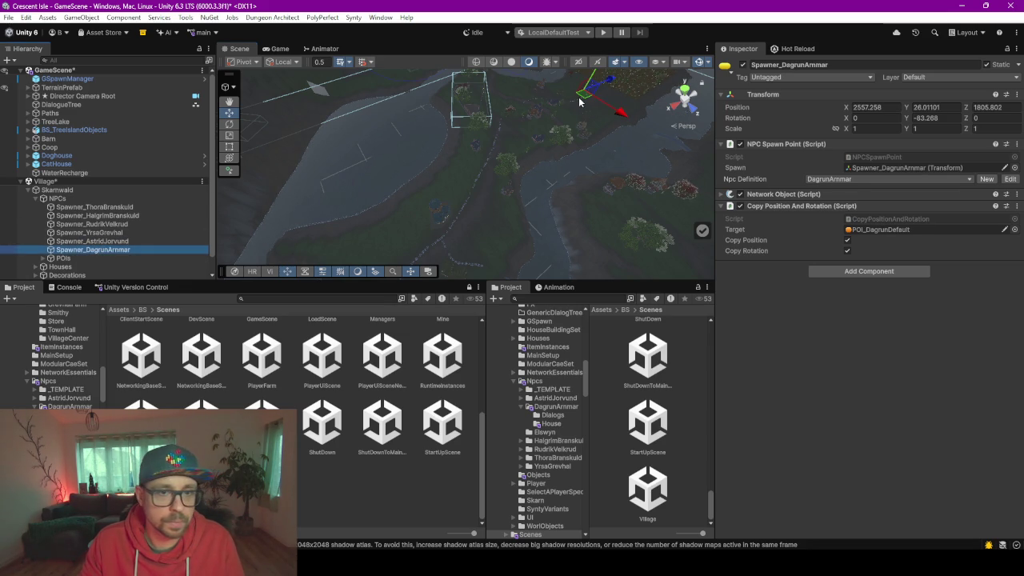
pyautogui.click(906, 232)
pyautogui.scroll(-2, 131, 233)
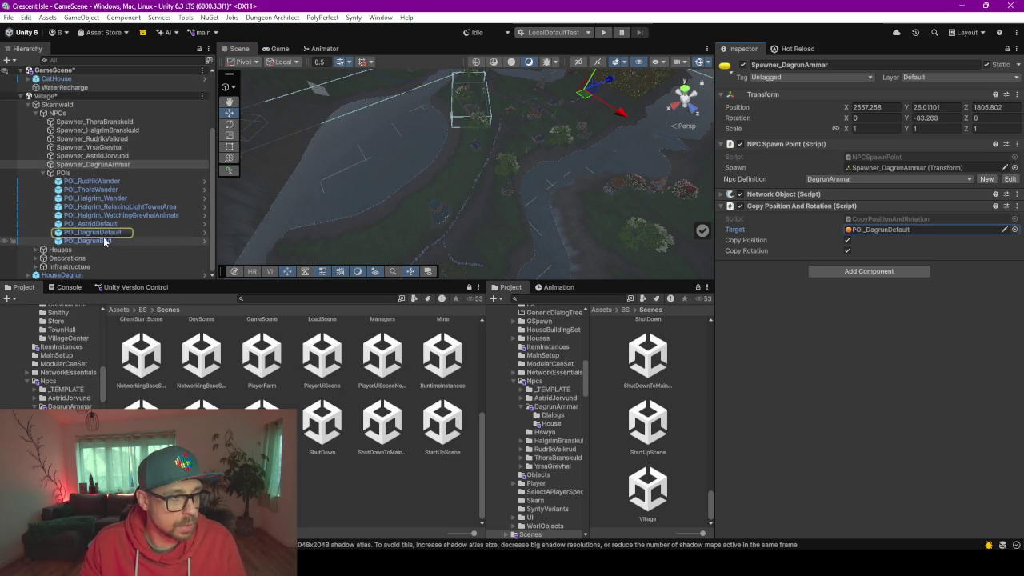
pyautogui.click(97, 232)
pyautogui.moveTo(584, 97); pyautogui.dragTo(442, 230)
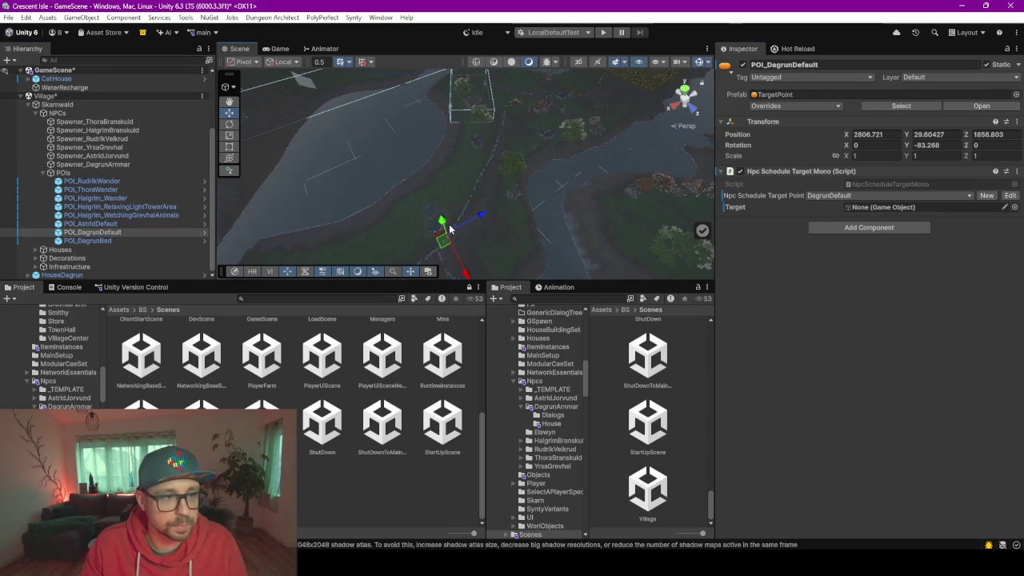
# Select POI_DagrunBed and orbit the Scene view in toward its gizmo
pyautogui.click(114, 165)
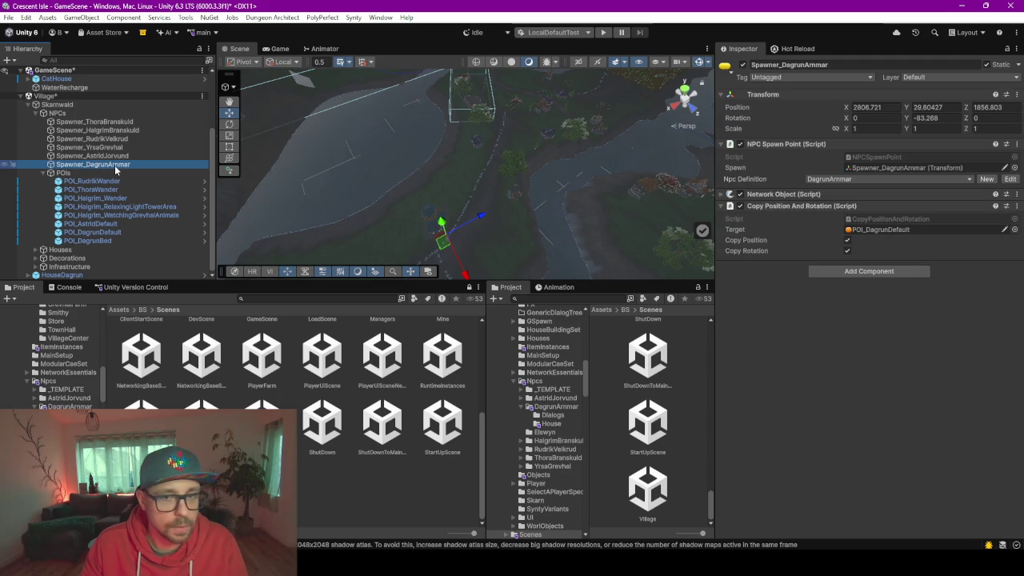
pyautogui.click(89, 242)
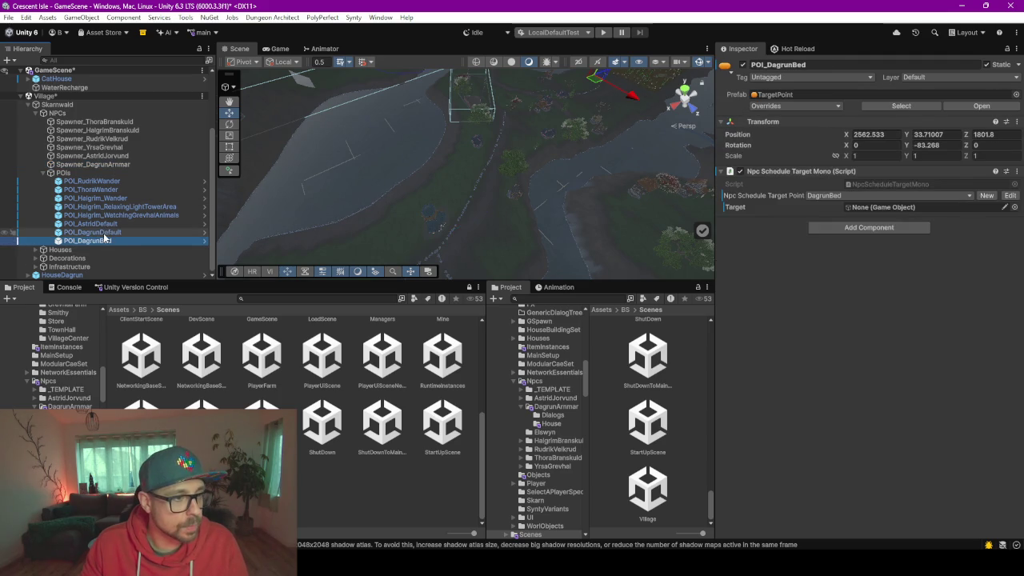
pyautogui.click(182, 232)
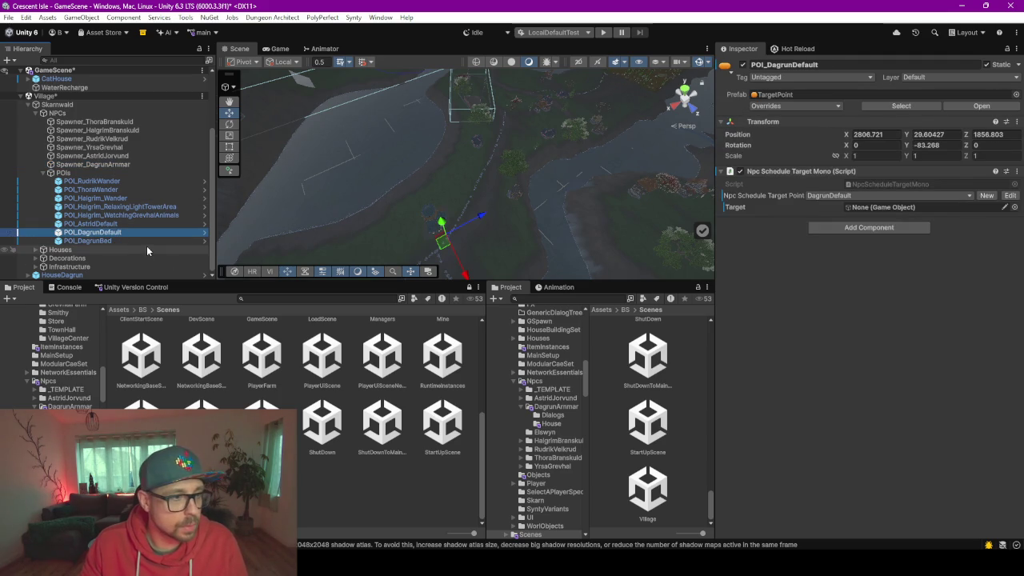
pyautogui.click(104, 240)
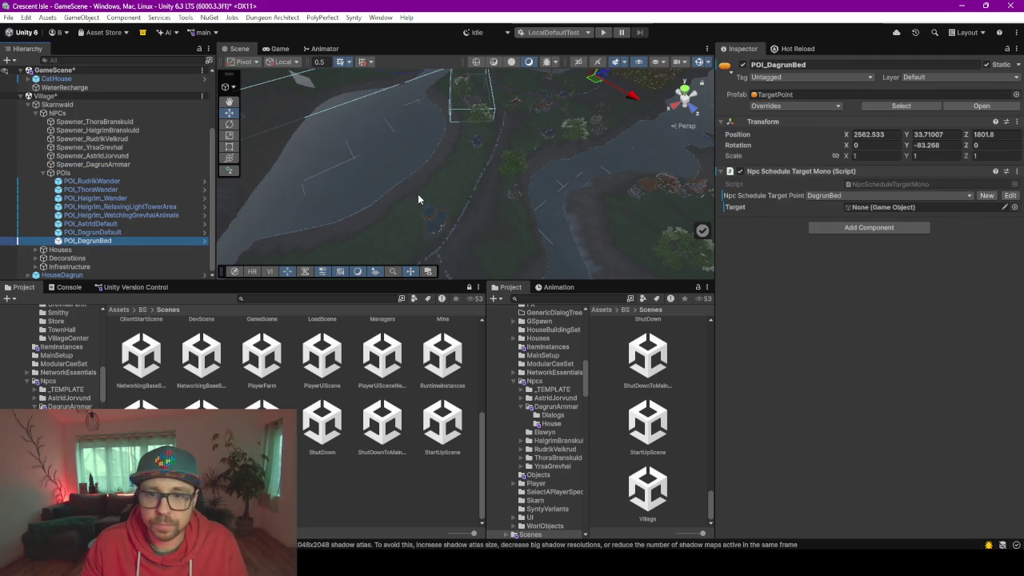
pyautogui.scroll(3, 428, 176)
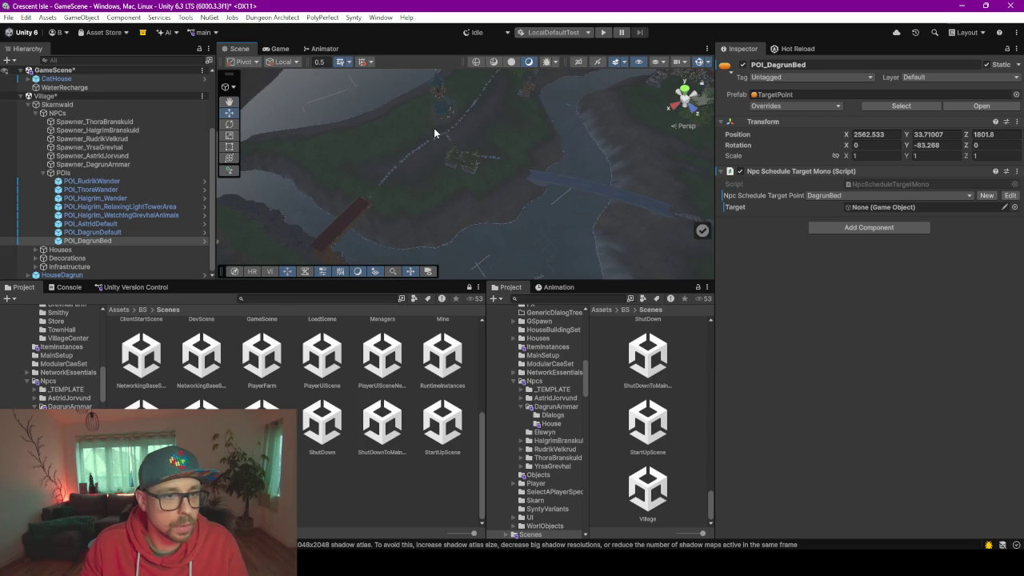
pyautogui.scroll(-2, 434, 131)
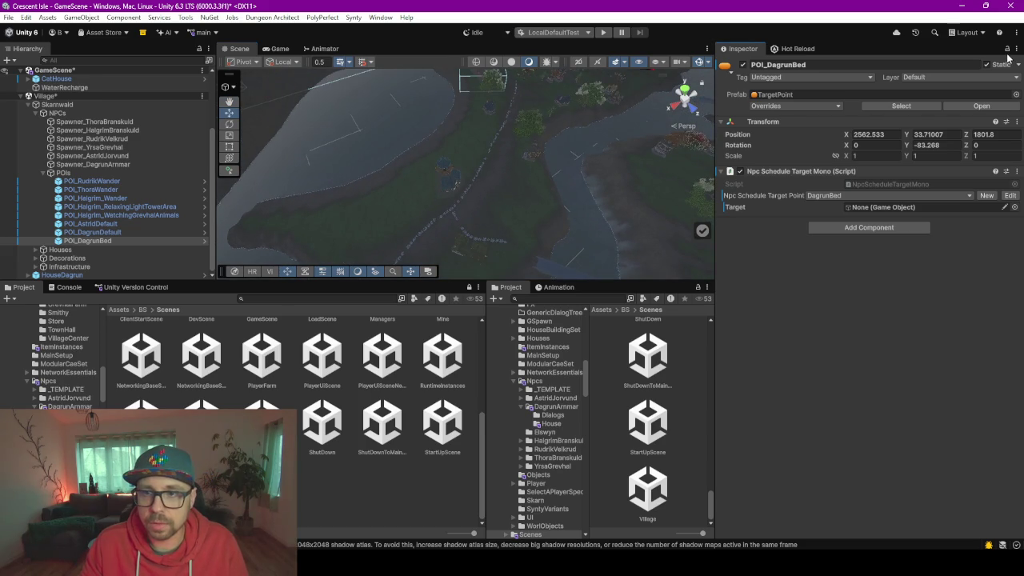
pyautogui.moveTo(452, 172)
pyautogui.mouseDown()
pyautogui.moveTo(444, 182)
pyautogui.moveTo(454, 189)
pyautogui.moveTo(465, 168)
pyautogui.moveTo(453, 157)
pyautogui.moveTo(471, 213)
pyautogui.moveTo(513, 151)
pyautogui.mouseUp()
# Assign the bed SM_Prop_Bed_04 as POI_DagrunBed's Target, then reselect POI_DagrunBed
pyautogui.click(499, 145)
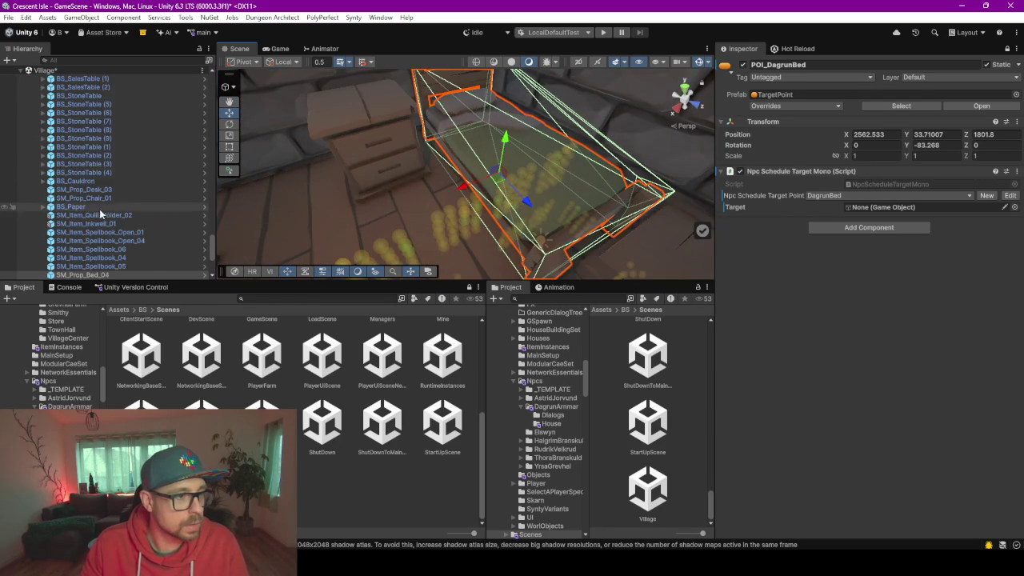
pyautogui.scroll(-3, 99, 209)
pyautogui.moveTo(878, 146); pyautogui.dragTo(878, 208)
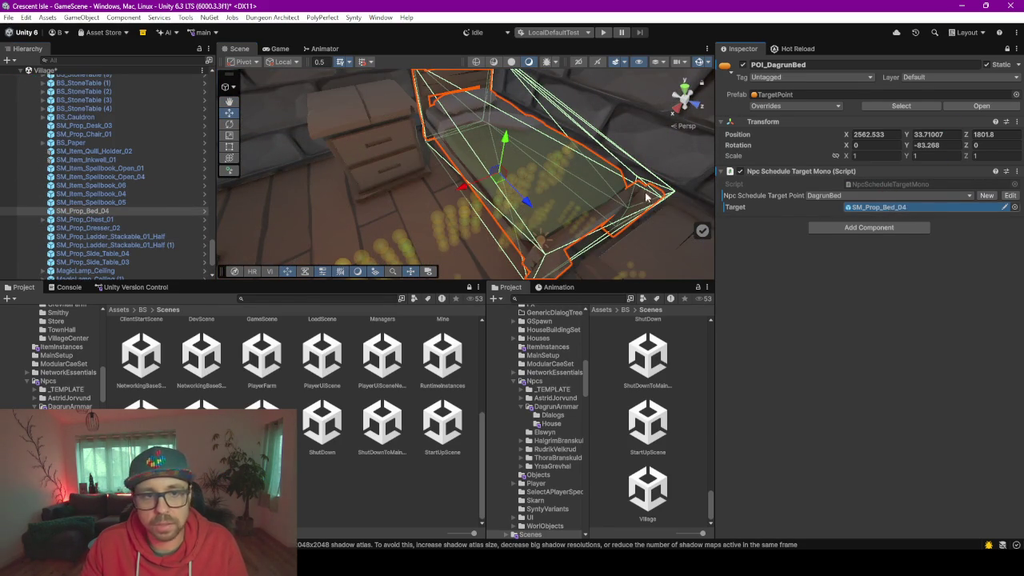
pyautogui.scroll(3, 138, 226)
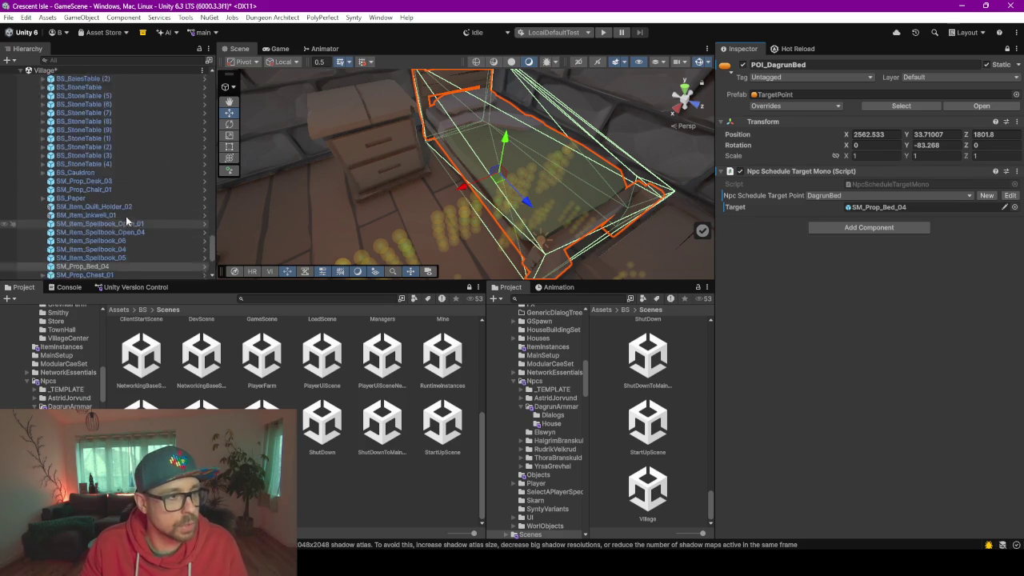
pyautogui.scroll(15, 126, 216)
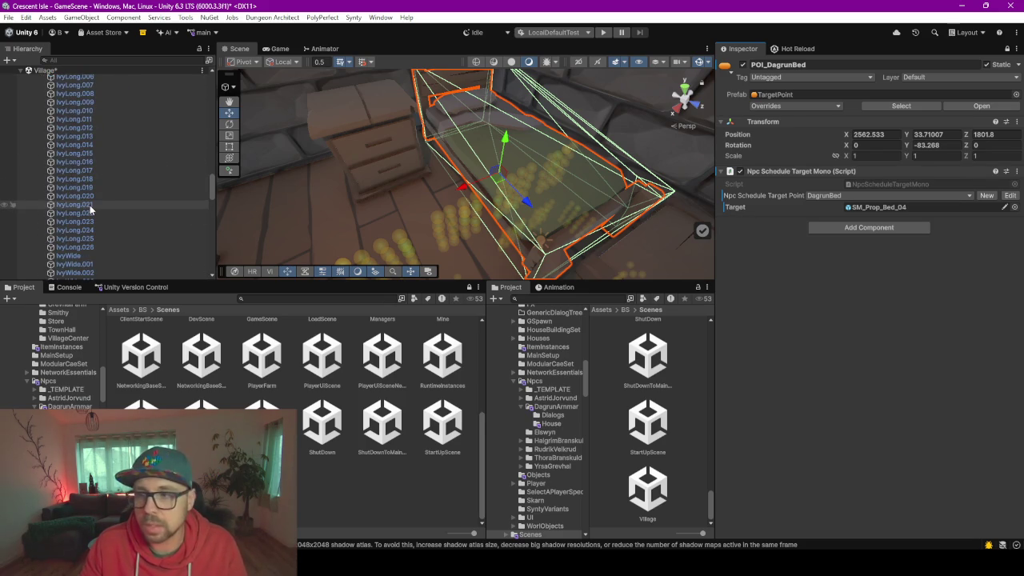
pyautogui.scroll(10, 90, 205)
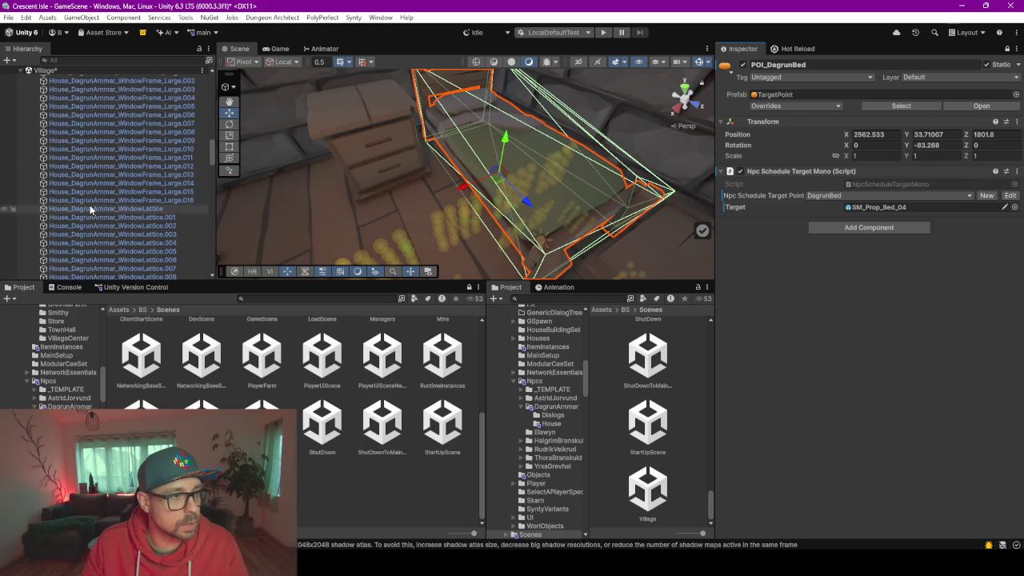
pyautogui.scroll(10, 89, 205)
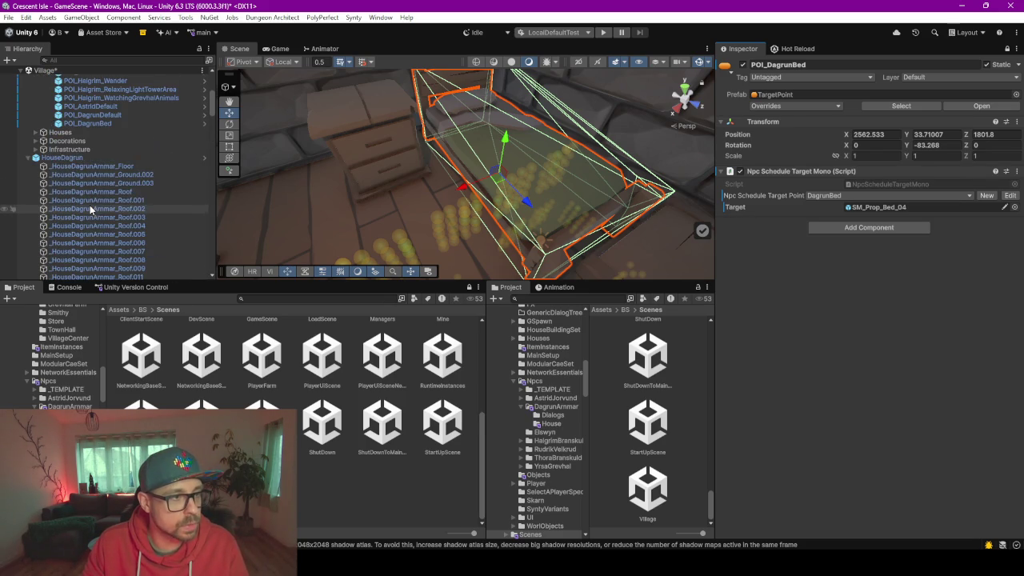
pyautogui.scroll(5, 80, 212)
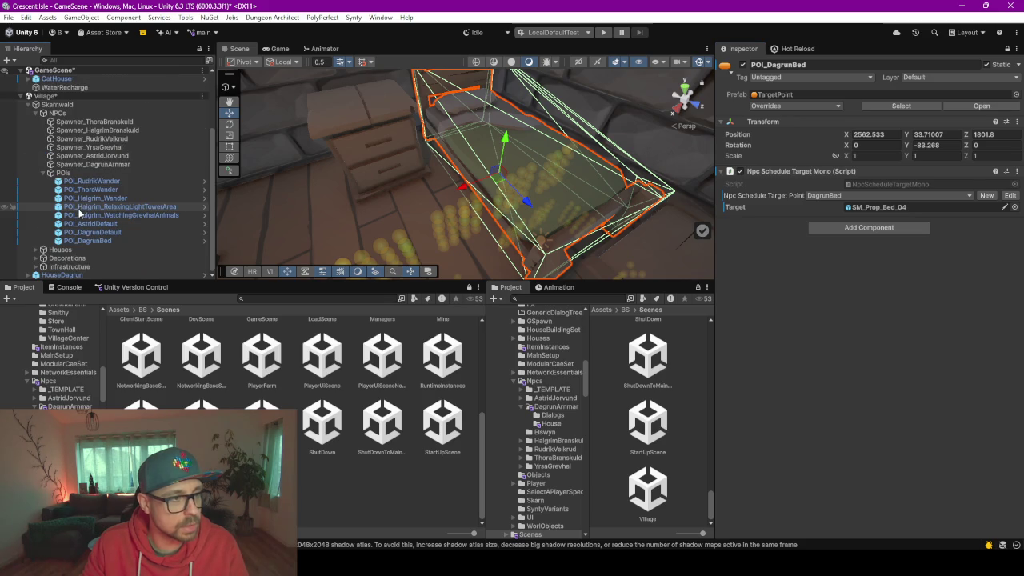
pyautogui.click(102, 241)
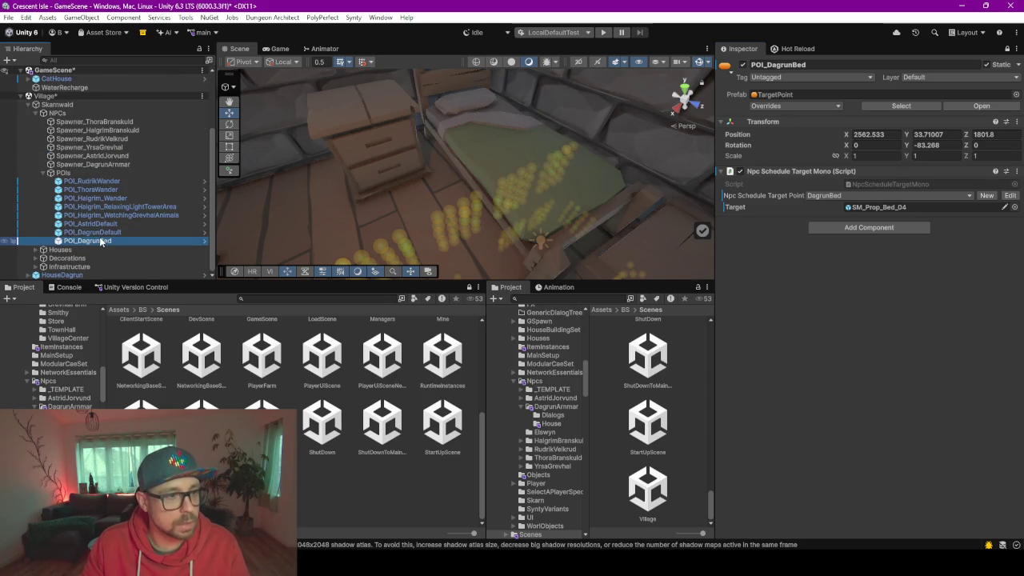
pyautogui.doubleClick(104, 241)
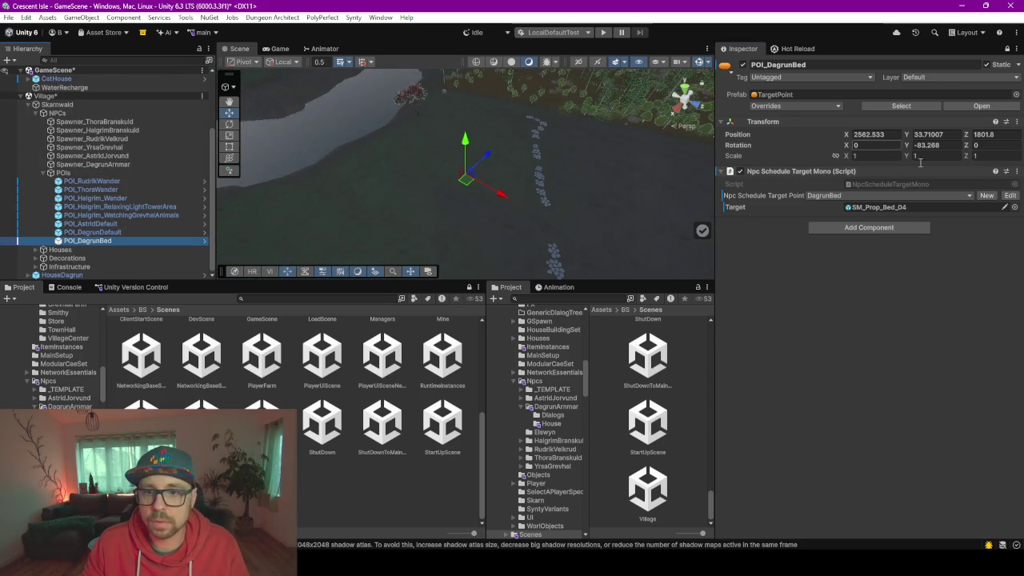
pyautogui.click(850, 57)
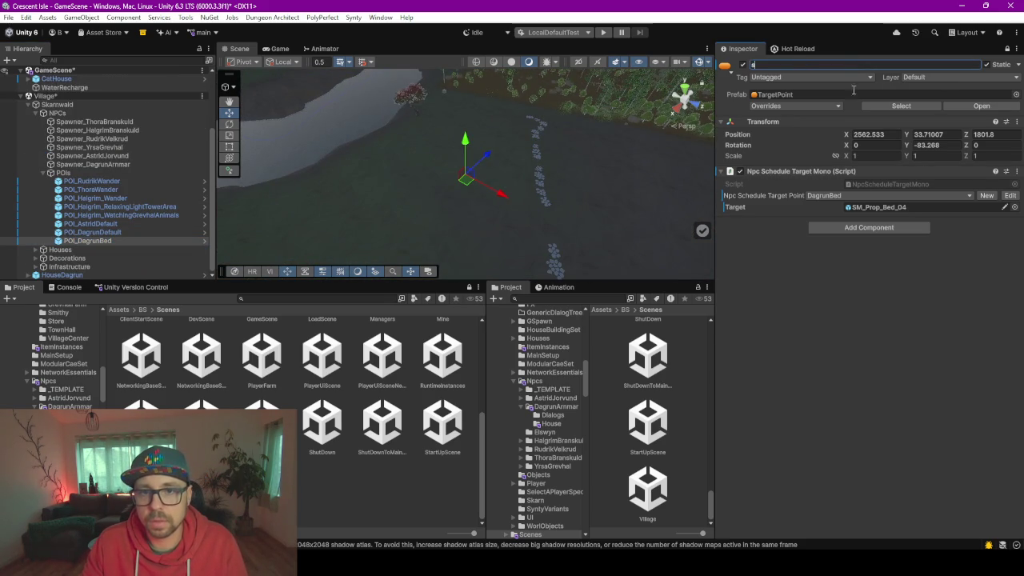
pyautogui.write('s')
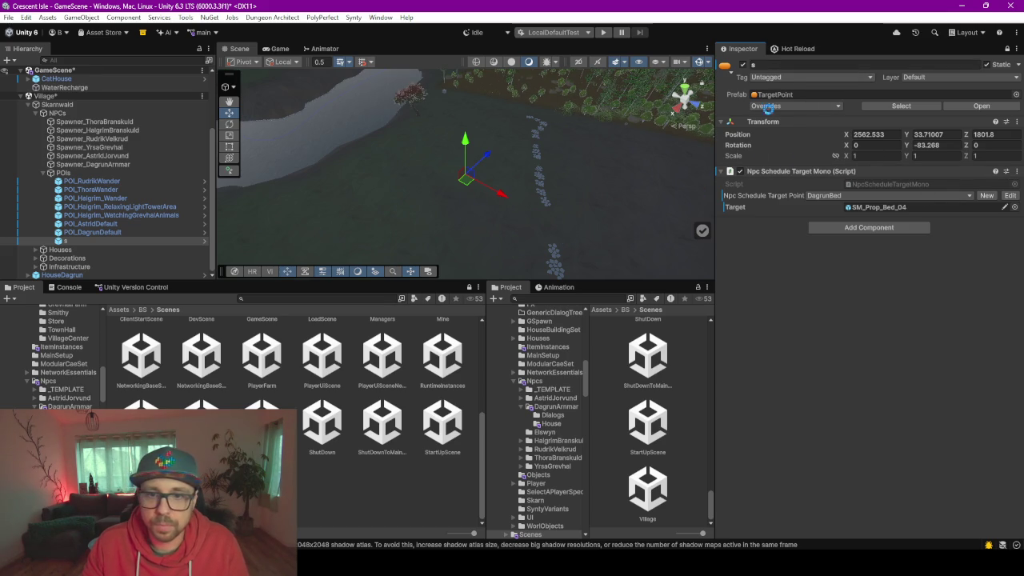
pyautogui.click(911, 196)
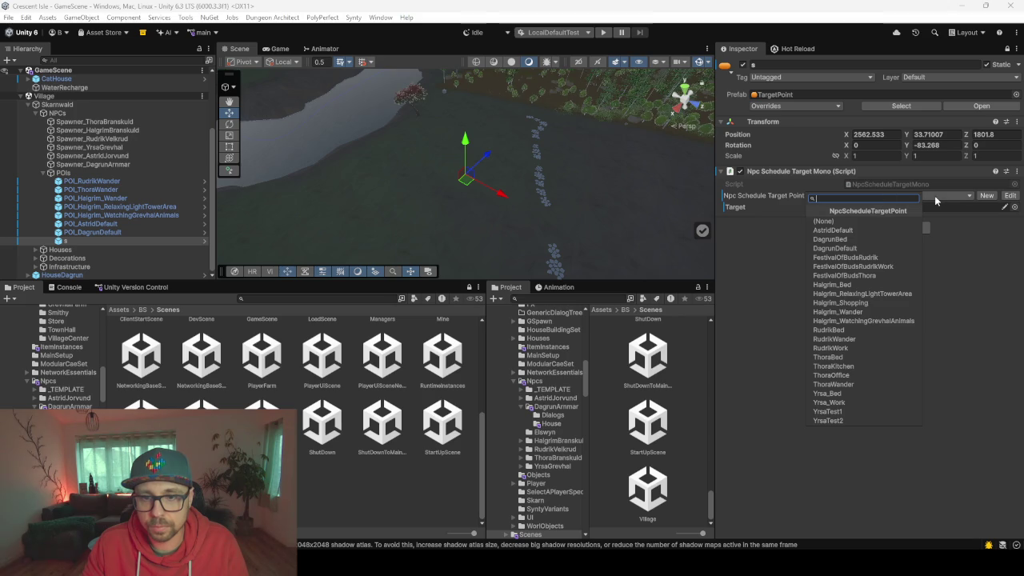
pyautogui.click(973, 207)
pyautogui.click(972, 207)
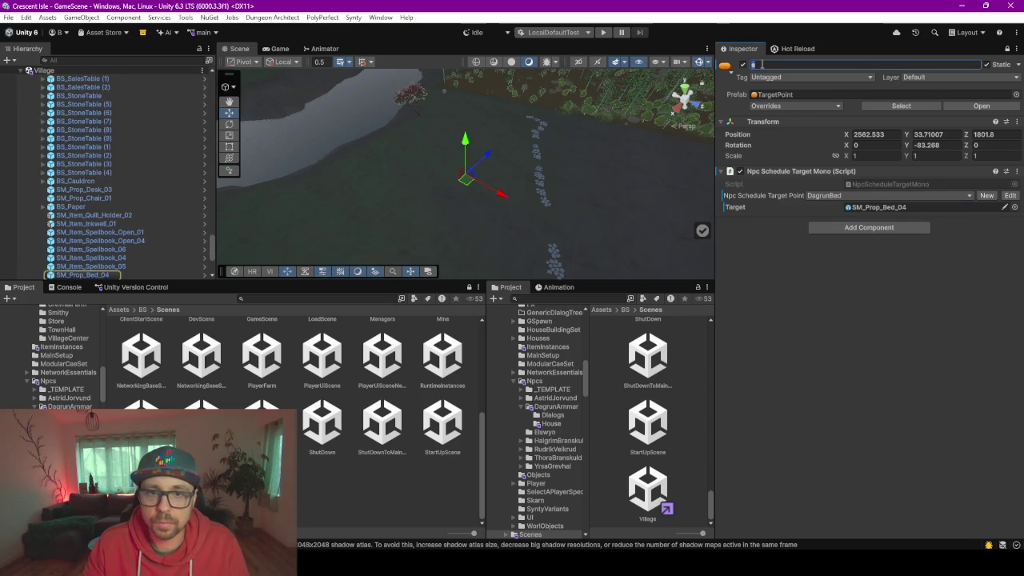
pyautogui.press('Return')
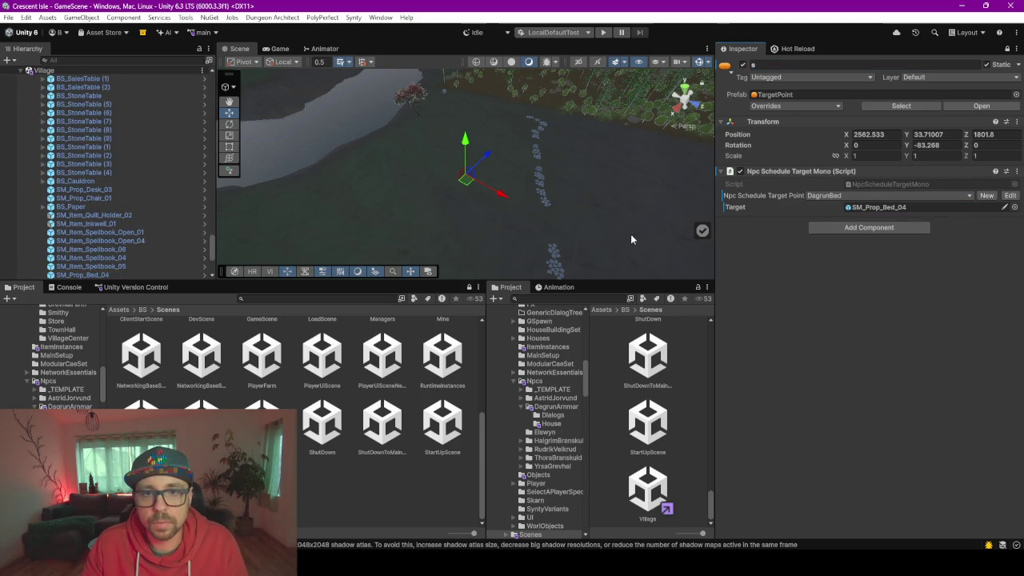
pyautogui.click(605, 226)
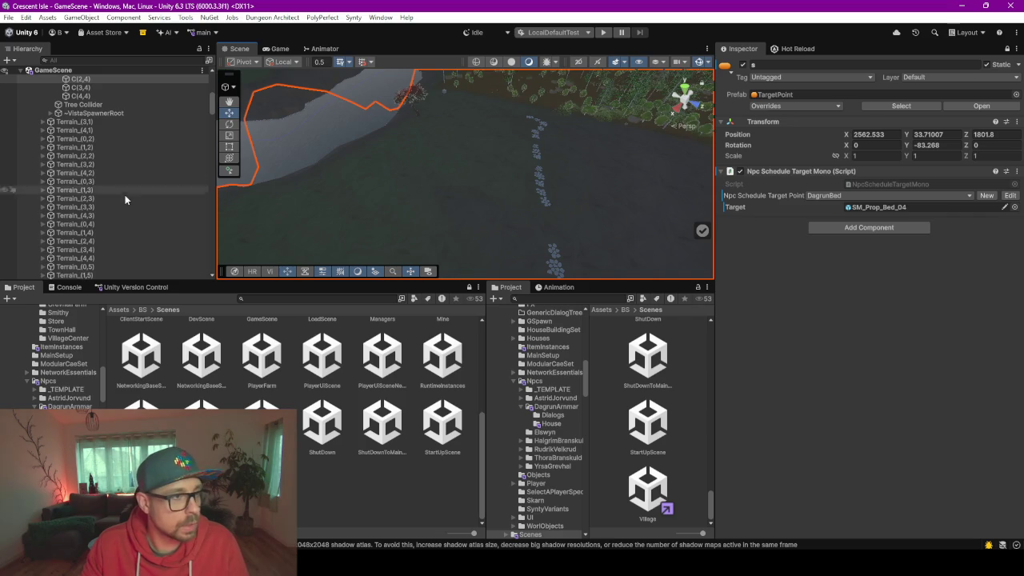
pyautogui.scroll(10, 120, 152)
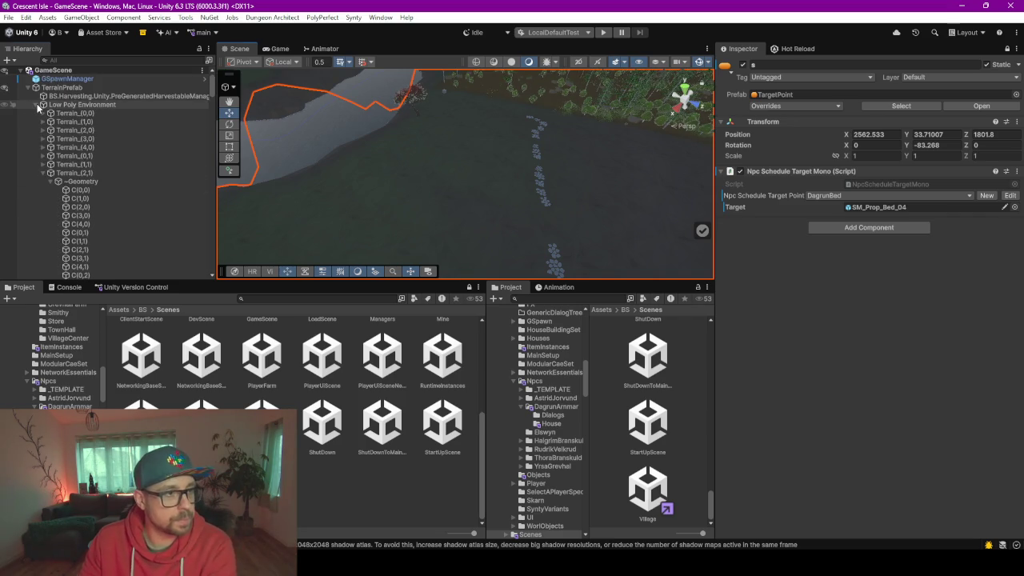
pyautogui.click(36, 105)
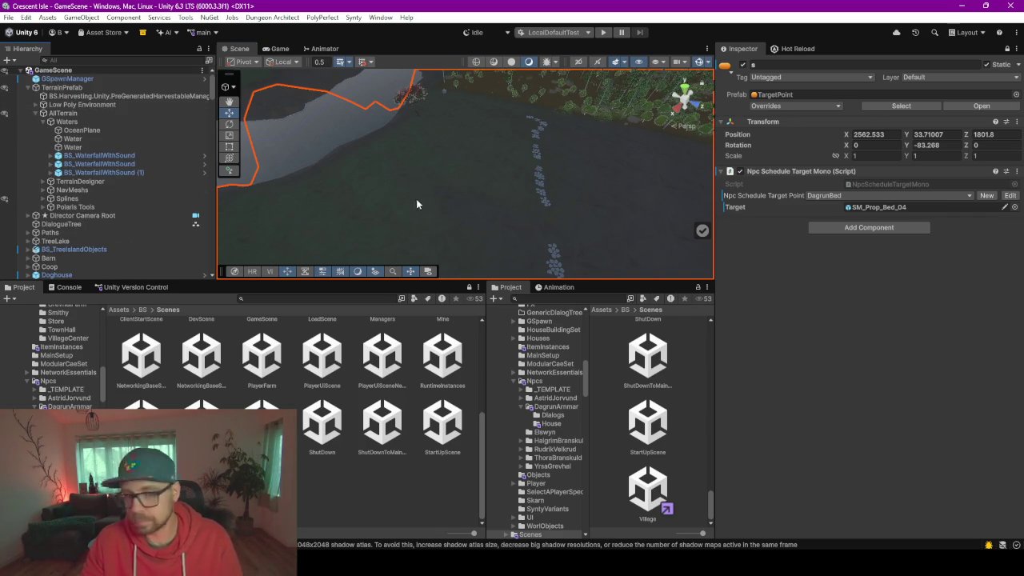
pyautogui.hotkey('ctrl', 'z')
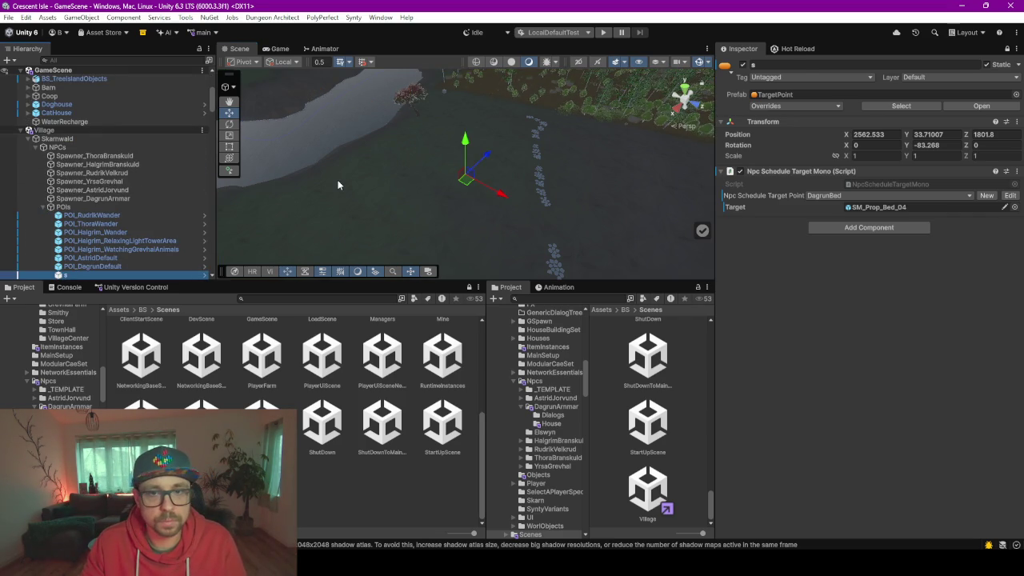
pyautogui.write('POI_DagrunBed')
pyautogui.click(892, 207)
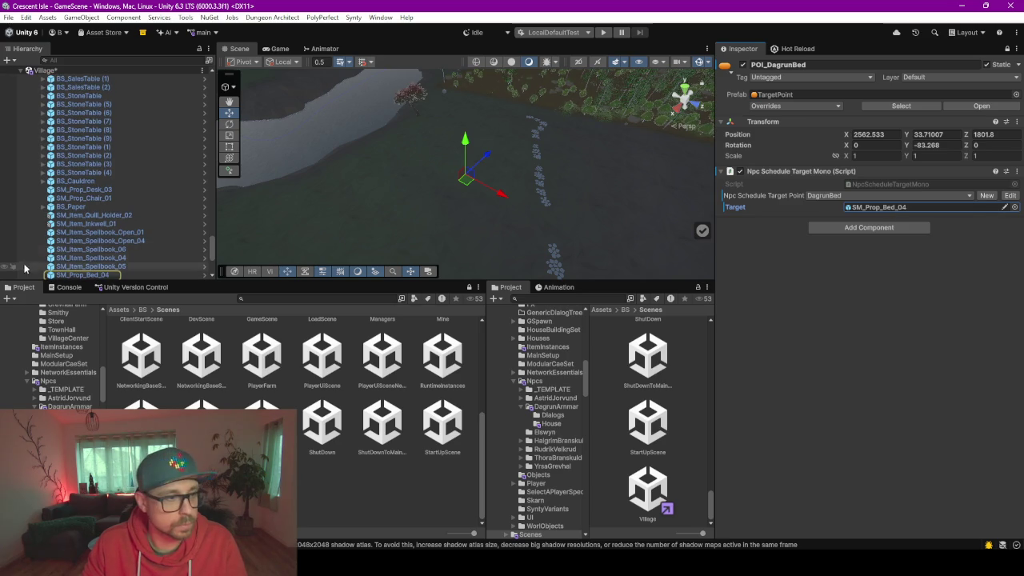
# Move POI_DagrunBed to 2802.173, 29.62107, 1858.805 beside the house and frame it
pyautogui.doubleClick(80, 275)
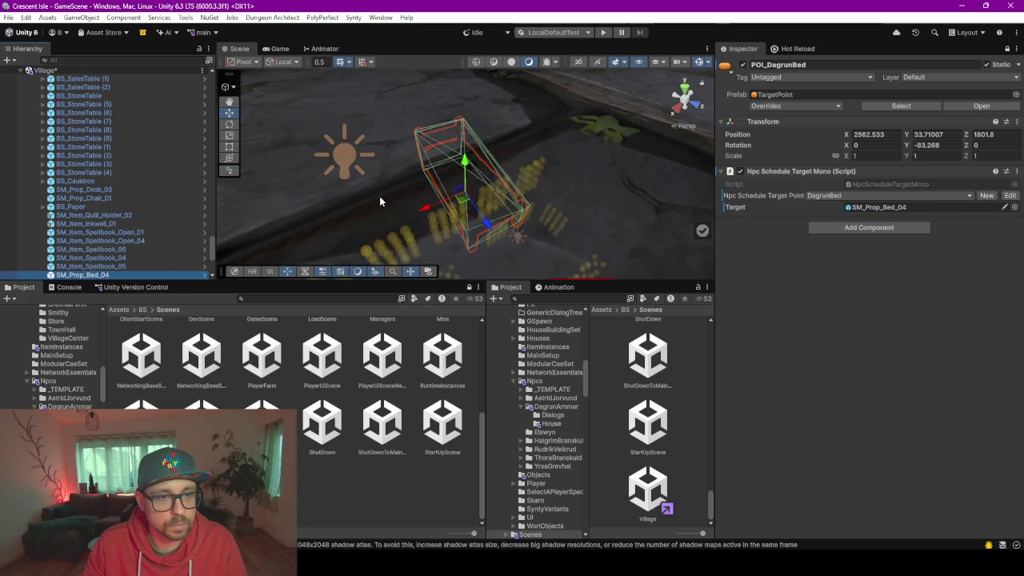
pyautogui.click(868, 184)
pyautogui.scroll(15, 121, 210)
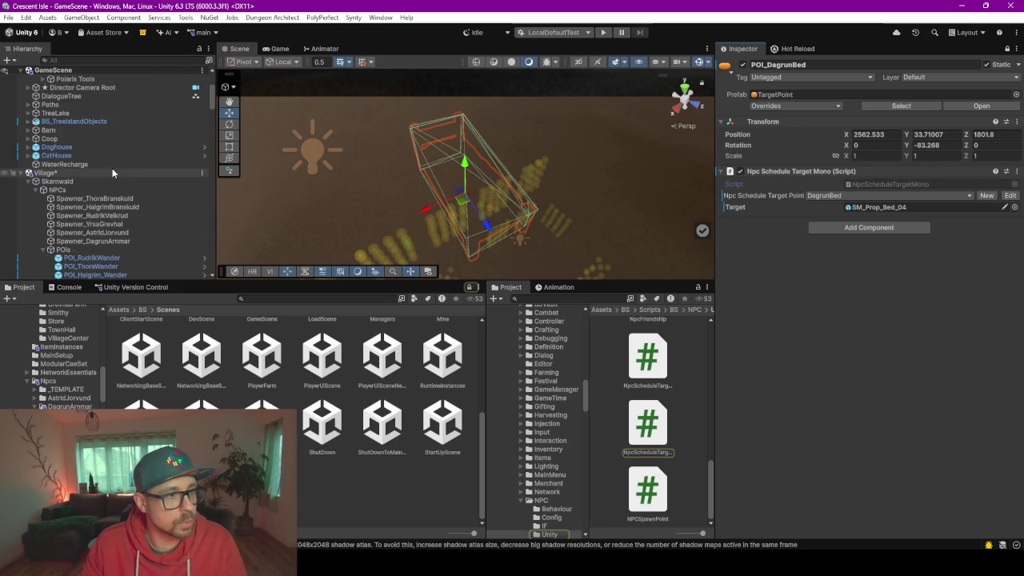
pyautogui.scroll(-6, 112, 168)
pyautogui.click(88, 221)
pyautogui.scroll(-10, 366, 217)
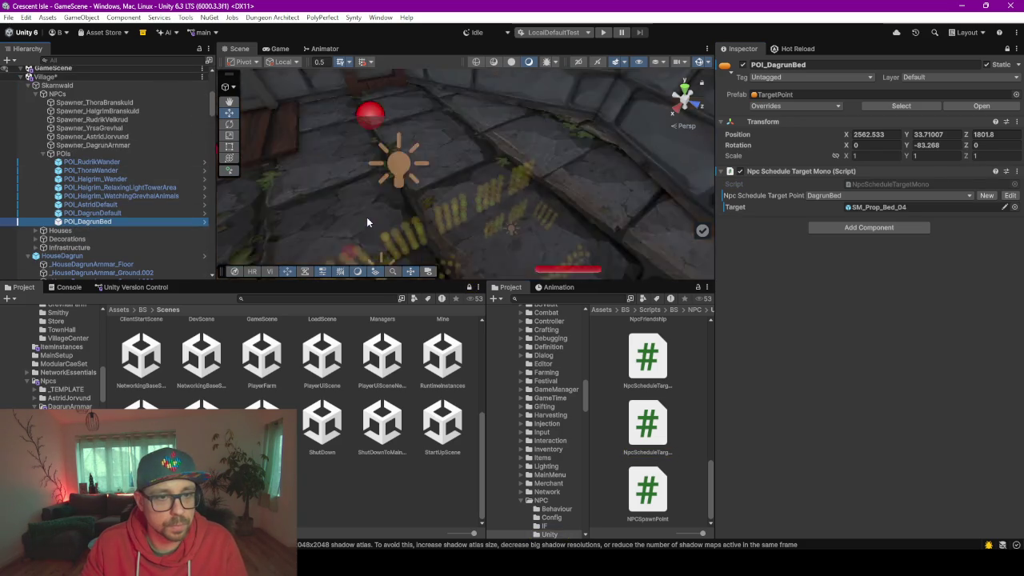
pyautogui.moveTo(508, 102)
pyautogui.mouseDown()
pyautogui.moveTo(510, 147)
pyautogui.moveTo(485, 199)
pyautogui.moveTo(475, 148)
pyautogui.mouseUp()
pyautogui.press('f')
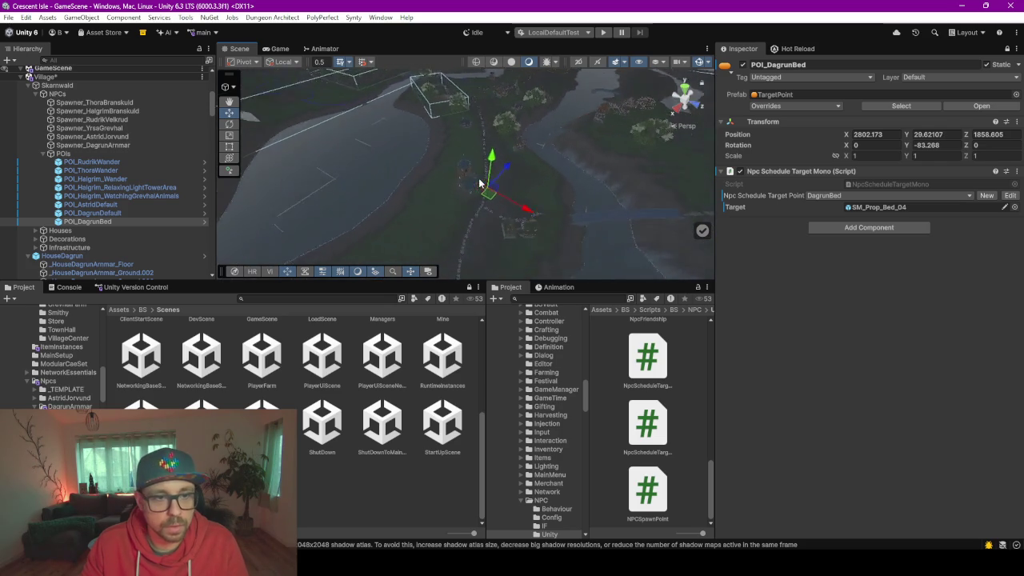
pyautogui.moveTo(510, 188); pyautogui.dragTo(424, 189)
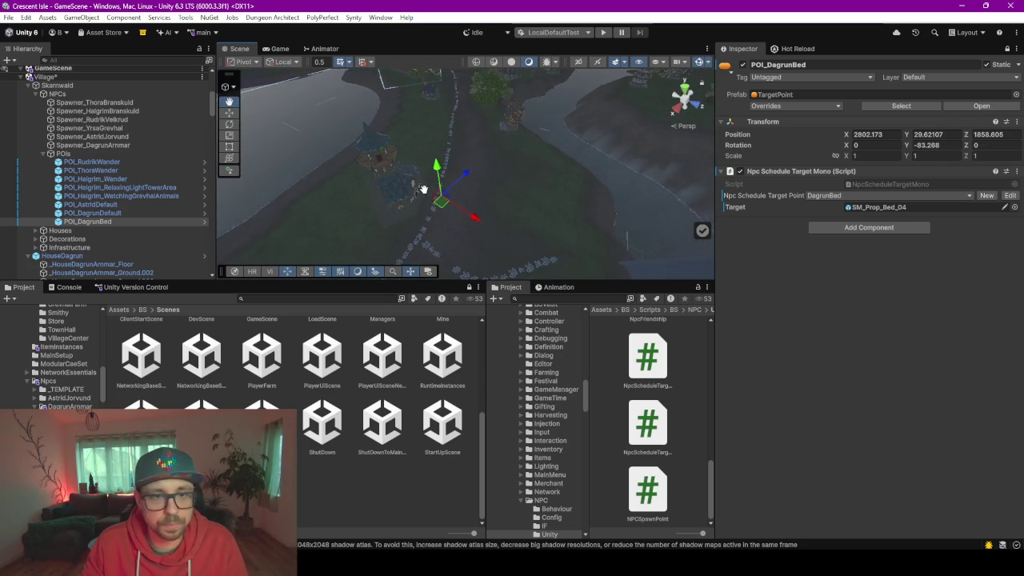
# Compare POI_DagrunBed with the neighbouring POI_DagrunDefault point in the Hierarchy
pyautogui.click(191, 213)
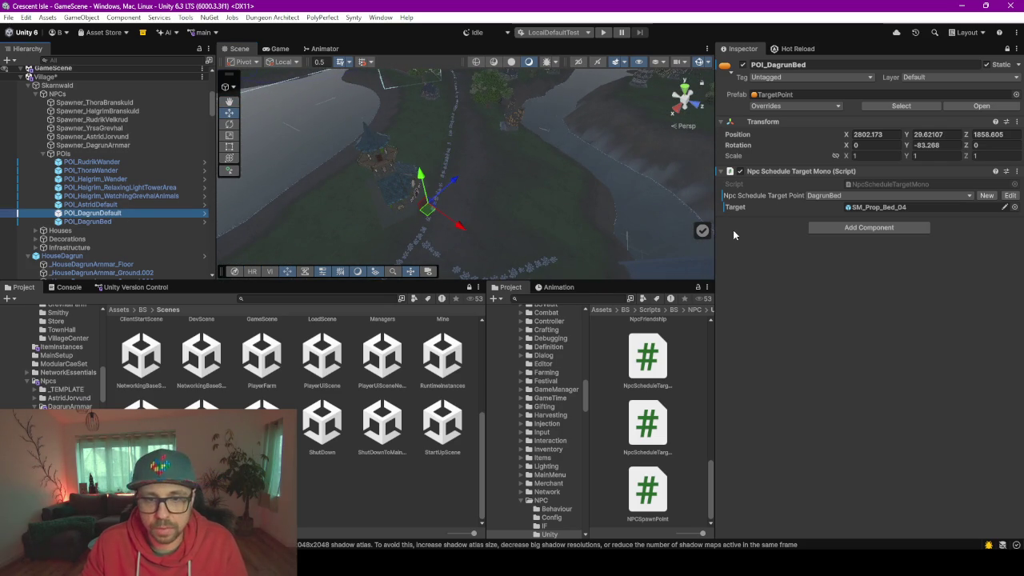
pyautogui.click(108, 223)
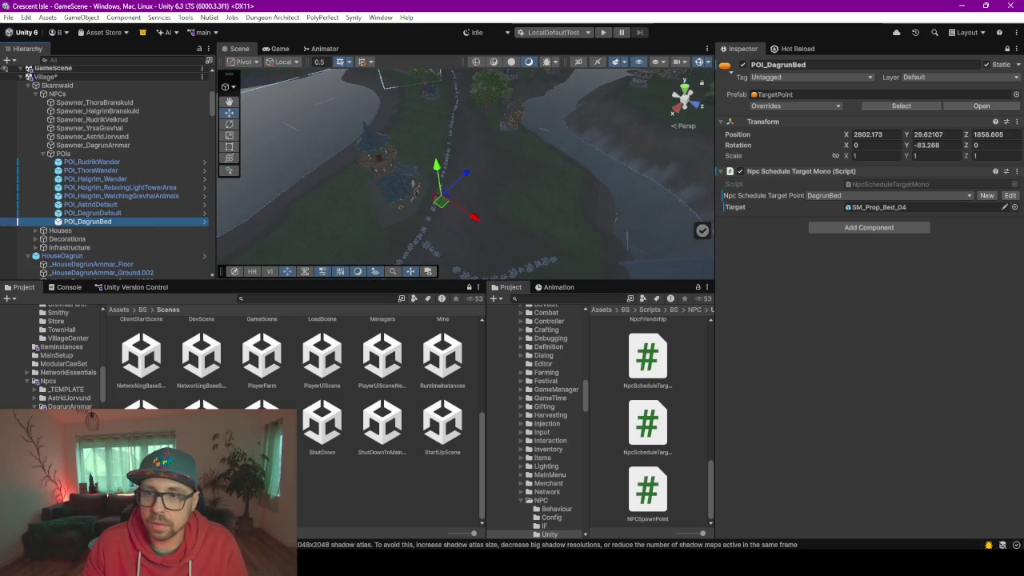
pyautogui.rightClick(267, 227)
pyautogui.click(104, 204)
pyautogui.click(104, 213)
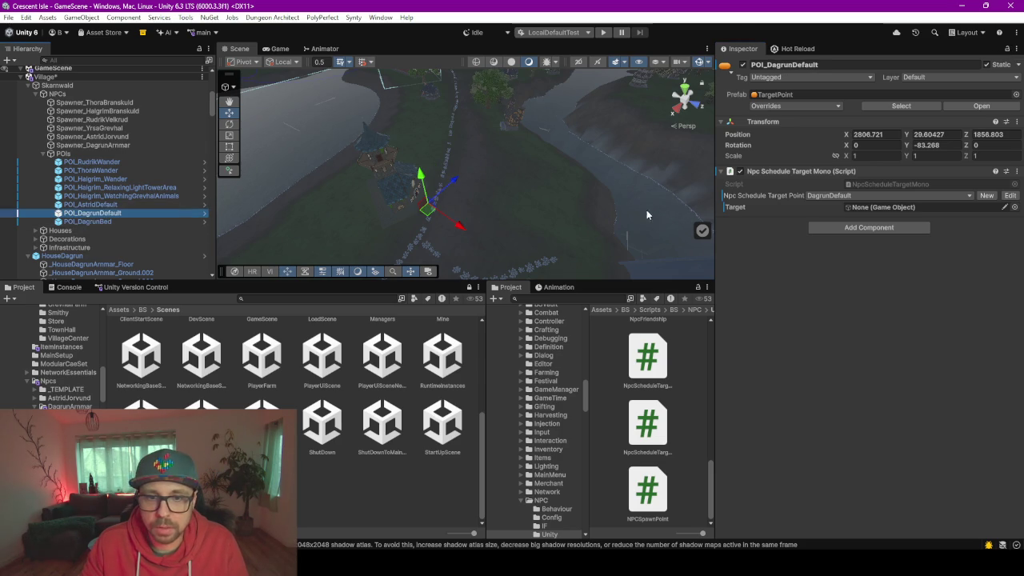
pyautogui.click(102, 221)
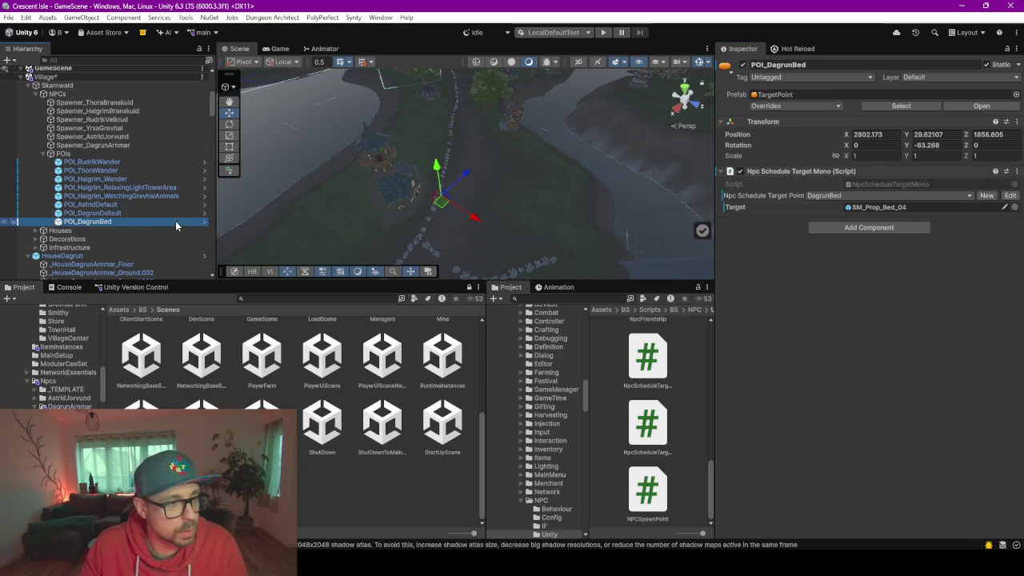
pyautogui.click(137, 213)
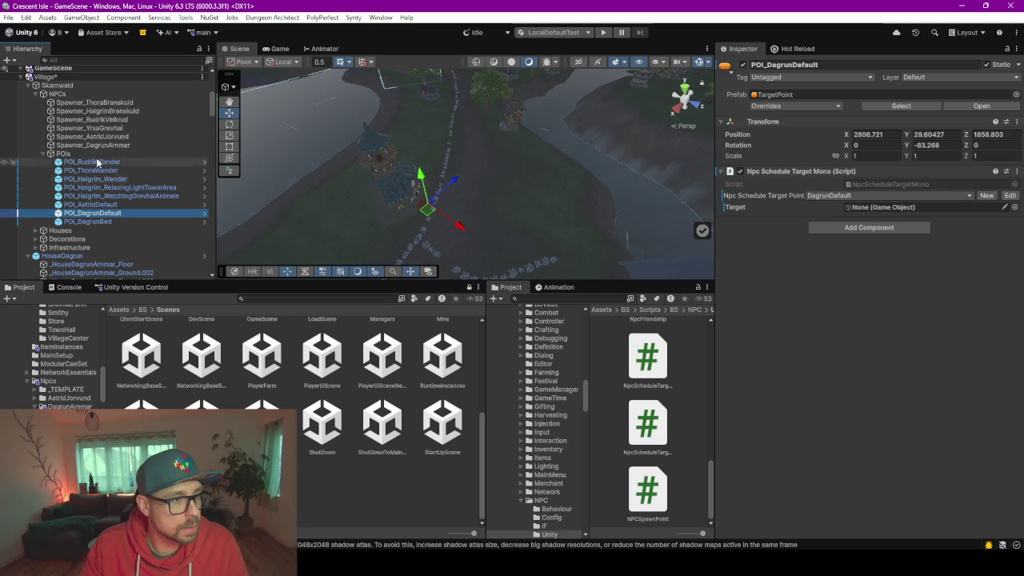
# Shift POI_DagrunDefault slightly along the street
pyautogui.scroll(-4, 108, 209)
pyautogui.scroll(4, 108, 209)
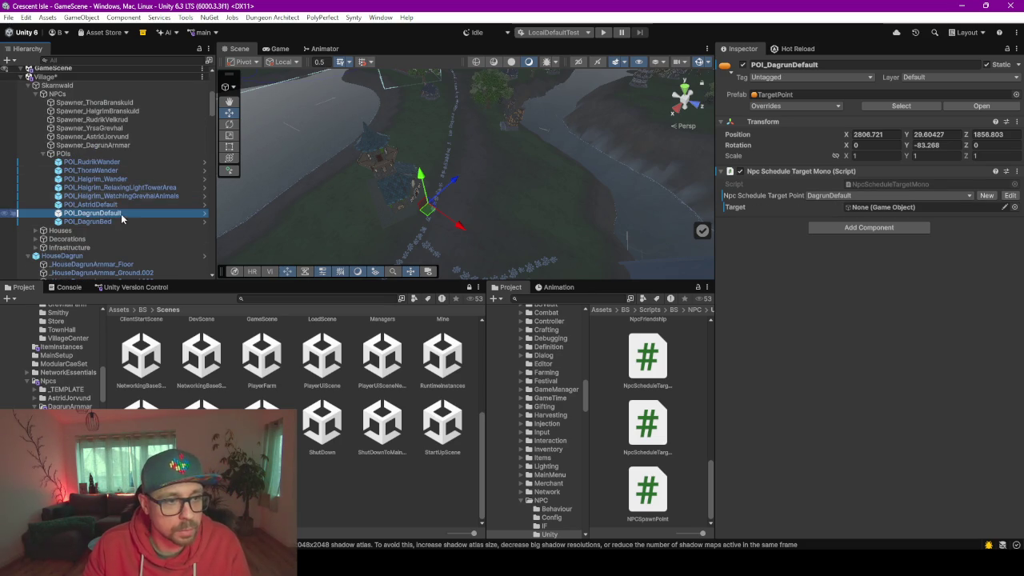
pyautogui.scroll(-2, 339, 229)
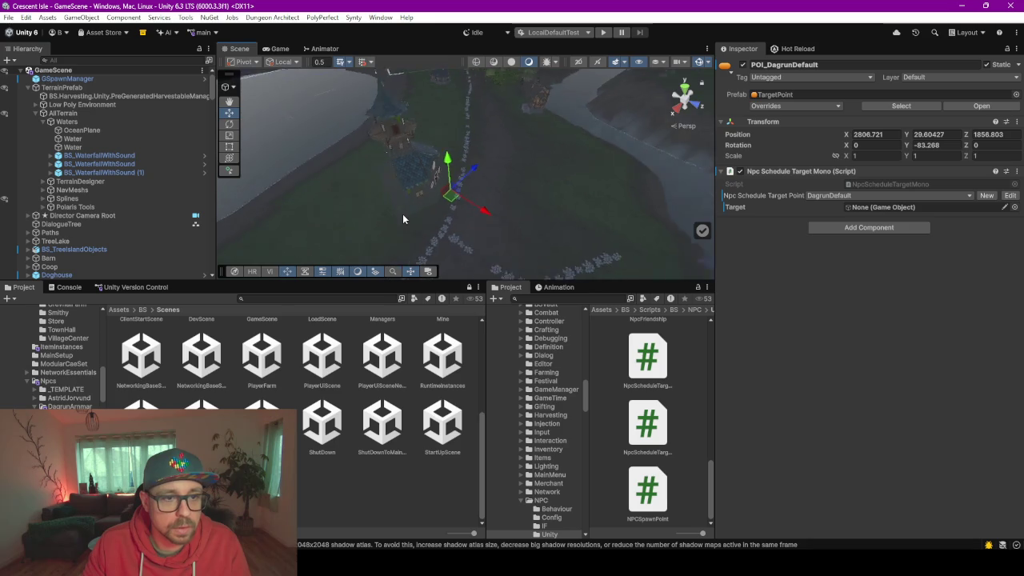
pyautogui.scroll(8, 404, 214)
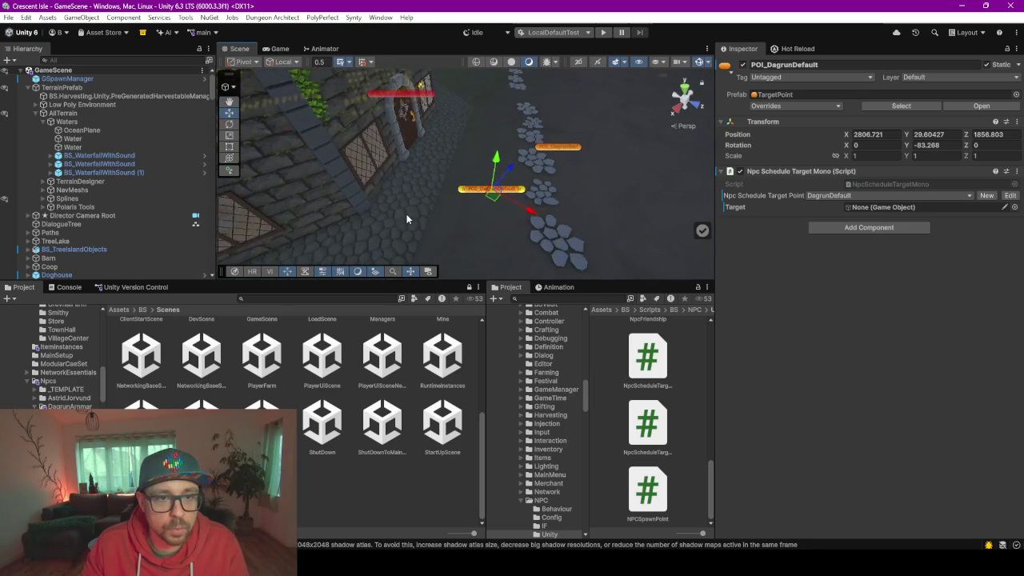
pyautogui.scroll(1, 407, 214)
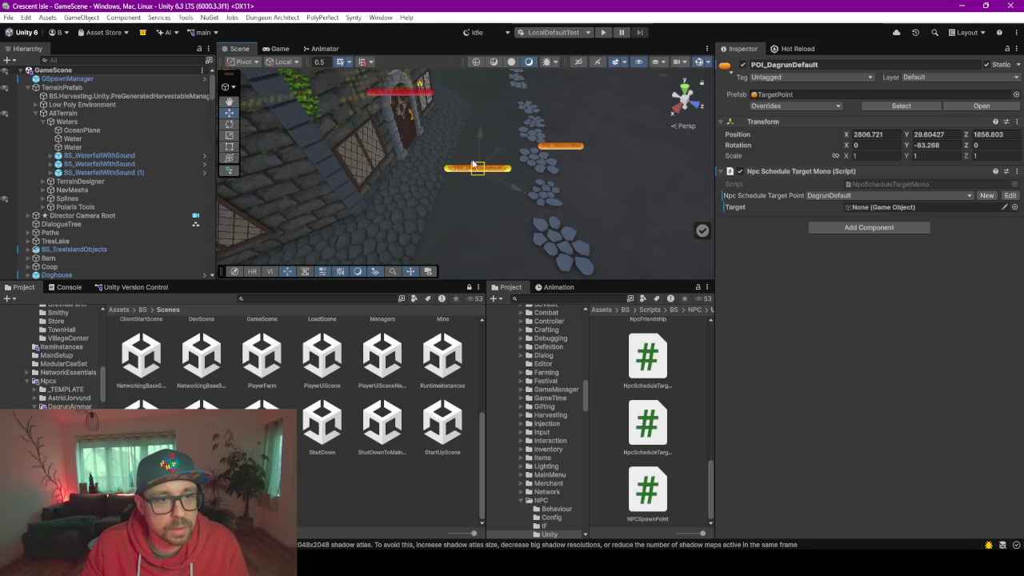
pyautogui.moveTo(473, 164); pyautogui.dragTo(482, 169)
# Move POI_DagrunBed into the bedroom beside the bed, at 2807.422, 37.7279, 1844.115
pyautogui.click(561, 147)
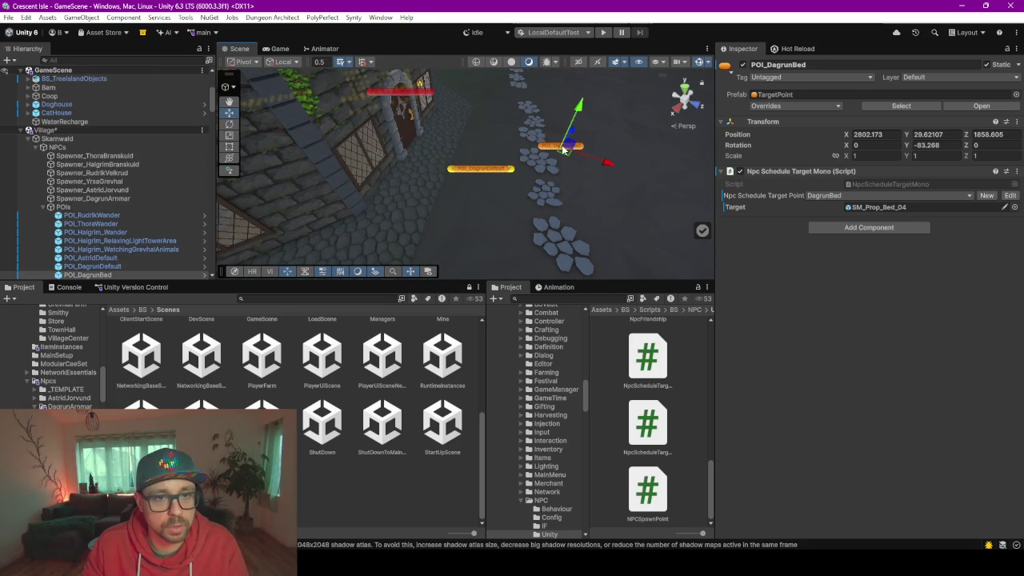
pyautogui.scroll(10, 408, 166)
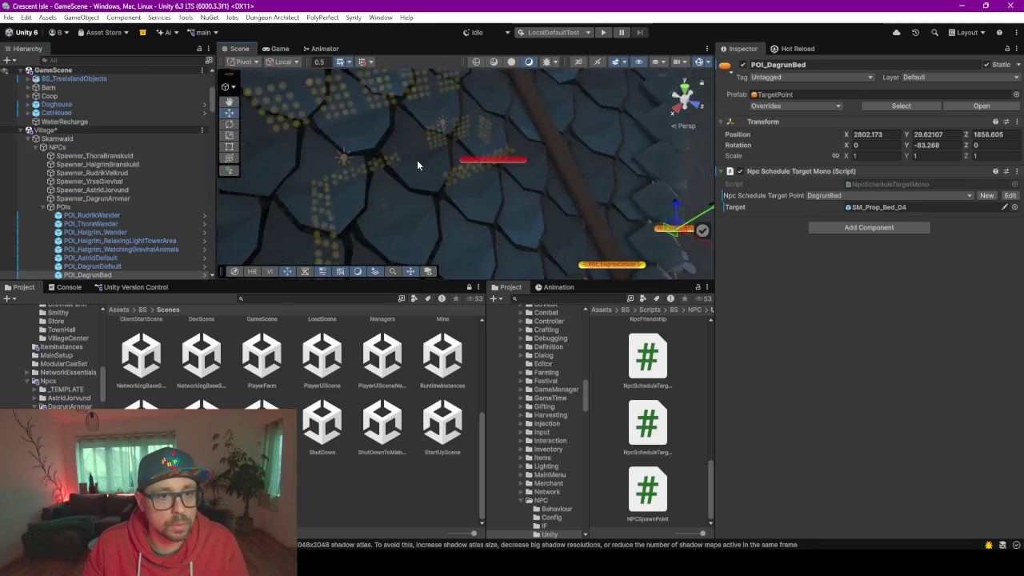
pyautogui.scroll(-10, 430, 164)
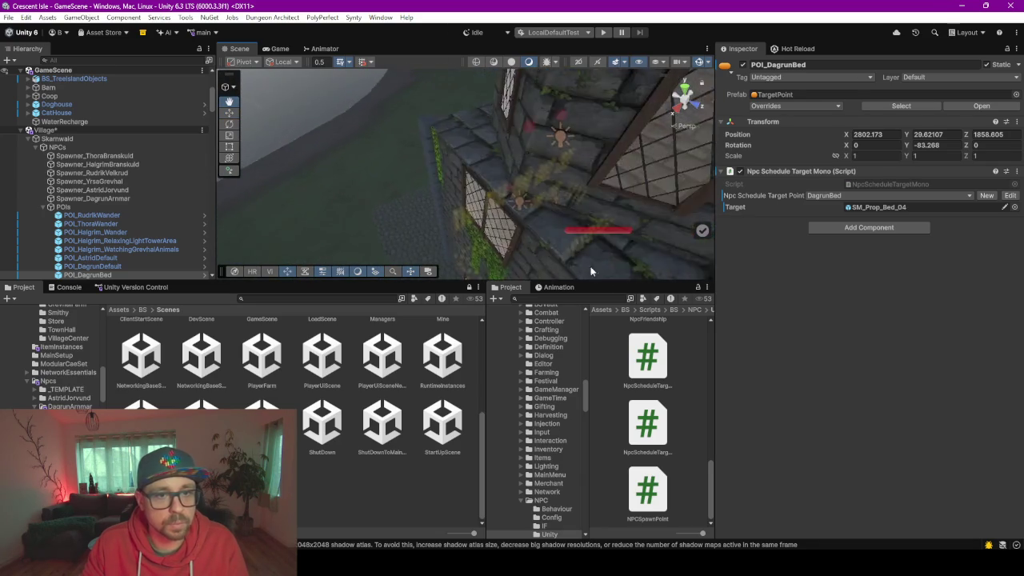
pyautogui.moveTo(536, 184)
pyautogui.mouseDown()
pyautogui.moveTo(686, 169)
pyautogui.moveTo(716, 131)
pyautogui.mouseUp()
pyautogui.moveTo(559, 196); pyautogui.dragTo(416, 209)
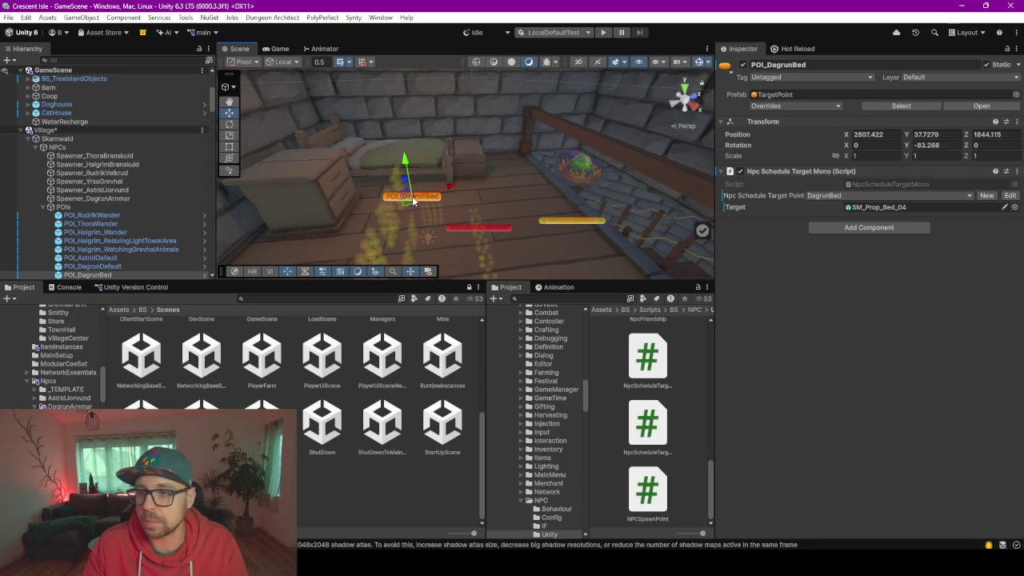
pyautogui.moveTo(500, 176)
pyautogui.mouseDown()
pyautogui.moveTo(272, 172)
pyautogui.moveTo(335, 260)
pyautogui.moveTo(366, 154)
pyautogui.moveTo(556, 239)
pyautogui.mouseUp()
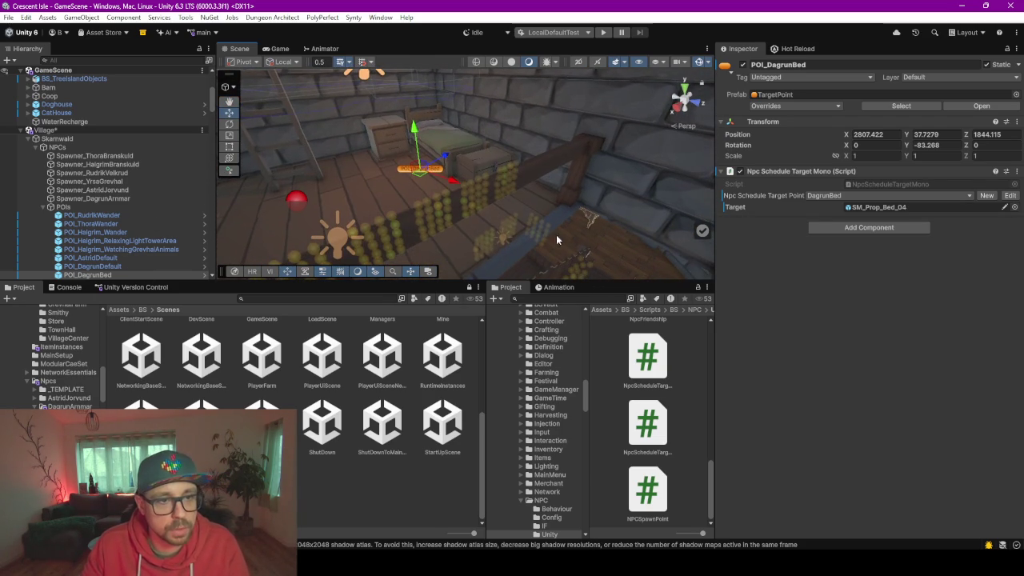
pyautogui.scroll(-5, 136, 245)
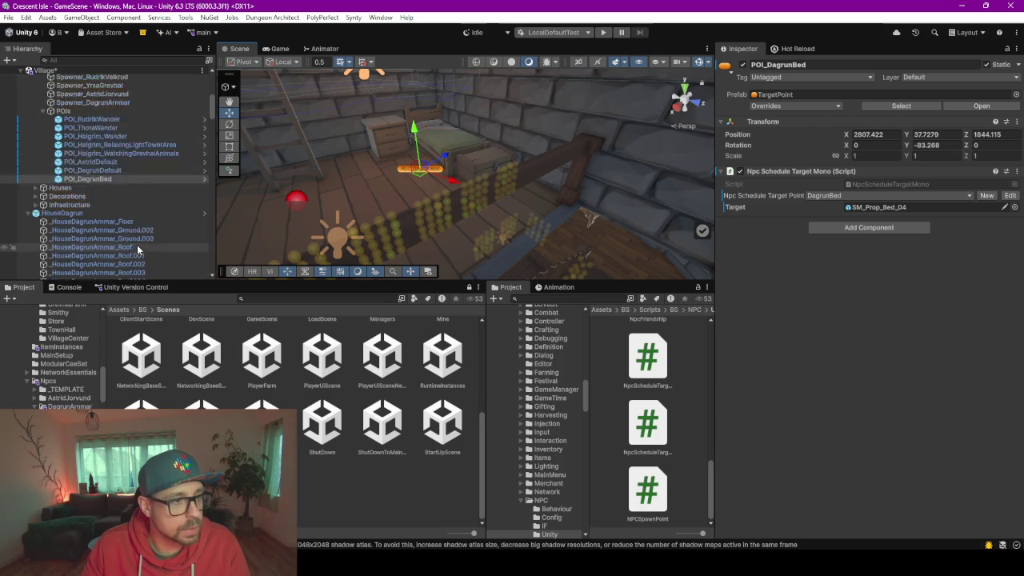
pyautogui.scroll(2, 126, 183)
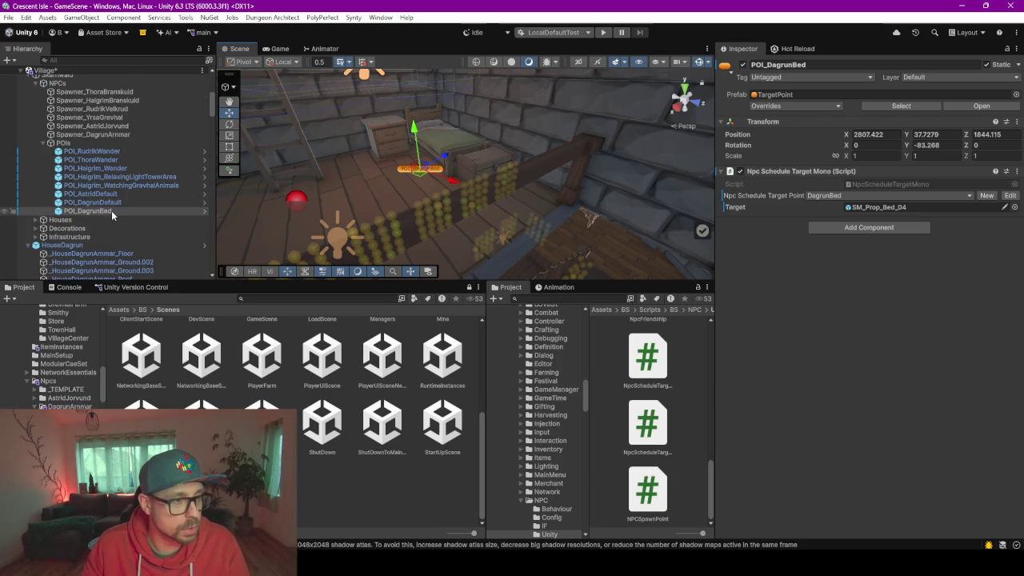
pyautogui.scroll(2, 111, 210)
# Nest POI_DagrunBed under HouseDagrun and apply the addition to Prefab 'HouseDagrun'
pyautogui.moveTo(90, 179)
pyautogui.mouseDown()
pyautogui.moveTo(77, 224)
pyautogui.moveTo(74, 212)
pyautogui.mouseUp()
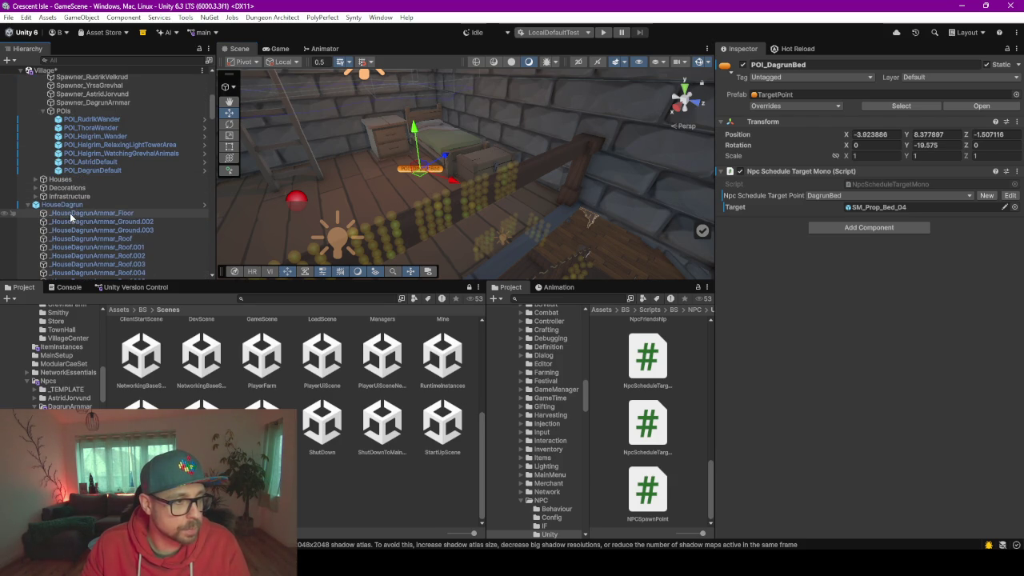
pyautogui.click(62, 205)
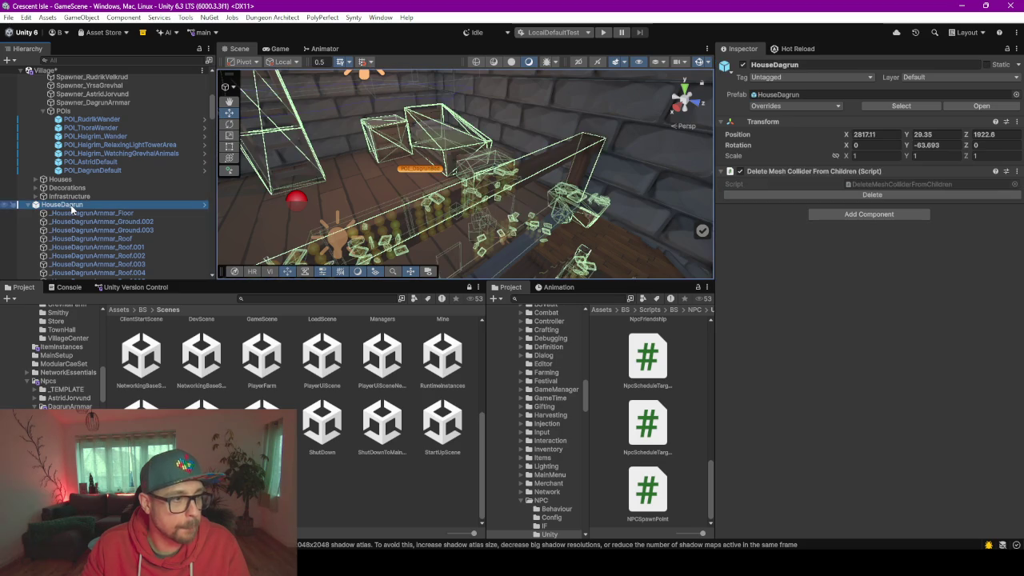
pyautogui.click(800, 105)
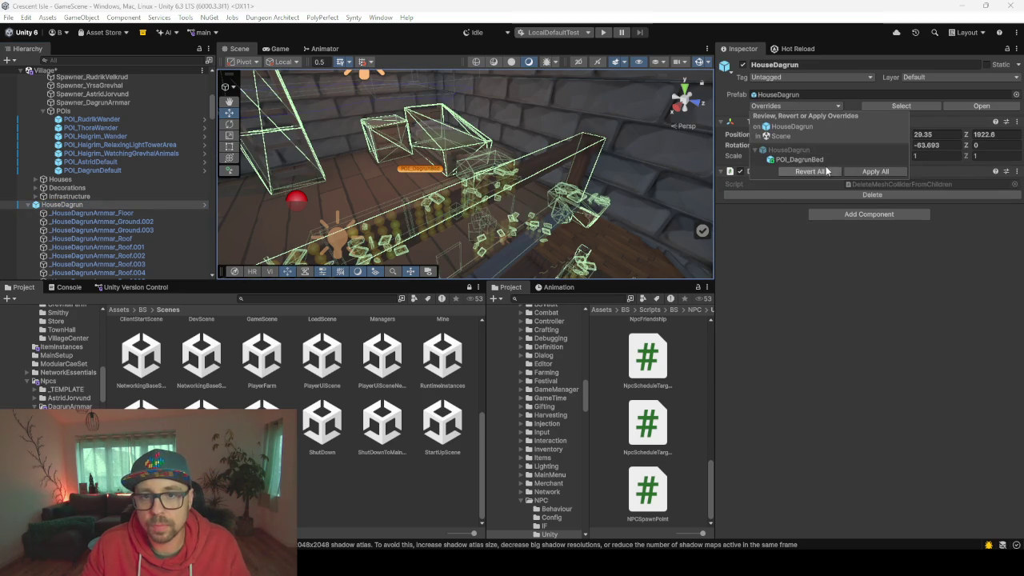
pyautogui.click(800, 160)
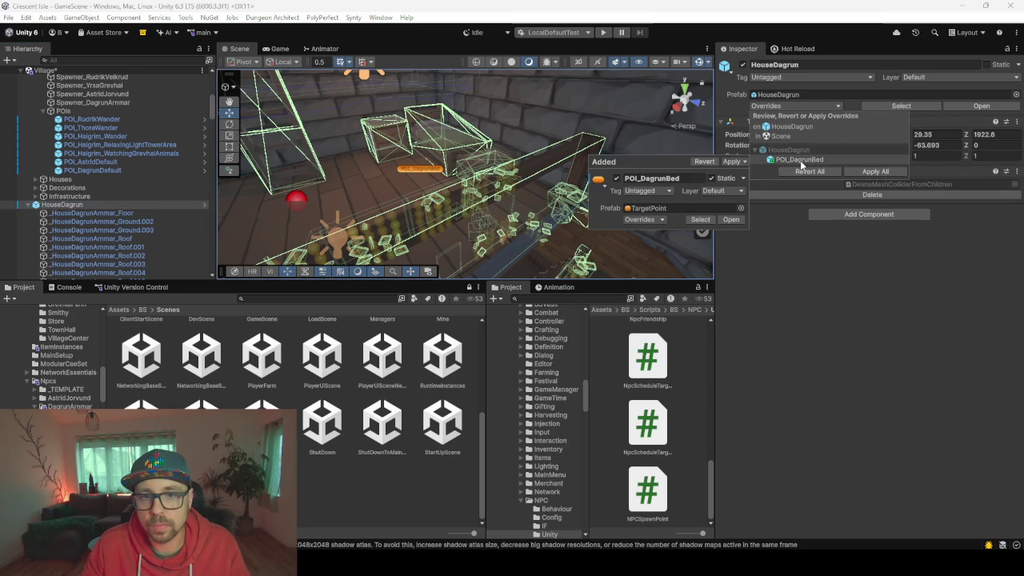
pyautogui.click(730, 162)
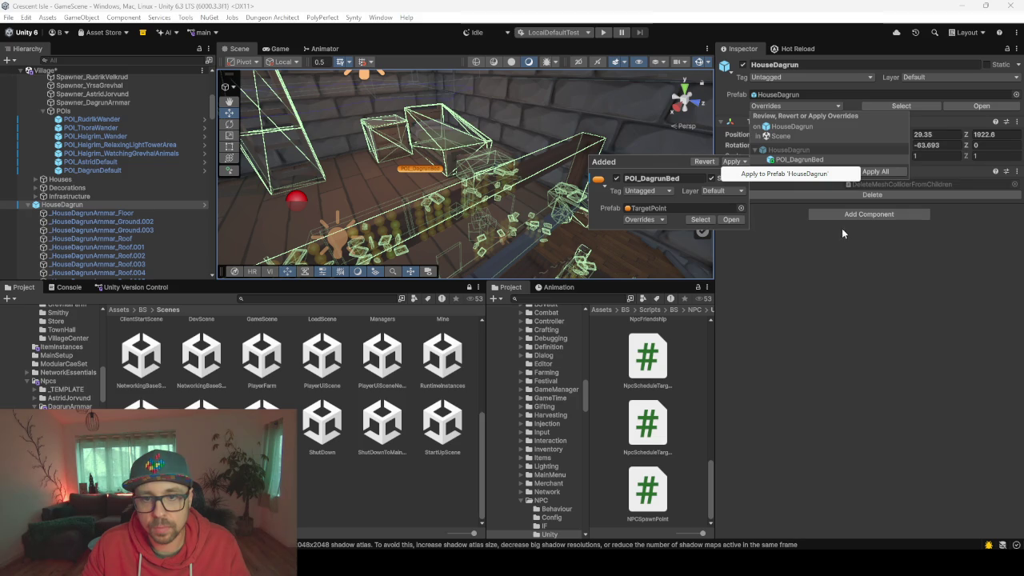
pyautogui.click(773, 177)
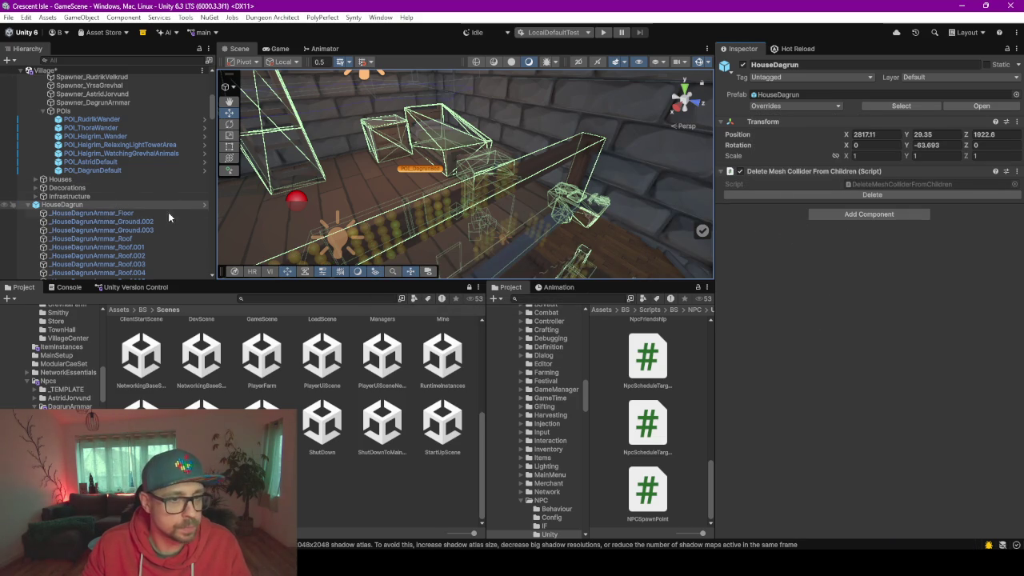
pyautogui.click(36, 205)
pyautogui.moveTo(478, 169)
pyautogui.mouseDown()
pyautogui.moveTo(585, 239)
pyautogui.moveTo(585, 217)
pyautogui.mouseUp()
# Move POI_DagrunDefault from the door to beside the coins and rotate it
pyautogui.click(642, 160)
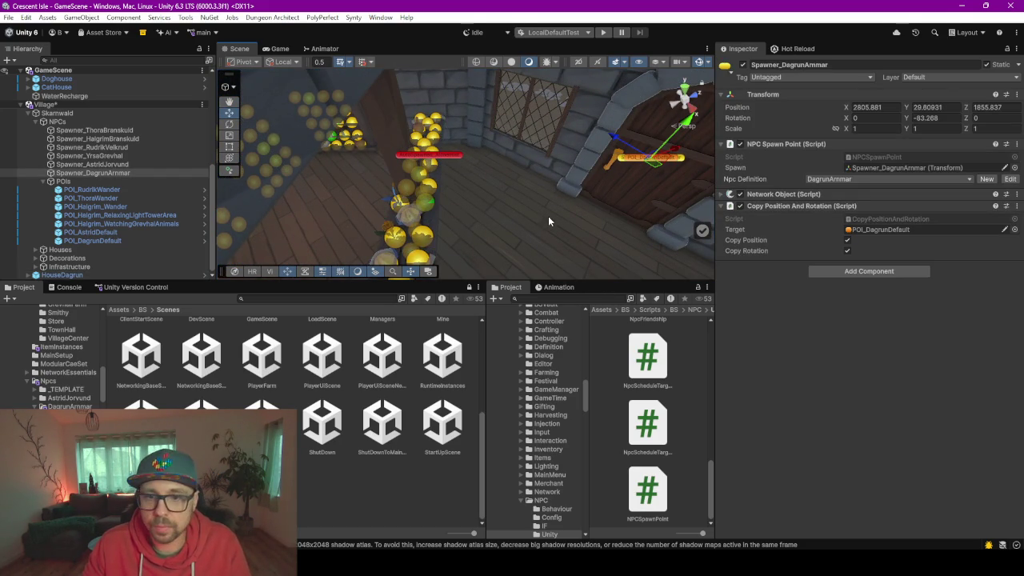
pyautogui.click(110, 241)
pyautogui.moveTo(646, 162)
pyautogui.mouseDown()
pyautogui.moveTo(484, 226)
pyautogui.moveTo(376, 178)
pyautogui.moveTo(391, 164)
pyautogui.moveTo(432, 173)
pyautogui.moveTo(430, 227)
pyautogui.moveTo(404, 246)
pyautogui.mouseUp()
pyautogui.press('e')
pyautogui.press('w')
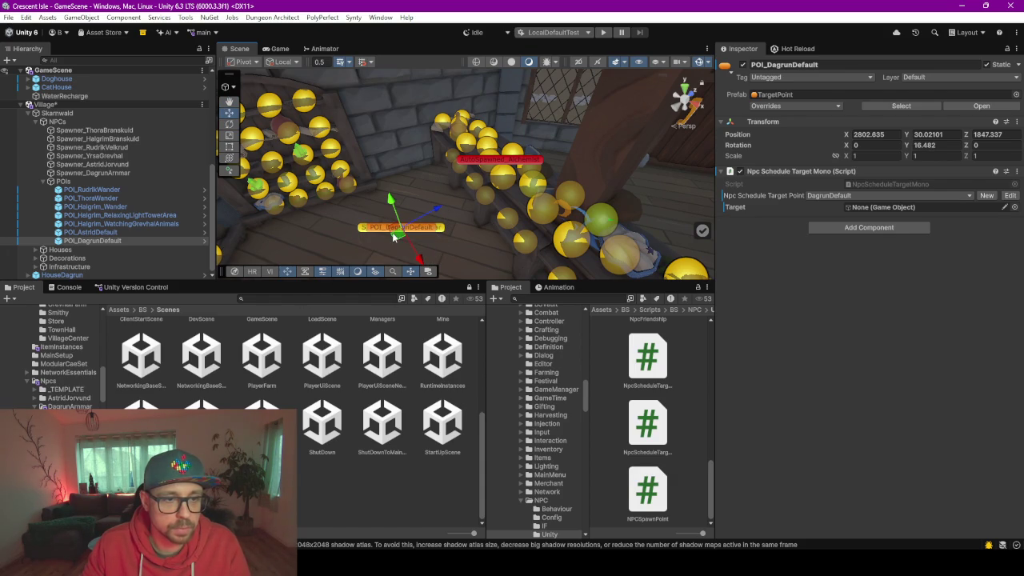
# Nest POI_DagrunDefault under HouseDagrun and check the house walls and door in the Scene view
pyautogui.click(85, 242)
pyautogui.moveTo(92, 276); pyautogui.dragTo(93, 276)
pyautogui.click(34, 276)
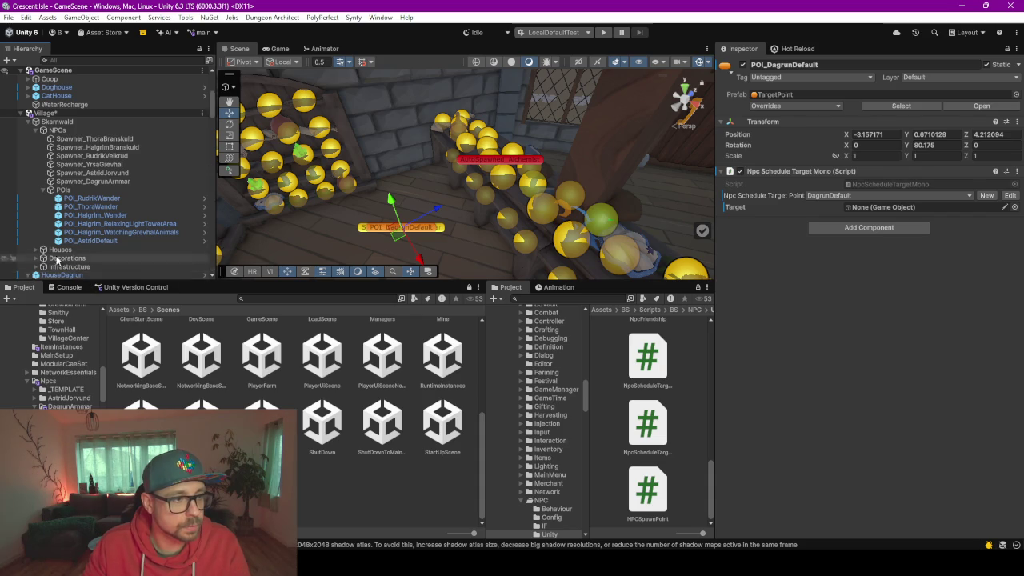
pyautogui.scroll(-5, 77, 238)
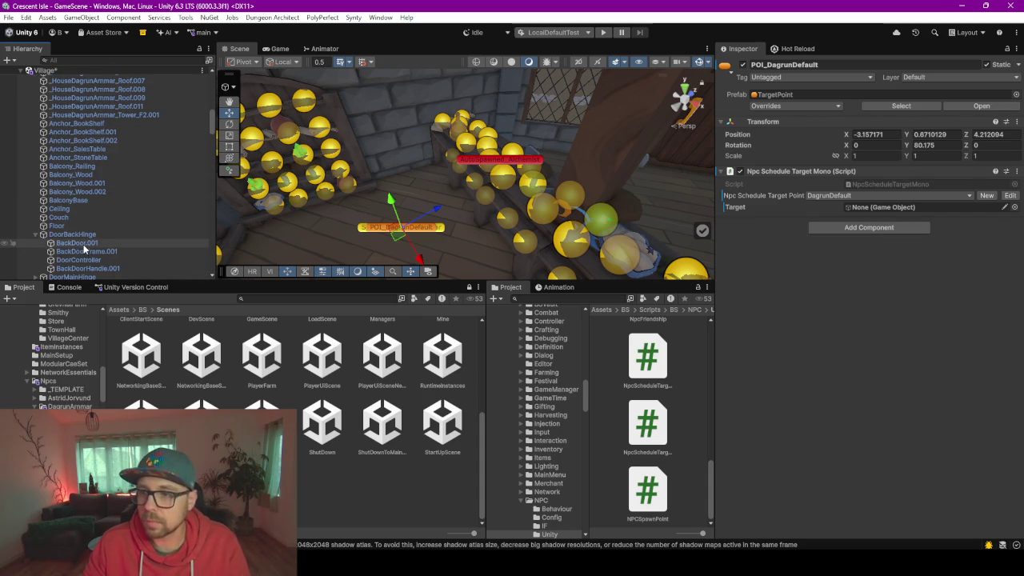
pyautogui.moveTo(430, 256)
pyautogui.mouseDown()
pyautogui.moveTo(411, 140)
pyautogui.moveTo(422, 244)
pyautogui.mouseUp()
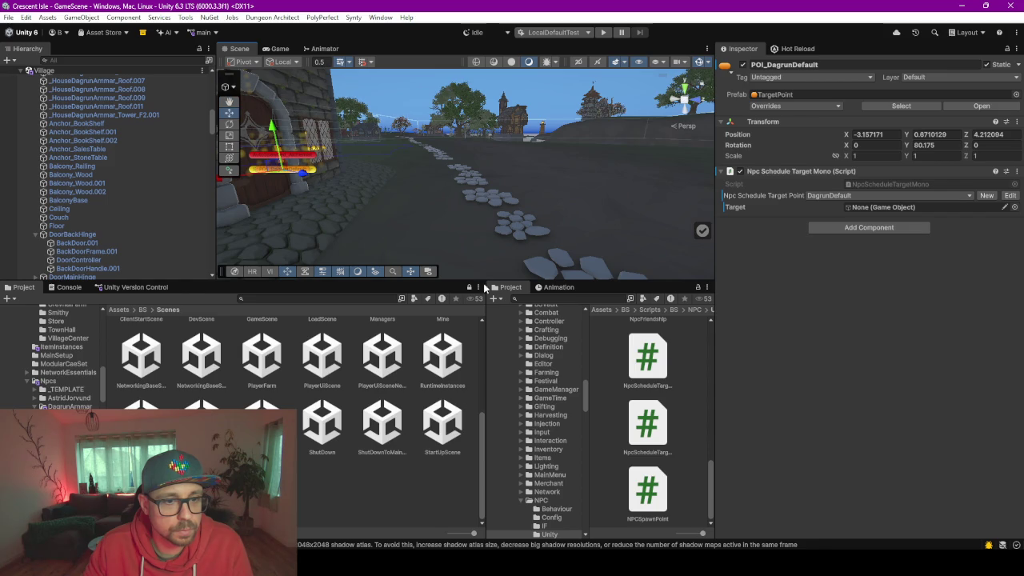
pyautogui.moveTo(453, 281); pyautogui.dragTo(454, 424)
pyautogui.moveTo(544, 260)
pyautogui.mouseDown()
pyautogui.moveTo(355, 284)
pyautogui.moveTo(301, 266)
pyautogui.moveTo(588, 87)
pyautogui.mouseUp()
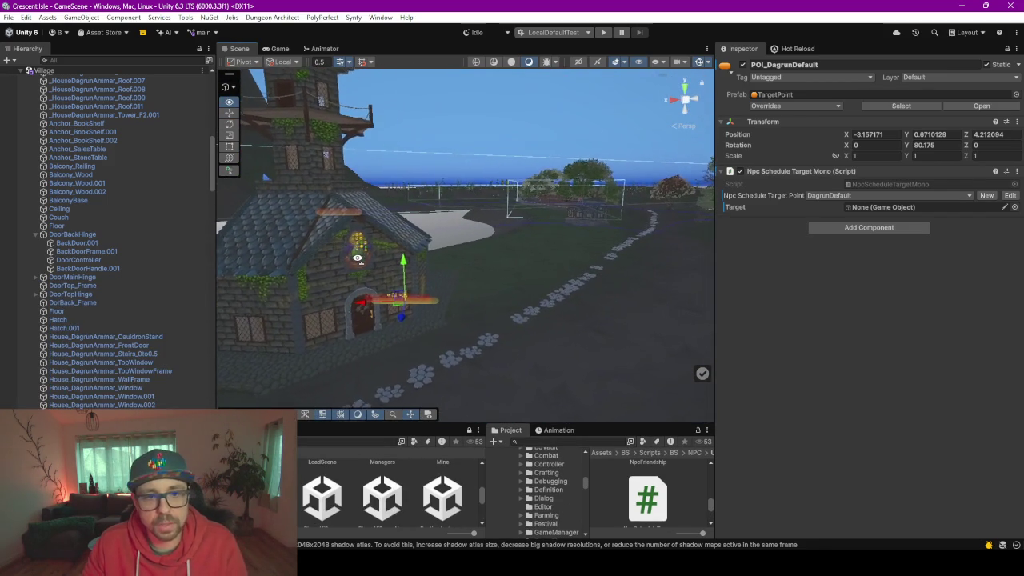
pyautogui.click(604, 33)
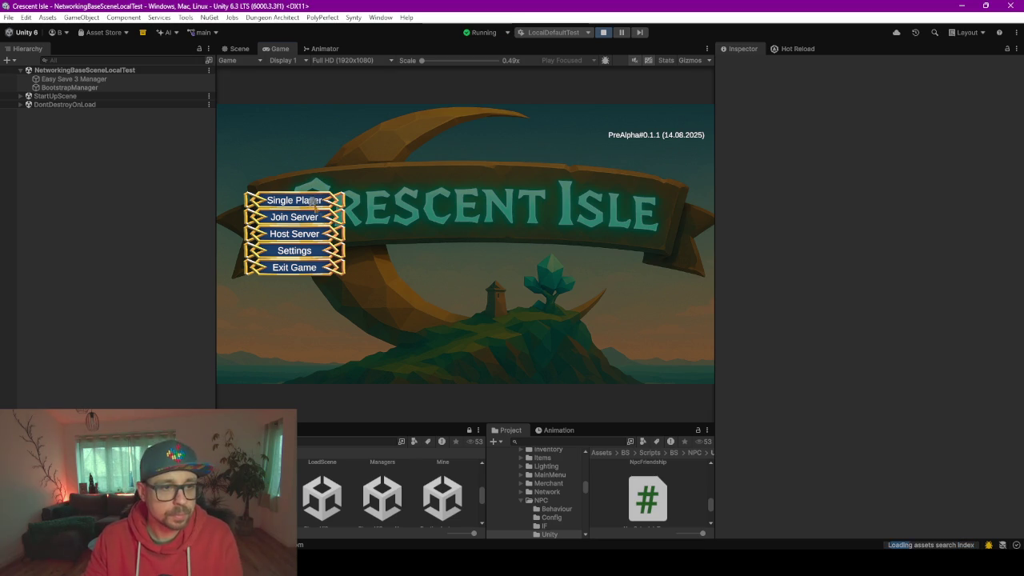
# Load the single-player save, select the bearded character and start the game
pyautogui.click(313, 203)
pyautogui.click(441, 164)
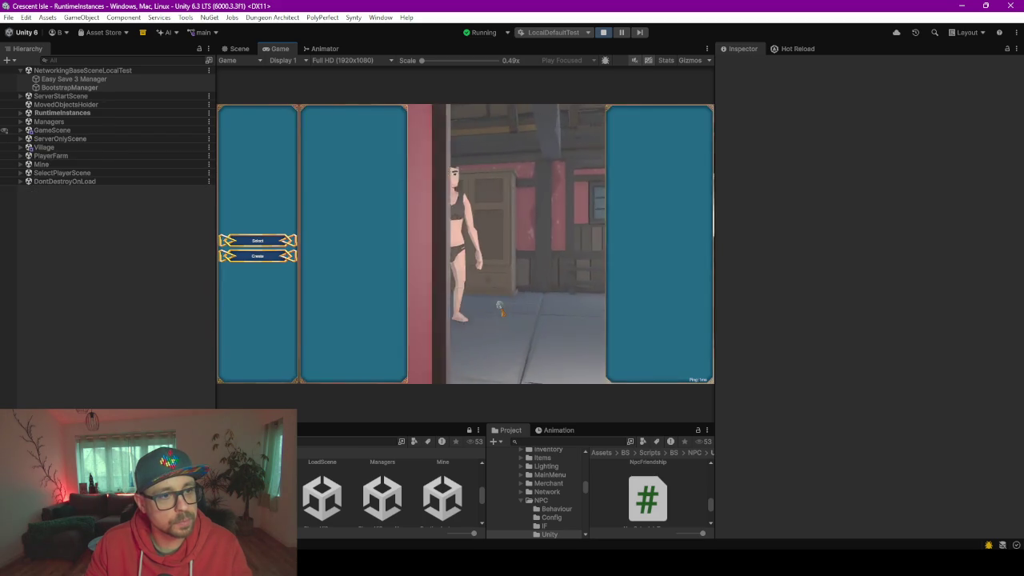
pyautogui.click(279, 239)
pyautogui.click(366, 247)
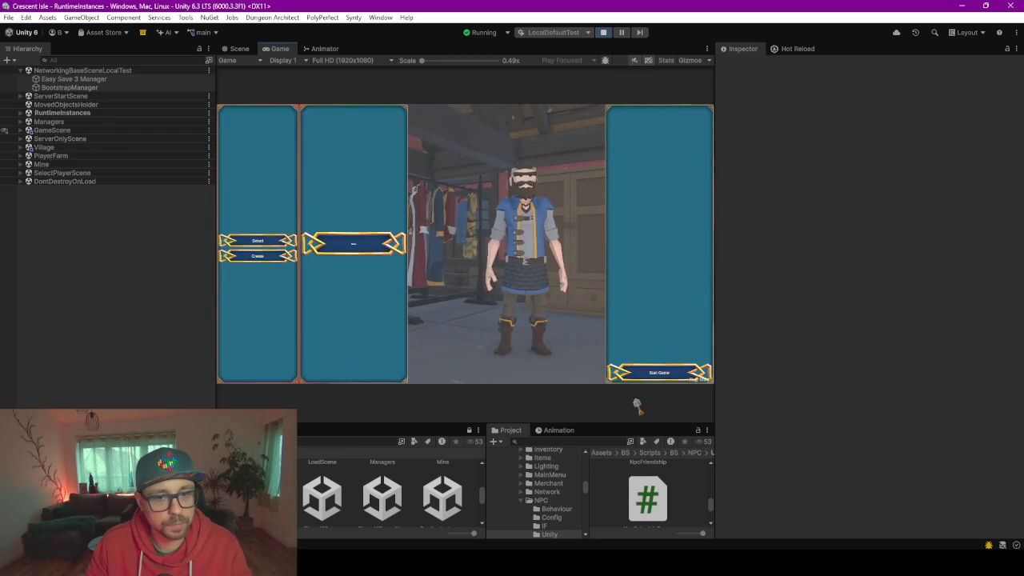
pyautogui.click(661, 379)
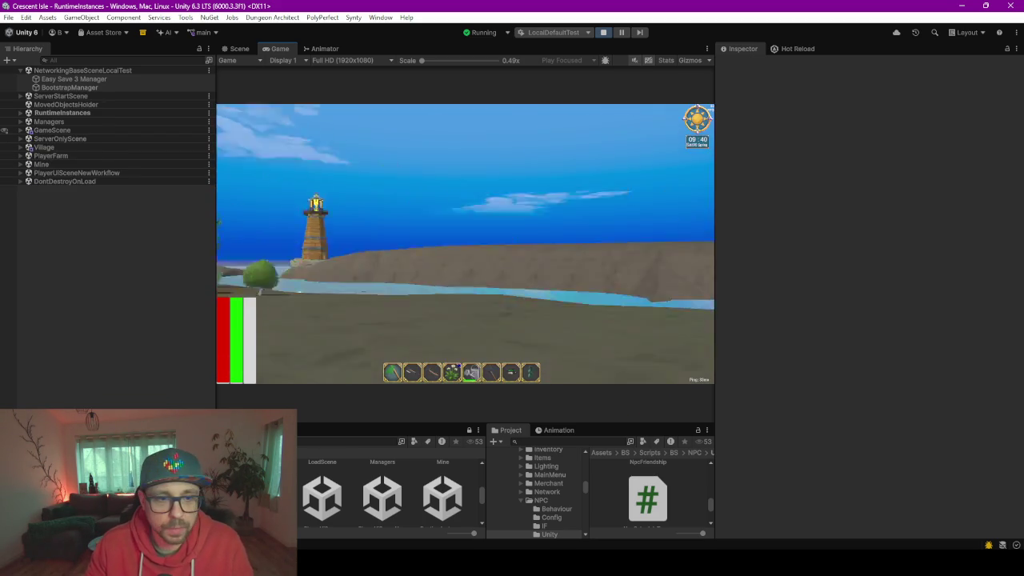
# Run the player toward the village and inspect a warning in the enlarged console log
pyautogui.press('w')
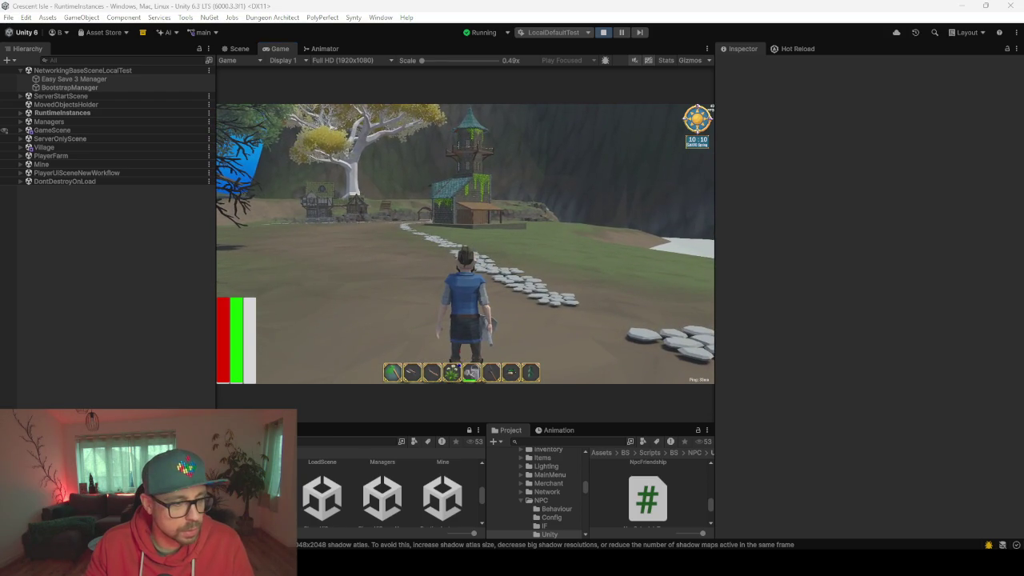
pyautogui.click(68, 430)
pyautogui.moveTo(202, 423); pyautogui.dragTo(202, 240)
pyautogui.click(200, 439)
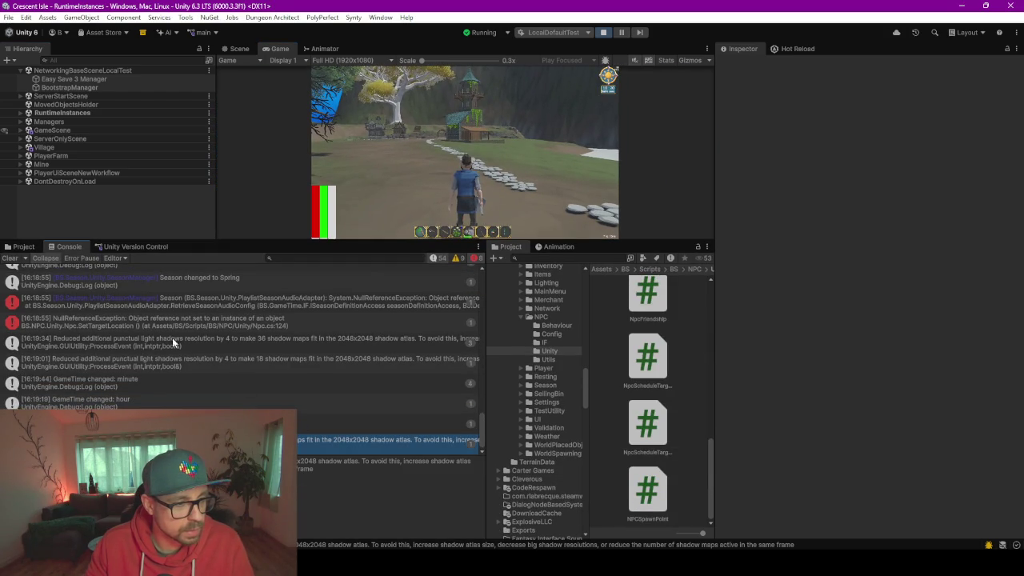
# Enlarge the Game view and run the player along the stone path to the house door
pyautogui.press('w')
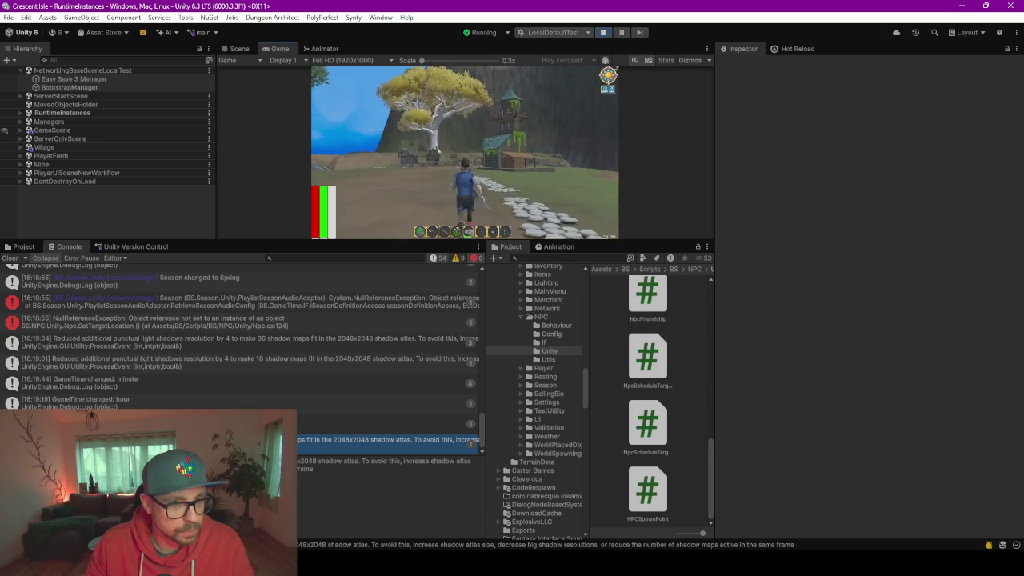
pyautogui.hotkey('alt', 'Tab')
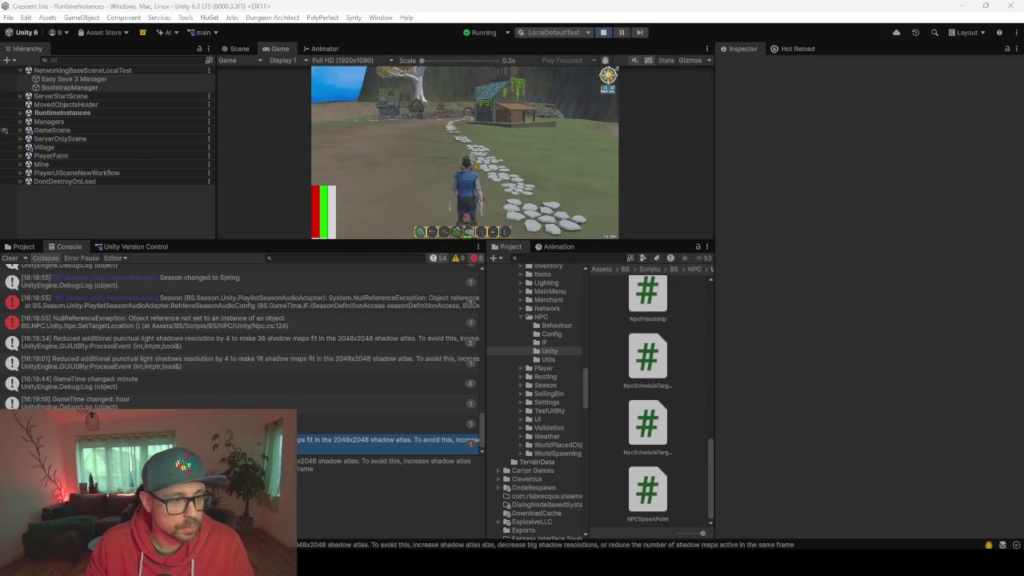
pyautogui.moveTo(385, 240); pyautogui.dragTo(385, 382)
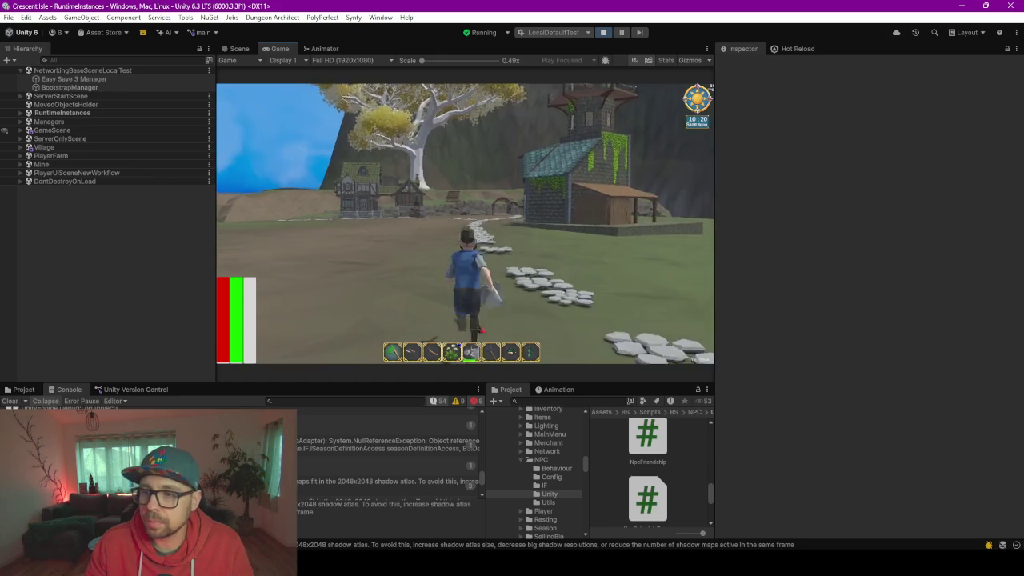
pyautogui.press('w')
pyautogui.press('d')
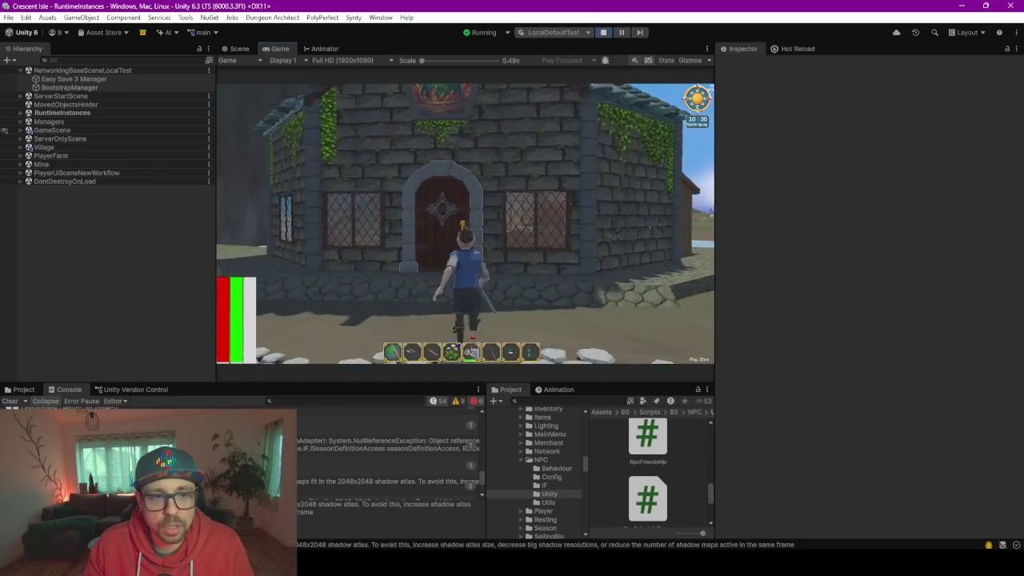
pyautogui.press('w')
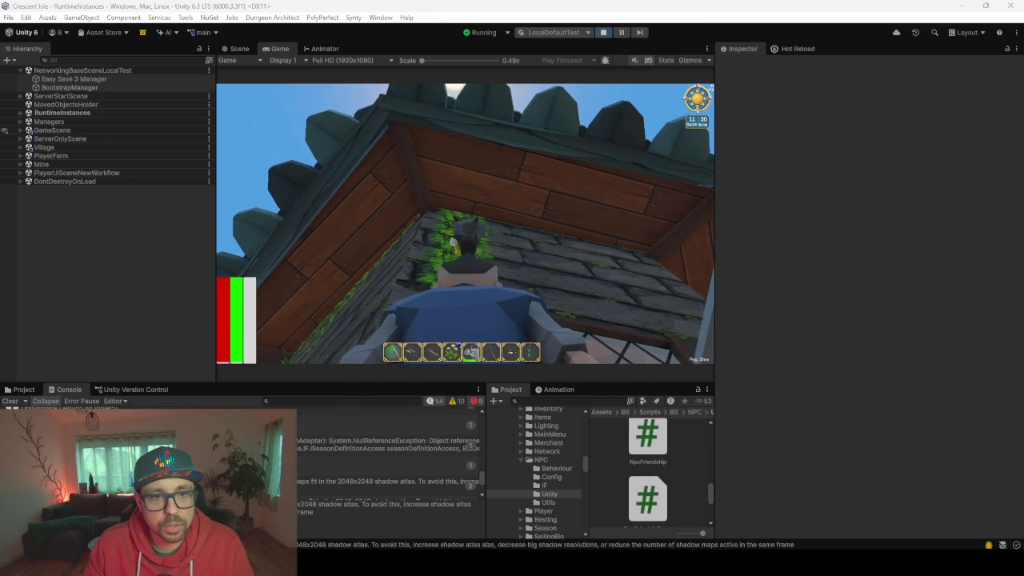
pyautogui.click(452, 242)
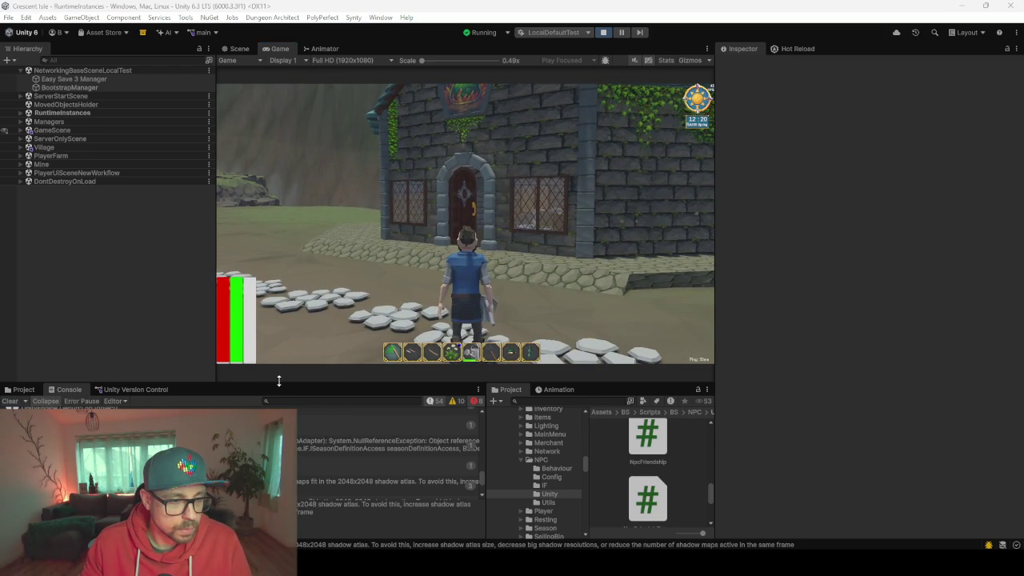
pyautogui.moveTo(279, 381); pyautogui.dragTo(299, 235)
# Select the shadow resolution warning and show the rendering Stats overlay
pyautogui.click(202, 360)
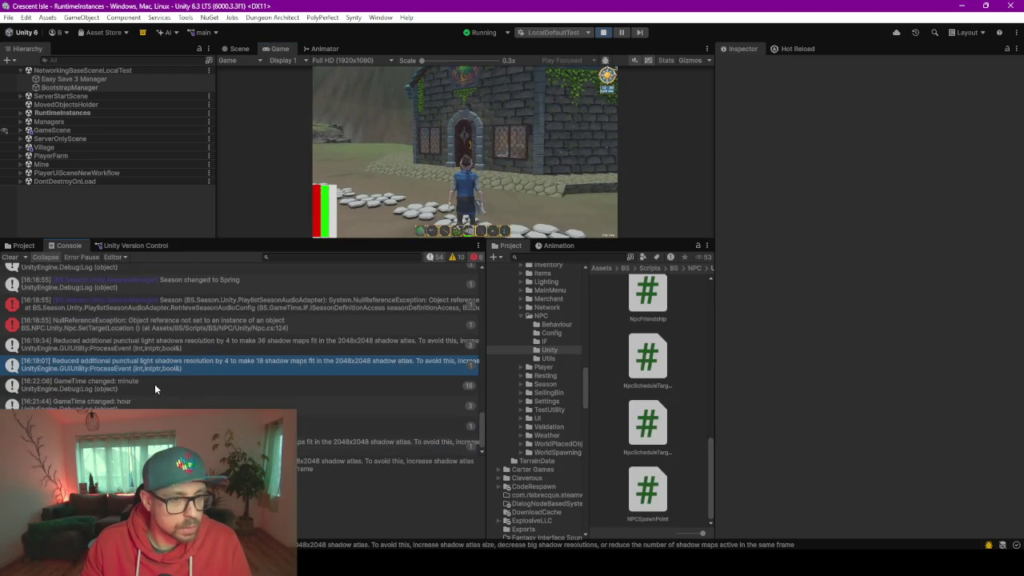
pyautogui.scroll(3, 154, 384)
pyautogui.click(664, 59)
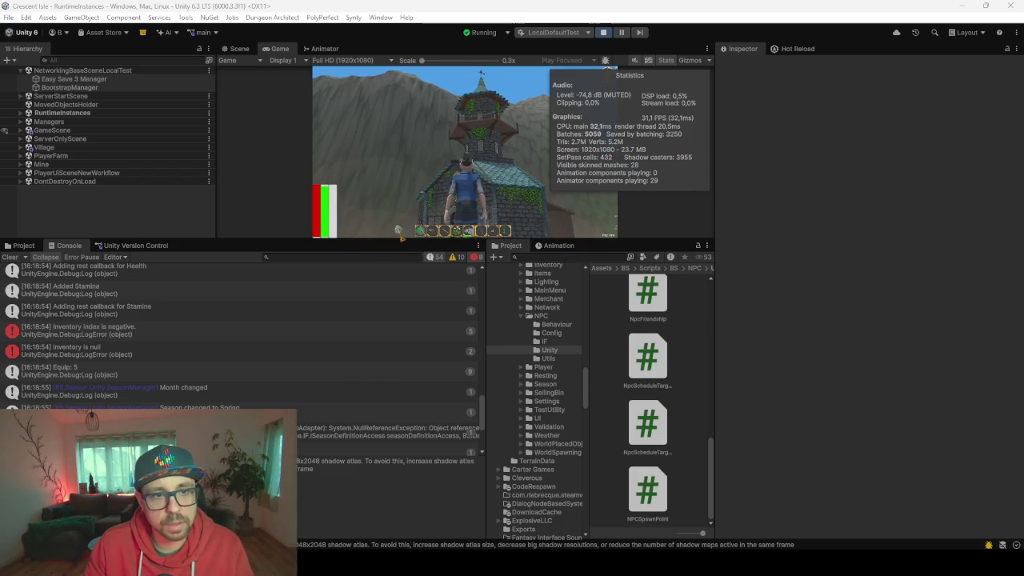
# Walk the player around the tower, through the arched doorway and back, then stop play mode
pyautogui.hotkey('alt', 'Tab')
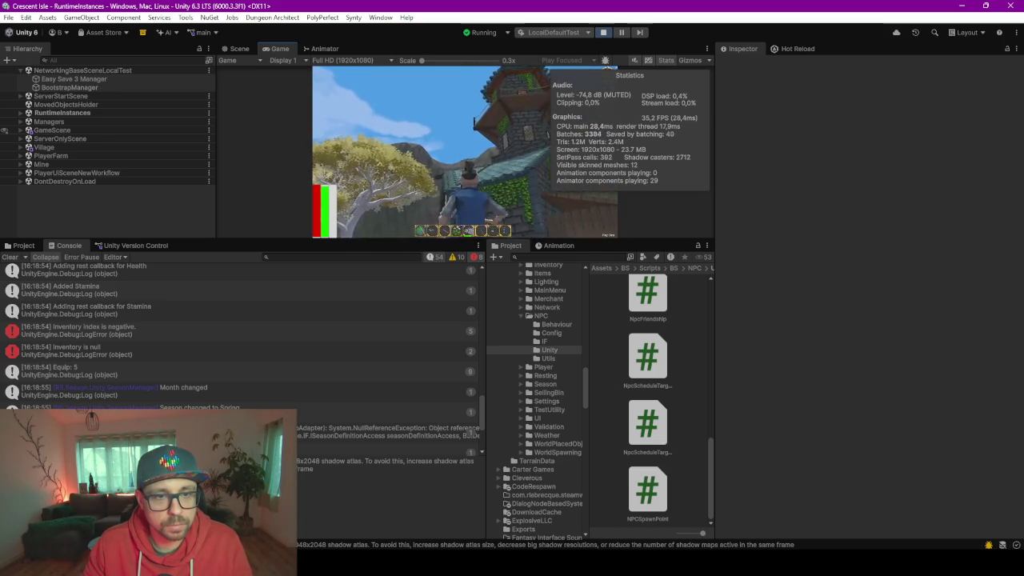
pyautogui.press('w')
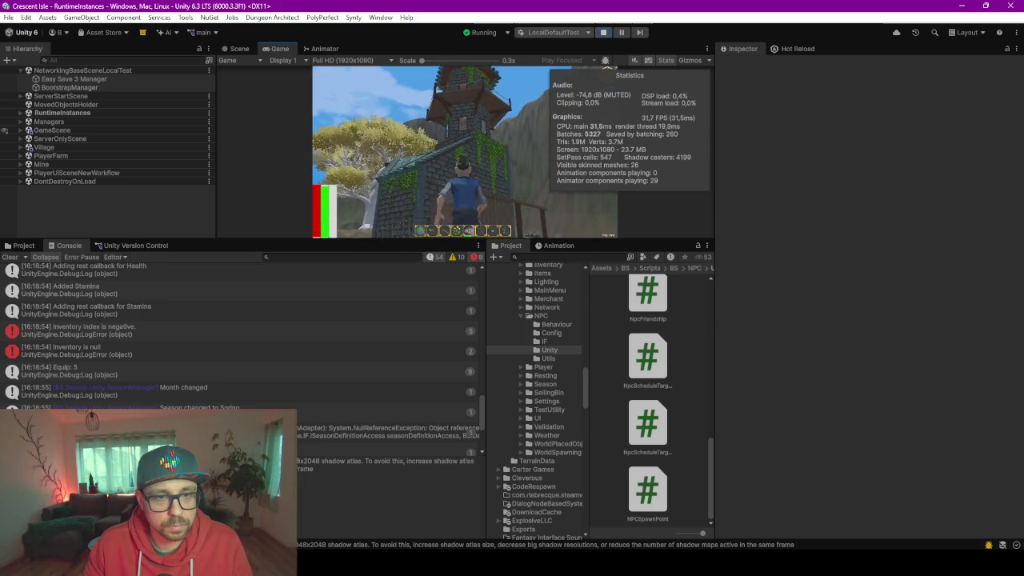
pyautogui.press('w')
pyautogui.press('w')
pyautogui.press('w')
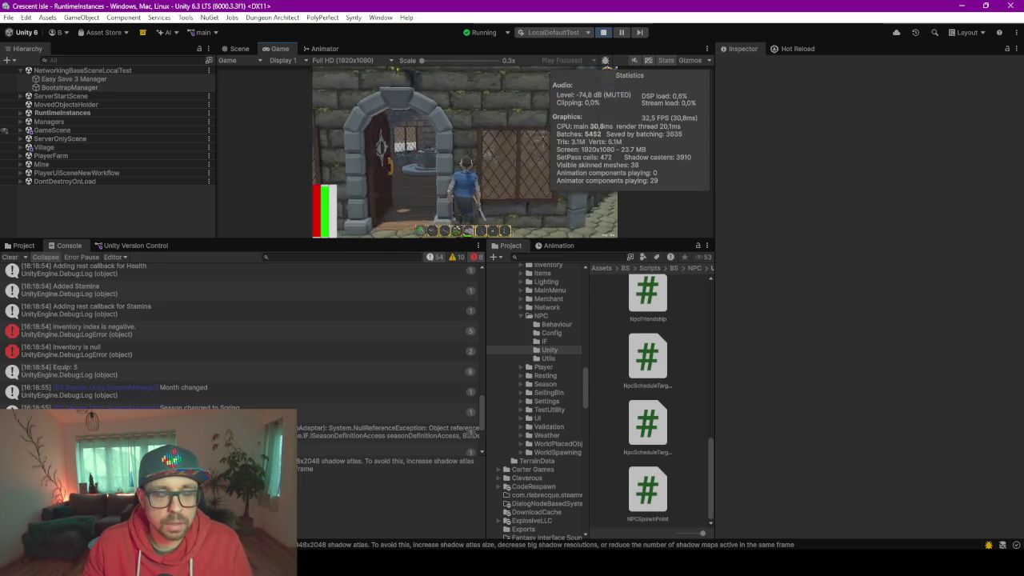
pyautogui.press('w')
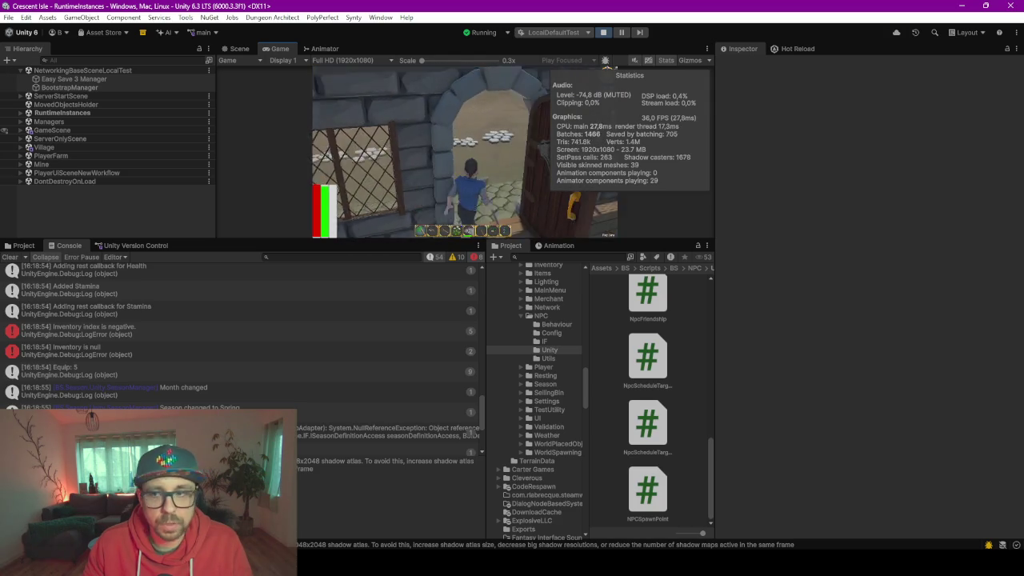
pyautogui.press('w')
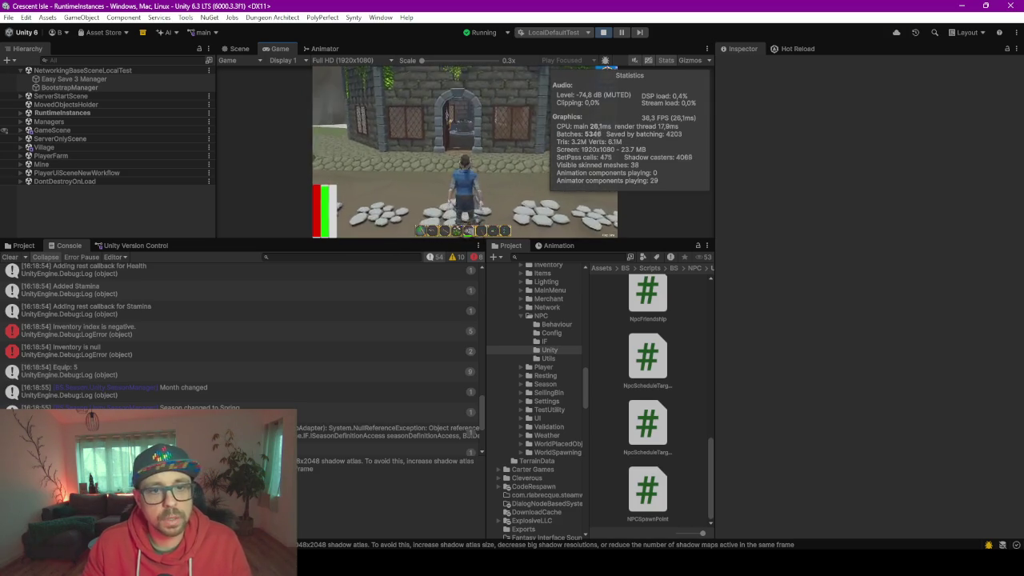
pyautogui.press('Tab')
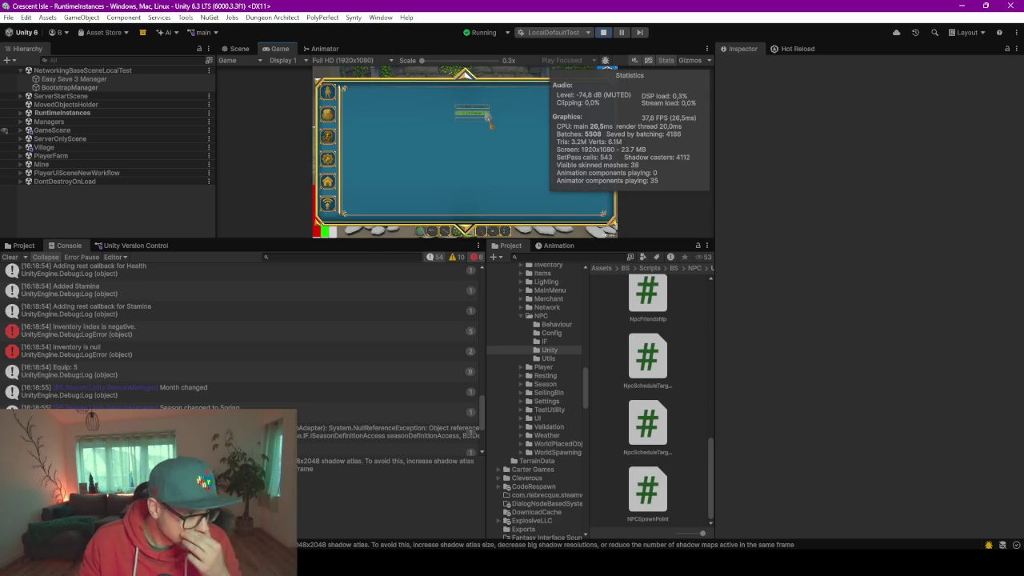
pyautogui.click(472, 113)
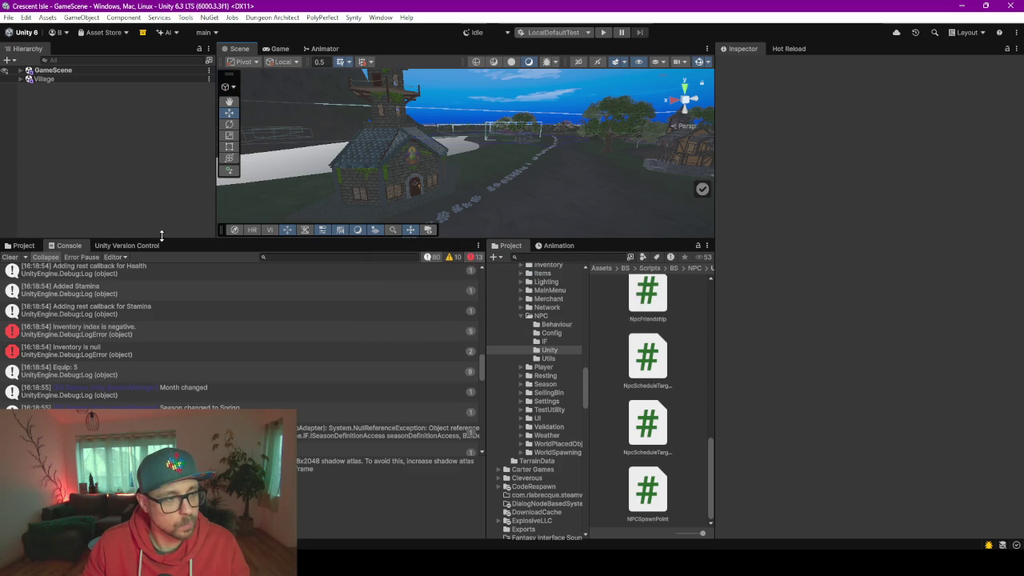
# Load PlayerFarm from the Scenes folder into the Hierarchy and enlarge the Scene view
pyautogui.click(23, 245)
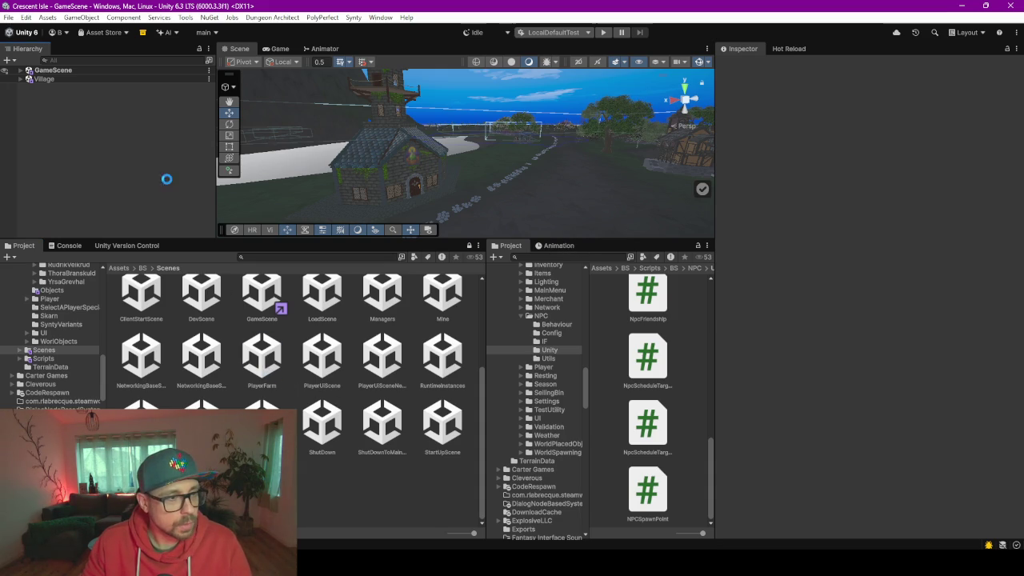
pyautogui.moveTo(560, 240)
pyautogui.mouseDown()
pyautogui.moveTo(586, 354)
pyautogui.moveTo(586, 441)
pyautogui.mouseUp()
pyautogui.moveTo(503, 309)
pyautogui.mouseDown()
pyautogui.moveTo(504, 296)
pyautogui.moveTo(541, 329)
pyautogui.moveTo(525, 336)
pyautogui.moveTo(540, 338)
pyautogui.moveTo(526, 333)
pyautogui.mouseUp()
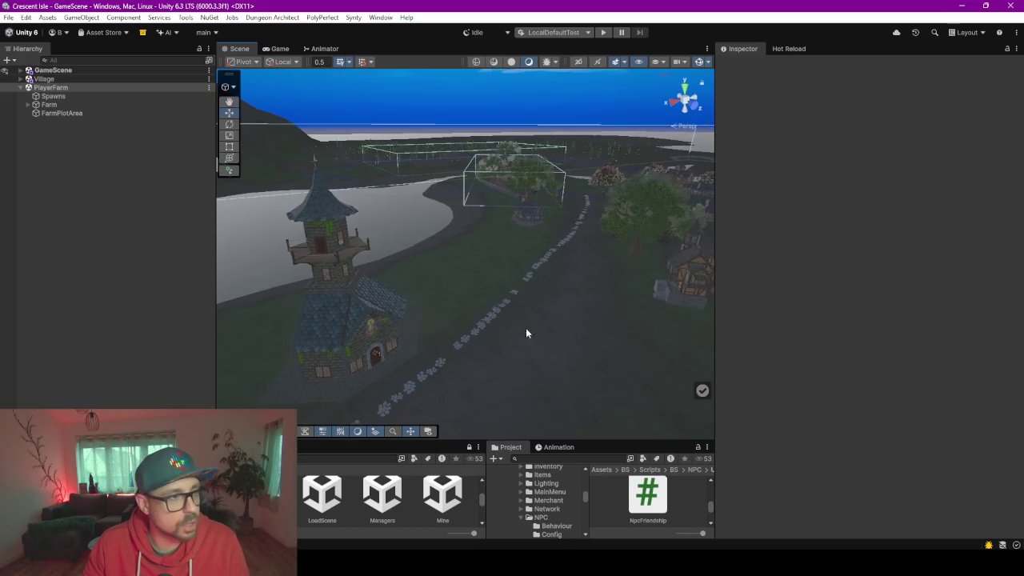
# Turn on Show NavMesh and orbit the Scene view to face the tower house
pyautogui.click(53, 70)
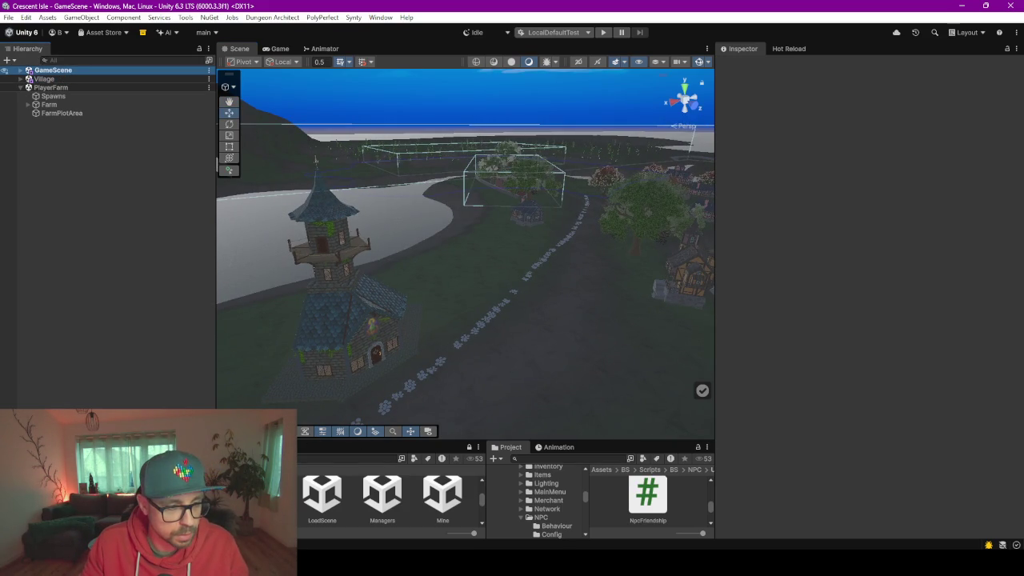
pyautogui.click(318, 92)
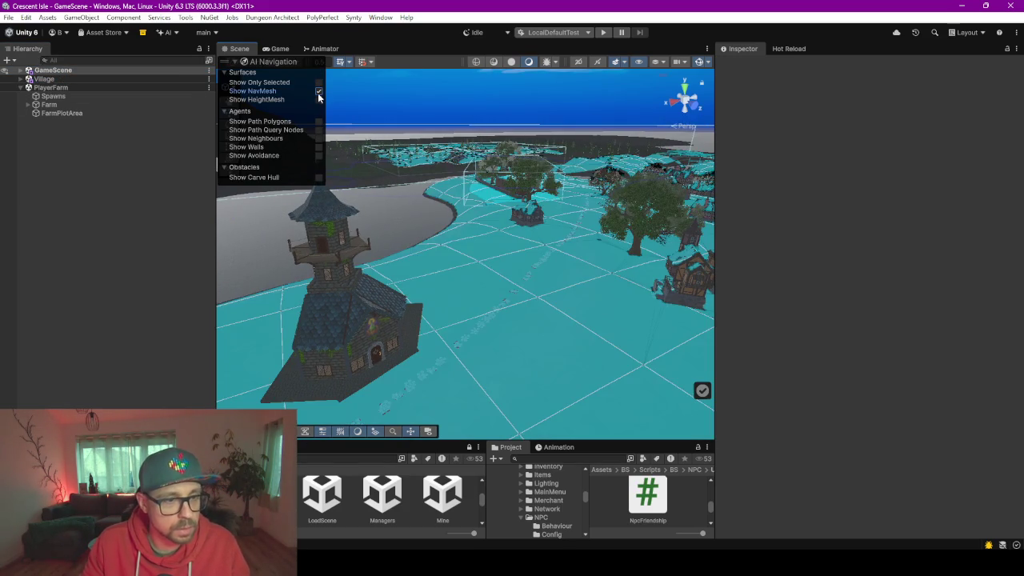
pyautogui.moveTo(483, 267)
pyautogui.mouseDown()
pyautogui.moveTo(500, 221)
pyautogui.moveTo(491, 259)
pyautogui.moveTo(457, 281)
pyautogui.moveTo(668, 267)
pyautogui.moveTo(459, 288)
pyautogui.moveTo(336, 248)
pyautogui.moveTo(104, 215)
pyautogui.moveTo(249, 227)
pyautogui.mouseUp()
# Expand GameScene > TerrainPrefab > AllTerrain in the Hierarchy to reveal the NavMeshs group
pyautogui.click(74, 71)
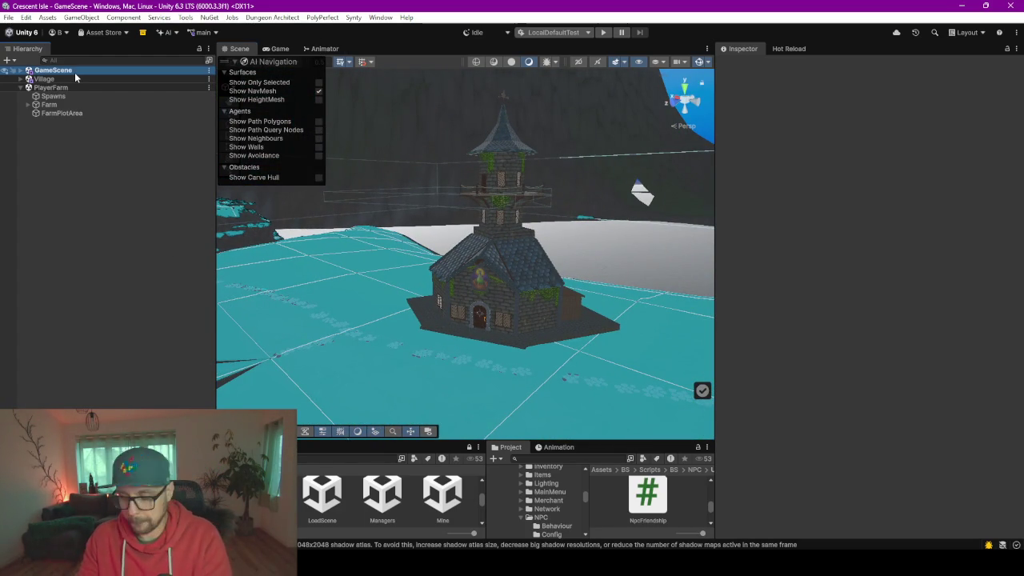
pyautogui.press('Right')
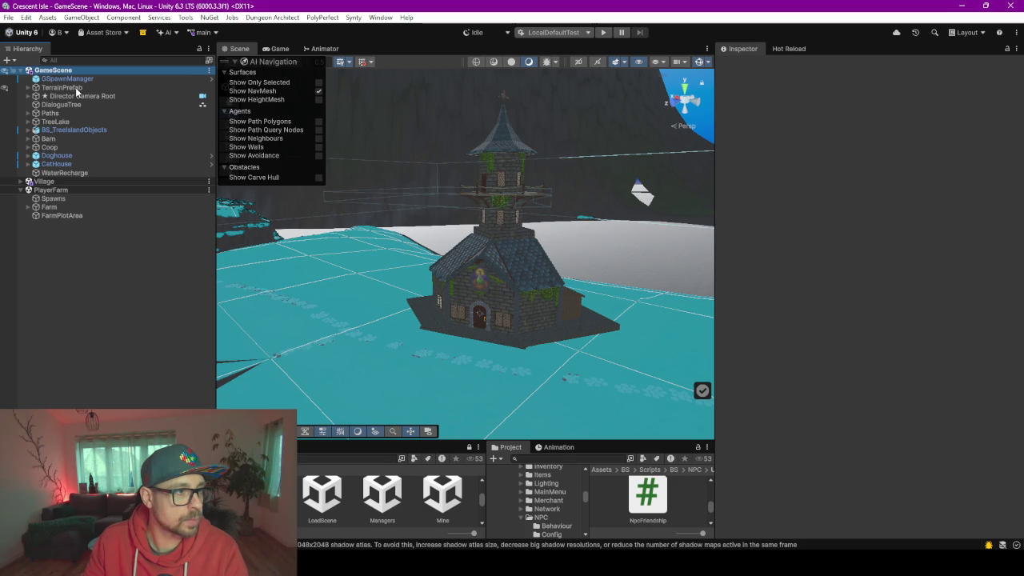
pyautogui.click(72, 88)
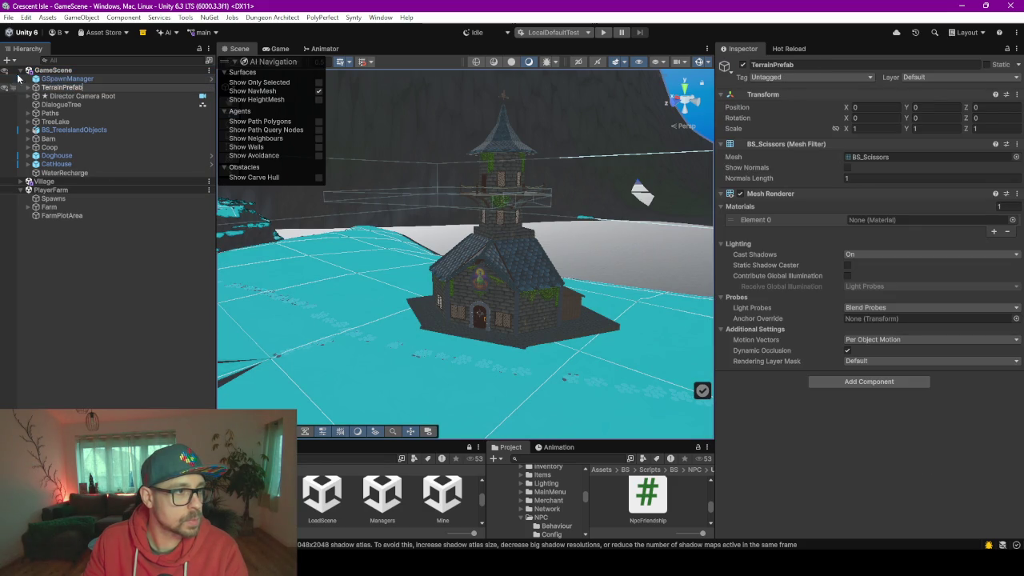
pyautogui.click(33, 87)
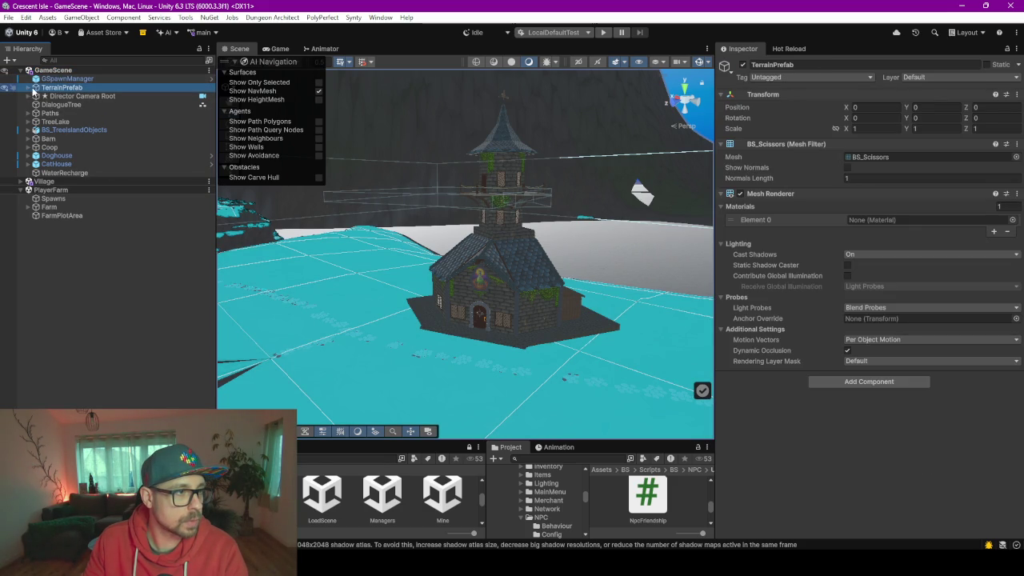
pyautogui.click(29, 88)
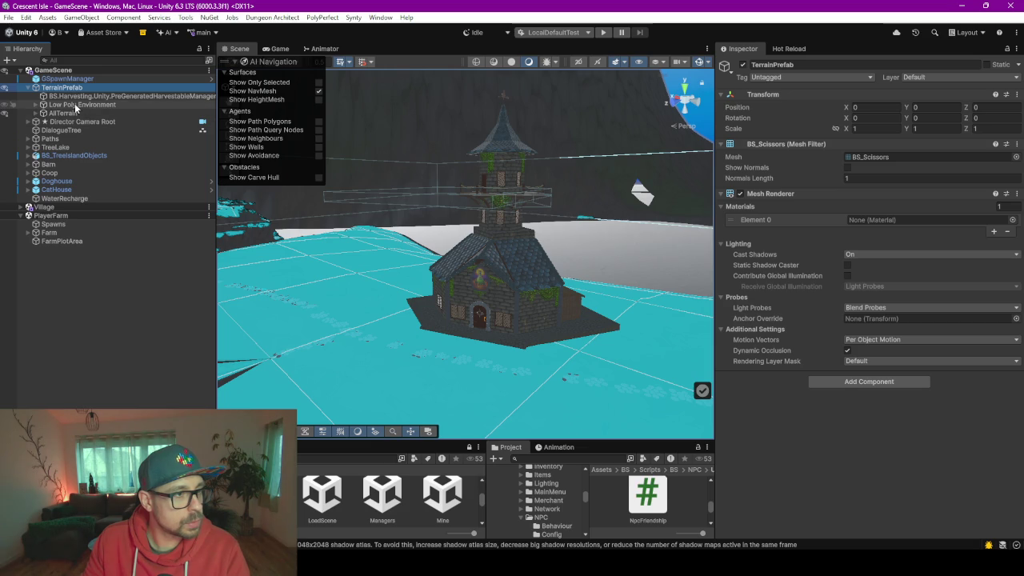
pyautogui.click(80, 105)
pyautogui.click(64, 113)
pyautogui.click(35, 113)
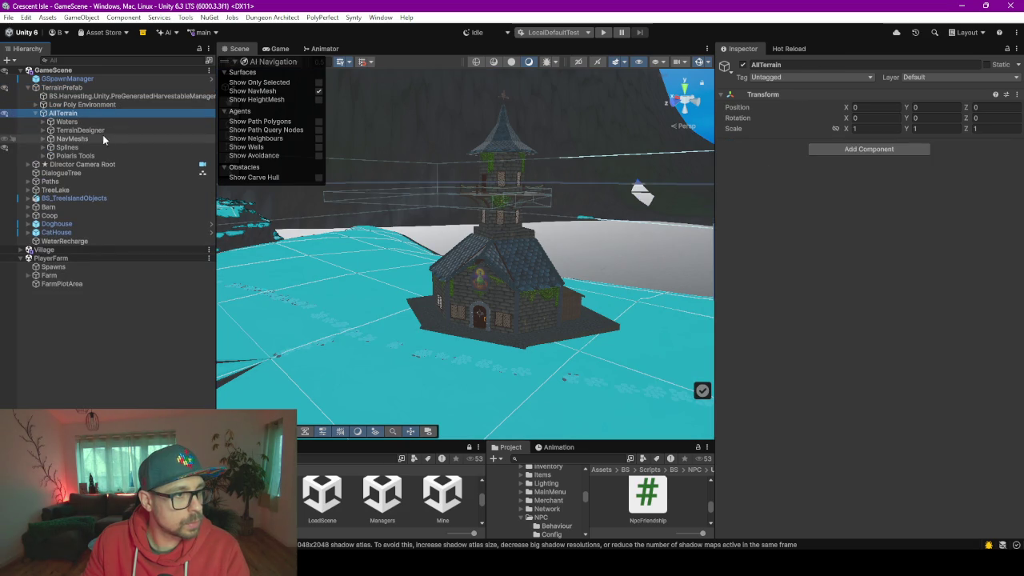
# Bake NpcNavMesh1's Humanoid NavMesh Surface and orbit to check the walkable area around the house
pyautogui.click(98, 135)
pyautogui.press('Right')
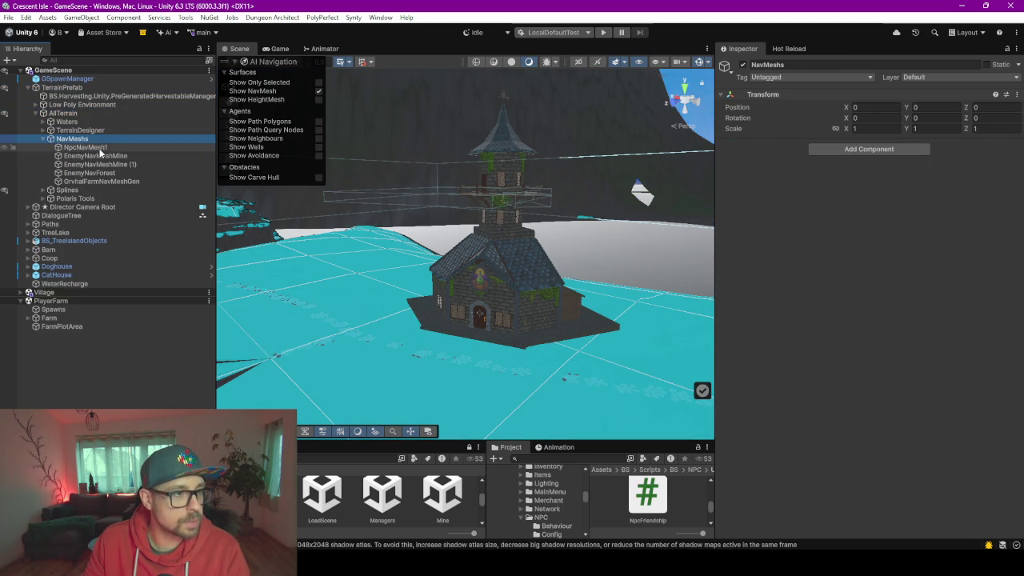
pyautogui.press('Down')
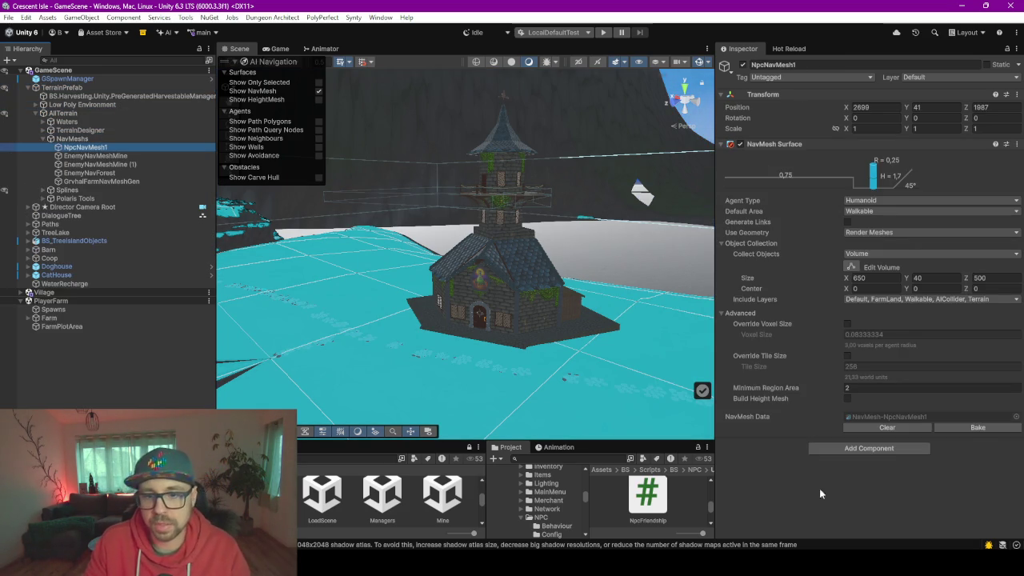
pyautogui.click(984, 428)
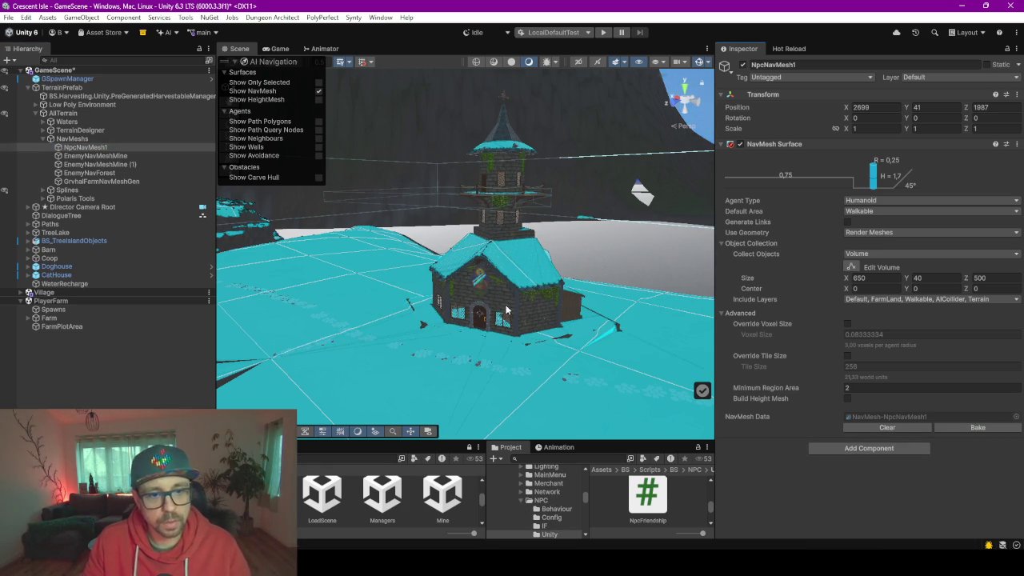
pyautogui.moveTo(488, 359)
pyautogui.mouseDown()
pyautogui.moveTo(520, 408)
pyautogui.moveTo(893, 395)
pyautogui.moveTo(792, 427)
pyautogui.moveTo(488, 346)
pyautogui.moveTo(648, 315)
pyautogui.moveTo(721, 381)
pyautogui.moveTo(974, 438)
pyautogui.moveTo(901, 447)
pyautogui.moveTo(507, 432)
pyautogui.moveTo(528, 428)
pyautogui.mouseUp()
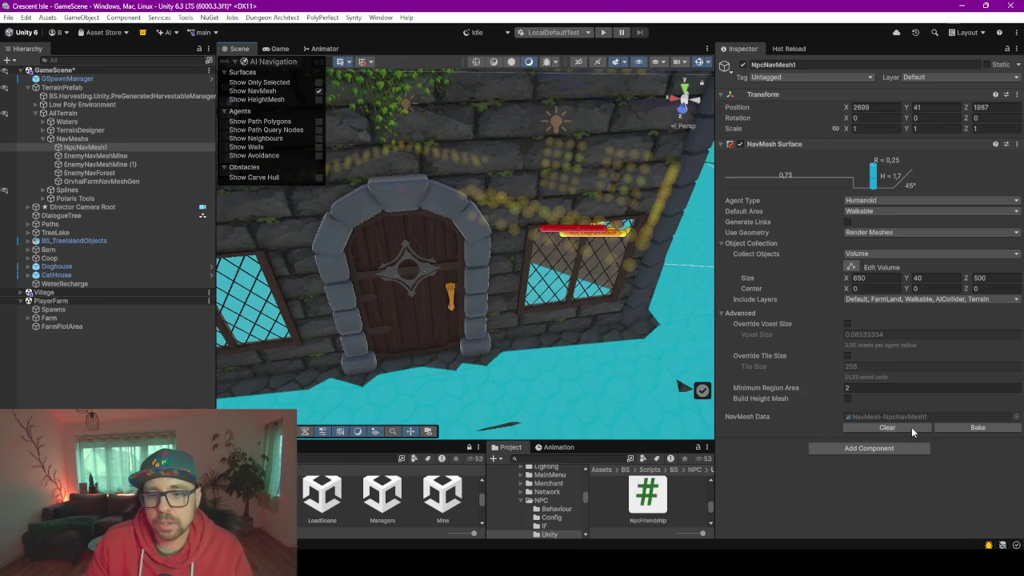
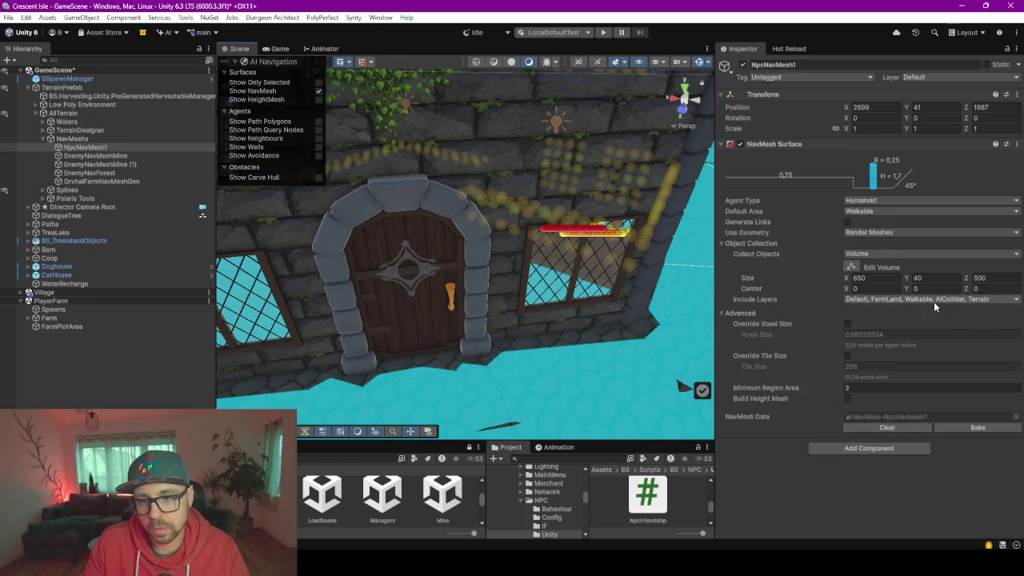
# Select the DoorMainHinge, DoorBackHinge and DoorTopHinge objects under MainDoor in the Hierarchy
pyautogui.click(432, 313)
pyautogui.click(424, 264)
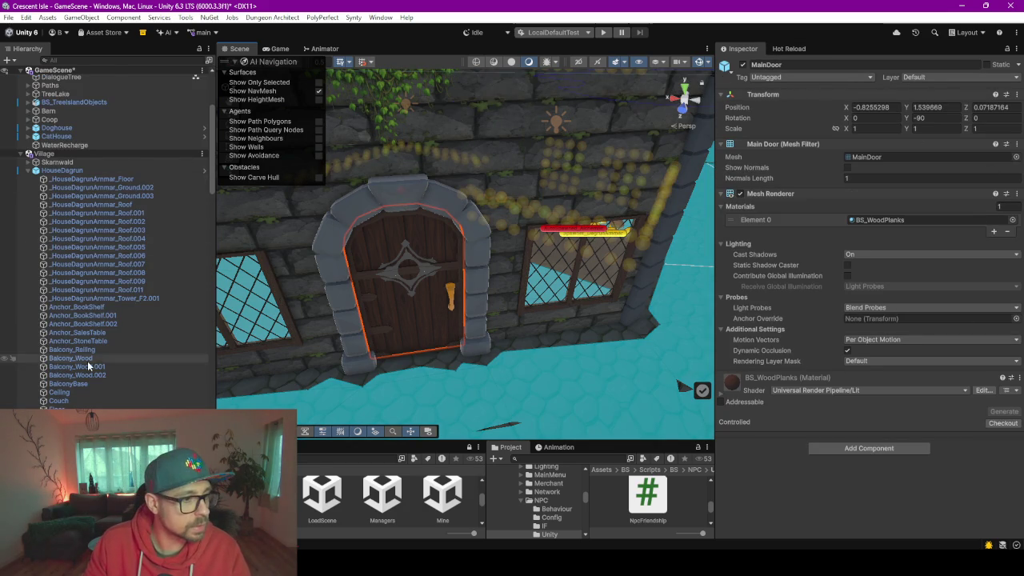
pyautogui.scroll(-3, 88, 365)
pyautogui.click(80, 330)
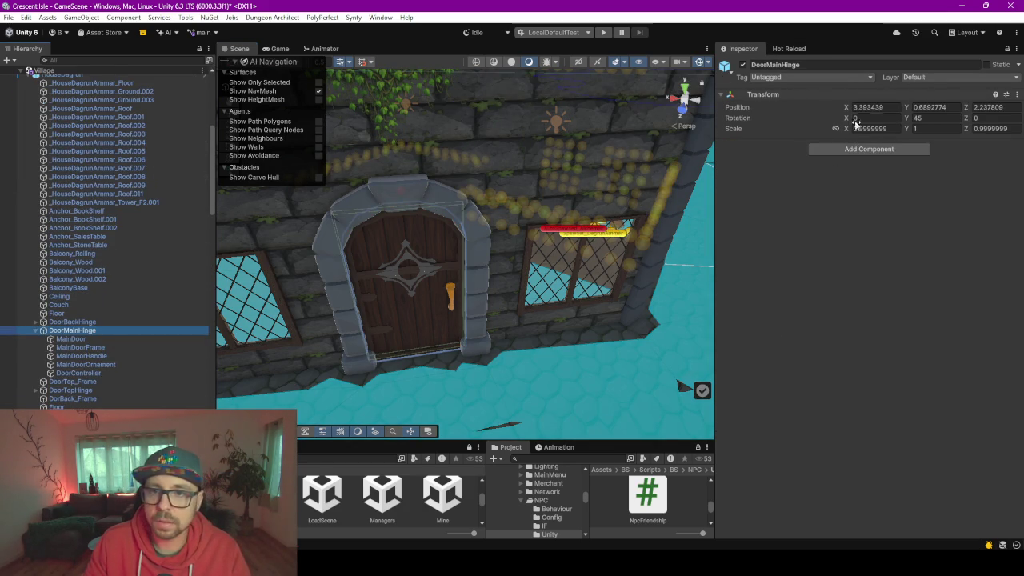
pyautogui.click(34, 330)
pyautogui.keyDown('ctrl'); pyautogui.click(69, 323); pyautogui.keyUp('ctrl')
pyautogui.keyDown('ctrl'); pyautogui.click(80, 347); pyautogui.keyUp('ctrl')
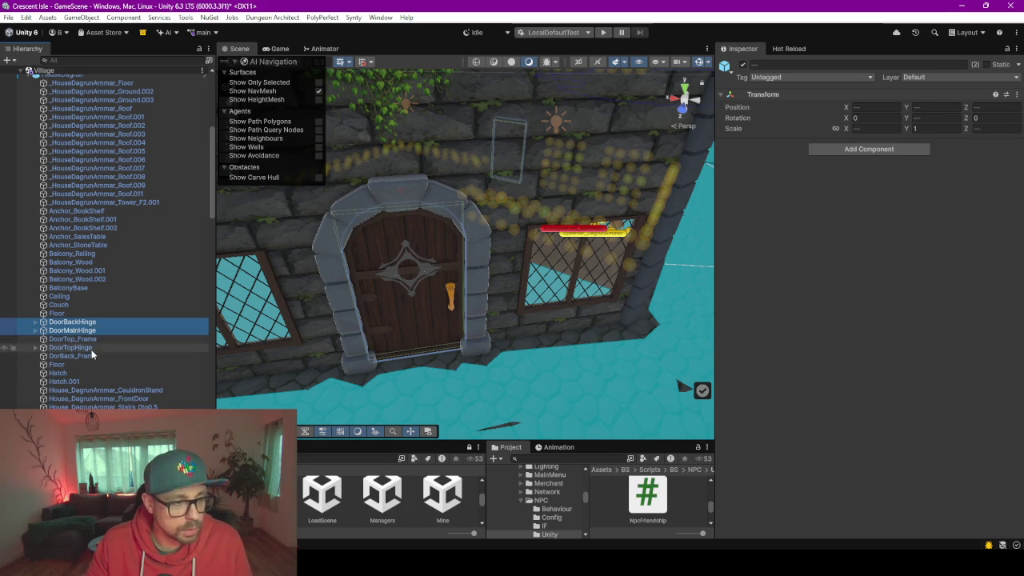
# Put the three hinges and all their children on the Interactable layer
pyautogui.click(924, 78)
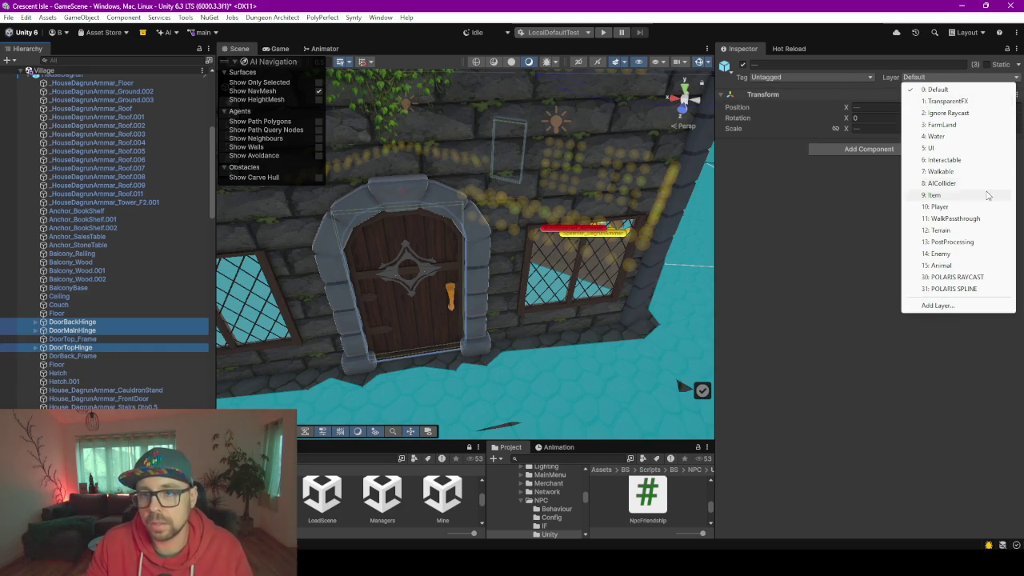
pyautogui.click(966, 162)
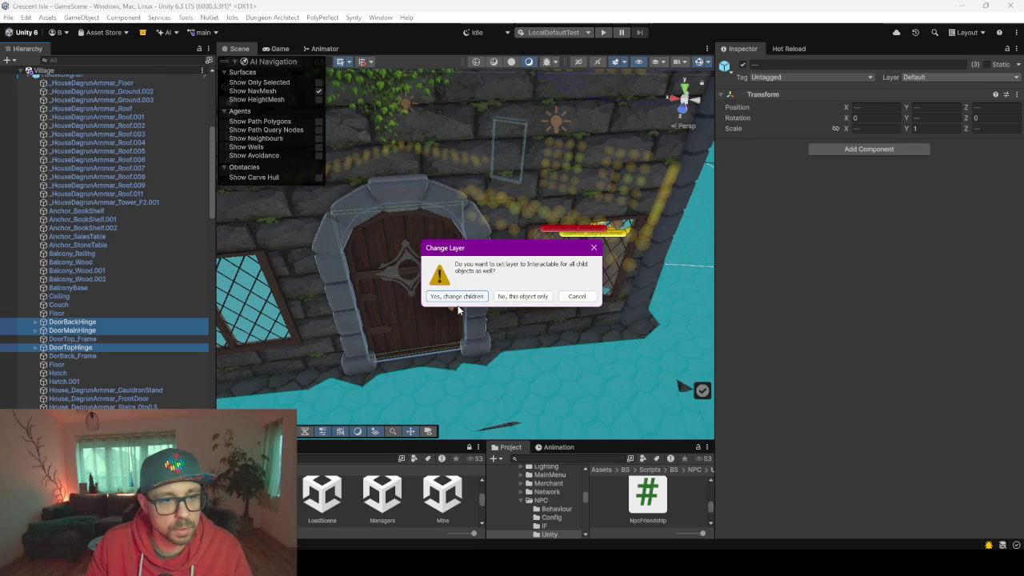
pyautogui.click(457, 297)
pyautogui.click(40, 323)
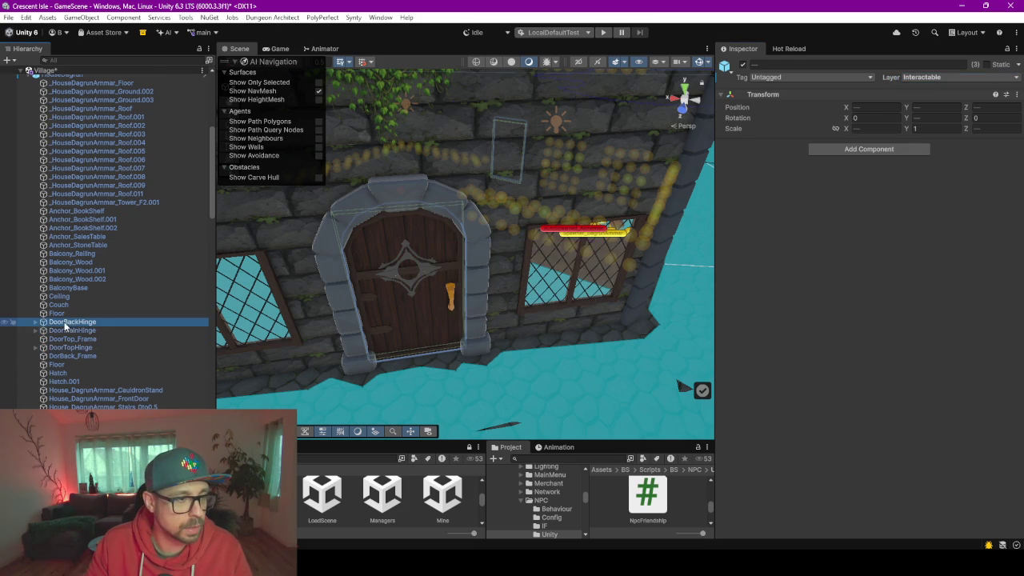
pyautogui.click(36, 322)
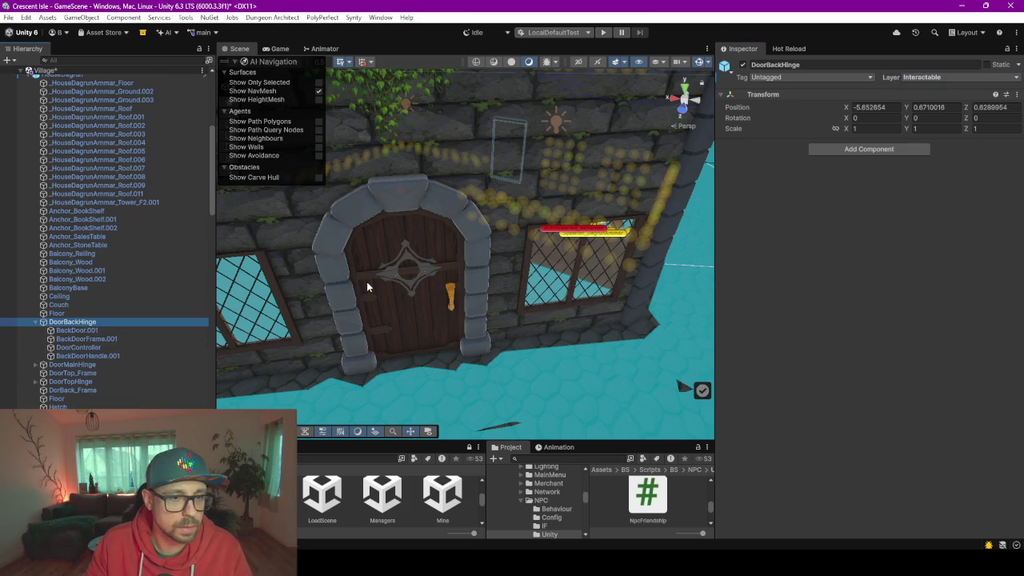
pyautogui.scroll(10, 108, 160)
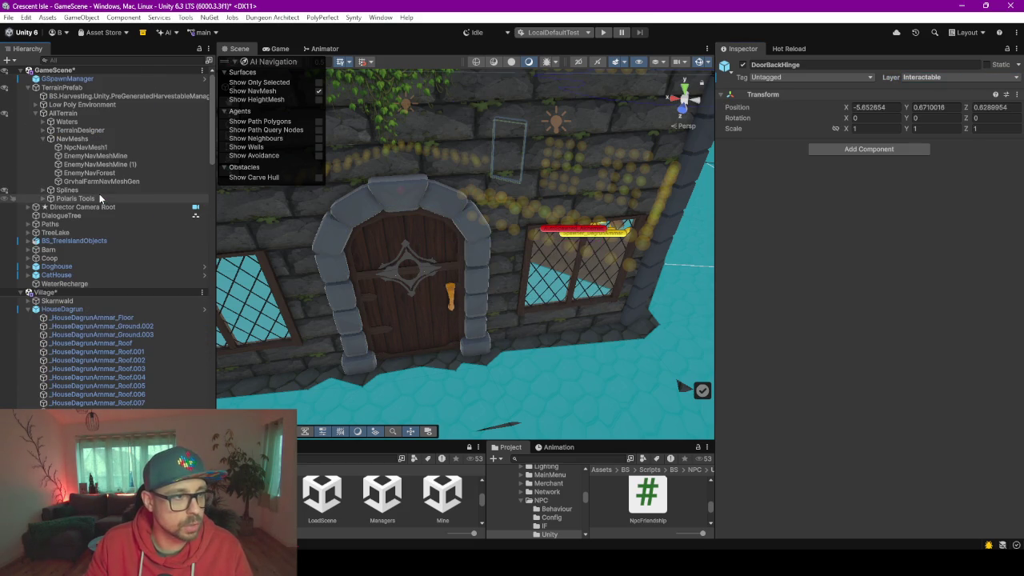
# Rebake the NpcNavMesh1 surface and inspect the house interior, ending with HouseDagrun selected
pyautogui.click(86, 147)
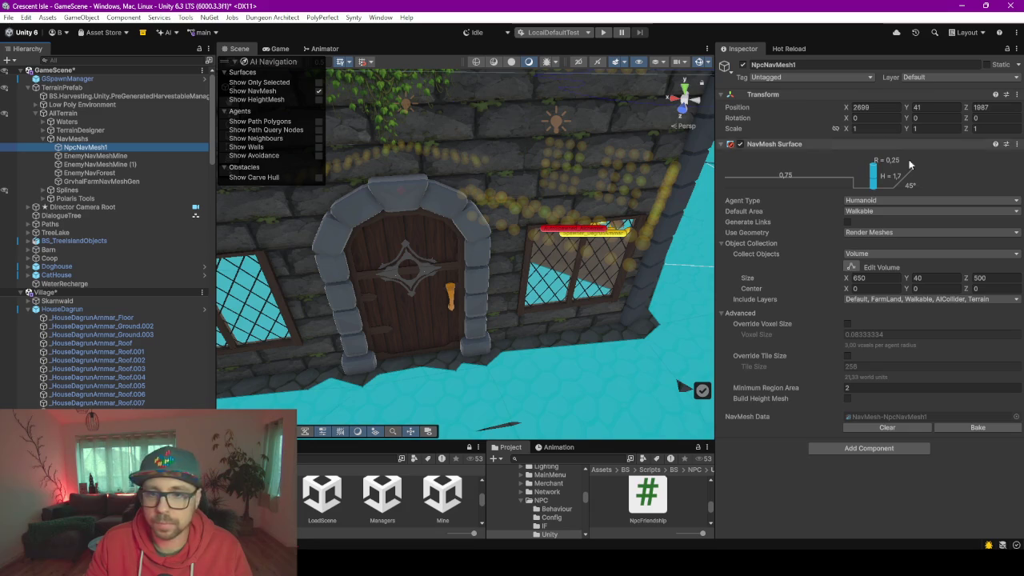
pyautogui.click(978, 427)
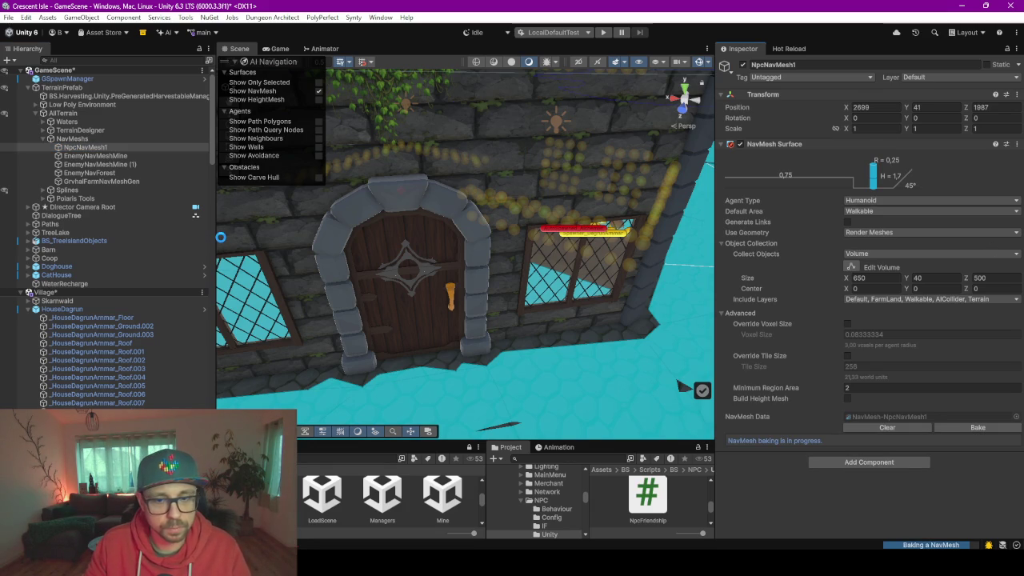
pyautogui.scroll(10, 413, 342)
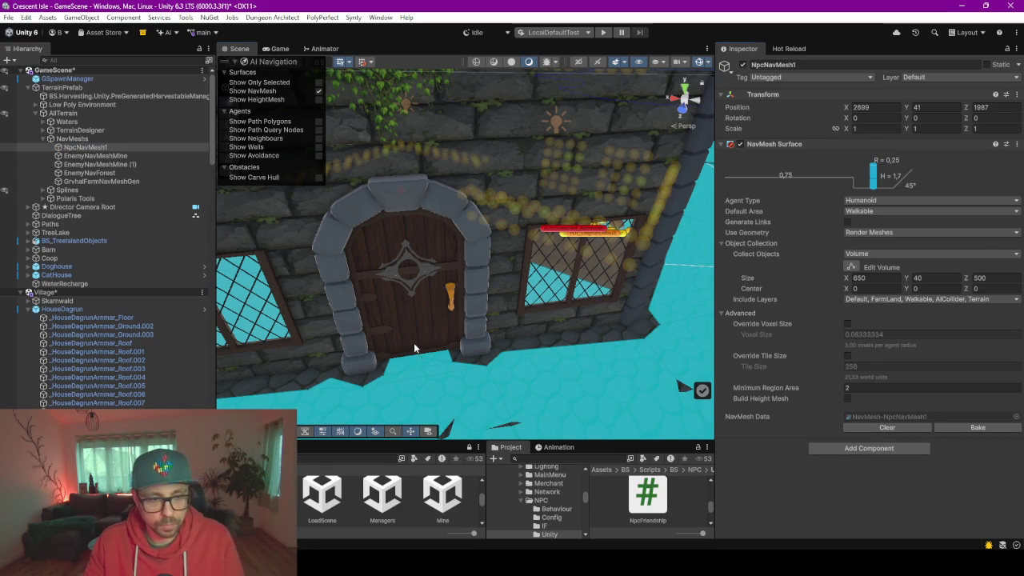
pyautogui.moveTo(648, 321)
pyautogui.mouseDown()
pyautogui.moveTo(730, 296)
pyautogui.moveTo(735, 343)
pyautogui.moveTo(669, 286)
pyautogui.moveTo(443, 312)
pyautogui.moveTo(434, 295)
pyautogui.moveTo(235, 275)
pyautogui.moveTo(505, 257)
pyautogui.moveTo(712, 272)
pyautogui.moveTo(567, 274)
pyautogui.moveTo(627, 293)
pyautogui.moveTo(739, 268)
pyautogui.moveTo(487, 340)
pyautogui.mouseUp()
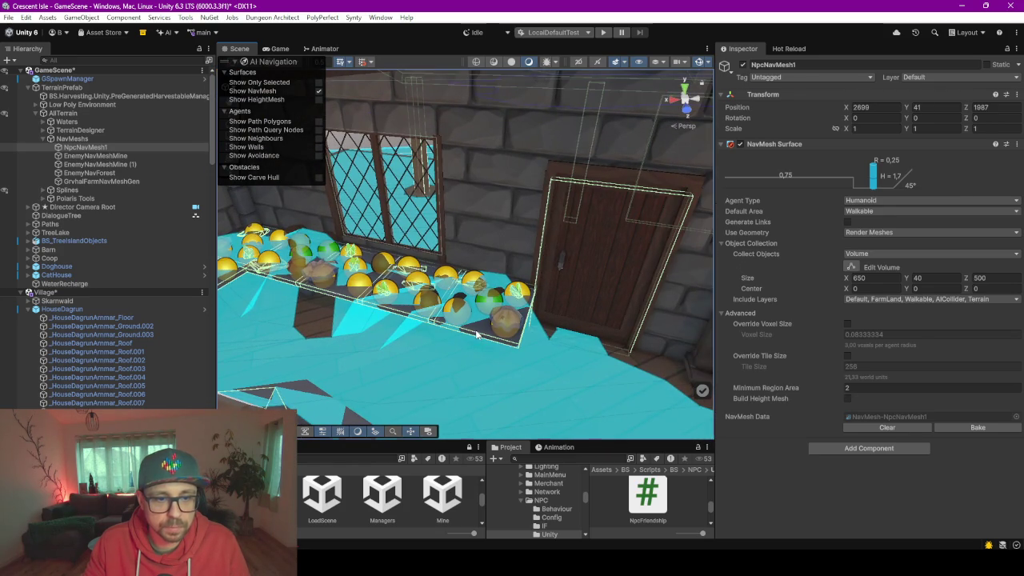
pyautogui.click(477, 334)
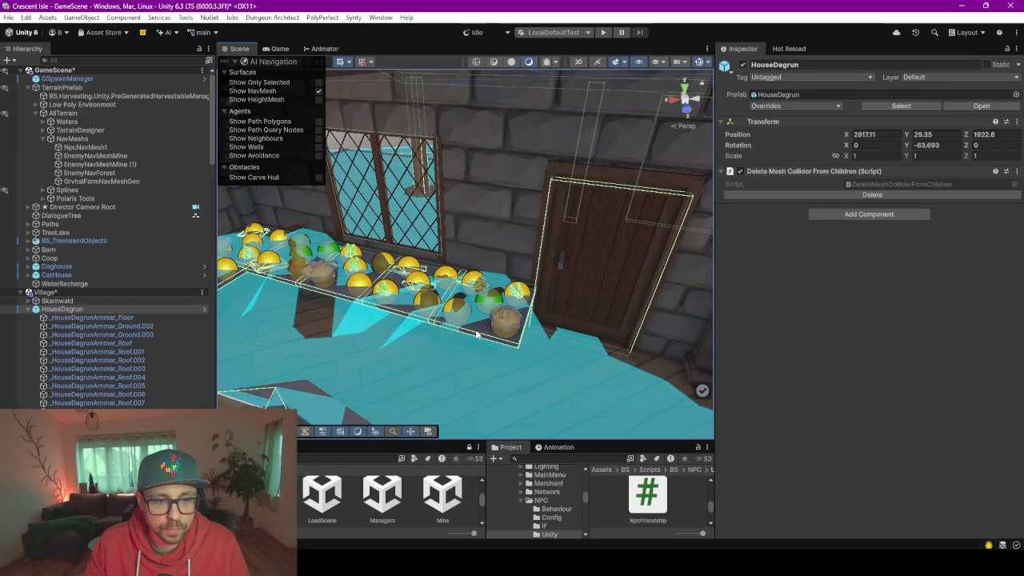
# Select the stone table's parent BS_StoneTable (4) and open it in Prefab Mode
pyautogui.click(773, 95)
pyautogui.doubleClick(773, 97)
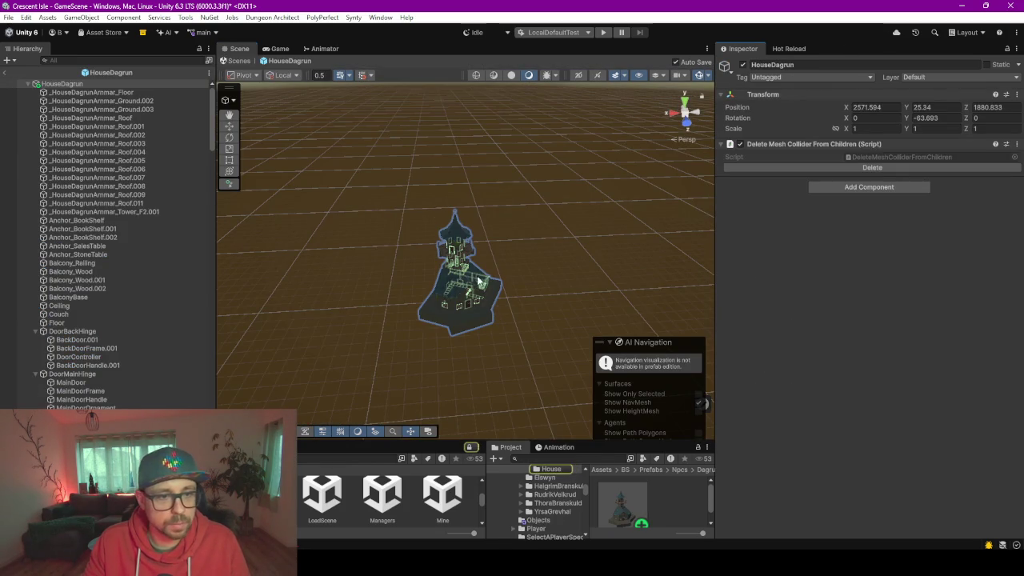
pyautogui.click(8, 70)
pyautogui.click(496, 296)
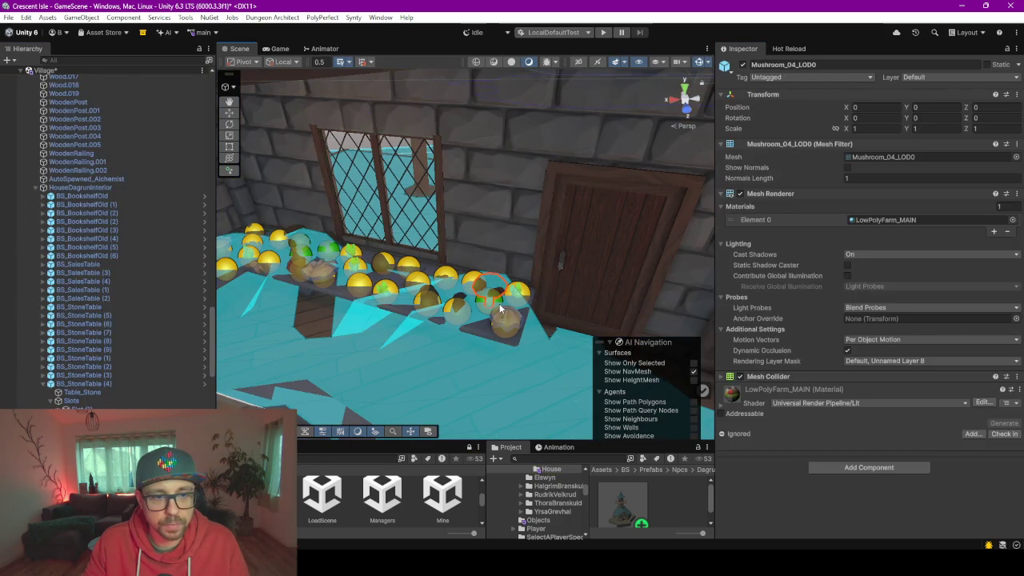
pyautogui.click(488, 334)
pyautogui.click(483, 335)
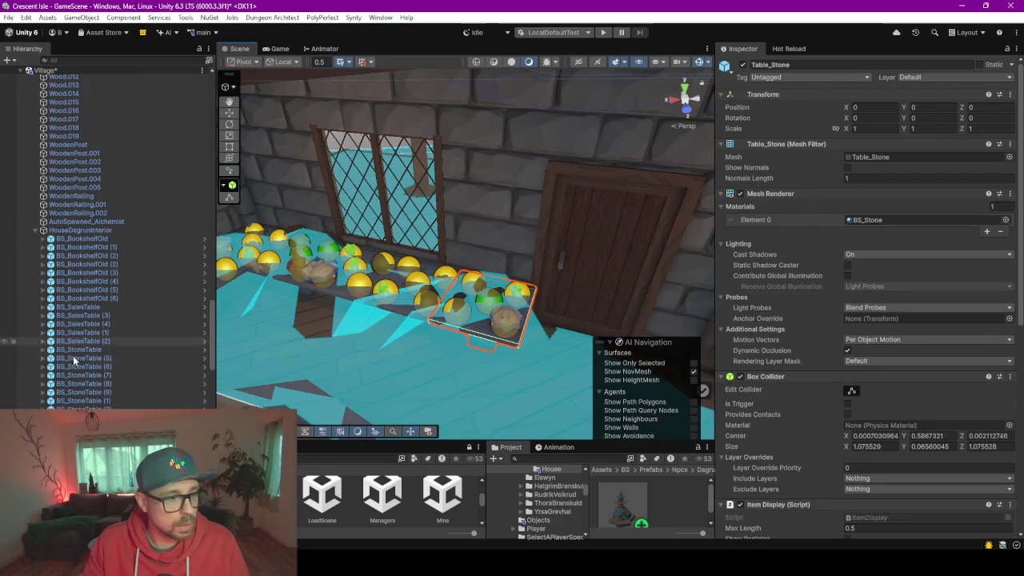
pyautogui.hotkey('ctrl', 'z')
pyautogui.doubleClick(802, 94)
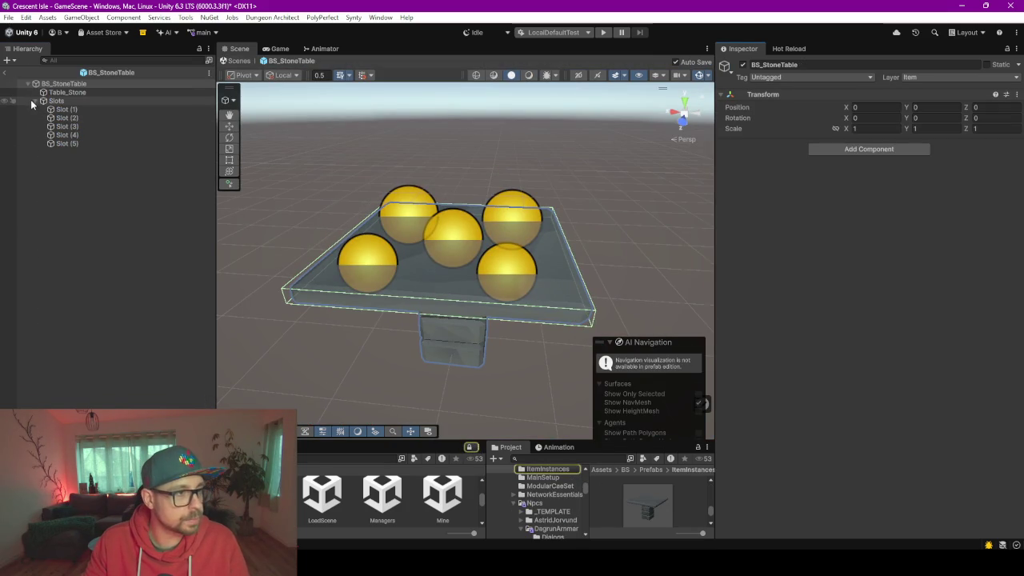
# Select Table_Stone in the prefab and collapse its existing Inspector components
pyautogui.click(34, 101)
pyautogui.click(68, 92)
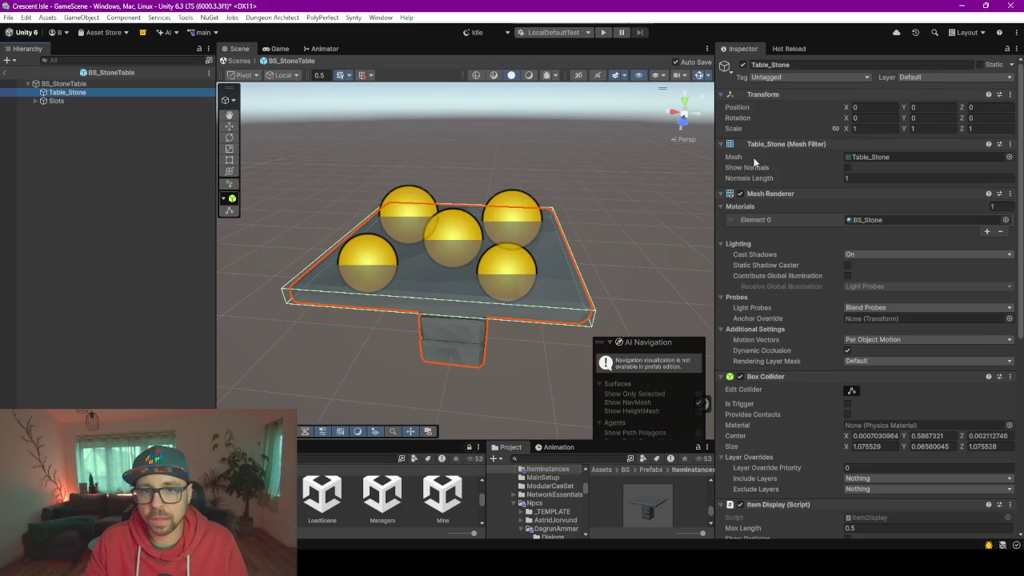
pyautogui.click(721, 144)
pyautogui.click(722, 156)
pyautogui.click(721, 167)
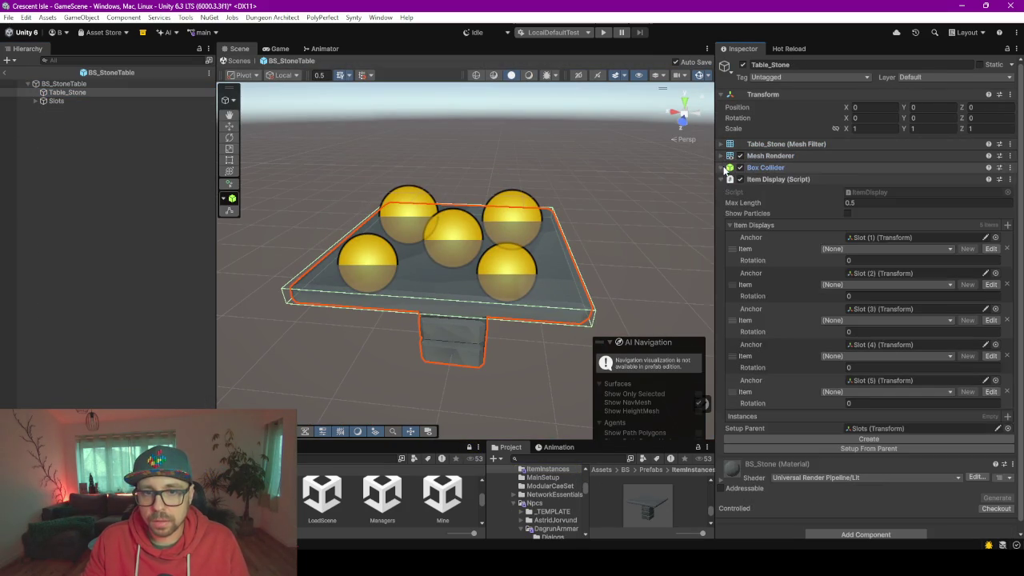
pyautogui.click(721, 180)
# Add a Nav Mesh Obstacle to Table_Stone with Carve enabled
pyautogui.click(853, 263)
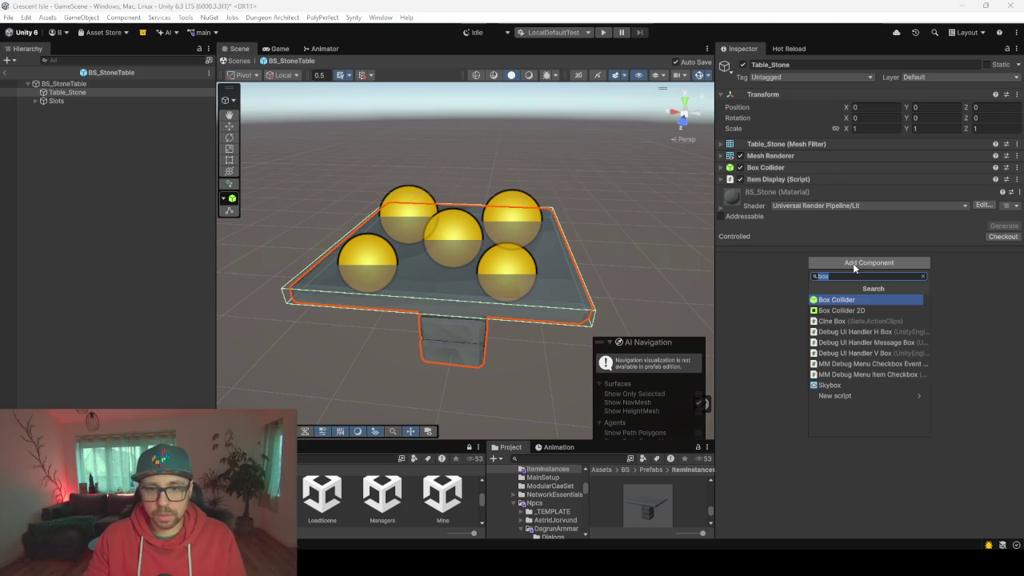
pyautogui.write('nav')
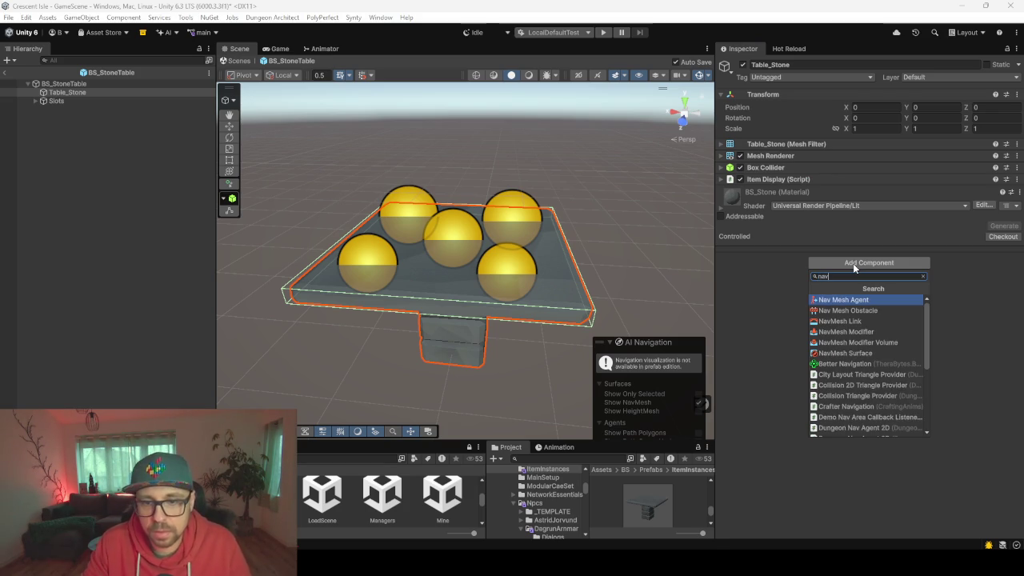
pyautogui.press('Down')
pyautogui.press('Return')
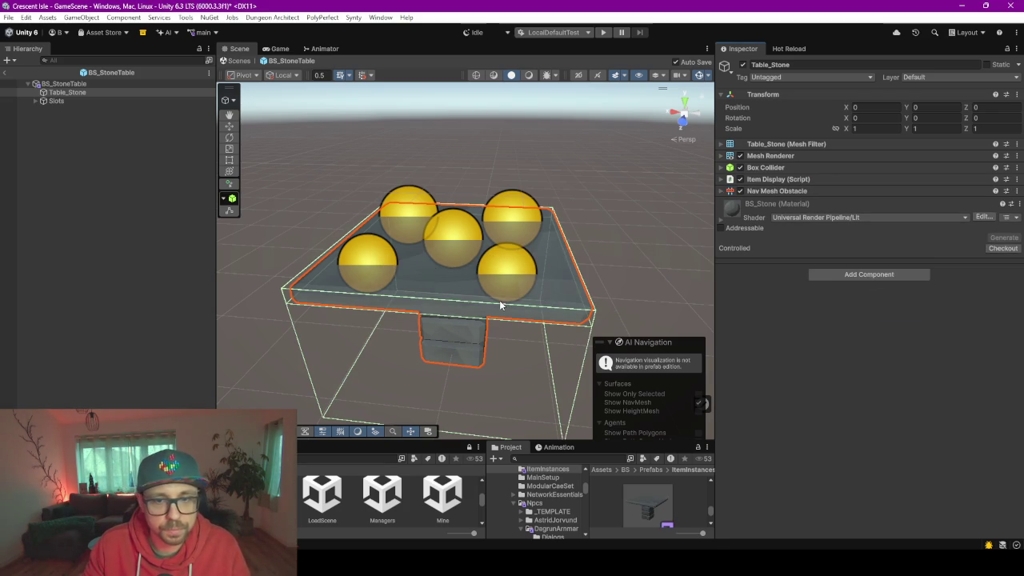
pyautogui.click(772, 191)
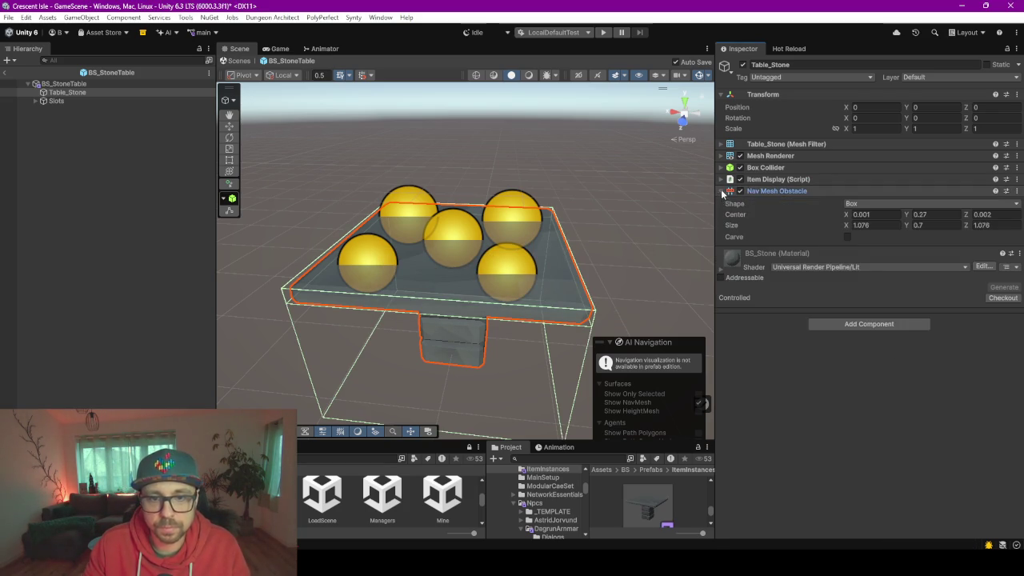
pyautogui.click(848, 237)
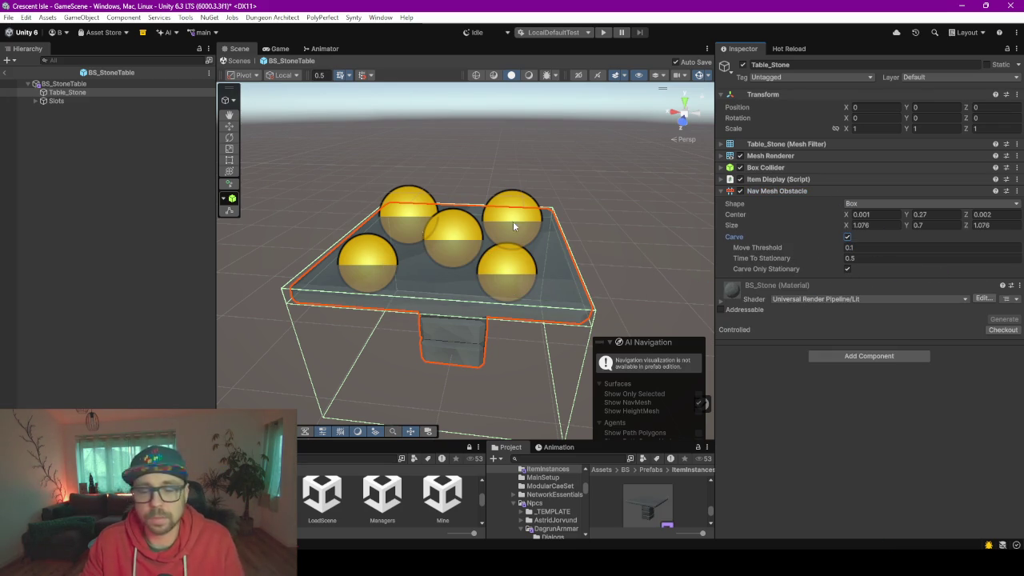
pyautogui.click(152, 185)
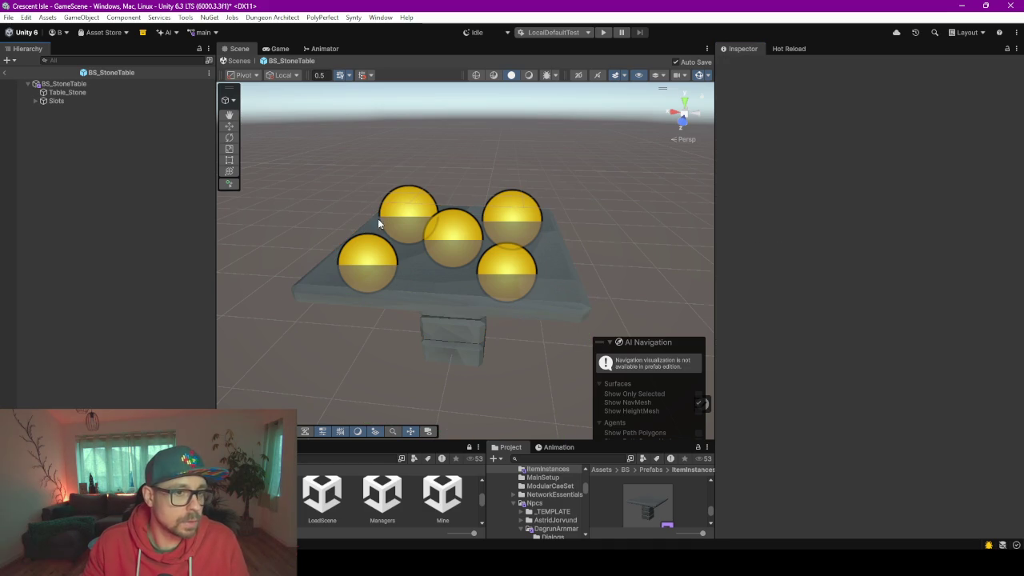
# Back in the scene, set Table_Stone's obstacle Size Y to 0.88 and Center Y to 0.42
pyautogui.click(5, 74)
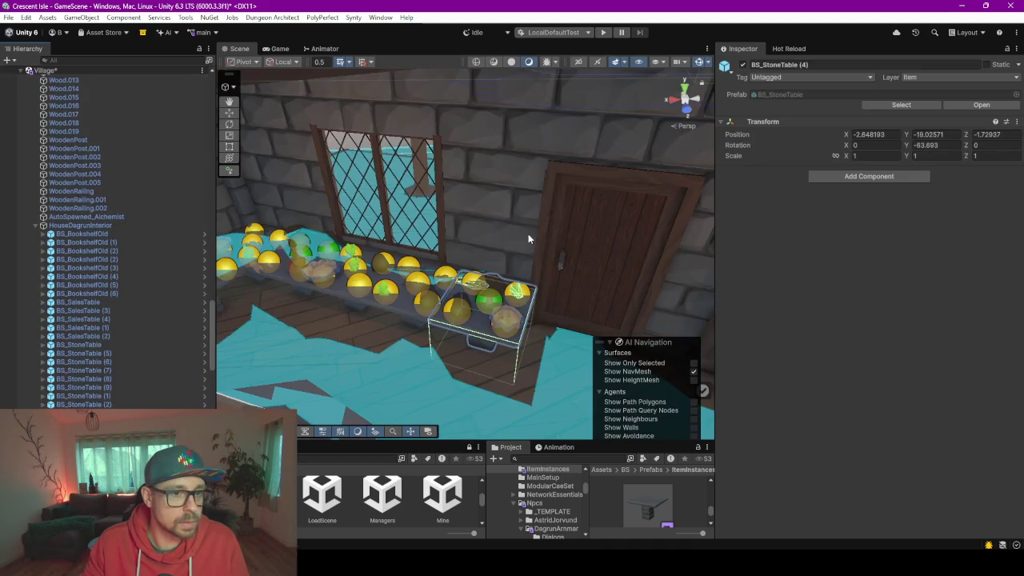
pyautogui.moveTo(513, 323)
pyautogui.mouseDown()
pyautogui.moveTo(407, 327)
pyautogui.moveTo(369, 306)
pyautogui.moveTo(308, 305)
pyautogui.moveTo(598, 305)
pyautogui.mouseUp()
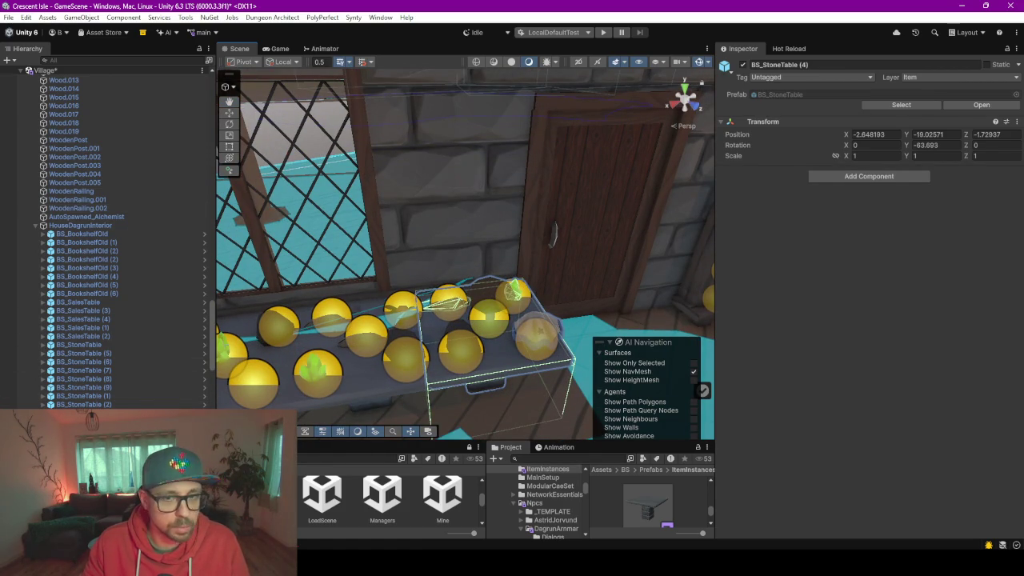
pyautogui.click(448, 304)
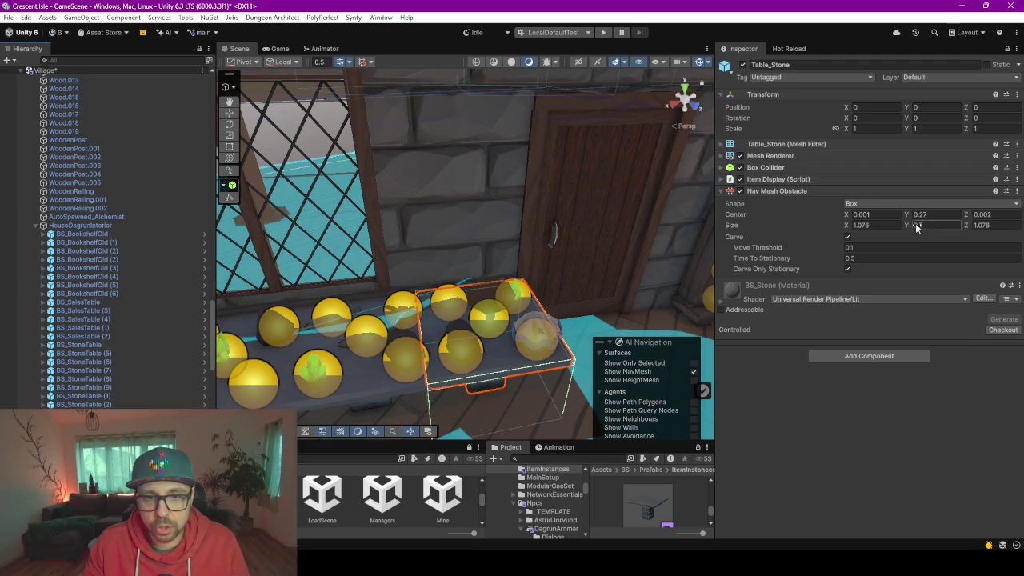
pyautogui.moveTo(640, 296)
pyautogui.mouseDown()
pyautogui.moveTo(606, 237)
pyautogui.moveTo(578, 221)
pyautogui.moveTo(576, 262)
pyautogui.mouseUp()
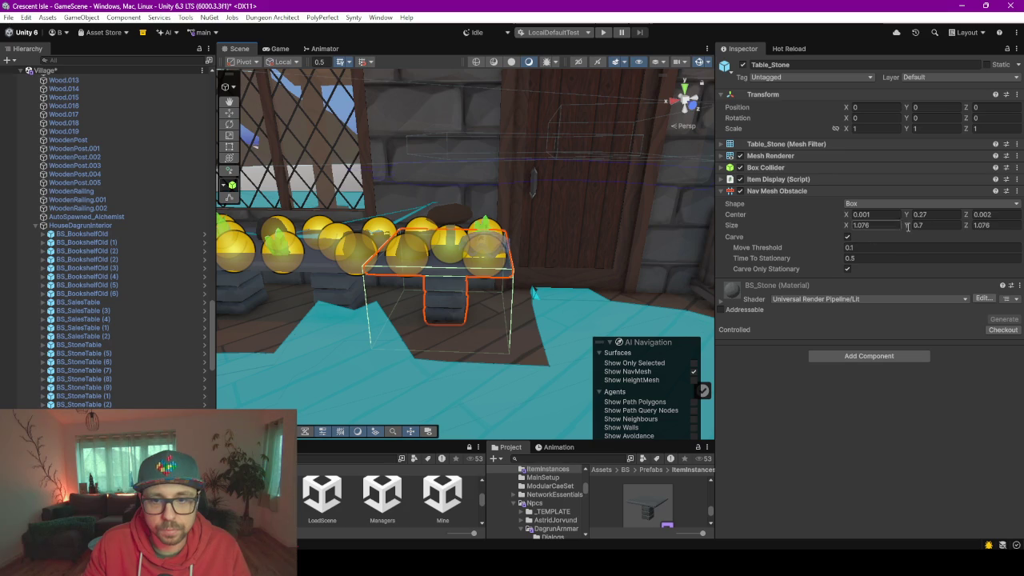
pyautogui.moveTo(910, 229); pyautogui.dragTo(918, 230)
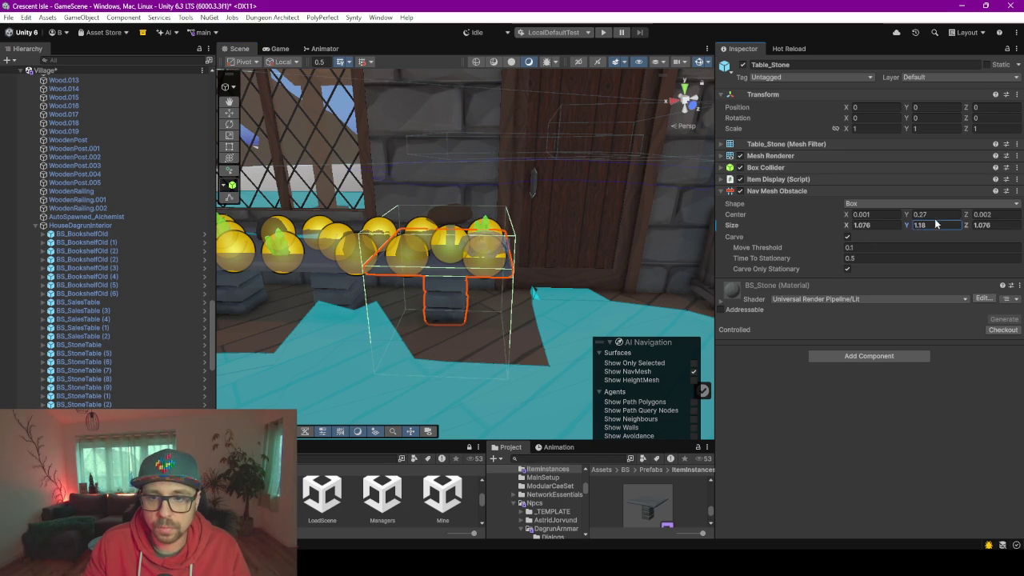
pyautogui.moveTo(906, 218); pyautogui.dragTo(917, 219)
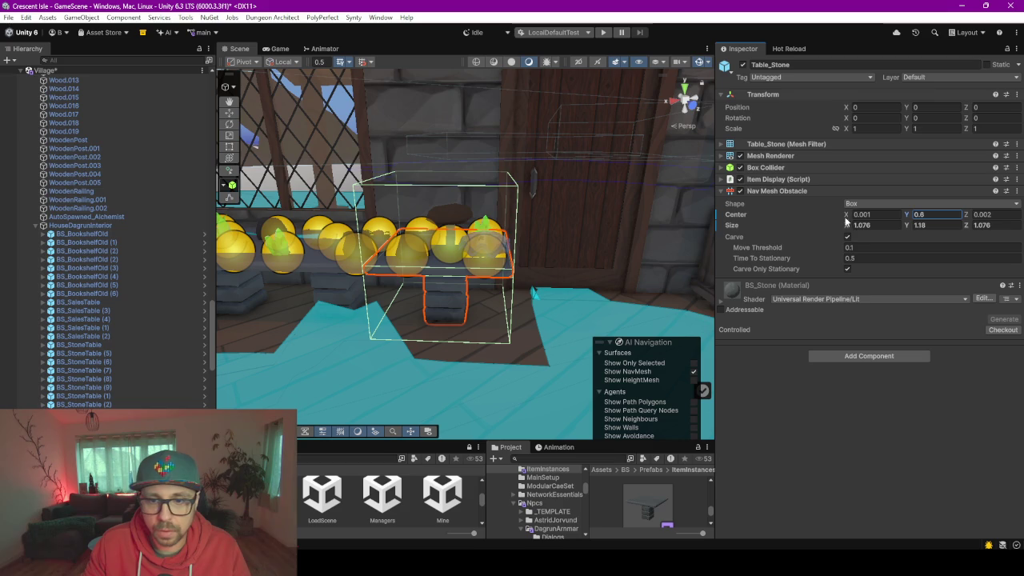
pyautogui.moveTo(908, 217)
pyautogui.mouseDown()
pyautogui.moveTo(910, 226)
pyautogui.moveTo(902, 217)
pyautogui.mouseUp()
pyautogui.click(908, 217)
pyautogui.moveTo(552, 301)
pyautogui.mouseDown()
pyautogui.moveTo(580, 301)
pyautogui.moveTo(534, 305)
pyautogui.mouseUp()
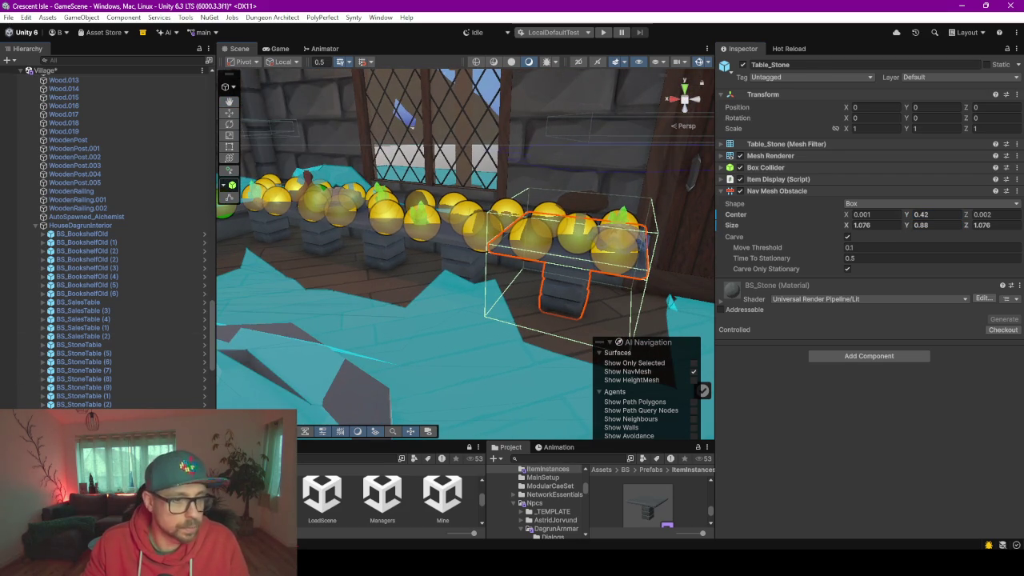
# Reselect the stone table's parent object BS_StoneTable (4)
pyautogui.click(560, 248)
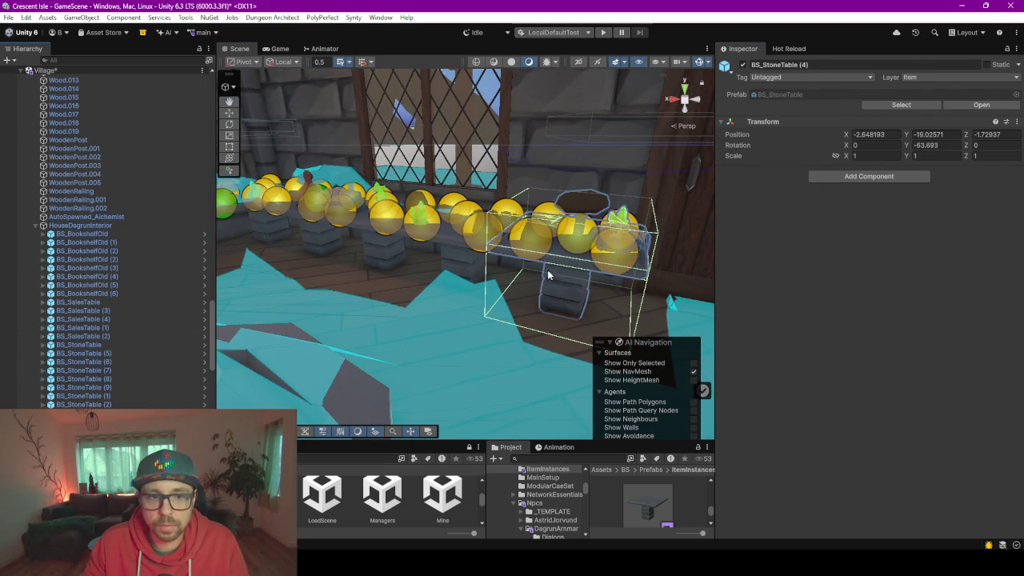
pyautogui.click(465, 252)
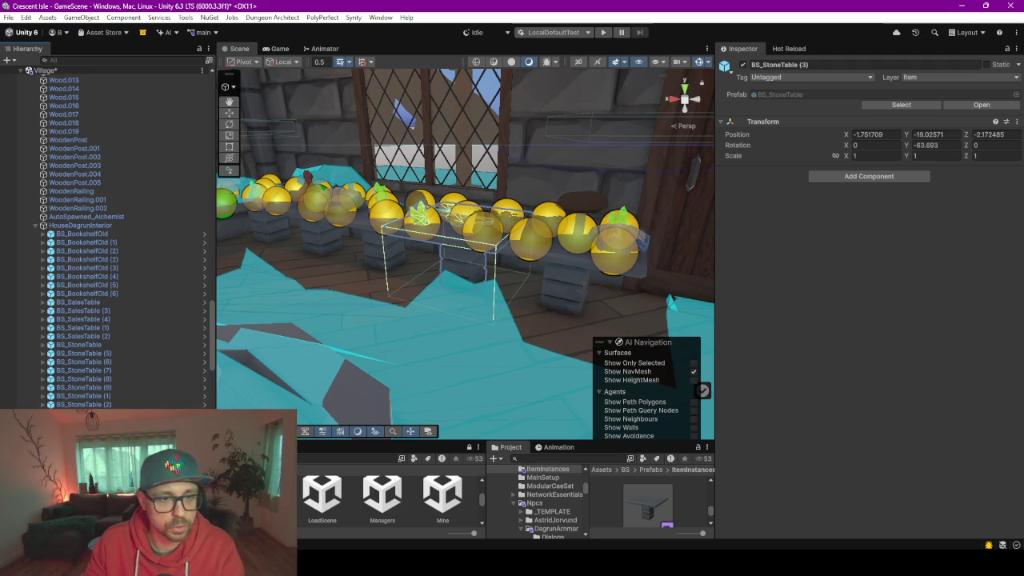
pyautogui.click(577, 258)
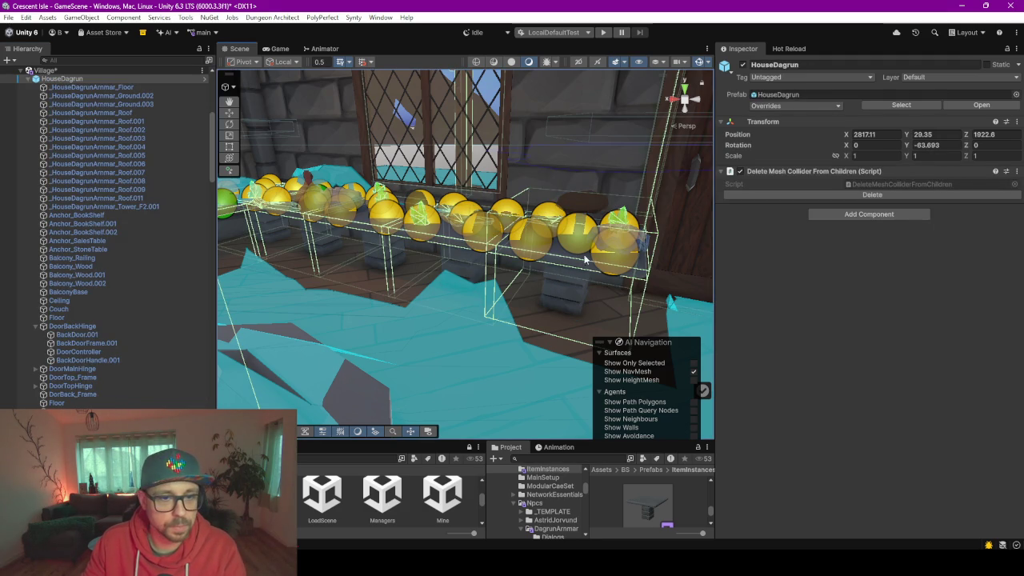
pyautogui.click(557, 267)
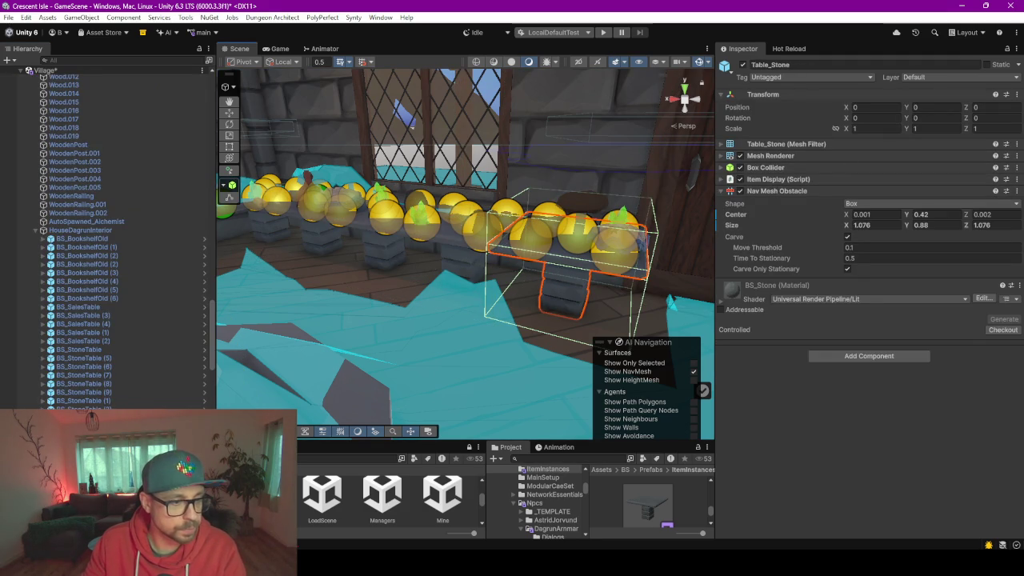
pyautogui.click(564, 292)
pyautogui.click(796, 64)
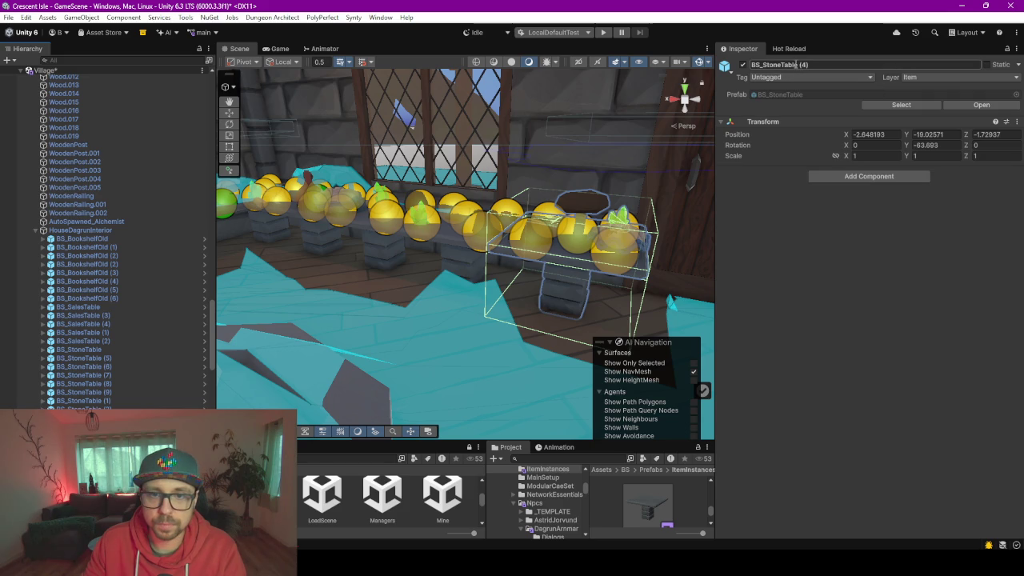
pyautogui.doubleClick(782, 96)
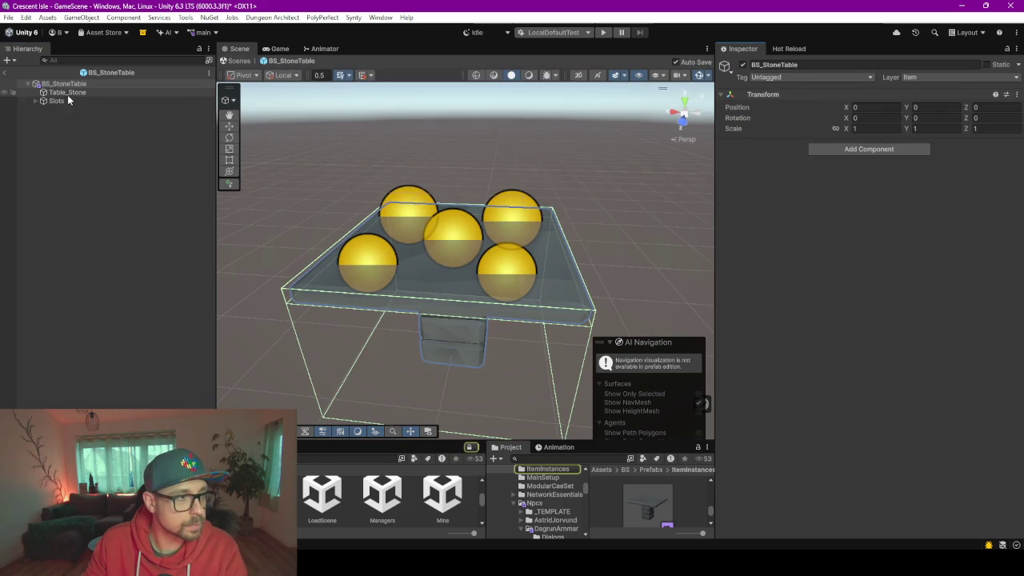
pyautogui.click(109, 92)
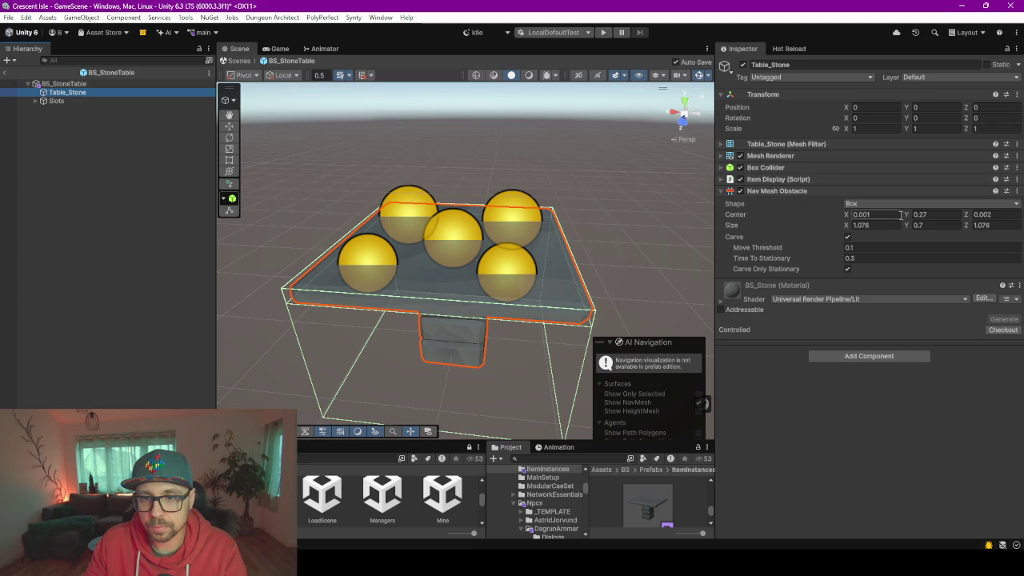
pyautogui.moveTo(910, 219); pyautogui.dragTo(915, 218)
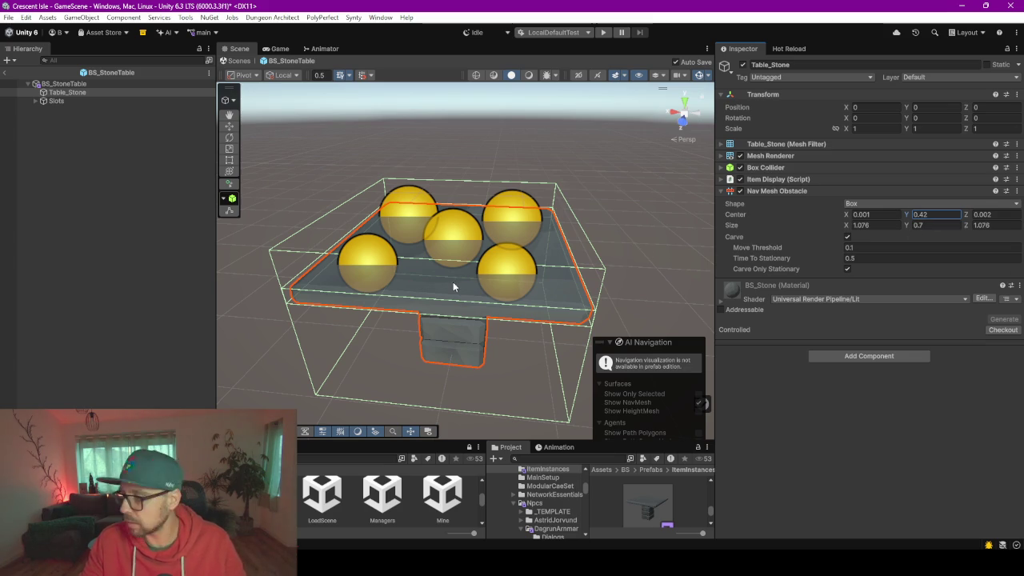
pyautogui.write('0.27')
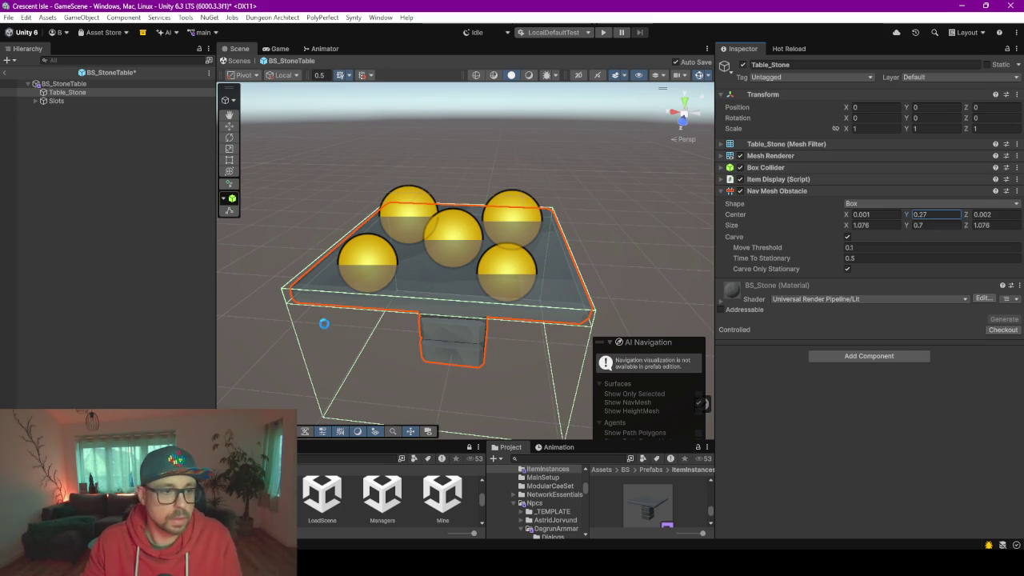
pyautogui.click(7, 74)
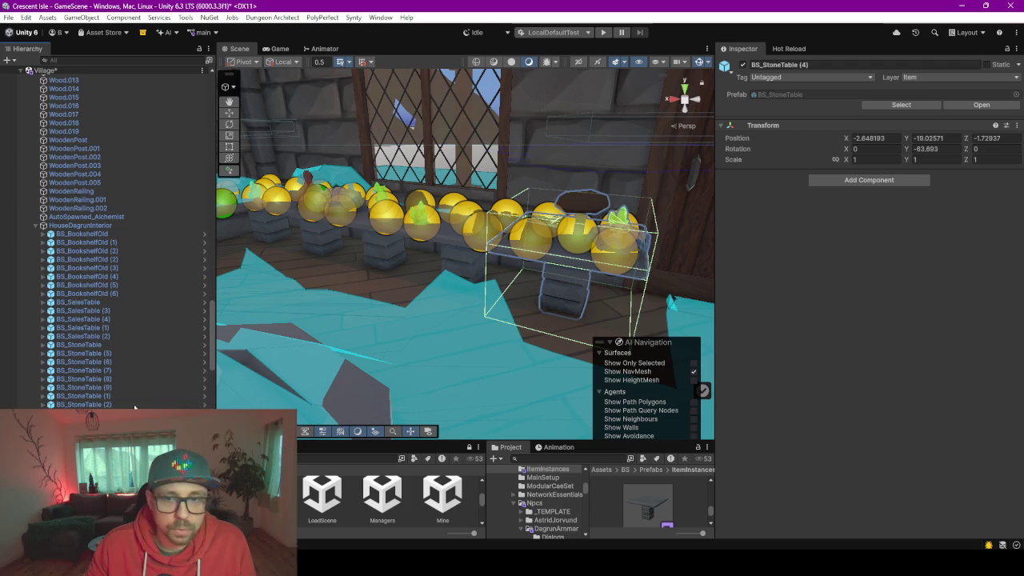
# Revert Table_Stone's obstacle Center and Size to prefab values Center Y 0.27, Size Y 0.7
pyautogui.click(564, 288)
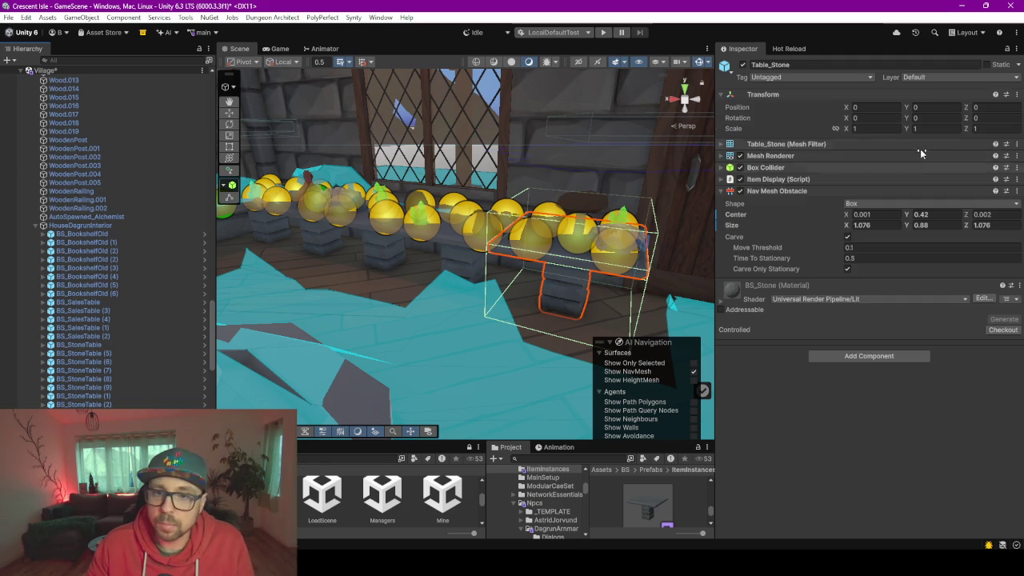
pyautogui.rightClick(743, 213)
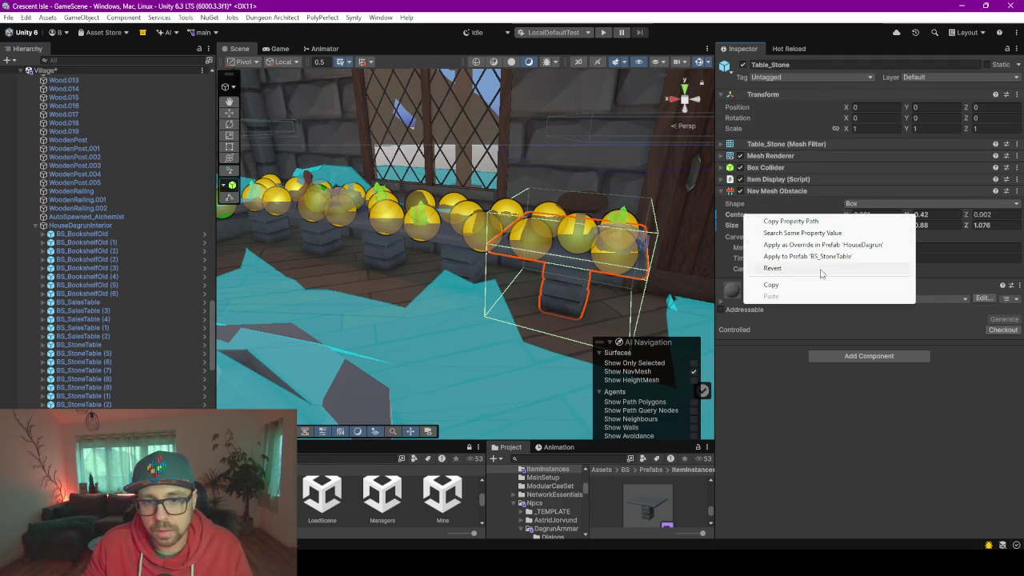
pyautogui.click(772, 268)
pyautogui.rightClick(728, 227)
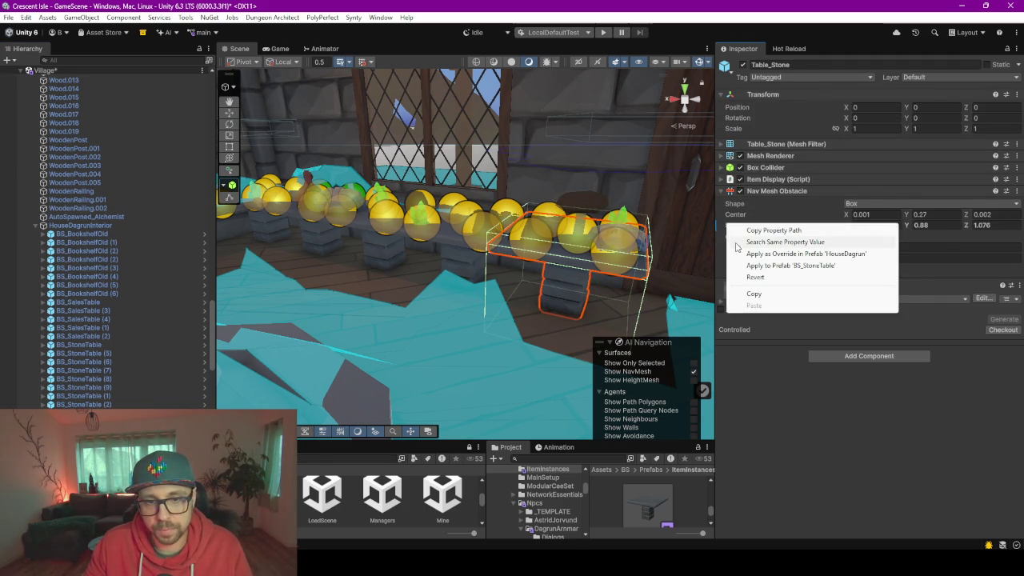
pyautogui.click(748, 277)
pyautogui.moveTo(619, 249)
pyautogui.mouseDown()
pyautogui.moveTo(464, 266)
pyautogui.moveTo(478, 281)
pyautogui.moveTo(514, 263)
pyautogui.moveTo(544, 264)
pyautogui.moveTo(480, 268)
pyautogui.mouseUp()
# Select the BS_Cauldron object and open it in Prefab Mode
pyautogui.click(450, 269)
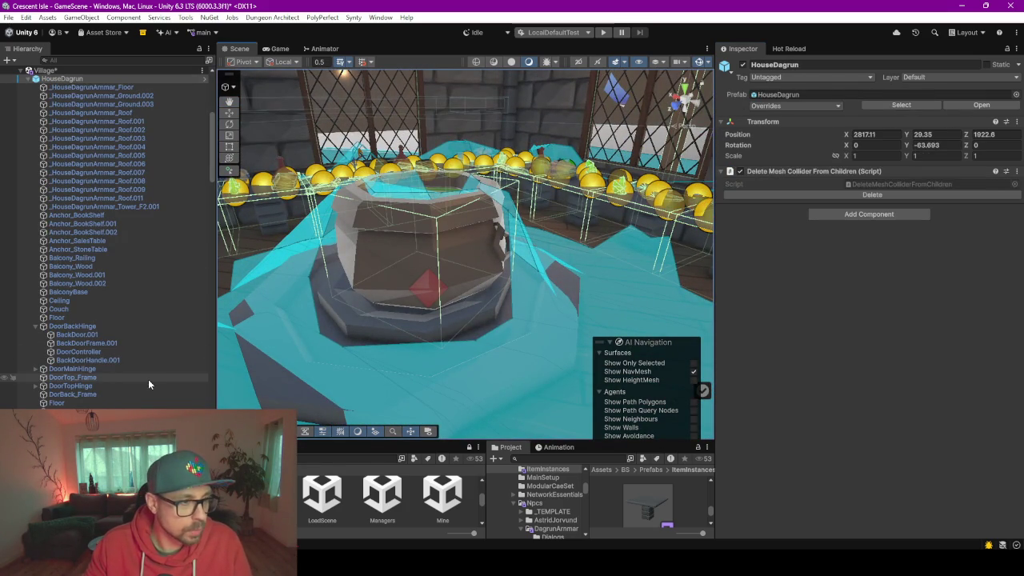
pyautogui.click(407, 251)
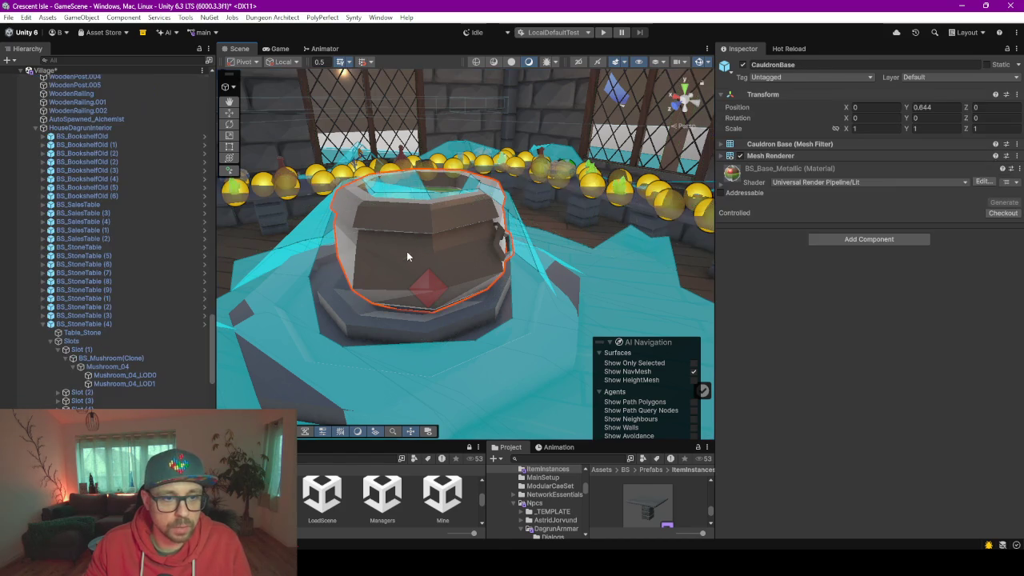
pyautogui.scroll(-2, 91, 366)
pyautogui.click(76, 362)
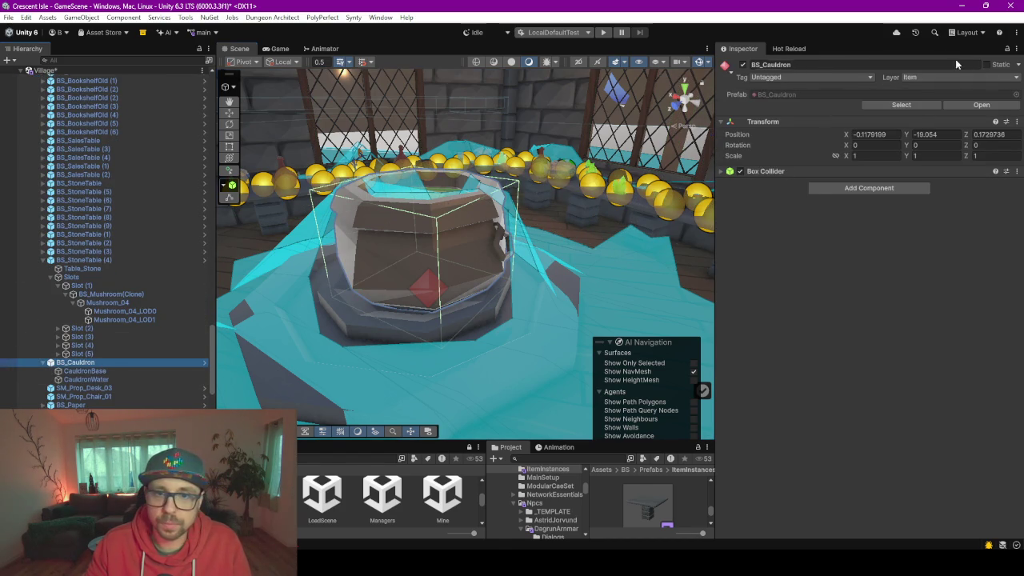
pyautogui.doubleClick(832, 94)
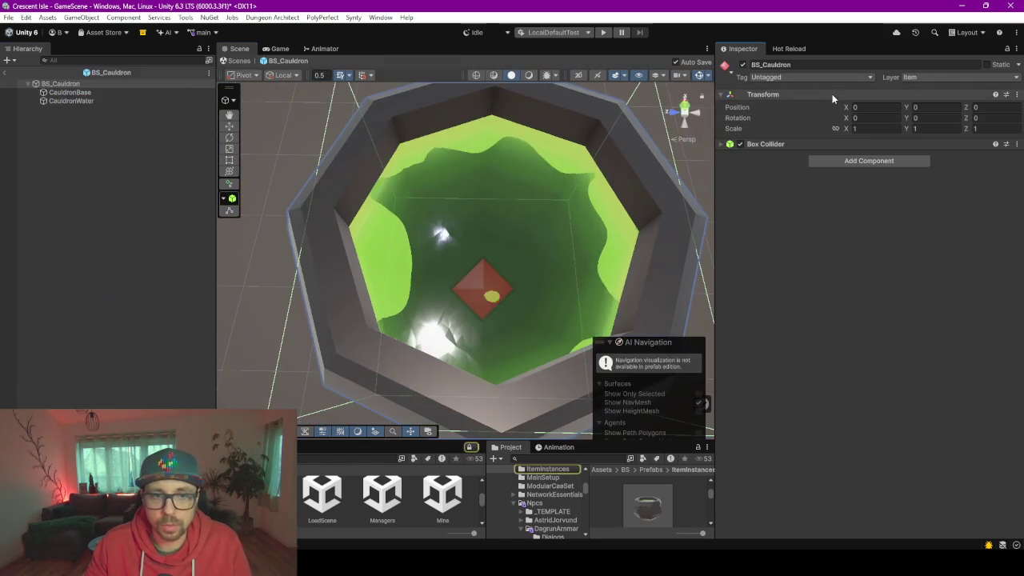
# Add a capsule-shaped Nav Mesh Obstacle to the cauldron
pyautogui.click(874, 160)
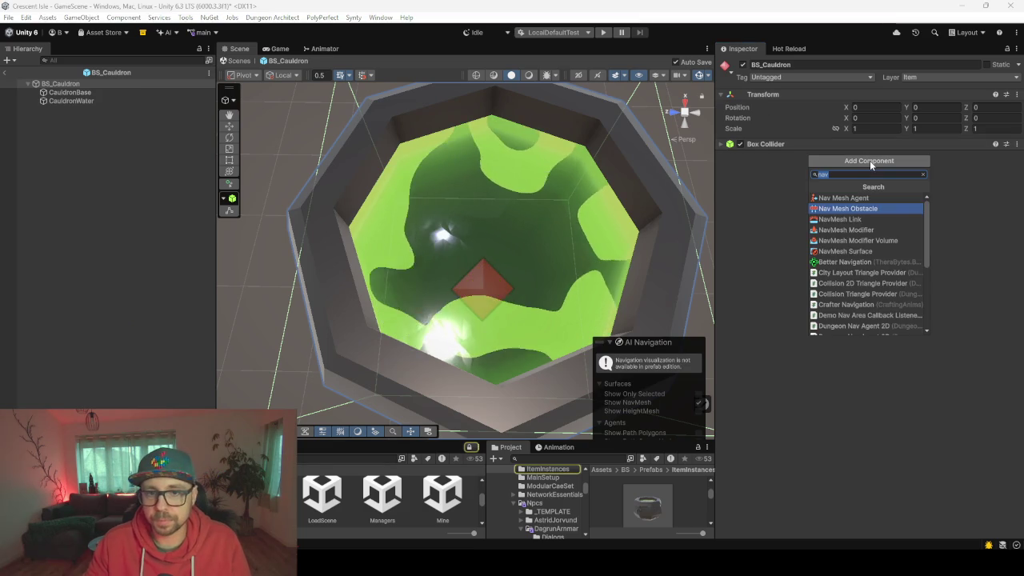
pyautogui.press('Return')
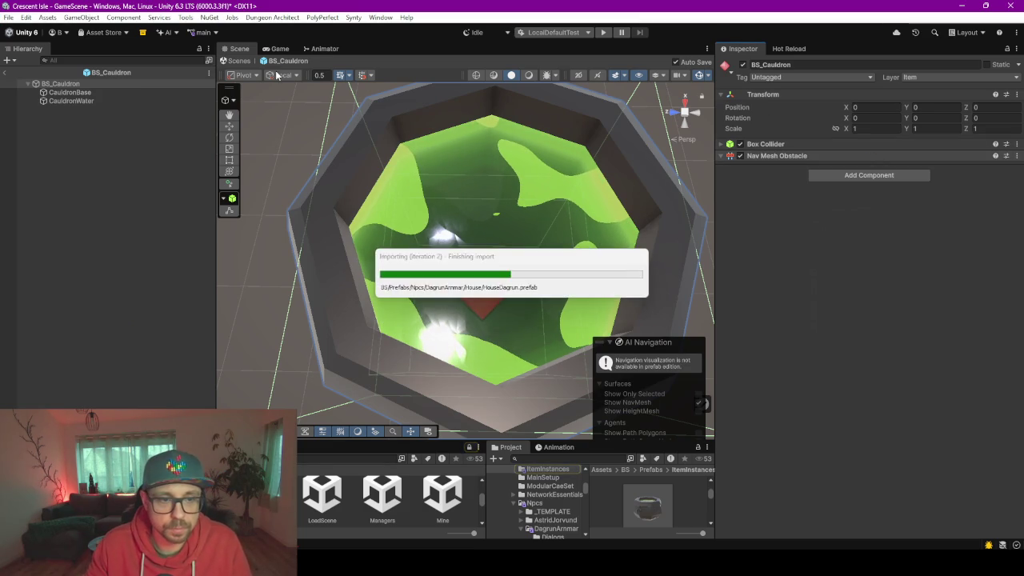
pyautogui.scroll(-3, 376, 204)
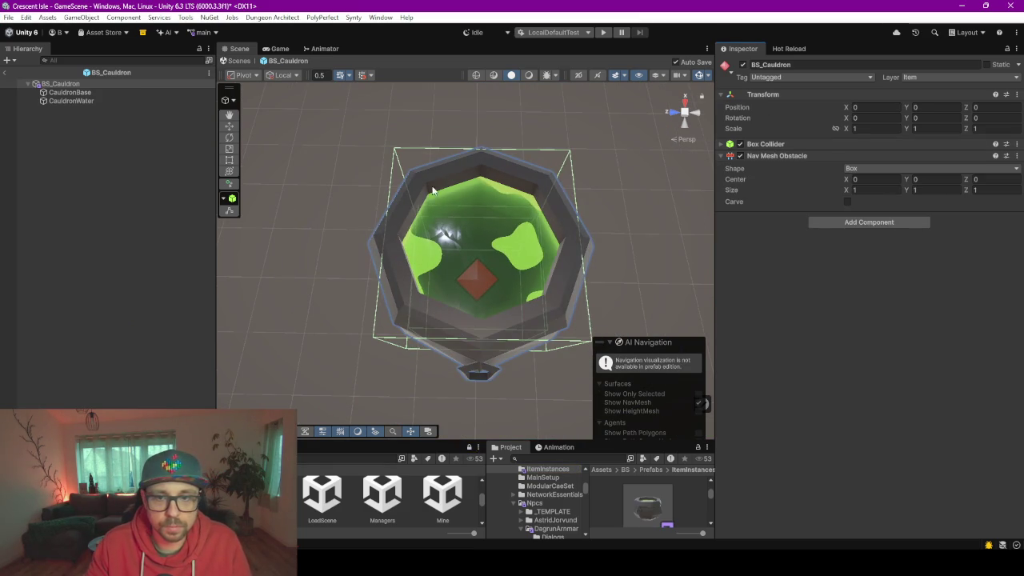
pyautogui.moveTo(432, 189); pyautogui.dragTo(448, 216)
pyautogui.click(909, 168)
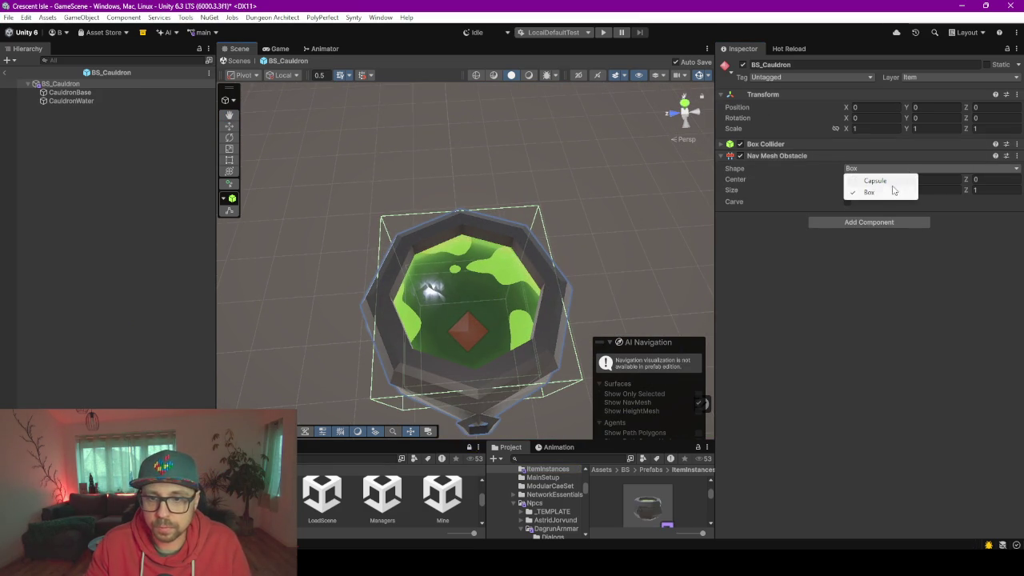
pyautogui.click(875, 181)
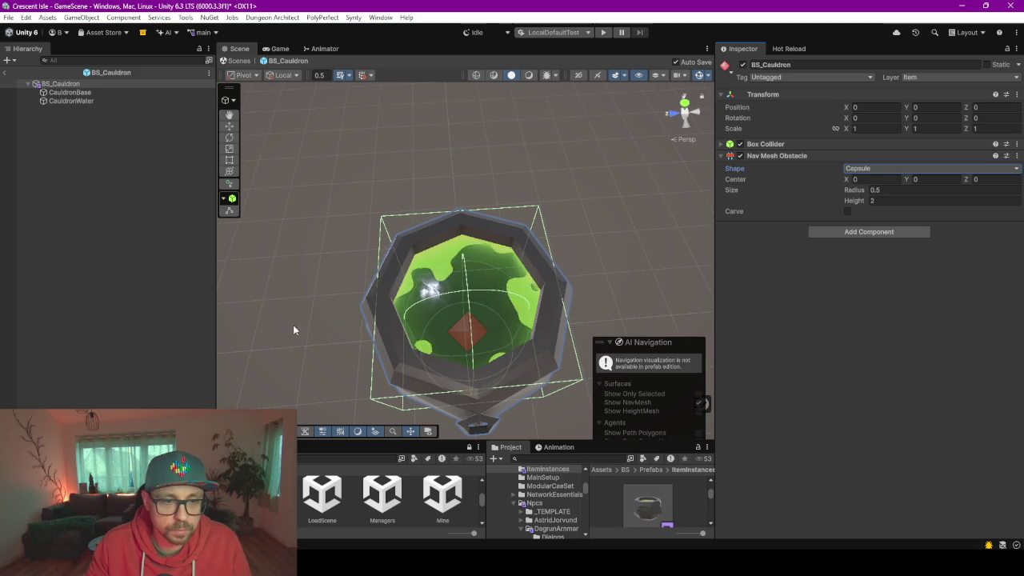
pyautogui.moveTo(293, 327); pyautogui.dragTo(324, 289)
pyautogui.moveTo(389, 250)
pyautogui.mouseDown()
pyautogui.moveTo(376, 229)
pyautogui.moveTo(391, 295)
pyautogui.moveTo(478, 247)
pyautogui.mouseUp()
# Set the capsule radius 0.84, centre Y 0.54 and height 0.97, then return to the village
pyautogui.moveTo(860, 193); pyautogui.dragTo(867, 197)
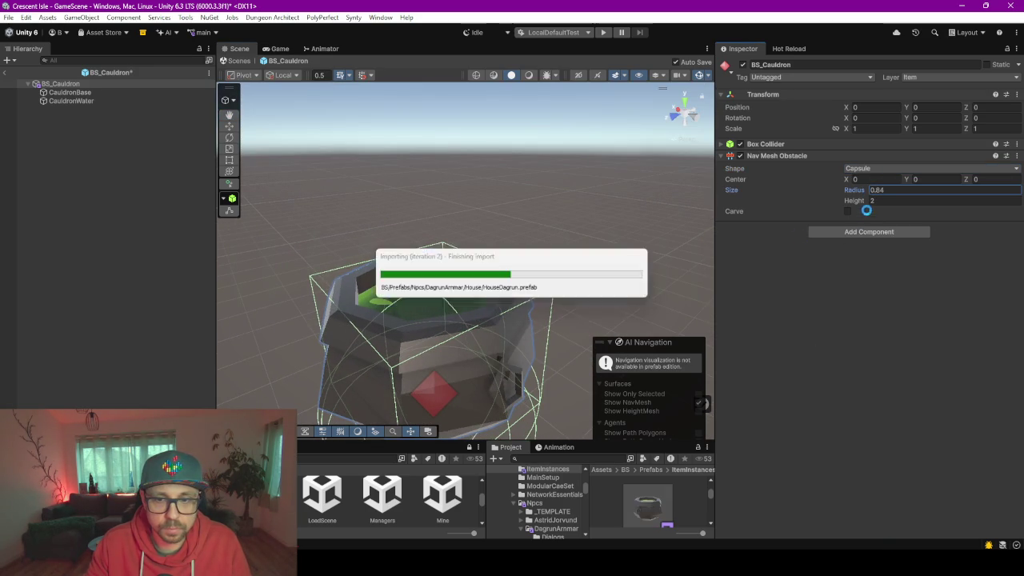
pyautogui.moveTo(568, 290); pyautogui.dragTo(570, 273)
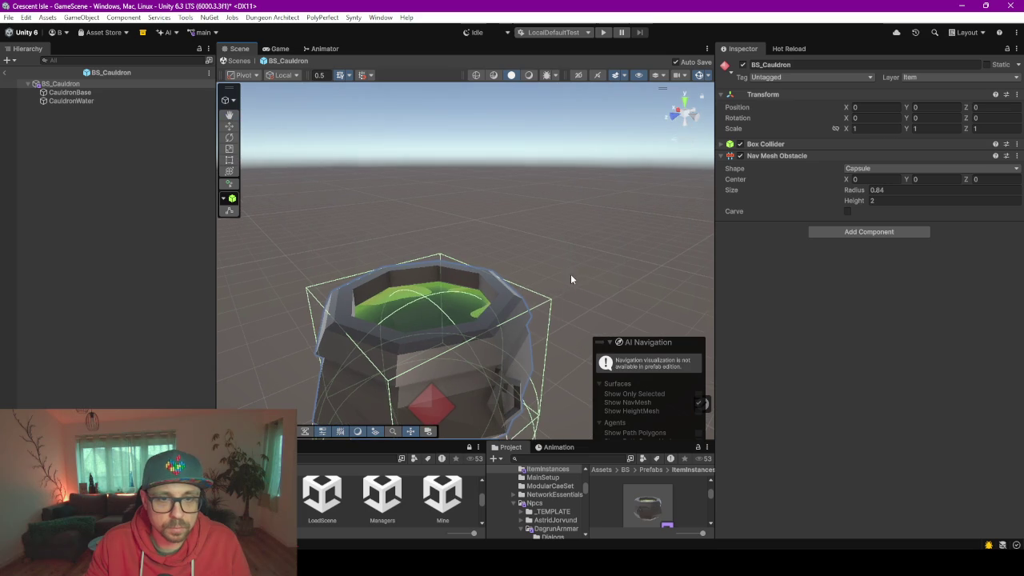
pyautogui.press('`')
pyautogui.click(674, 120)
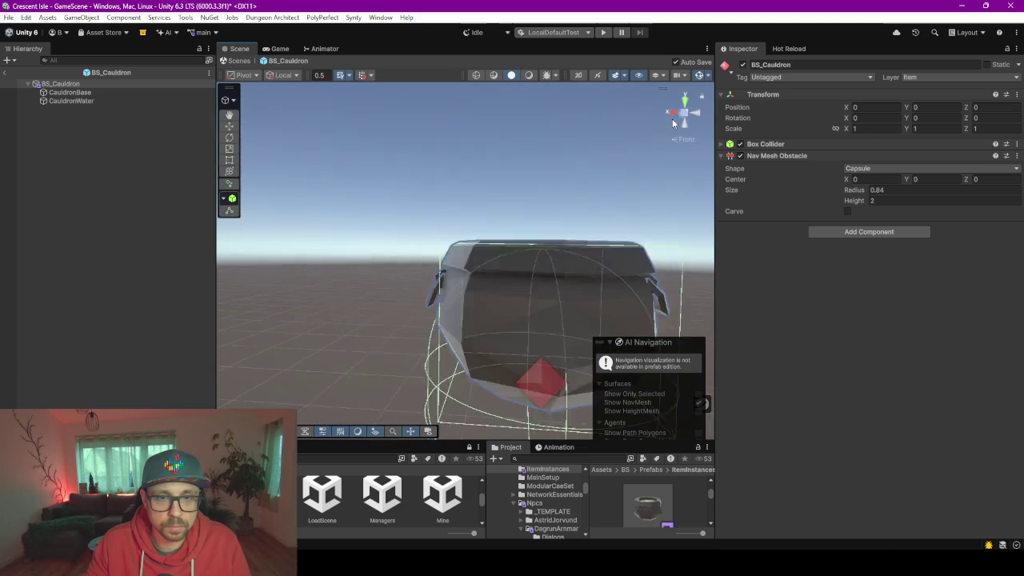
pyautogui.click(684, 113)
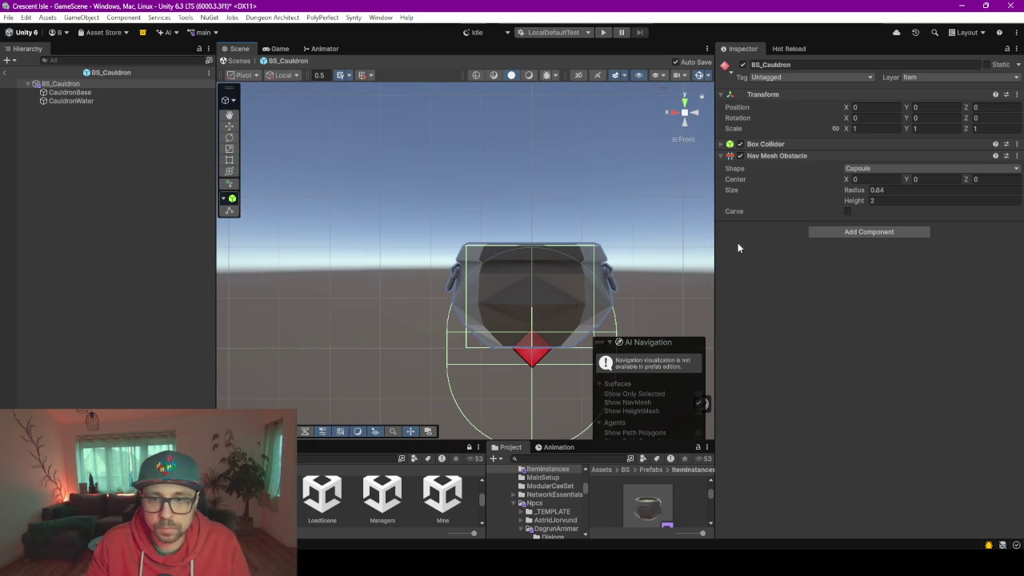
pyautogui.moveTo(646, 232); pyautogui.dragTo(526, 231)
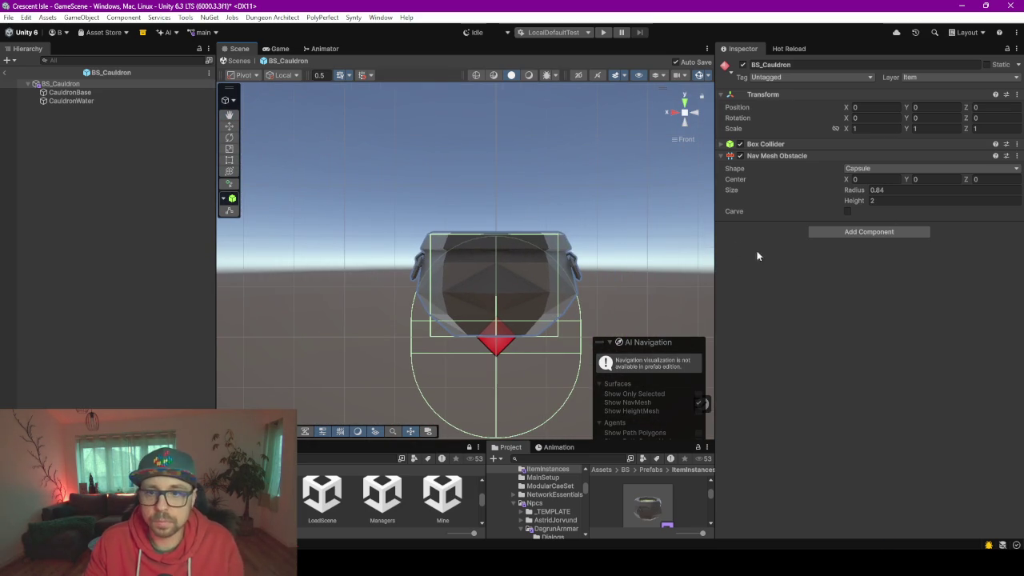
pyautogui.moveTo(907, 179); pyautogui.dragTo(921, 185)
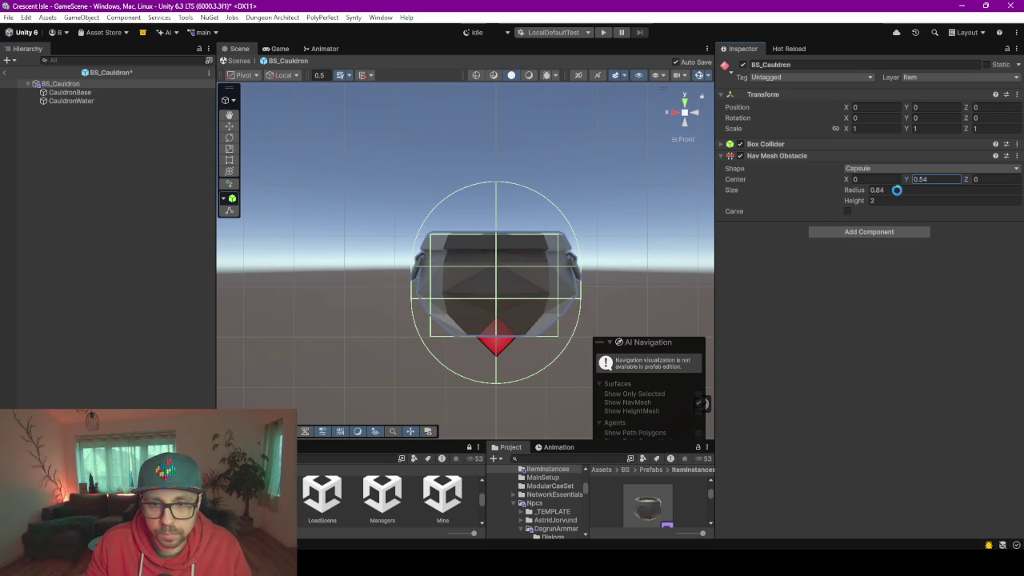
pyautogui.moveTo(852, 202); pyautogui.dragTo(832, 202)
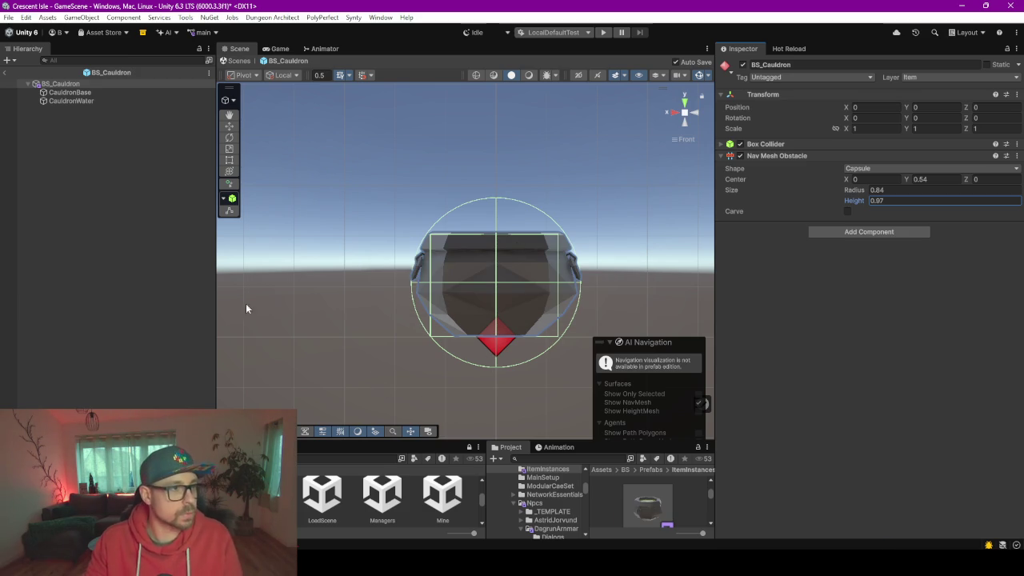
pyautogui.click(6, 74)
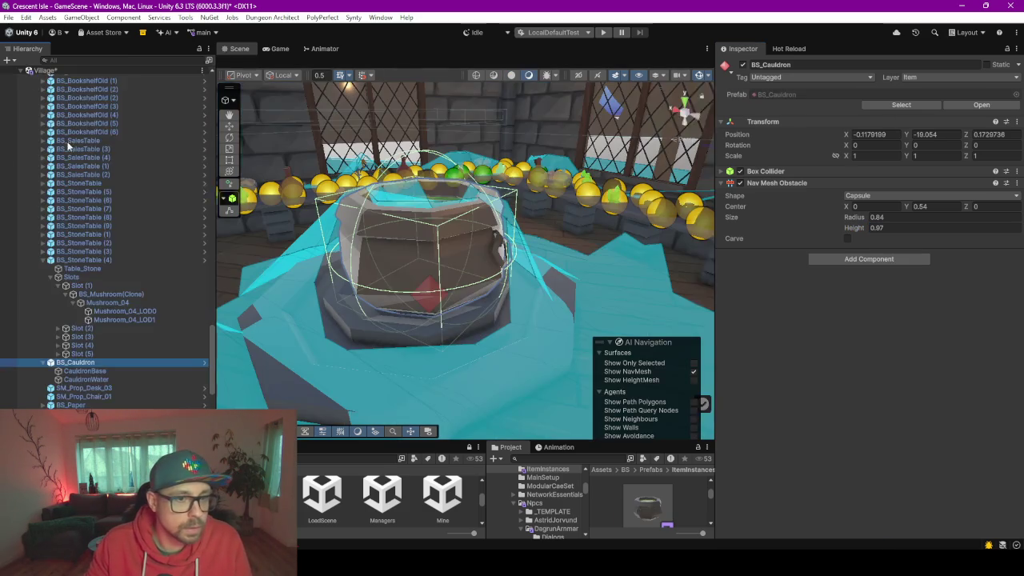
# Open the BS_Cauldron prefab and set the obstacle capsule Height to 1
pyautogui.moveTo(548, 272)
pyautogui.mouseDown()
pyautogui.moveTo(440, 240)
pyautogui.moveTo(544, 255)
pyautogui.mouseUp()
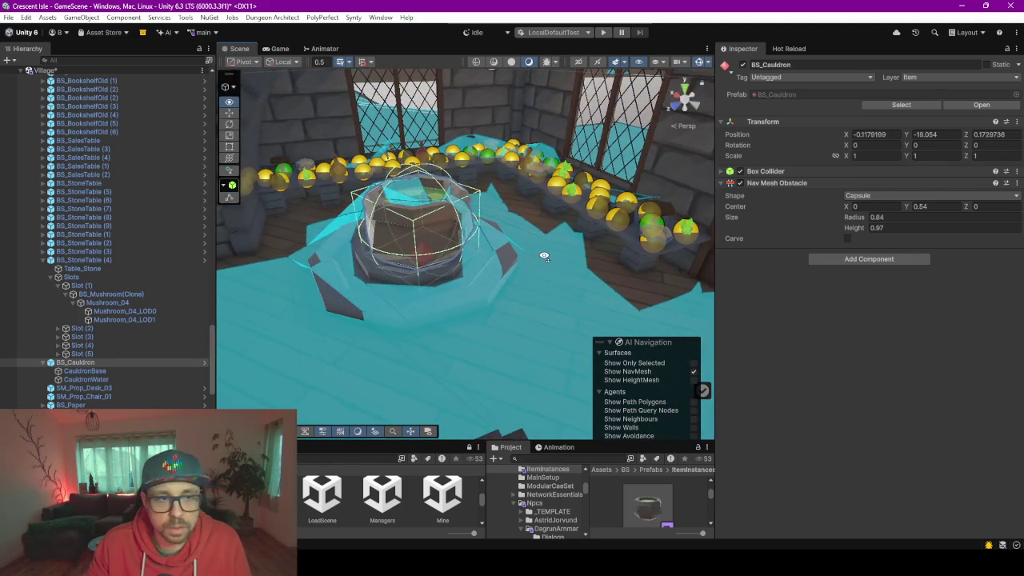
pyautogui.doubleClick(789, 95)
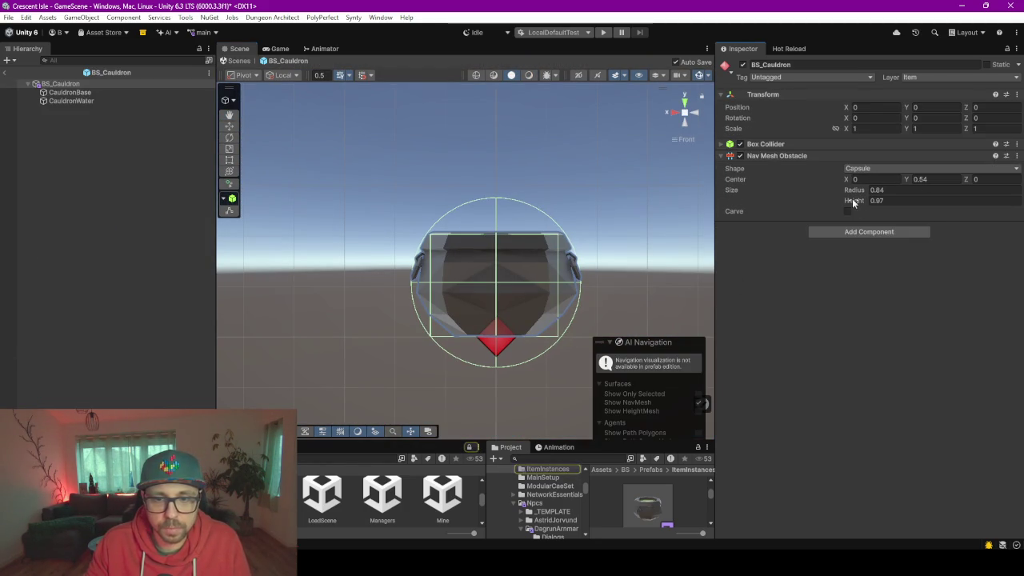
pyautogui.moveTo(859, 202)
pyautogui.mouseDown()
pyautogui.moveTo(869, 200)
pyautogui.moveTo(851, 209)
pyautogui.mouseUp()
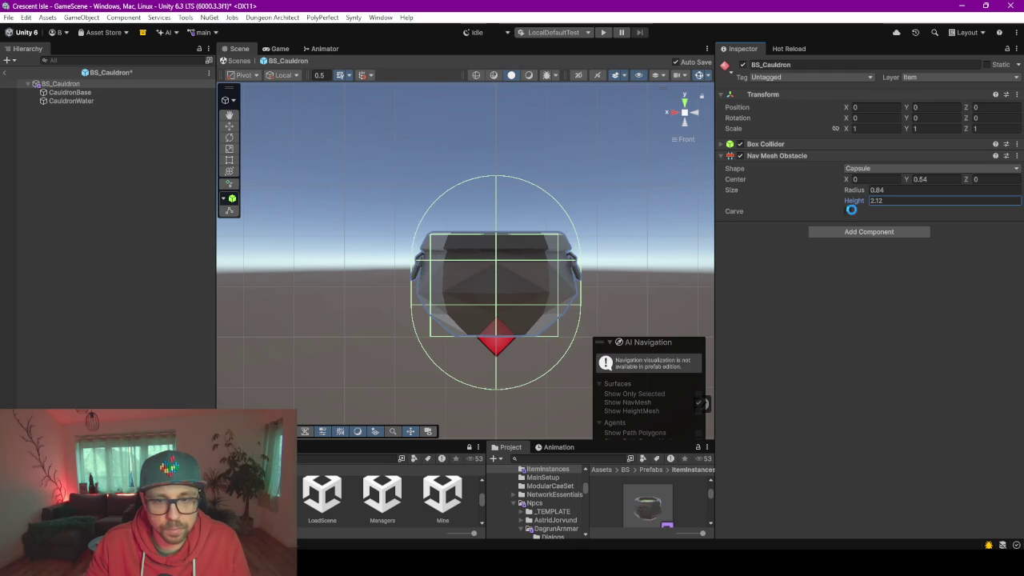
pyautogui.click(907, 179)
pyautogui.moveTo(905, 180); pyautogui.dragTo(897, 181)
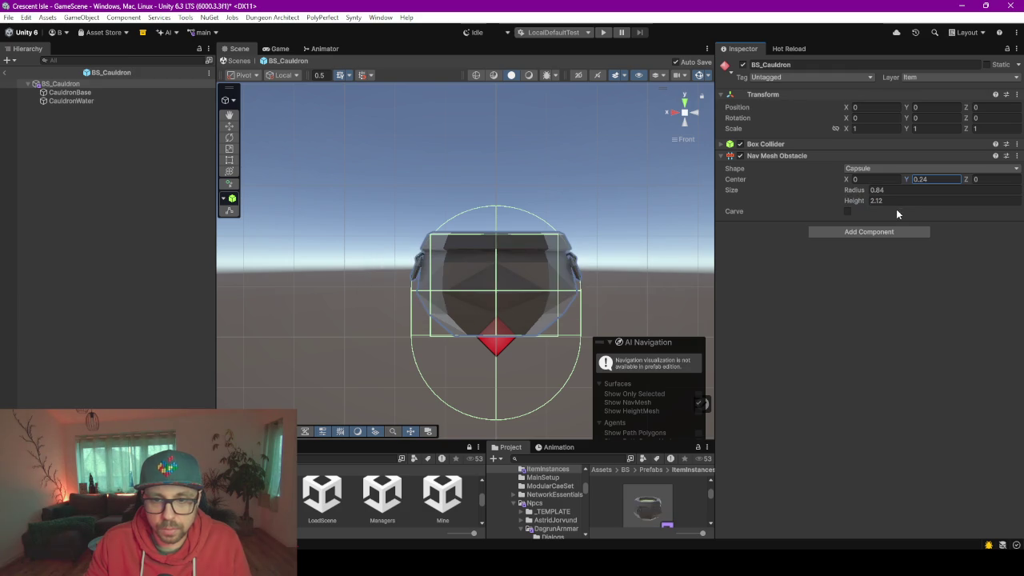
pyautogui.click(896, 200)
pyautogui.write('1')
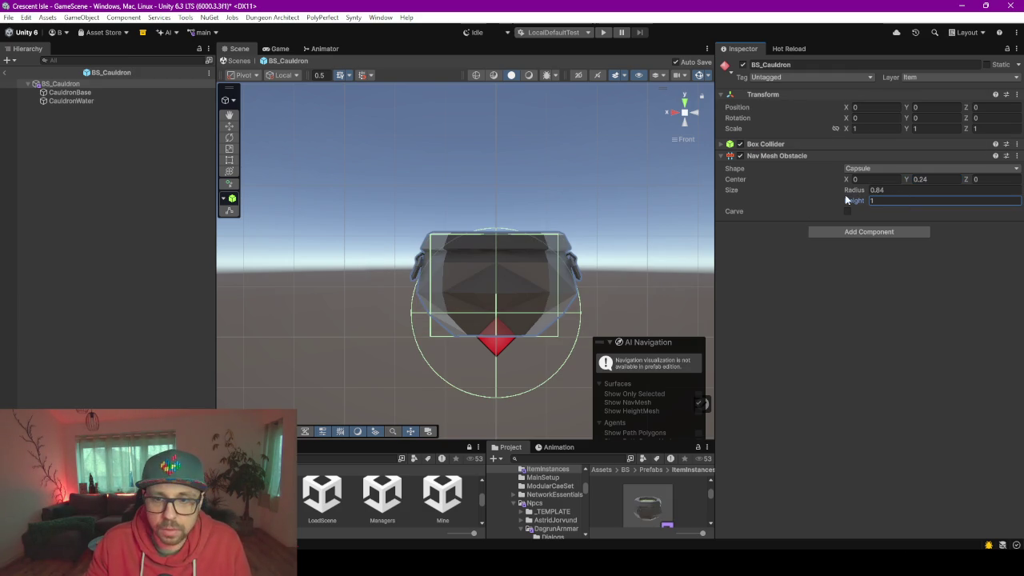
# Set the capsule Center Y to 0 and check the result in the village scene
pyautogui.moveTo(852, 206); pyautogui.dragTo(841, 205)
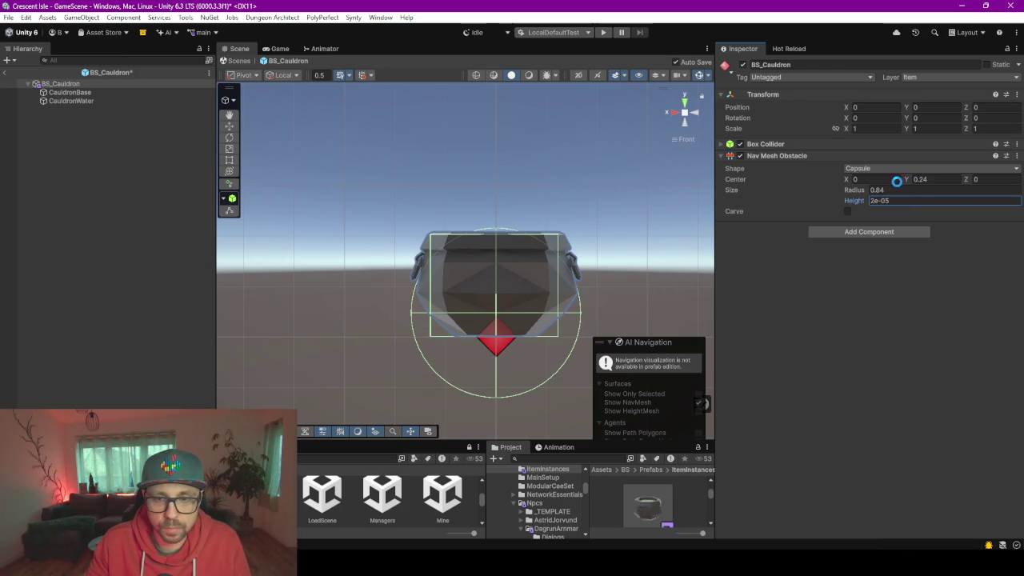
pyautogui.click(899, 201)
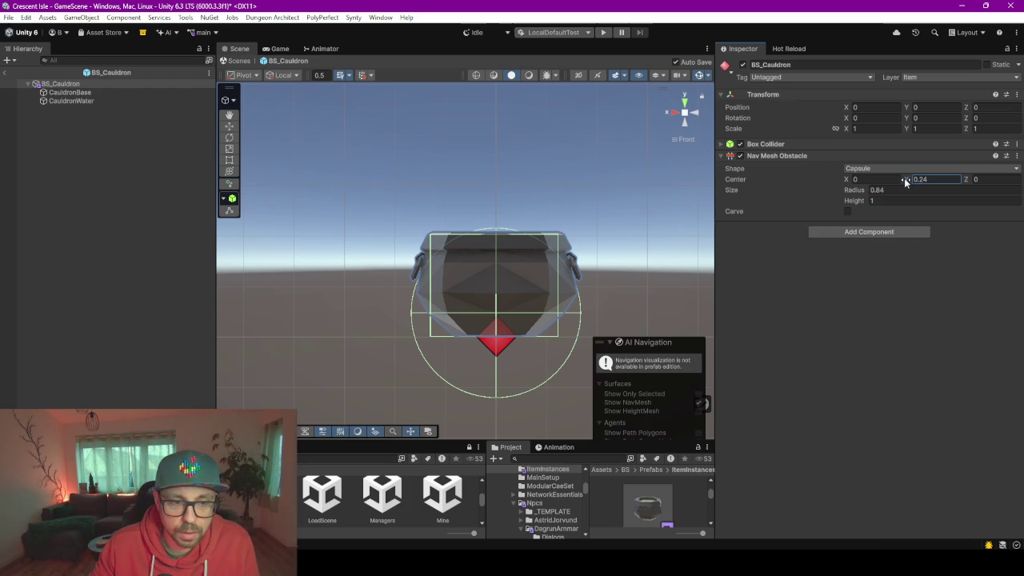
pyautogui.moveTo(904, 181); pyautogui.dragTo(905, 182)
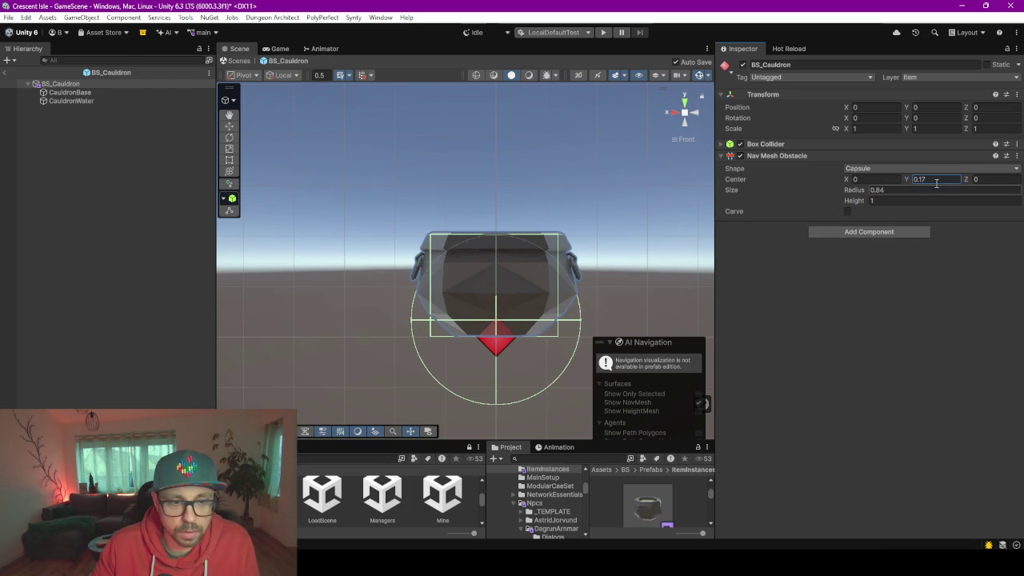
pyautogui.write('0')
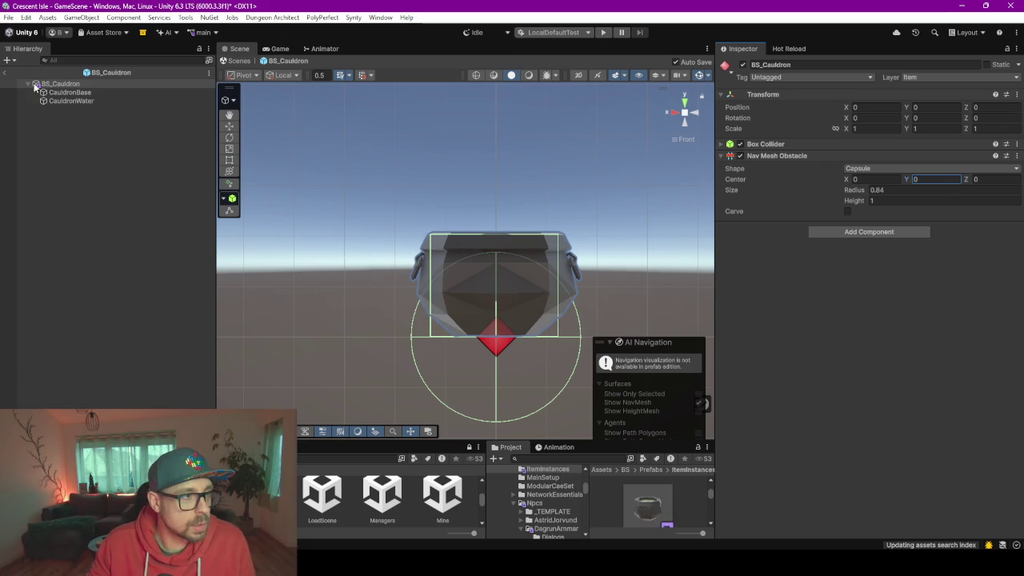
pyautogui.click(5, 73)
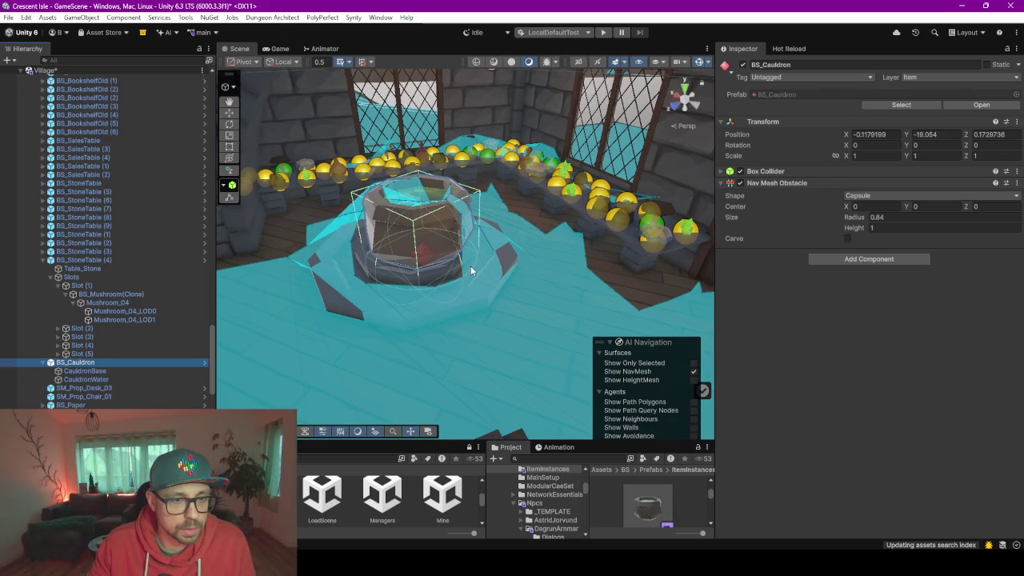
pyautogui.moveTo(492, 267)
pyautogui.mouseDown()
pyautogui.moveTo(431, 262)
pyautogui.moveTo(365, 286)
pyautogui.moveTo(535, 273)
pyautogui.mouseUp()
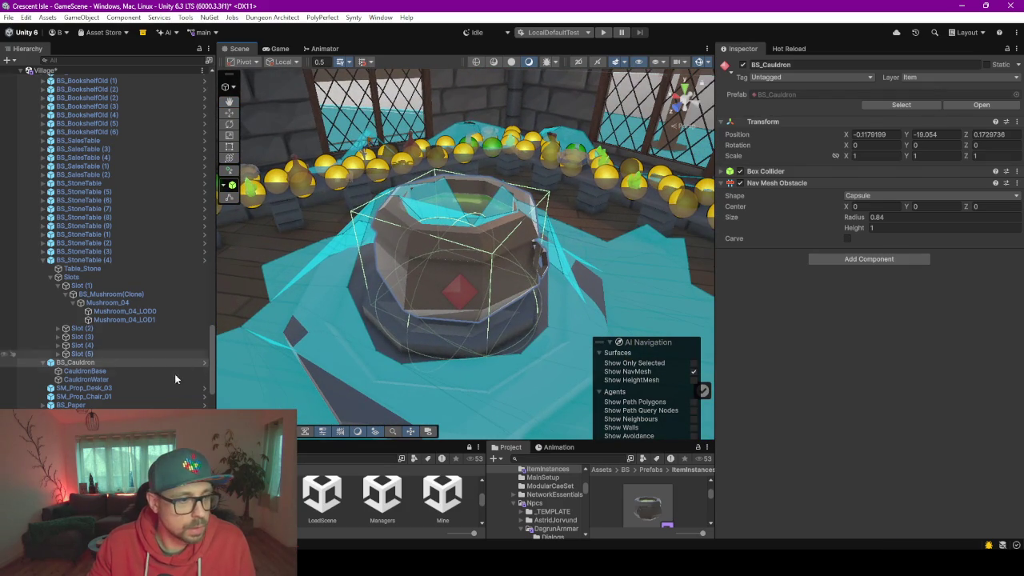
pyautogui.doubleClick(782, 96)
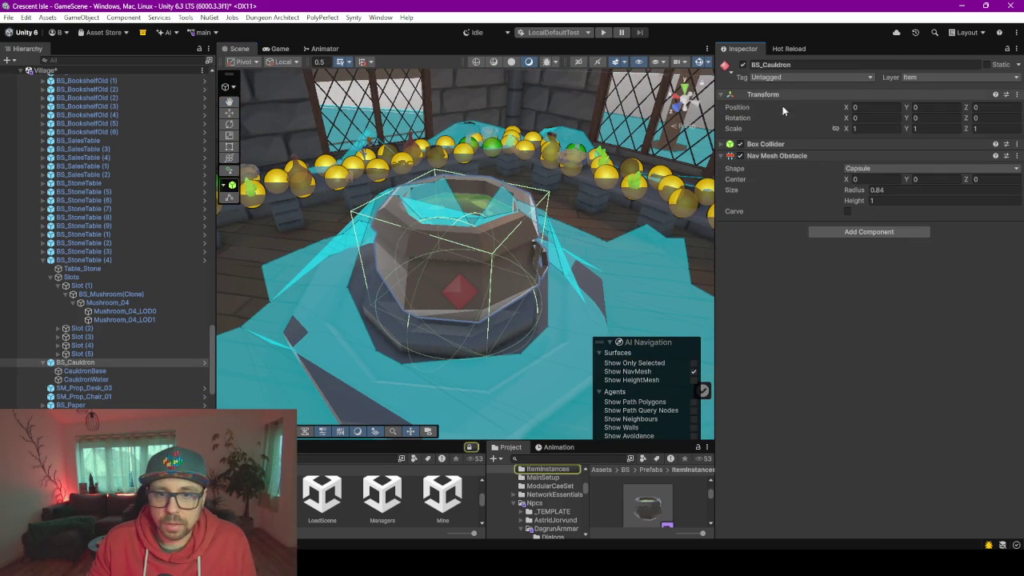
# Remove the cauldron's old Nav Mesh Obstacle and add a fresh one
pyautogui.click(872, 169)
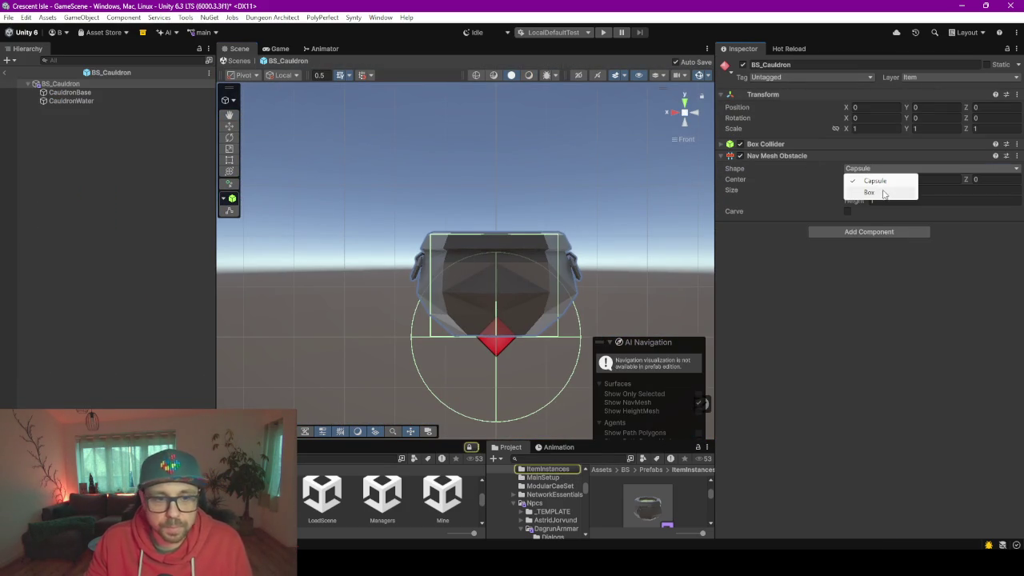
pyautogui.click(868, 192)
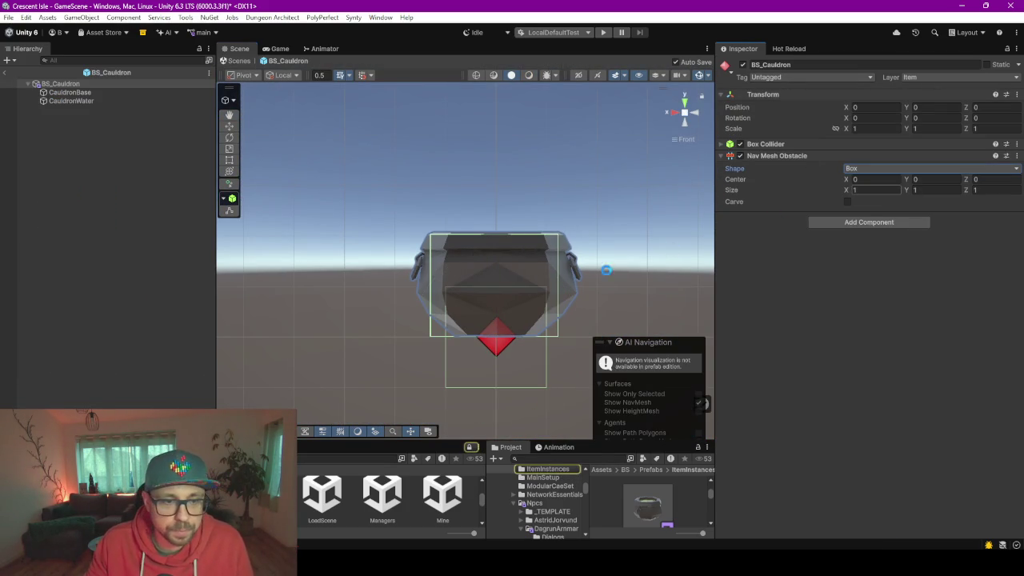
pyautogui.click(1016, 155)
pyautogui.click(908, 219)
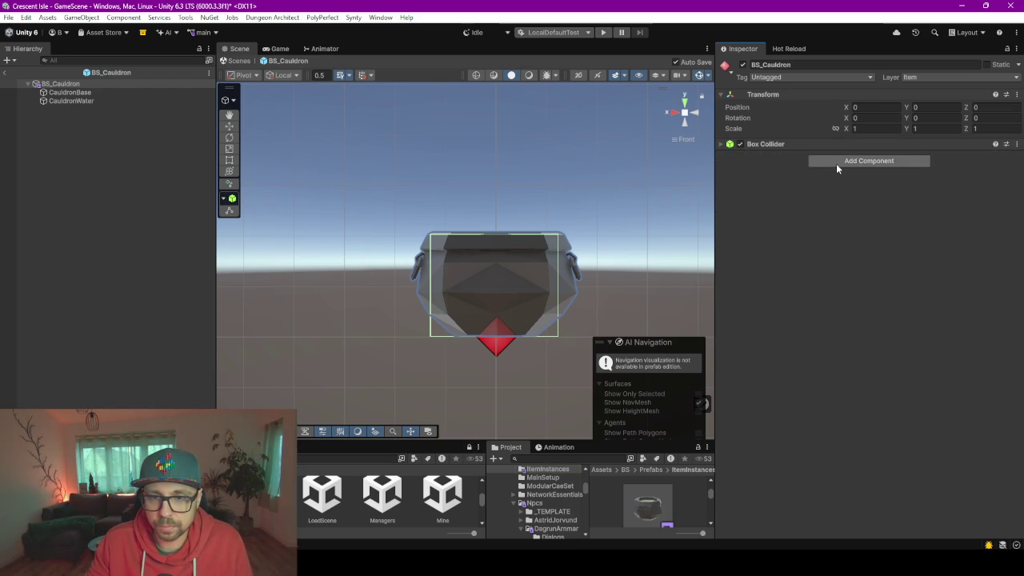
pyautogui.click(837, 163)
pyautogui.click(841, 210)
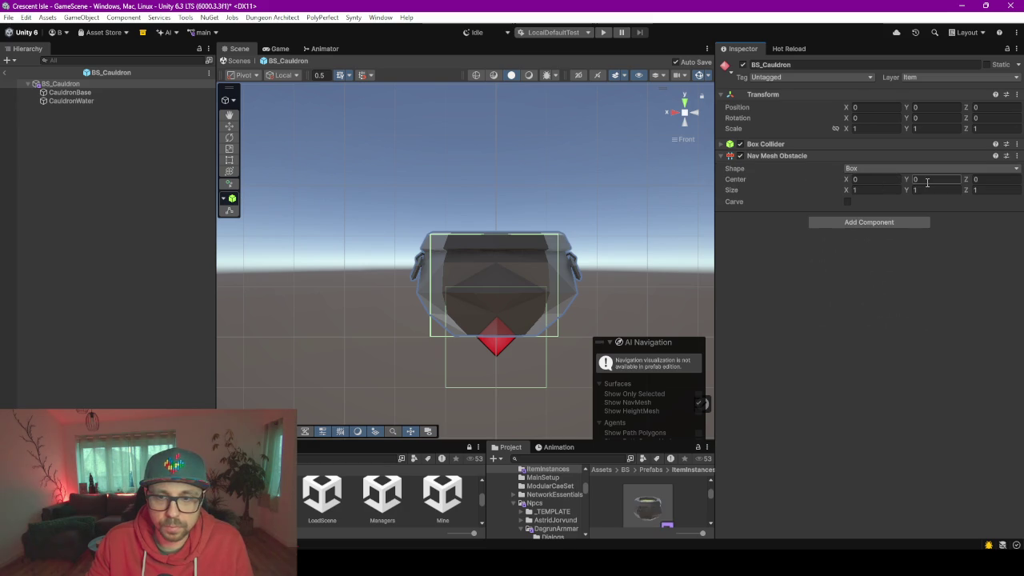
# Enable Carve, set Center Y 0.57 and Size 1.28 × 1.3 × 1.28, then exit the prefab
pyautogui.click(848, 202)
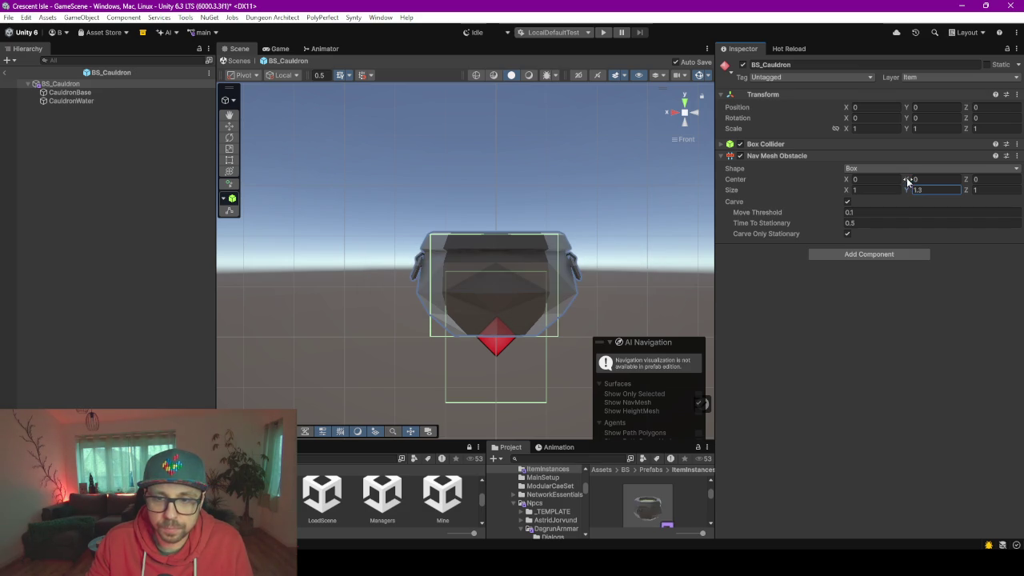
pyautogui.click(919, 179)
pyautogui.write('0.65')
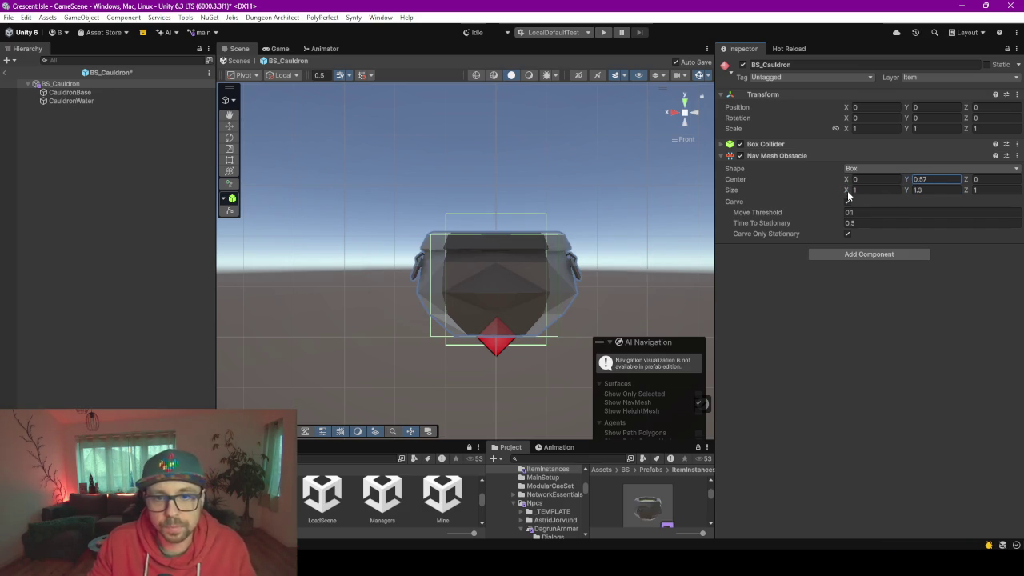
pyautogui.write('1.3')
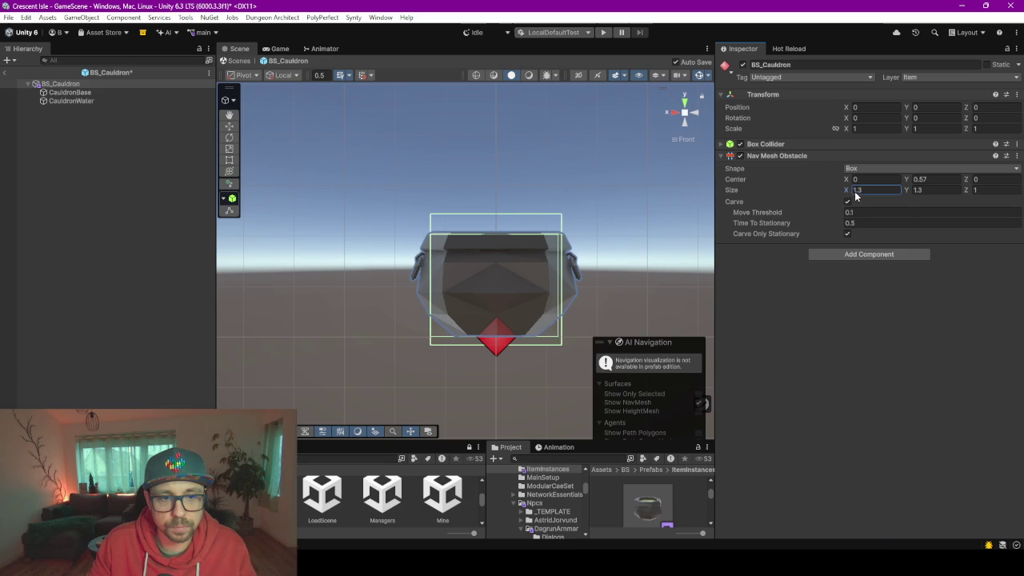
pyautogui.click(678, 113)
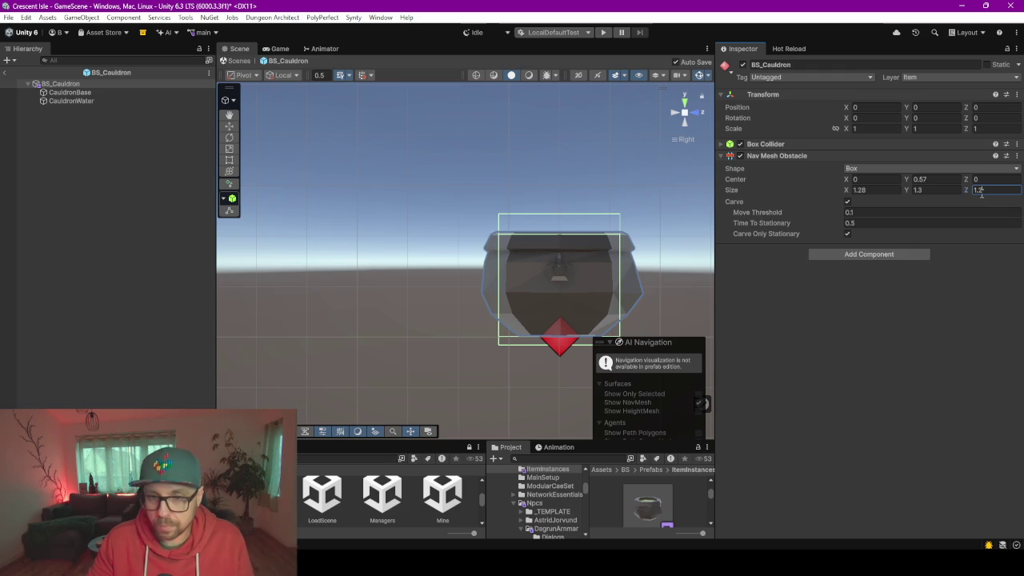
pyautogui.write('1.28')
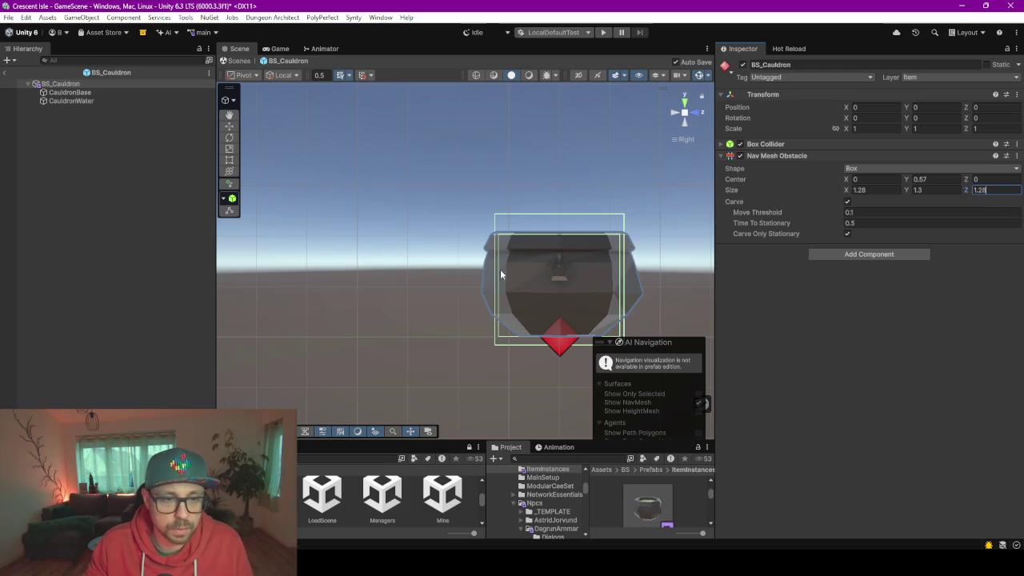
pyautogui.click(144, 227)
pyautogui.click(4, 73)
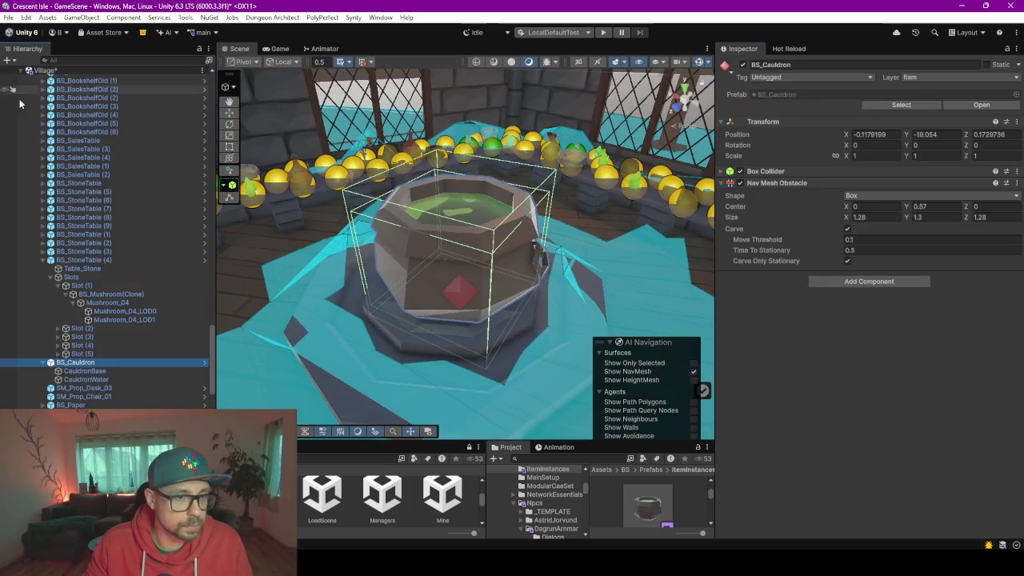
# Add a carving Nav Mesh Obstacle to the Couch, then move the view into the bedroom
pyautogui.moveTo(480, 264)
pyautogui.mouseDown()
pyautogui.moveTo(405, 230)
pyautogui.moveTo(597, 227)
pyautogui.moveTo(828, 241)
pyautogui.moveTo(803, 239)
pyautogui.moveTo(510, 285)
pyautogui.moveTo(461, 271)
pyautogui.moveTo(544, 258)
pyautogui.moveTo(740, 260)
pyautogui.moveTo(886, 292)
pyautogui.moveTo(16, 272)
pyautogui.moveTo(96, 254)
pyautogui.moveTo(178, 288)
pyautogui.moveTo(400, 330)
pyautogui.mouseUp()
pyautogui.click(390, 329)
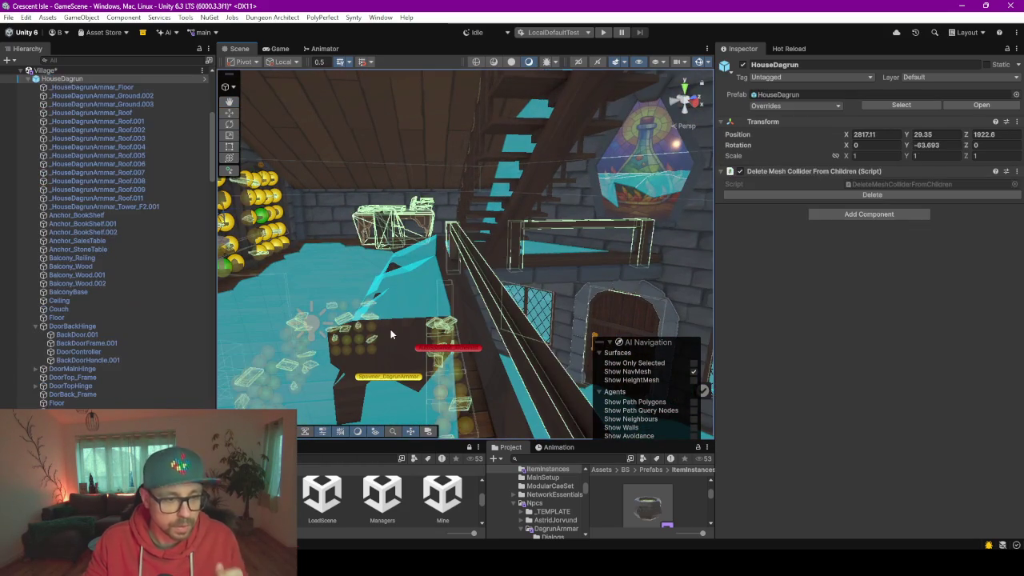
pyautogui.click(390, 332)
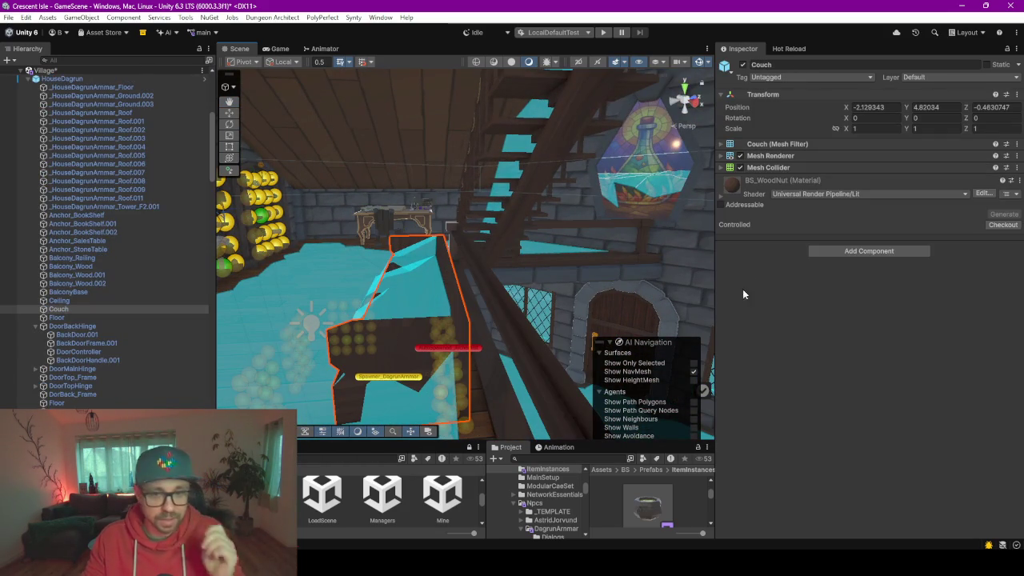
pyautogui.click(864, 253)
pyautogui.press('Return')
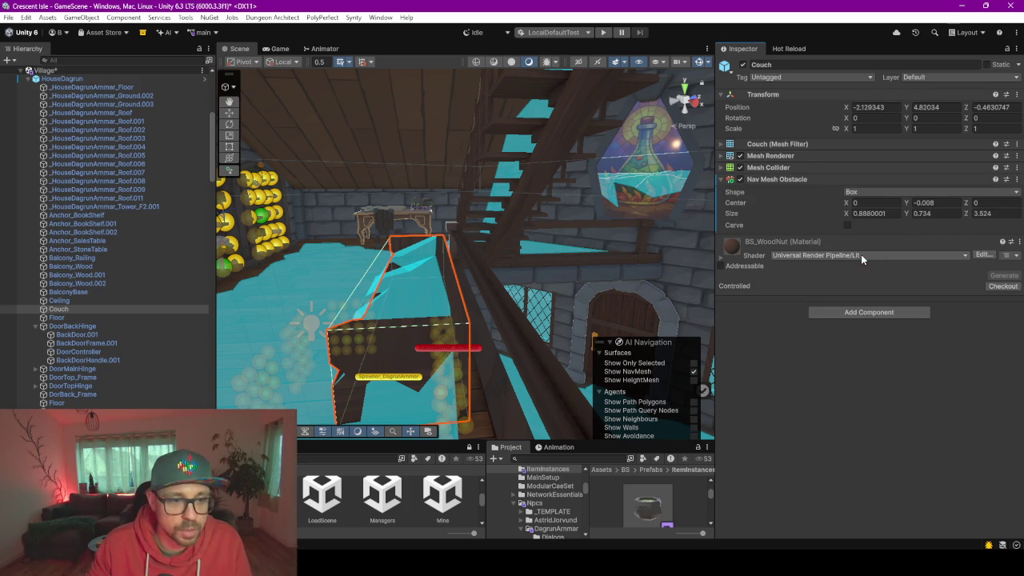
pyautogui.click(847, 225)
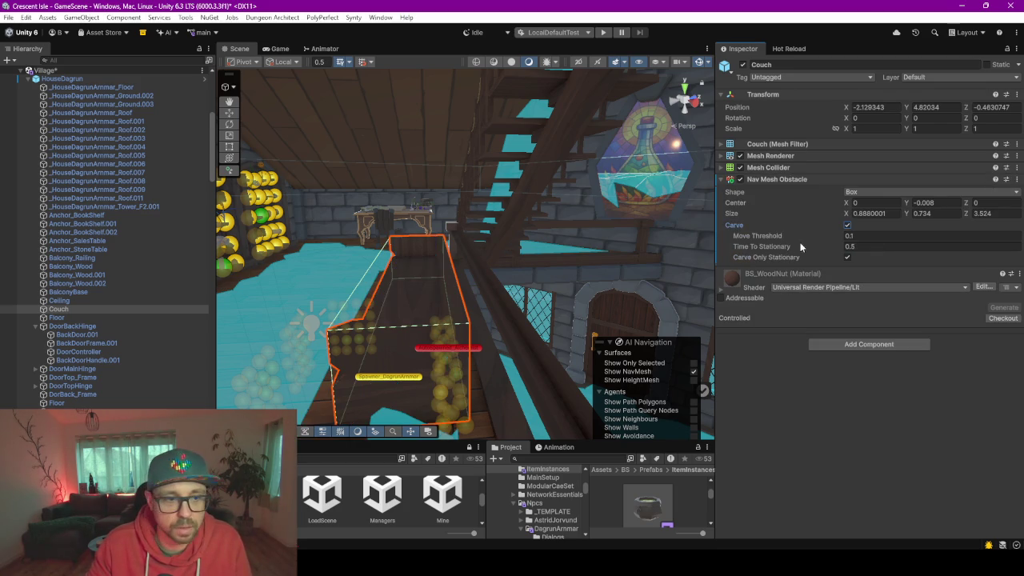
pyautogui.moveTo(496, 320)
pyautogui.mouseDown()
pyautogui.moveTo(533, 328)
pyautogui.moveTo(568, 296)
pyautogui.moveTo(552, 306)
pyautogui.mouseUp()
pyautogui.moveTo(249, 328)
pyautogui.mouseDown()
pyautogui.moveTo(525, 325)
pyautogui.moveTo(488, 318)
pyautogui.mouseUp()
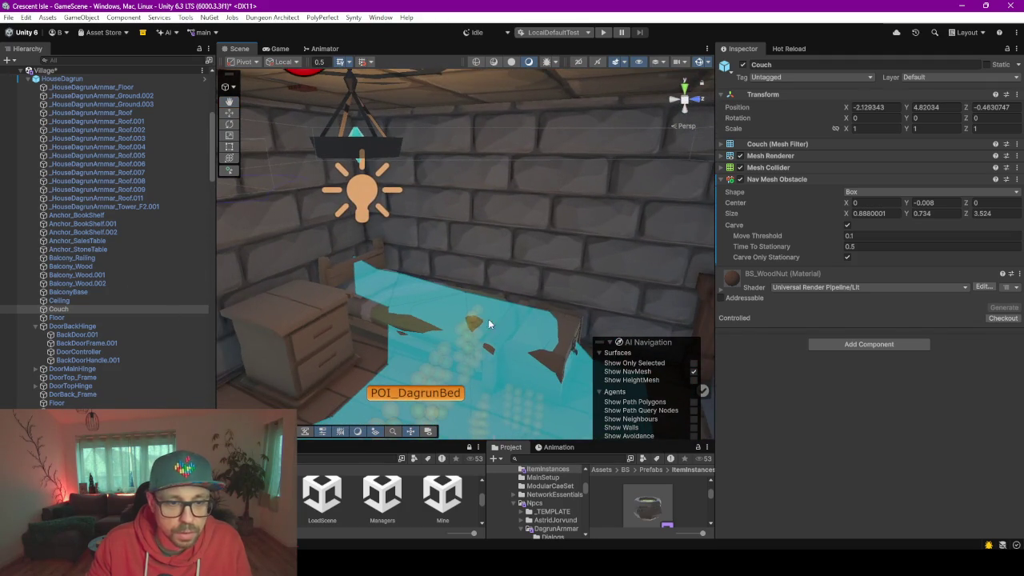
# Add a carving Nav Mesh Obstacle to the bed SM_Prop_Bed_04 (box 1.064 × 0.984 × 2.226)
pyautogui.click(480, 320)
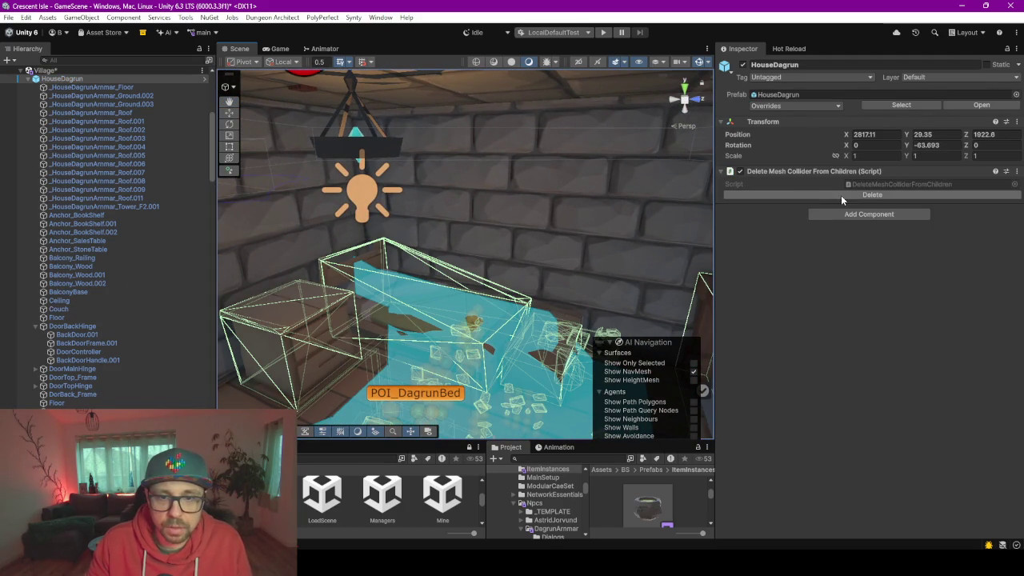
pyautogui.click(444, 312)
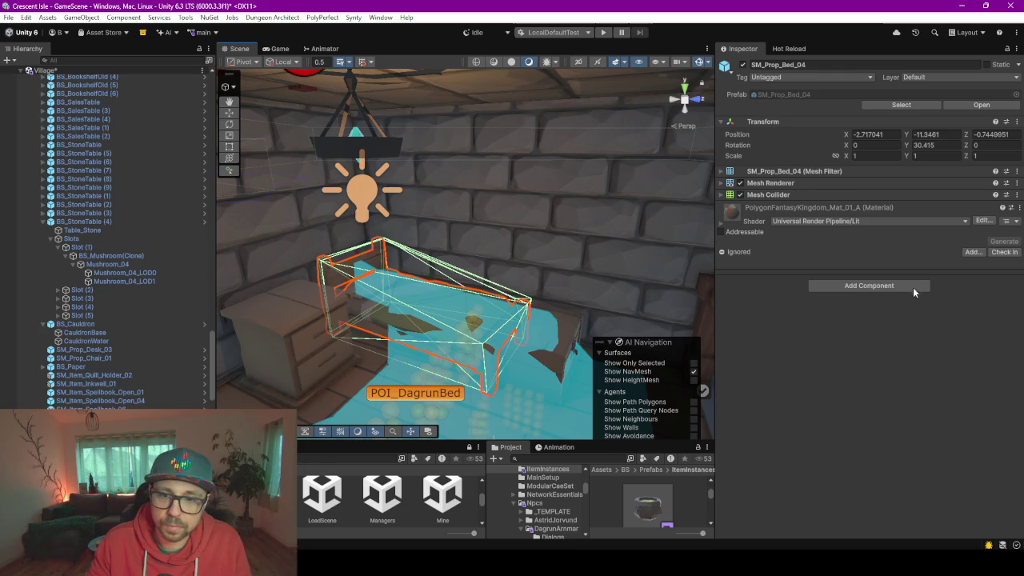
pyautogui.click(877, 286)
pyautogui.press('Return')
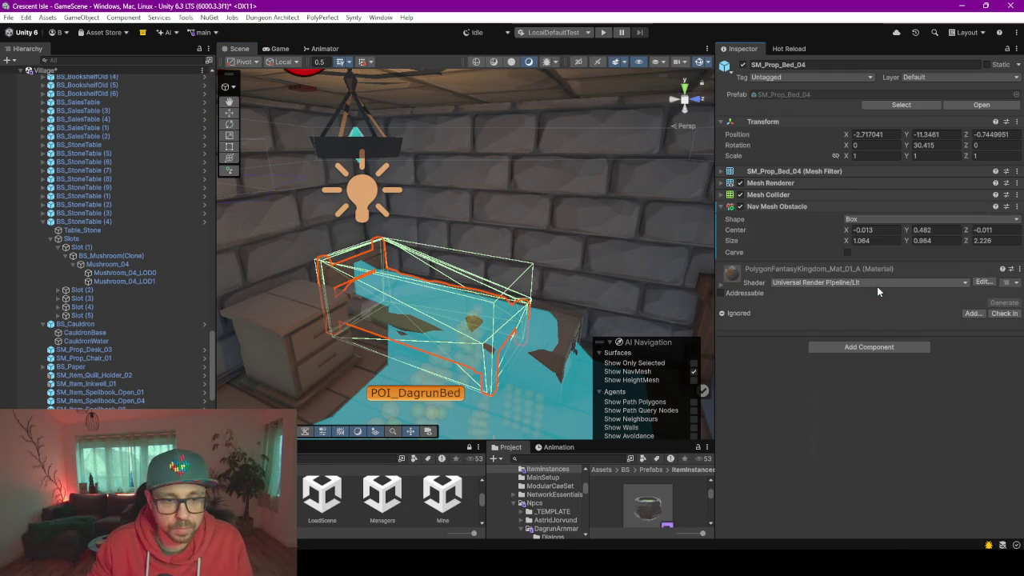
pyautogui.click(847, 252)
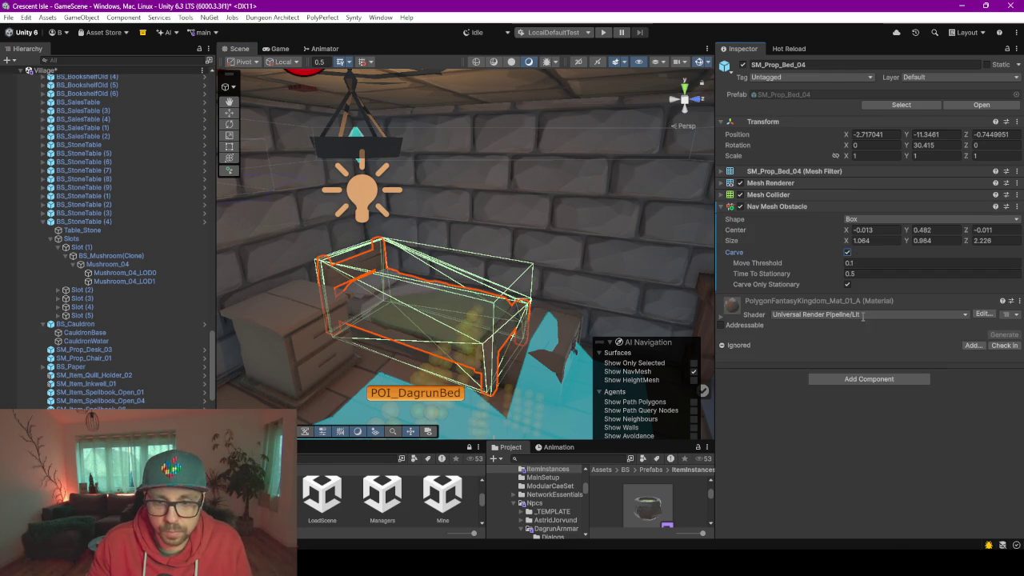
pyautogui.moveTo(490, 339)
pyautogui.mouseDown()
pyautogui.moveTo(327, 238)
pyautogui.moveTo(336, 284)
pyautogui.moveTo(421, 278)
pyautogui.moveTo(539, 314)
pyautogui.moveTo(507, 304)
pyautogui.moveTo(318, 382)
pyautogui.moveTo(668, 345)
pyautogui.mouseUp()
pyautogui.press('f')
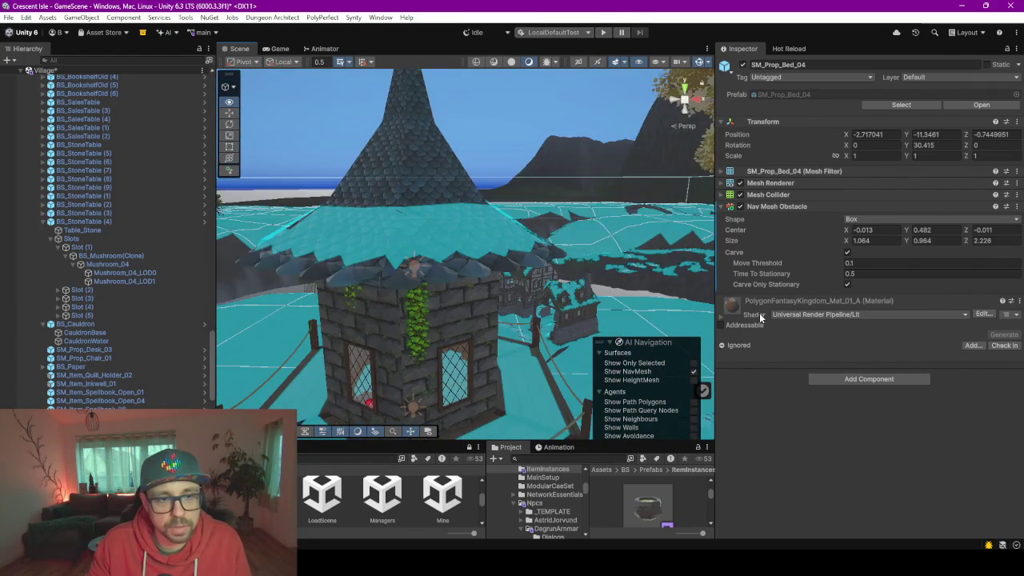
pyautogui.click(383, 236)
# Set the roof mesh _HouseDagrunArmmar_Roof's layer to 11: WalkPassthrough
pyautogui.click(383, 195)
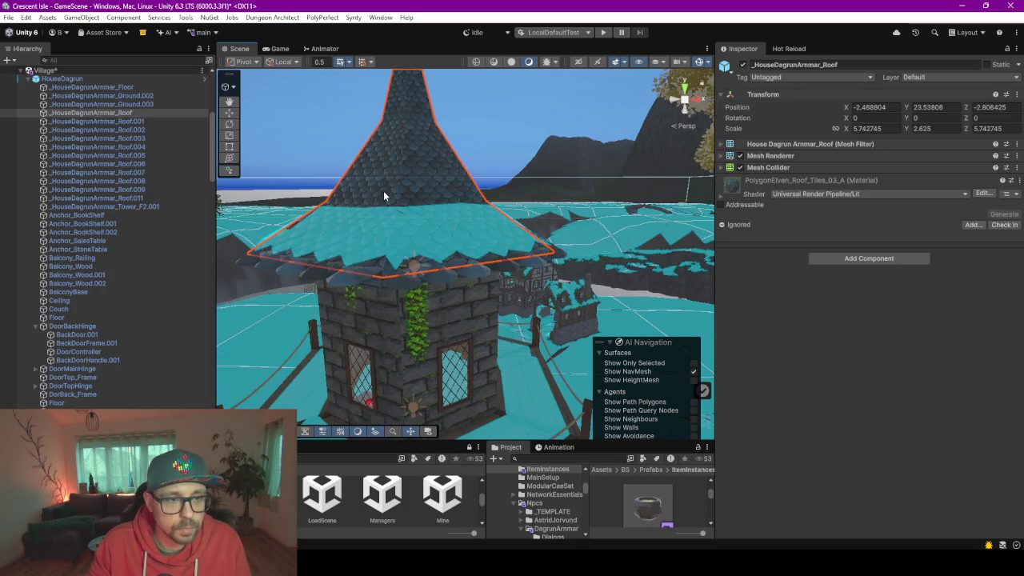
pyautogui.press('f')
pyautogui.moveTo(411, 186)
pyautogui.mouseDown()
pyautogui.moveTo(320, 267)
pyautogui.moveTo(370, 268)
pyautogui.mouseUp()
pyautogui.click(938, 78)
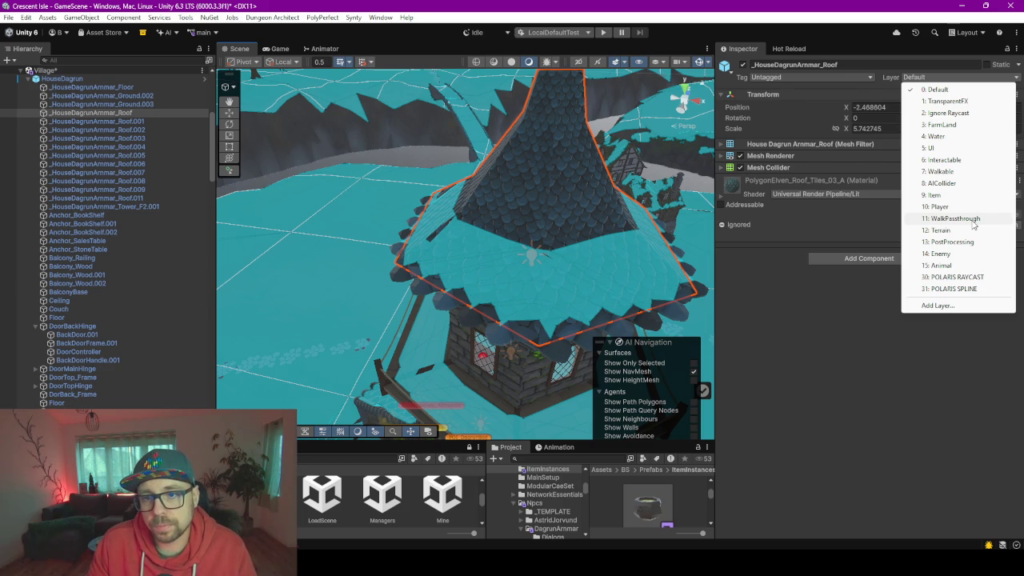
pyautogui.click(955, 219)
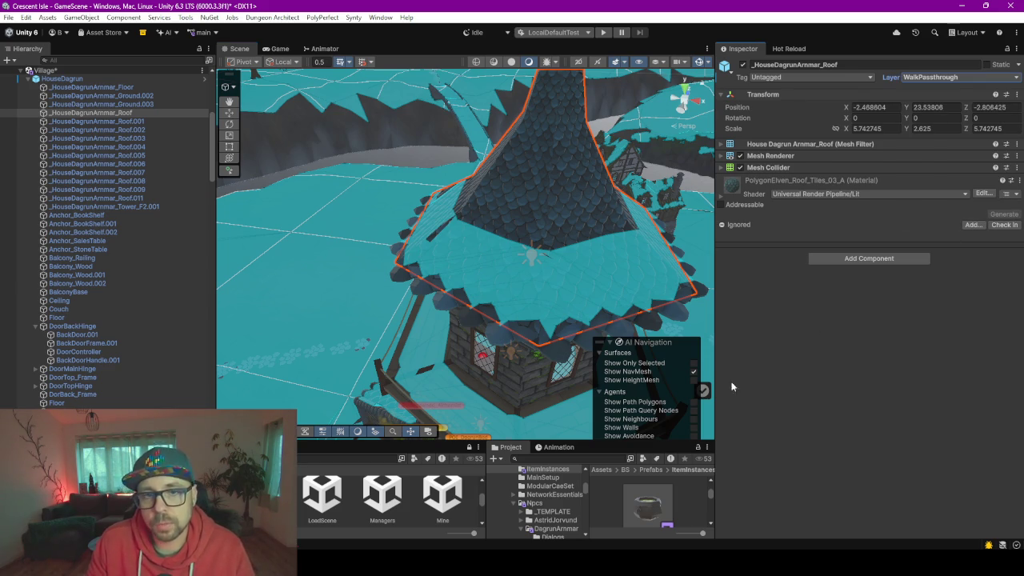
pyautogui.moveTo(518, 290)
pyautogui.mouseDown()
pyautogui.moveTo(514, 336)
pyautogui.moveTo(756, 283)
pyautogui.moveTo(832, 276)
pyautogui.moveTo(861, 293)
pyautogui.moveTo(915, 293)
pyautogui.moveTo(32, 292)
pyautogui.moveTo(400, 228)
pyautogui.mouseUp()
pyautogui.click(410, 224)
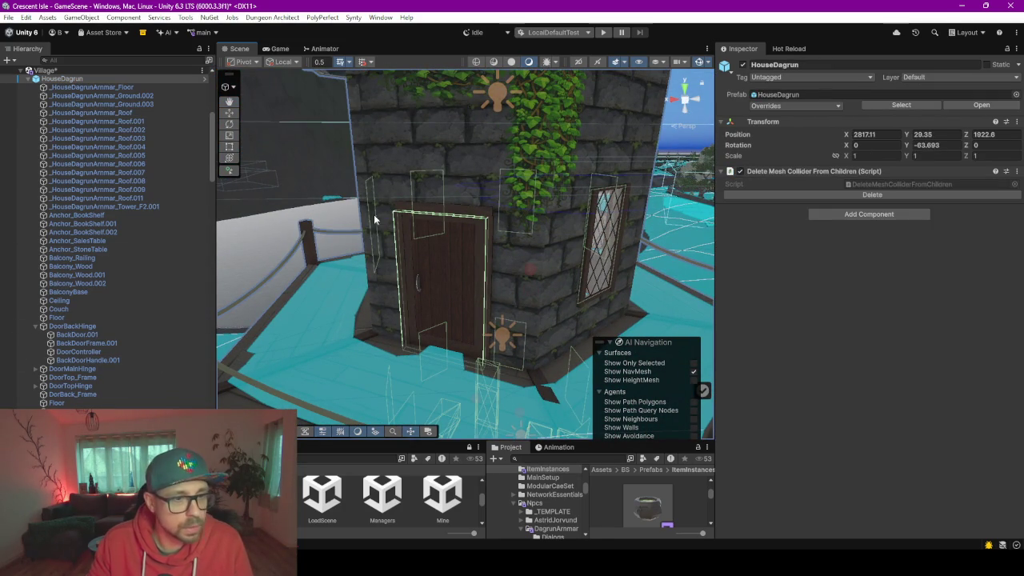
# Put DoorBackHinge, DoorMainHinge and DoorTopHinge with all their children on WalkPassthrough
pyautogui.click(445, 242)
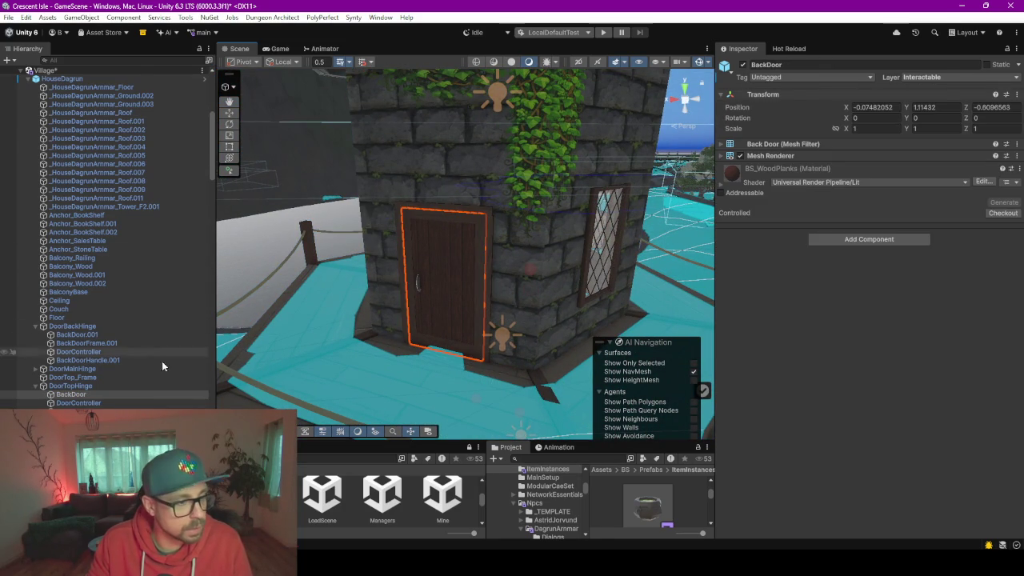
pyautogui.click(445, 242)
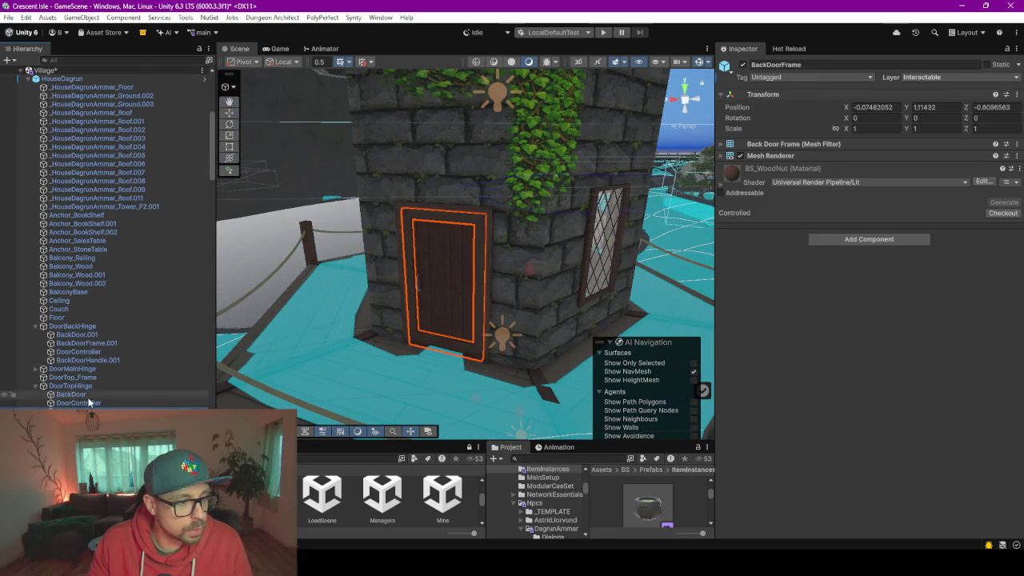
pyautogui.click(43, 386)
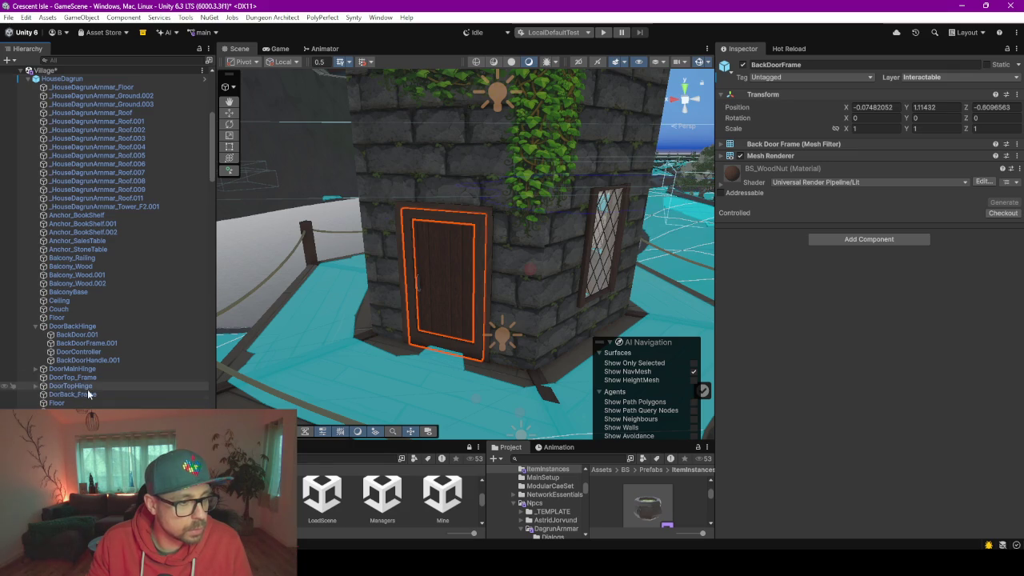
pyautogui.click(36, 328)
pyautogui.click(71, 326)
pyautogui.keyDown('ctrl'); pyautogui.click(72, 335); pyautogui.keyUp('ctrl')
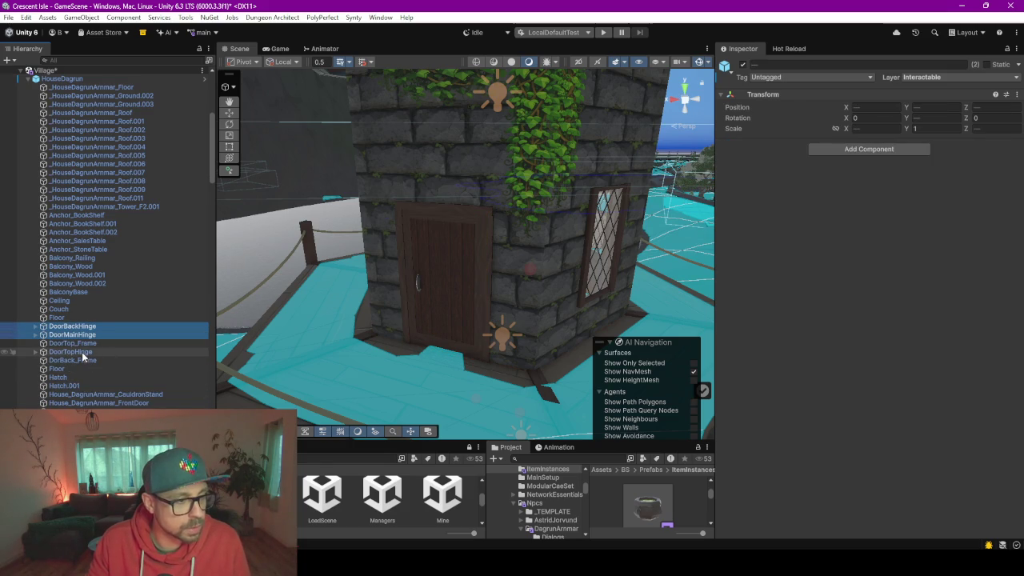
pyautogui.keyDown('ctrl'); pyautogui.click(73, 352); pyautogui.keyUp('ctrl')
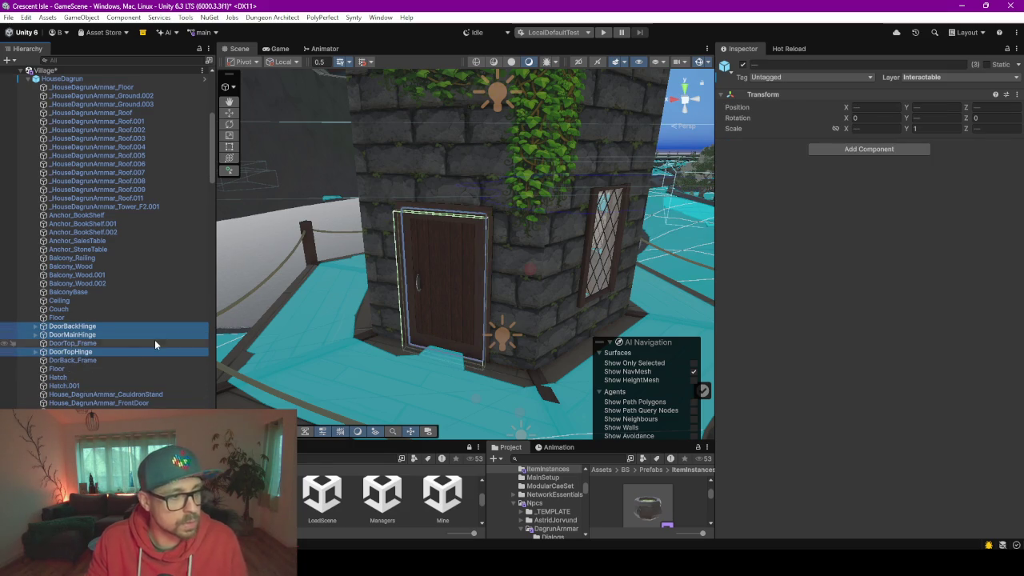
pyautogui.click(960, 75)
pyautogui.click(952, 220)
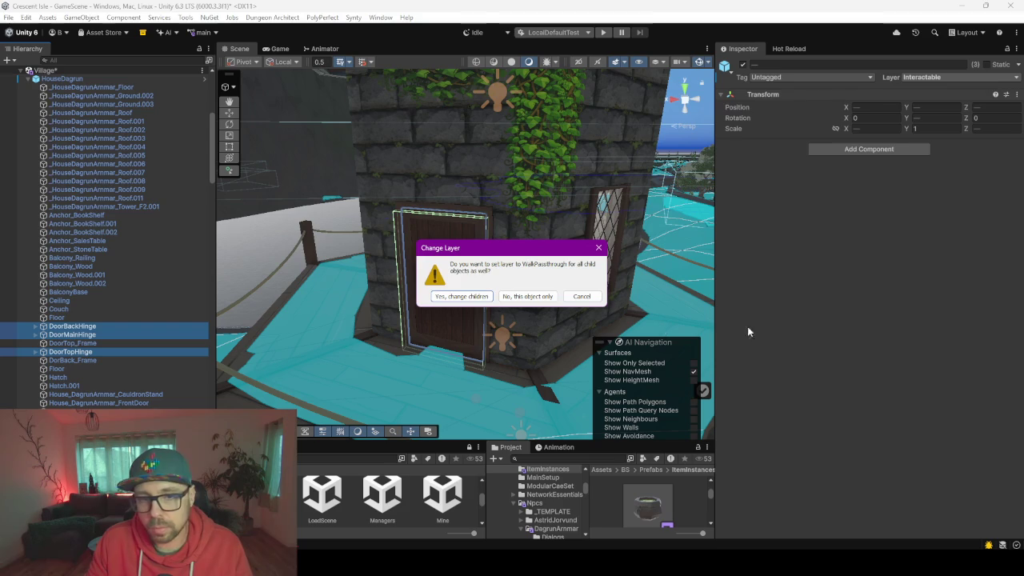
pyautogui.click(472, 297)
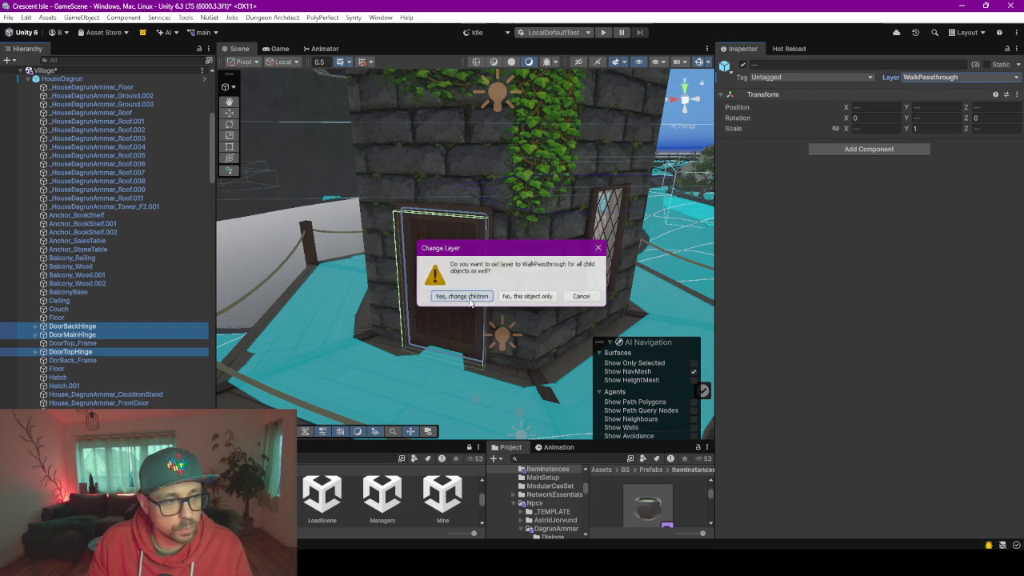
# Set the three hinges' DoorController objects back to the Interactable layer
pyautogui.click(36, 327)
pyautogui.click(80, 343)
pyautogui.click(76, 353)
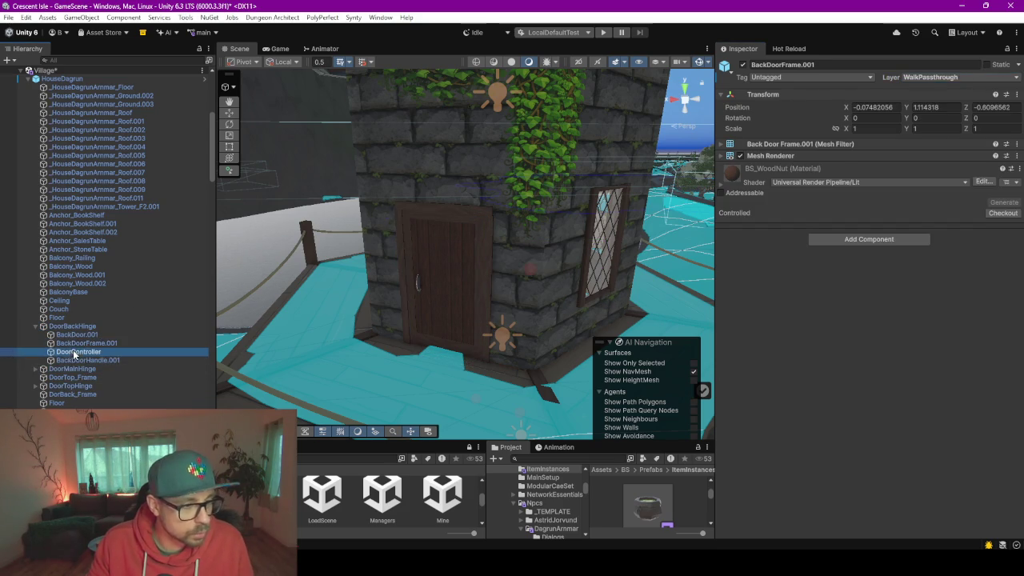
pyautogui.scroll(-3, 72, 384)
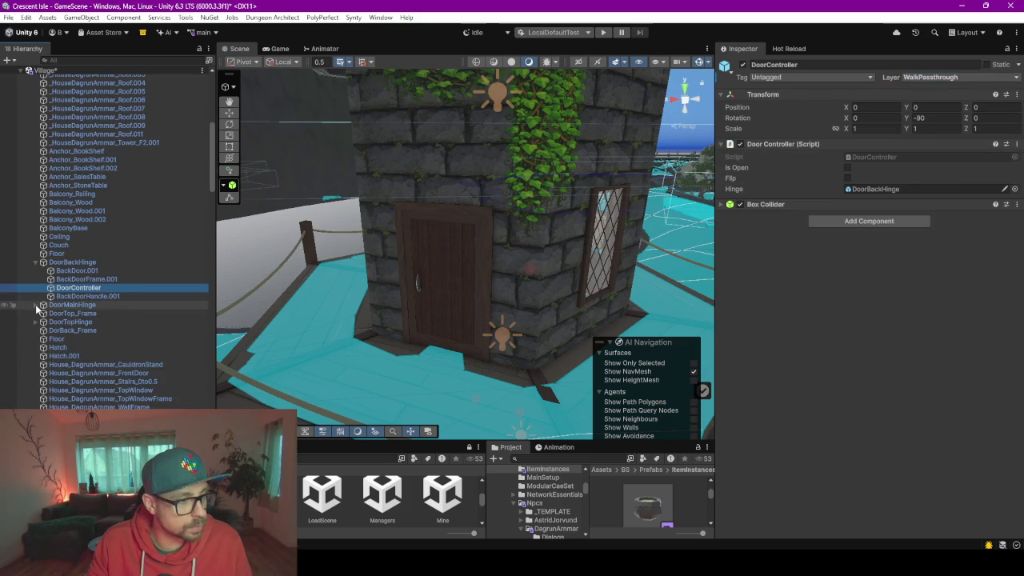
pyautogui.click(36, 306)
pyautogui.click(36, 364)
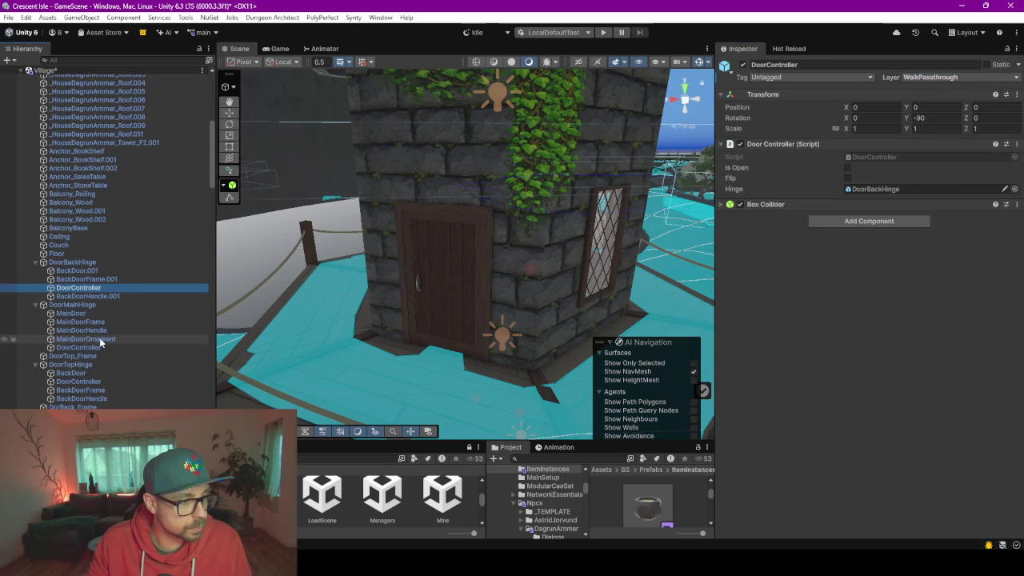
pyautogui.keyDown('ctrl'); pyautogui.click(84, 348); pyautogui.keyUp('ctrl')
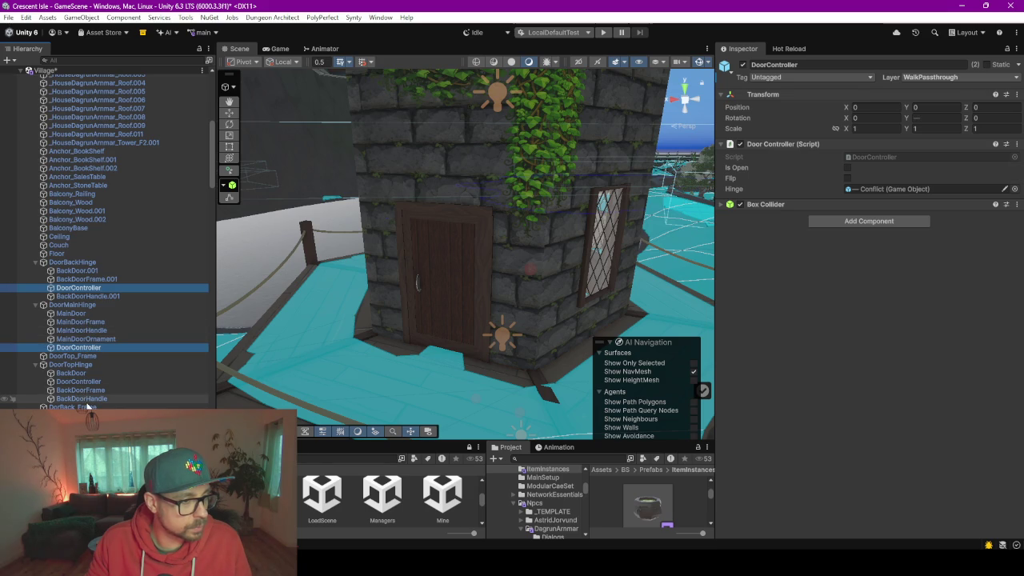
pyautogui.keyDown('ctrl'); pyautogui.click(80, 381); pyautogui.keyUp('ctrl')
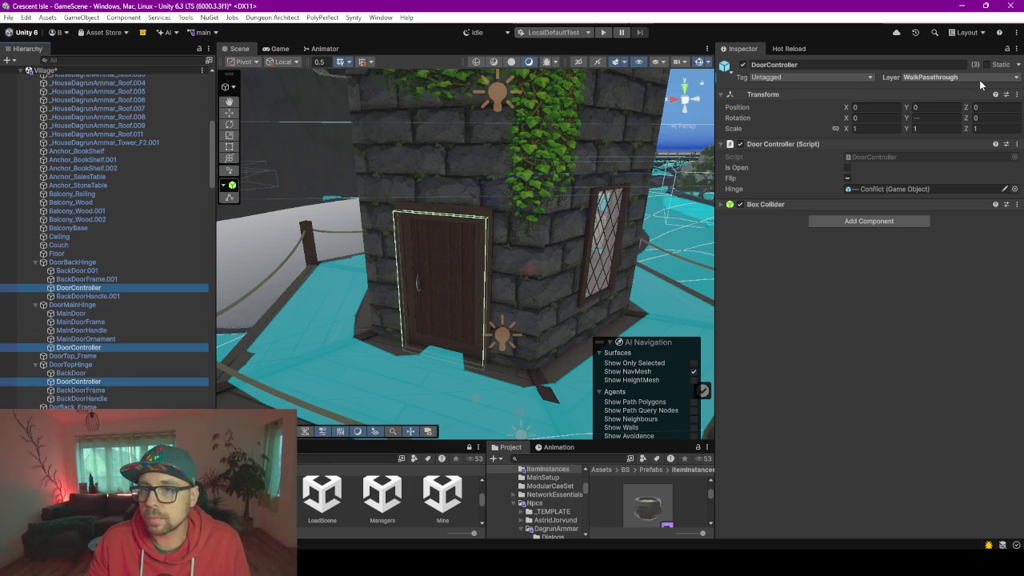
pyautogui.click(981, 78)
pyautogui.click(920, 160)
pyautogui.click(73, 271)
pyautogui.scroll(-5, 507, 261)
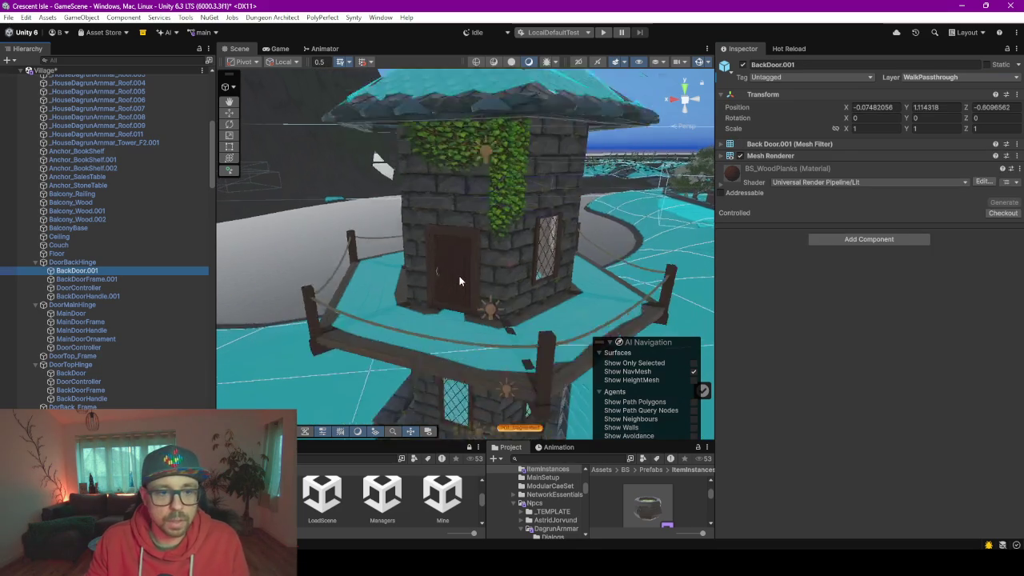
# Put _HouseDagrunArmmar_Roof.002 and the neighbouring platform piece on the WalkPassthrough layer
pyautogui.scroll(5, 139, 180)
pyautogui.scroll(3, 140, 180)
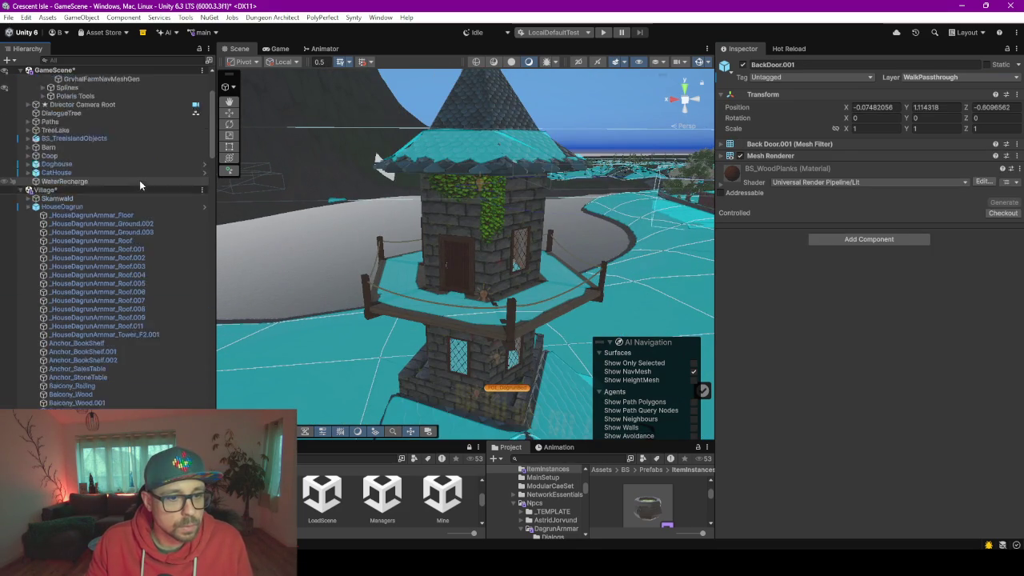
pyautogui.moveTo(310, 316)
pyautogui.mouseDown()
pyautogui.moveTo(381, 385)
pyautogui.moveTo(320, 366)
pyautogui.moveTo(432, 313)
pyautogui.moveTo(379, 293)
pyautogui.moveTo(464, 339)
pyautogui.moveTo(367, 337)
pyautogui.moveTo(330, 365)
pyautogui.moveTo(365, 363)
pyautogui.mouseUp()
pyautogui.click(432, 313)
pyautogui.click(446, 332)
pyautogui.keyDown('shift'); pyautogui.click(426, 331); pyautogui.keyUp('shift')
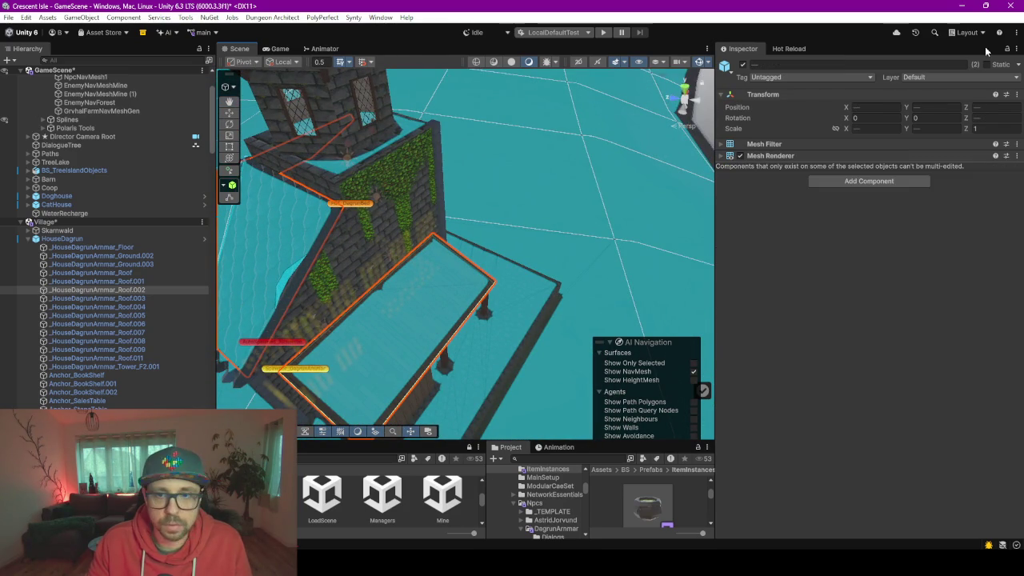
pyautogui.click(932, 78)
pyautogui.click(954, 221)
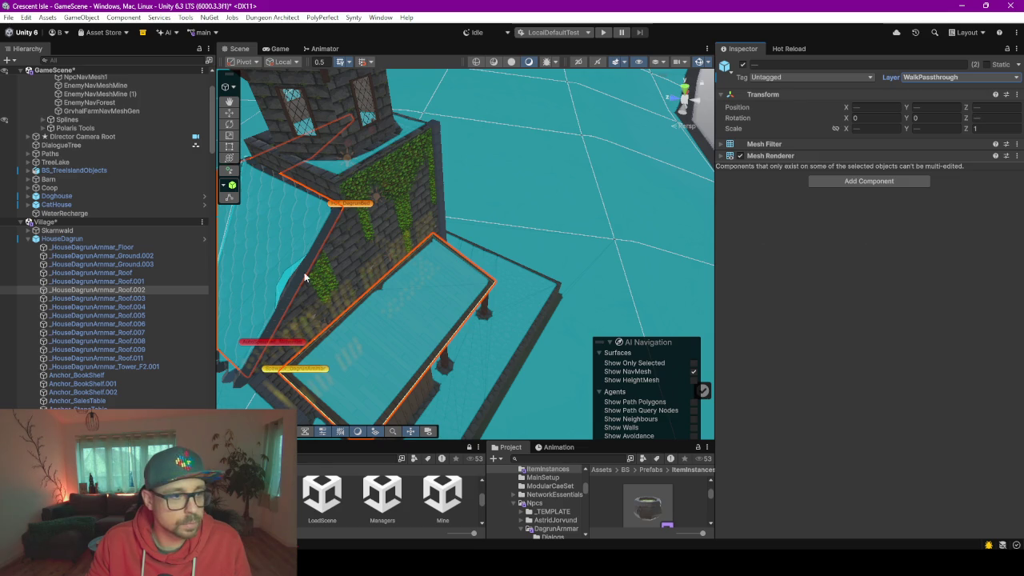
pyautogui.moveTo(461, 299)
pyautogui.mouseDown()
pyautogui.moveTo(403, 290)
pyautogui.moveTo(464, 277)
pyautogui.moveTo(703, 280)
pyautogui.moveTo(698, 258)
pyautogui.mouseUp()
pyautogui.scroll(3, 104, 128)
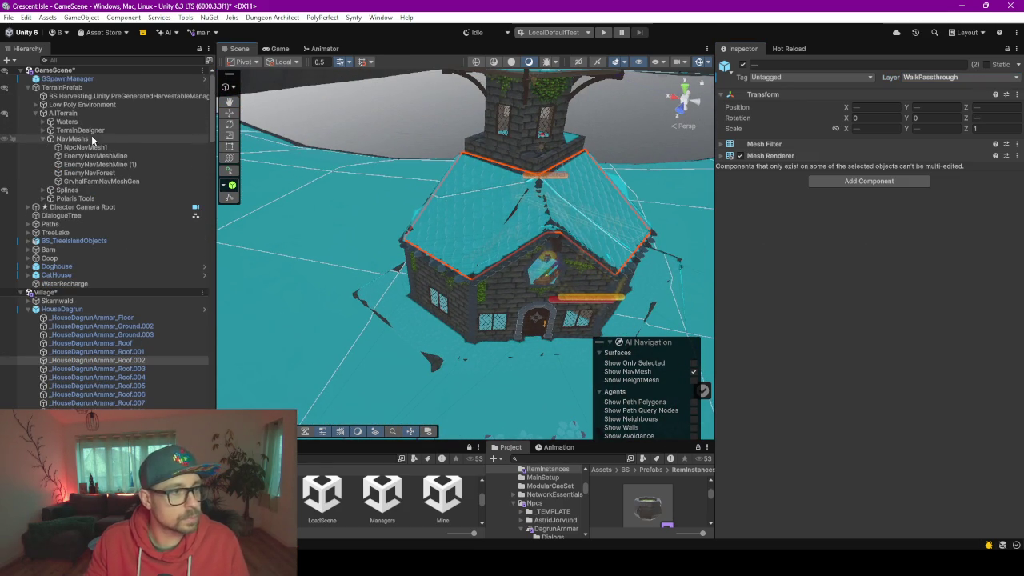
# Bake the NavMesh Surface on NpcNavMesh1 and orbit around the house to check the result
pyautogui.click(85, 147)
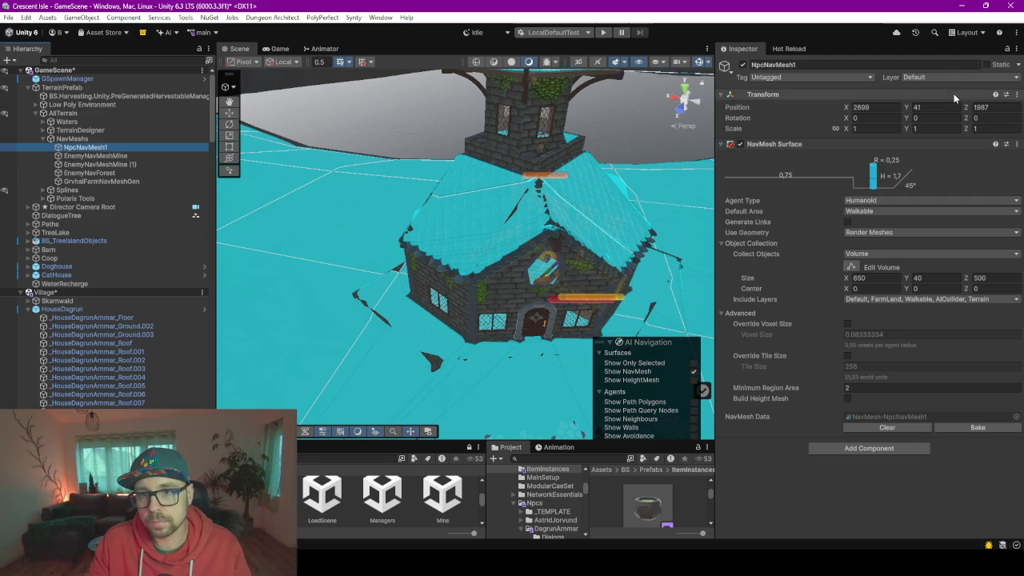
pyautogui.click(971, 429)
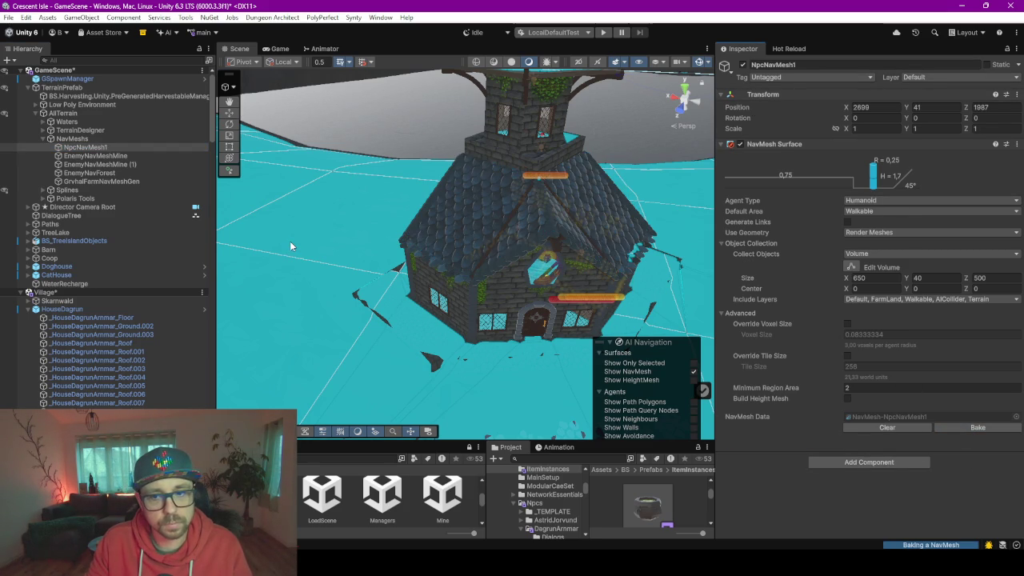
pyautogui.moveTo(367, 254)
pyautogui.mouseDown()
pyautogui.moveTo(467, 271)
pyautogui.moveTo(464, 216)
pyautogui.moveTo(456, 263)
pyautogui.moveTo(643, 244)
pyautogui.moveTo(614, 227)
pyautogui.moveTo(703, 177)
pyautogui.moveTo(804, 154)
pyautogui.moveTo(928, 163)
pyautogui.moveTo(913, 182)
pyautogui.moveTo(253, 206)
pyautogui.moveTo(362, 220)
pyautogui.moveTo(327, 189)
pyautogui.moveTo(343, 155)
pyautogui.moveTo(905, 202)
pyautogui.moveTo(890, 201)
pyautogui.mouseUp()
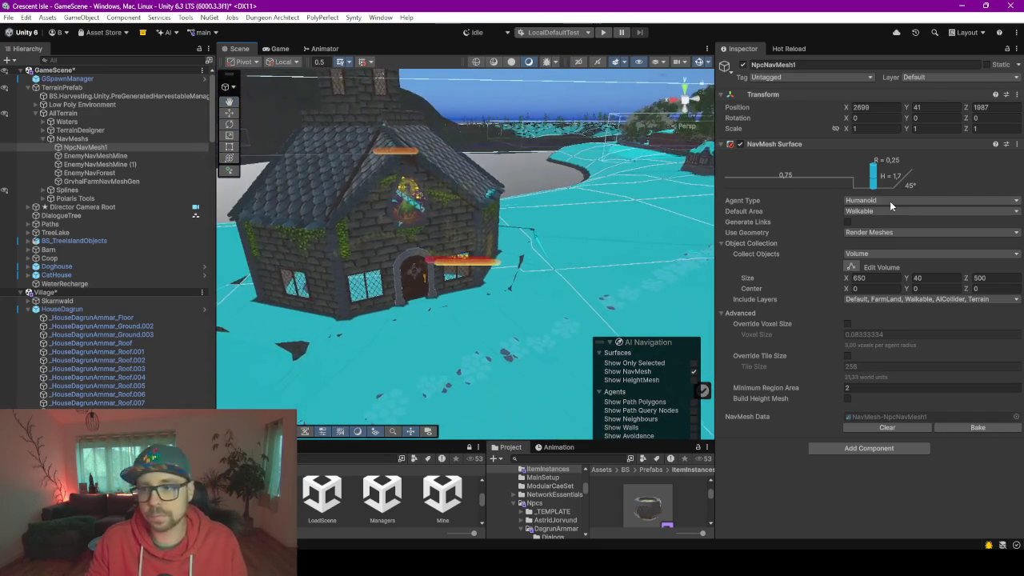
pyautogui.moveTo(214, 249); pyautogui.dragTo(136, 249)
pyautogui.moveTo(458, 280)
pyautogui.mouseDown()
pyautogui.moveTo(428, 278)
pyautogui.moveTo(504, 243)
pyautogui.moveTo(411, 267)
pyautogui.mouseUp()
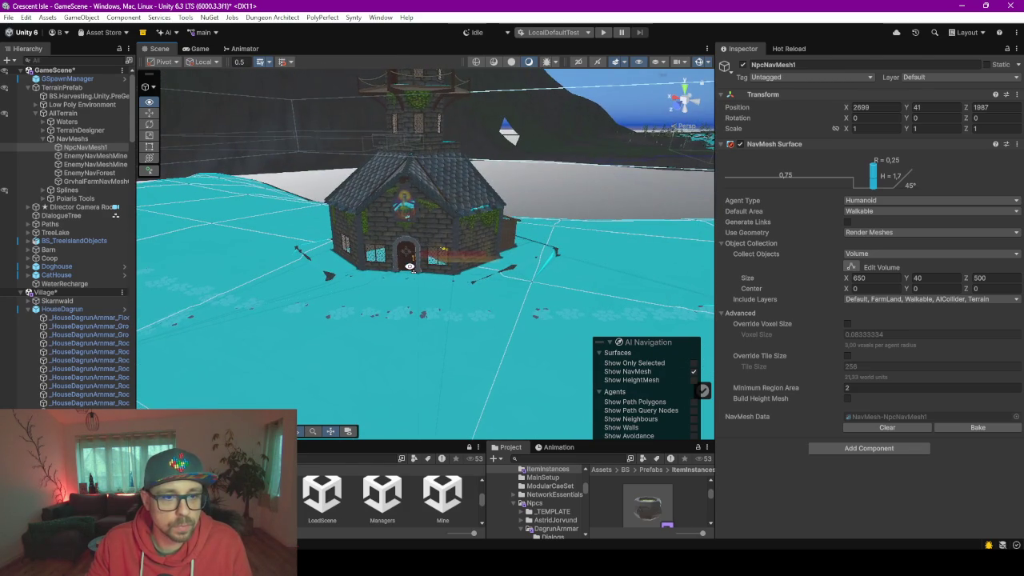
pyautogui.scroll(5, 409, 268)
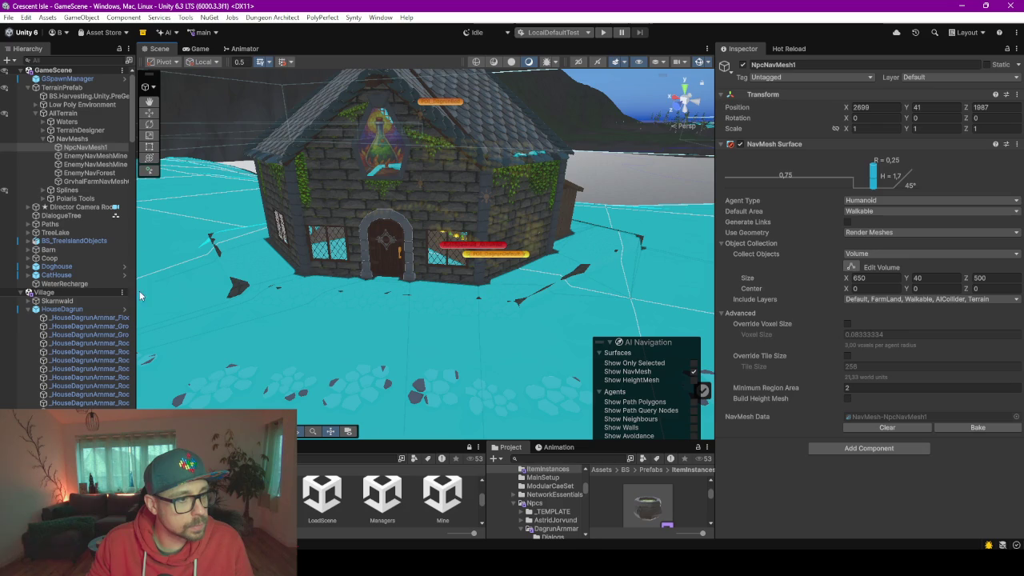
pyautogui.moveTo(137, 295); pyautogui.dragTo(248, 295)
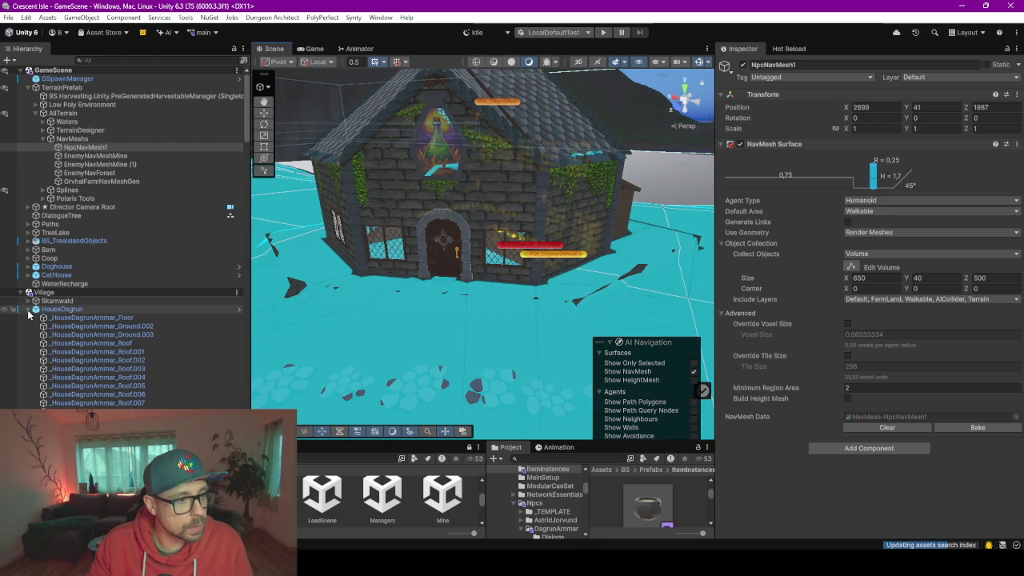
# Expand HouseDagrun's children and inspect DoorBackHinge and HouseDagrun in the Inspector
pyautogui.click(28, 310)
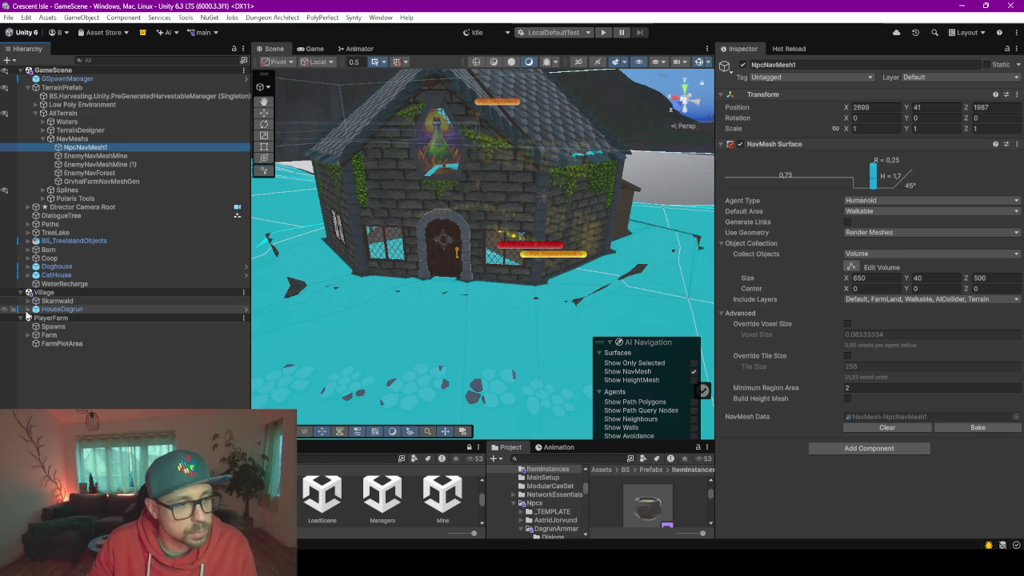
pyautogui.click(28, 309)
pyautogui.scroll(-6, 136, 291)
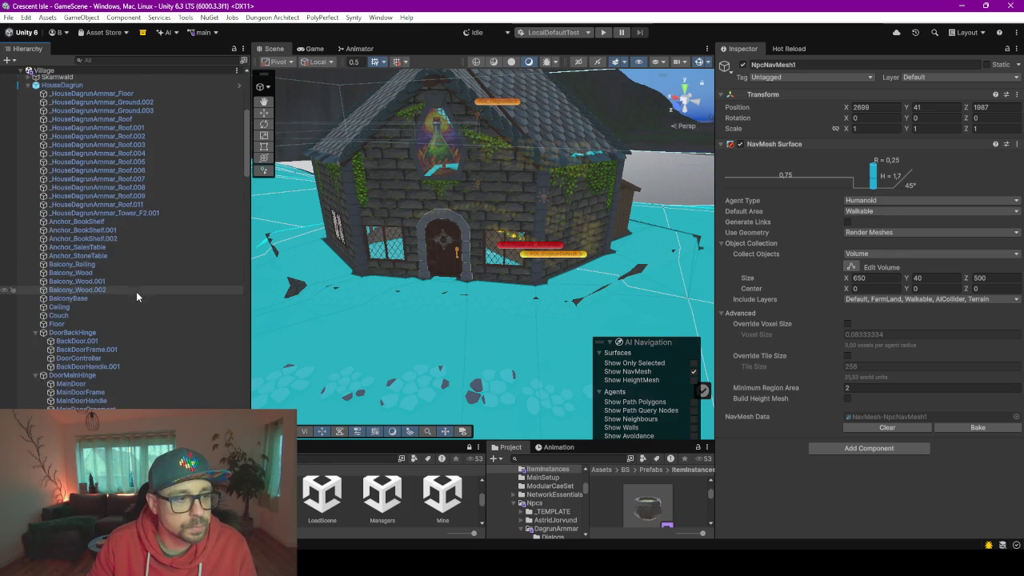
pyautogui.scroll(-3, 136, 292)
pyautogui.click(44, 237)
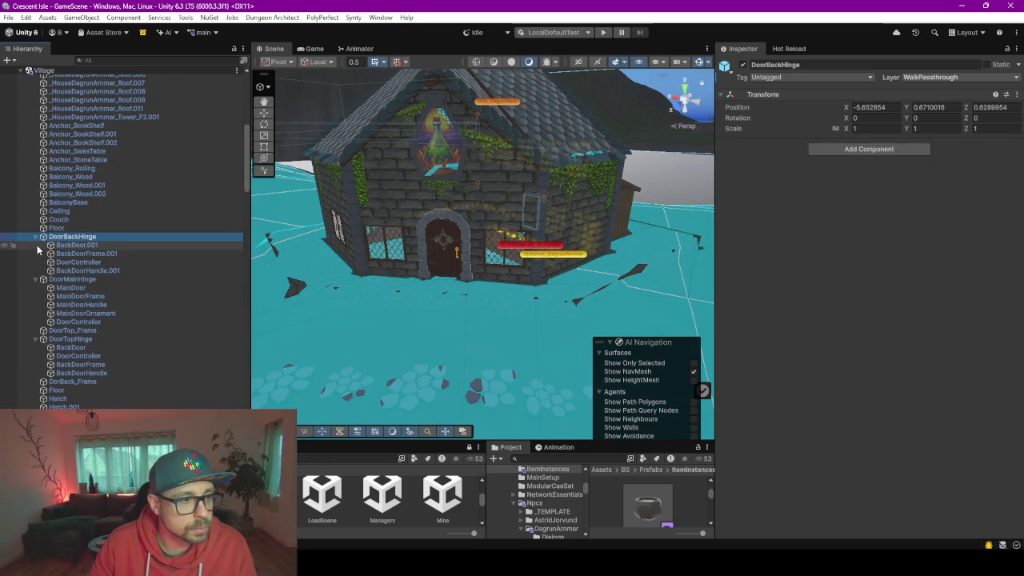
pyautogui.click(43, 237)
pyautogui.scroll(5, 75, 301)
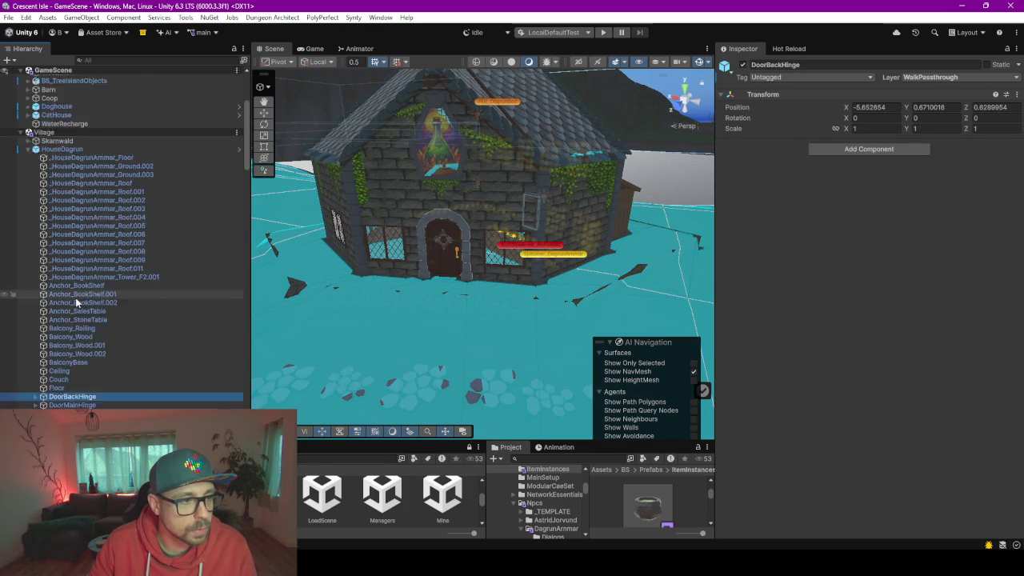
pyautogui.scroll(3, 75, 264)
pyautogui.click(72, 246)
# Select HouseDagrunInterior to show its position (-2.453623, 19.724, -2.768381) and Y rotation 63.693
pyautogui.scroll(-5, 84, 275)
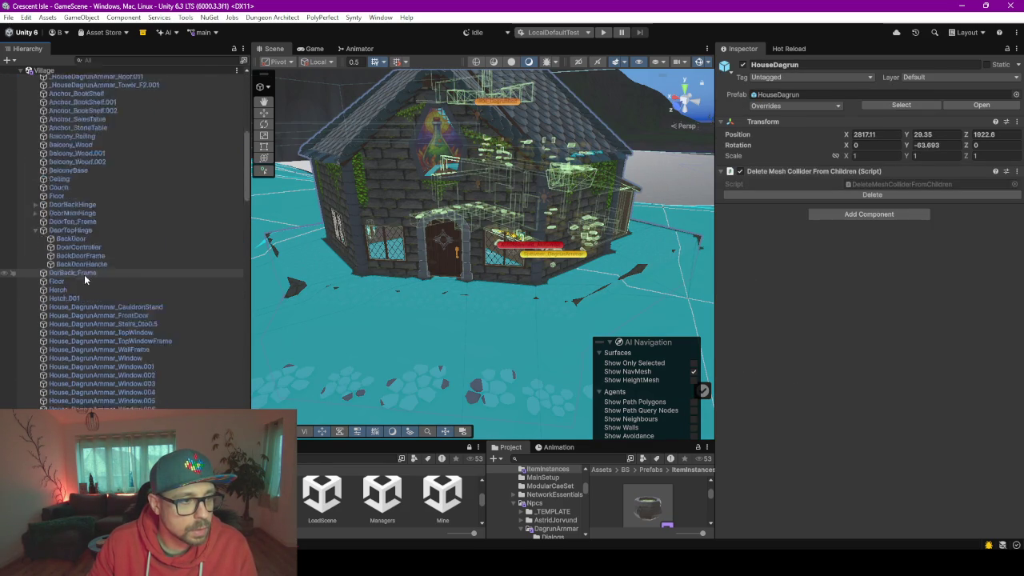
pyautogui.scroll(5, 84, 274)
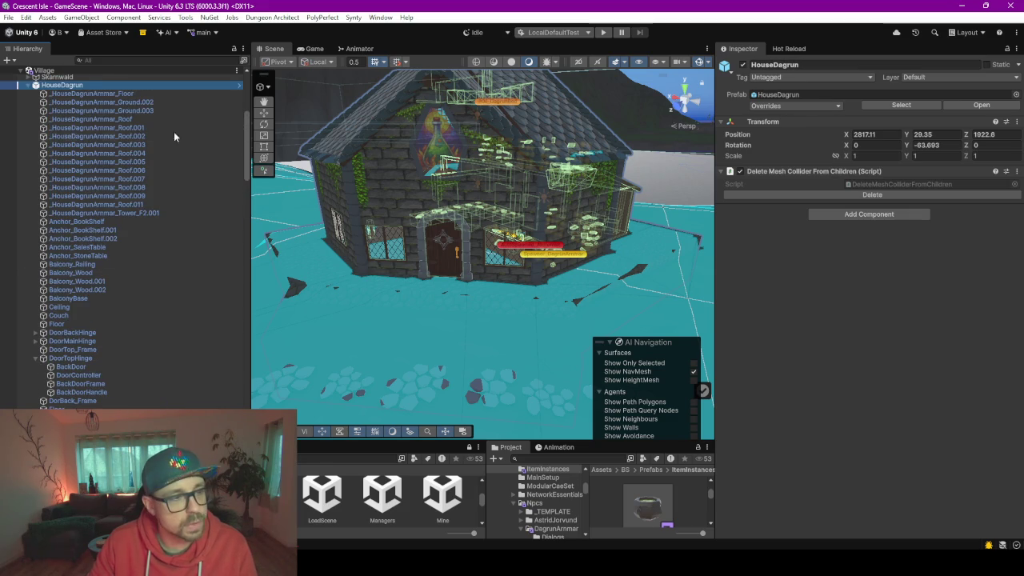
pyautogui.scroll(-10, 163, 189)
pyautogui.scroll(-15, 163, 198)
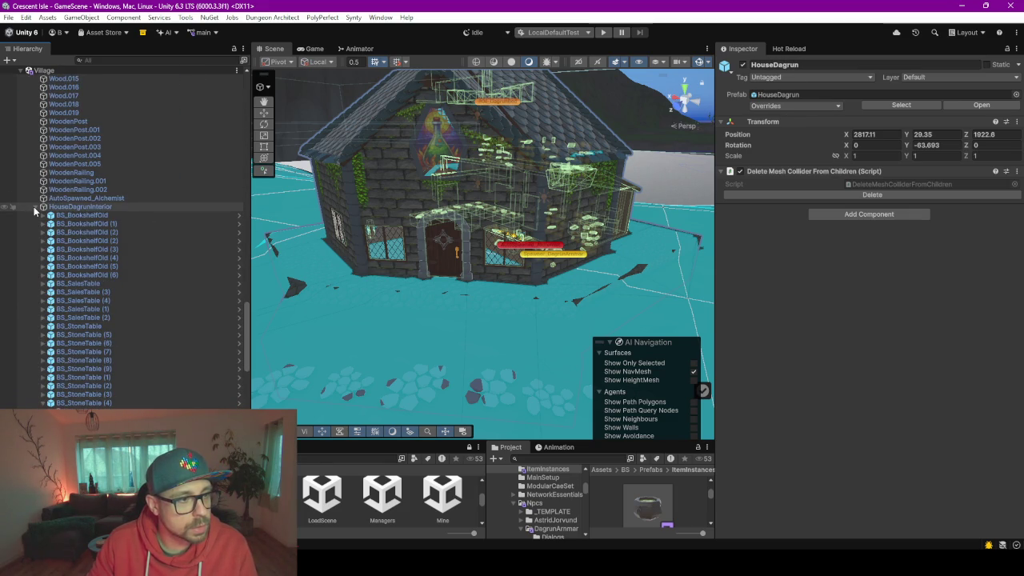
pyautogui.click(35, 206)
pyautogui.click(79, 383)
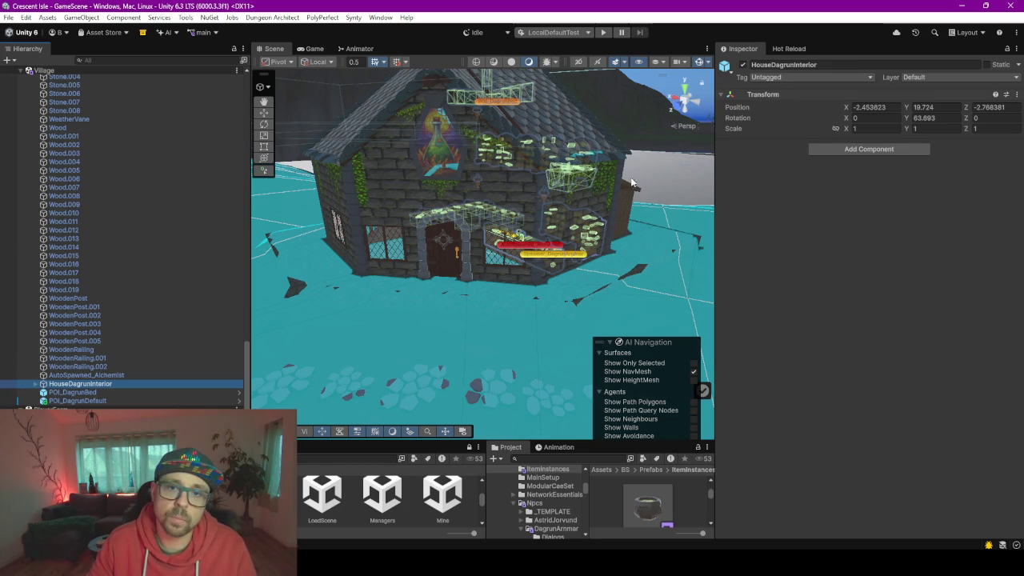
pyautogui.click(743, 64)
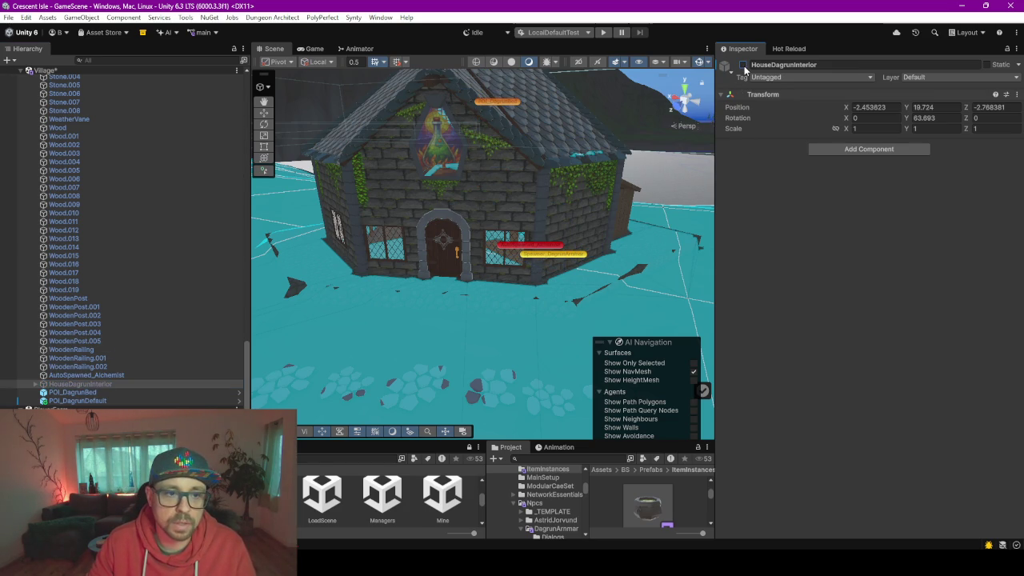
pyautogui.click(743, 65)
pyautogui.click(744, 65)
pyautogui.click(743, 64)
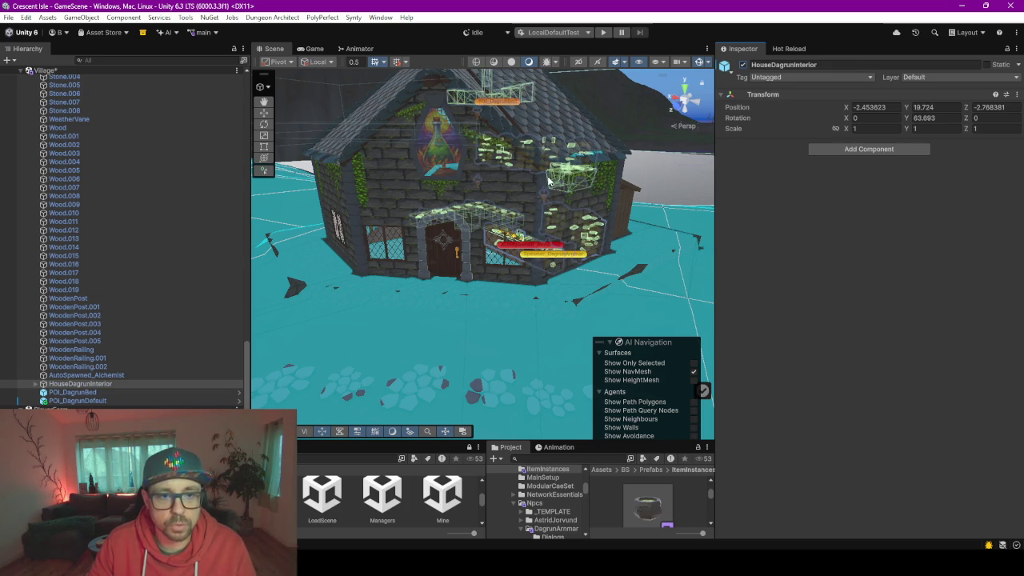
pyautogui.click(742, 66)
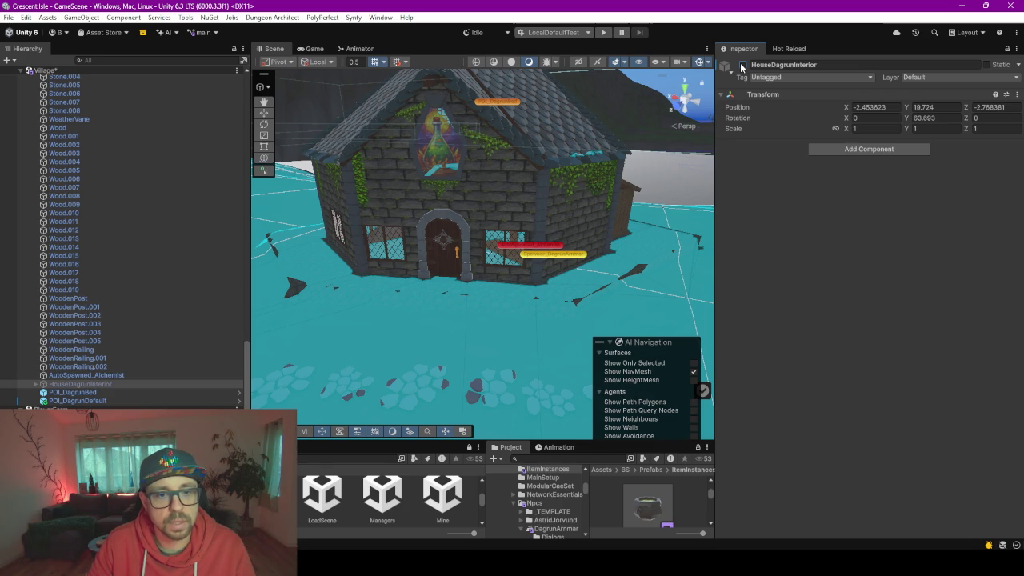
pyautogui.click(741, 66)
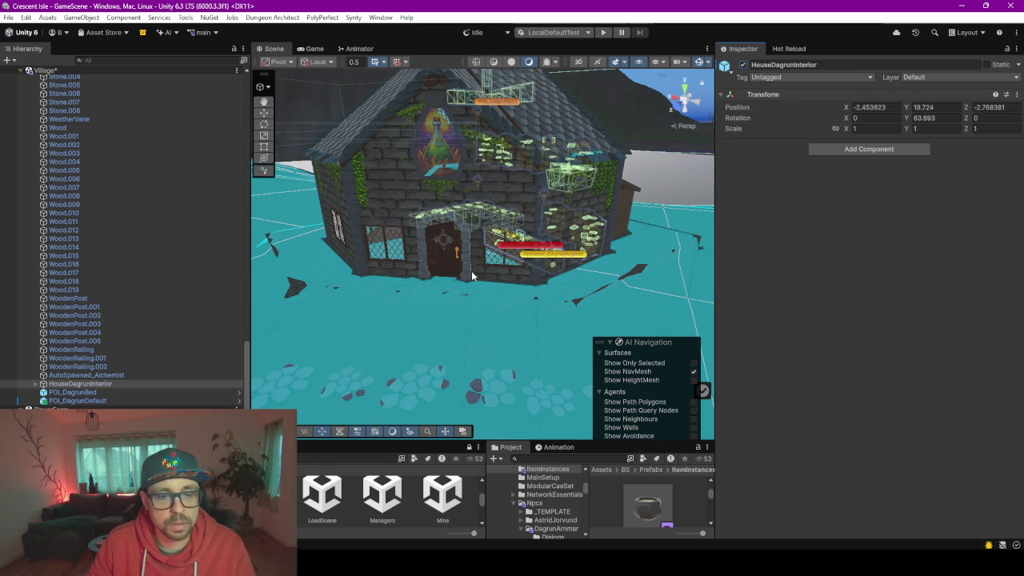
pyautogui.moveTo(472, 276)
pyautogui.mouseDown()
pyautogui.moveTo(575, 244)
pyautogui.moveTo(549, 210)
pyautogui.moveTo(574, 222)
pyautogui.moveTo(523, 224)
pyautogui.mouseUp()
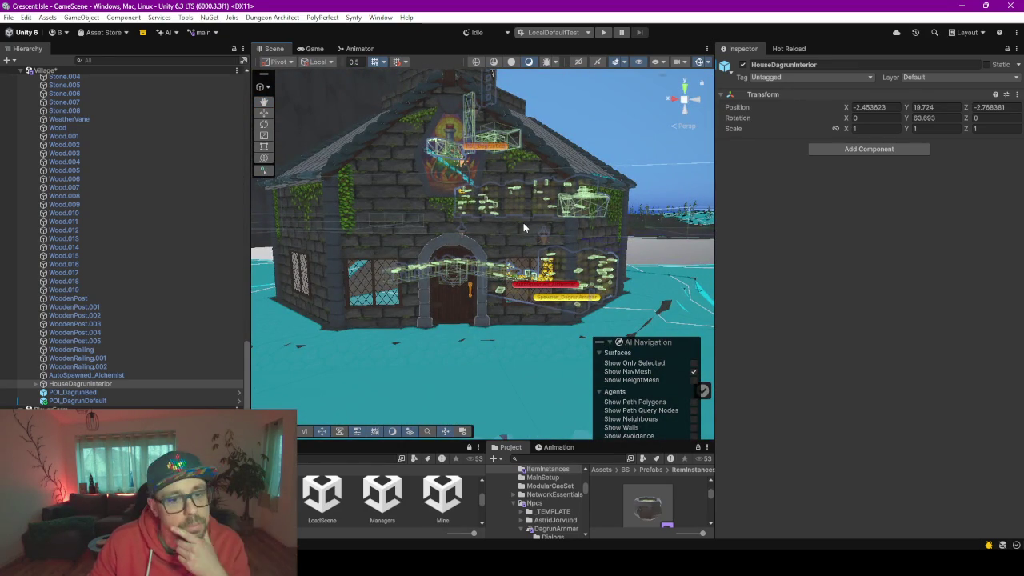
pyautogui.scroll(20, 159, 301)
pyautogui.scroll(10, 160, 301)
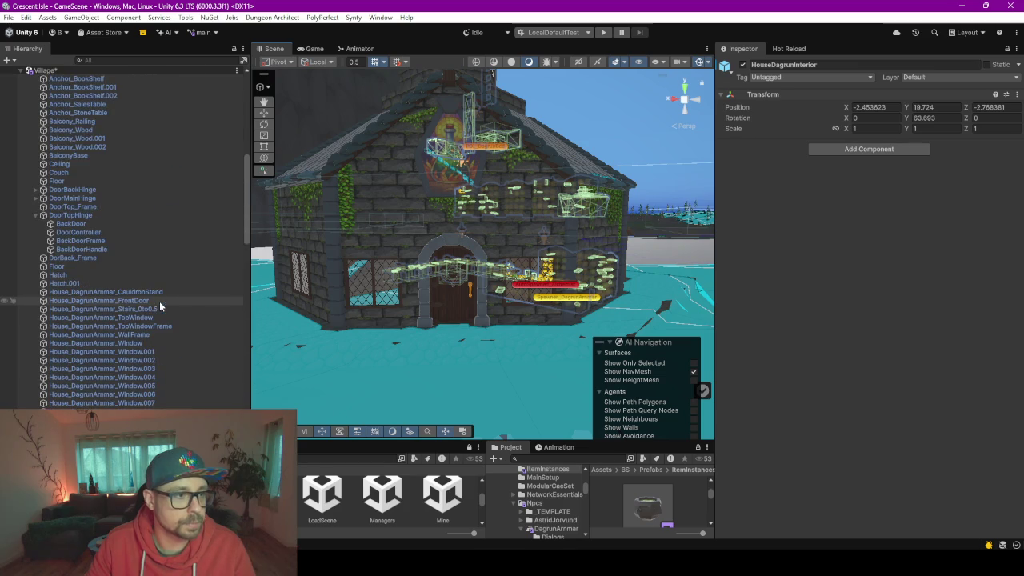
pyautogui.click(38, 215)
pyautogui.scroll(10, 38, 216)
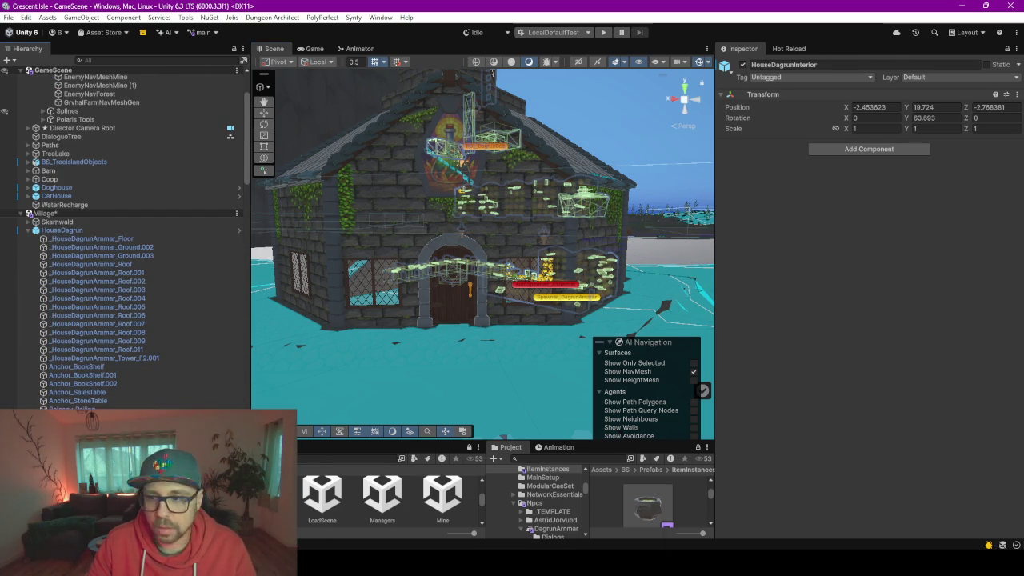
# In Rider, collapse WorldPlacedObjects and expand Controller > UNITY to list scripts like DoorController.cs
pyautogui.hotkey('alt', 'Tab')
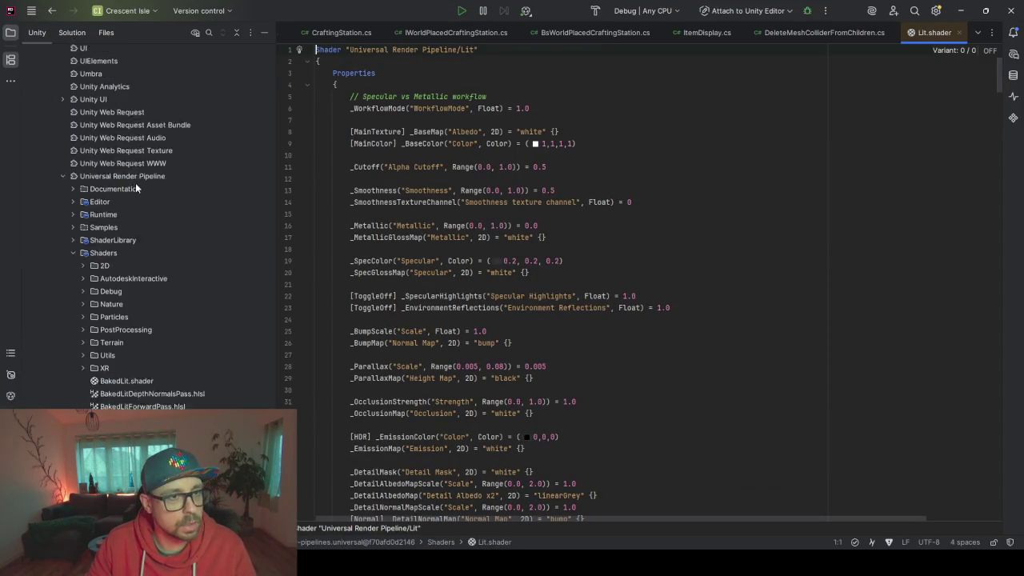
pyautogui.click(454, 33)
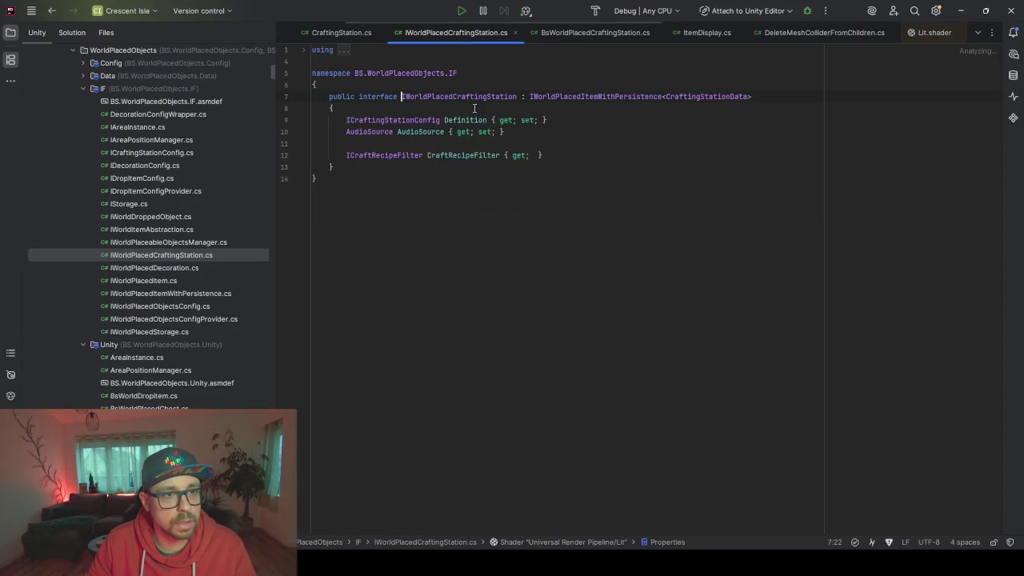
pyautogui.click(82, 86)
pyautogui.click(72, 51)
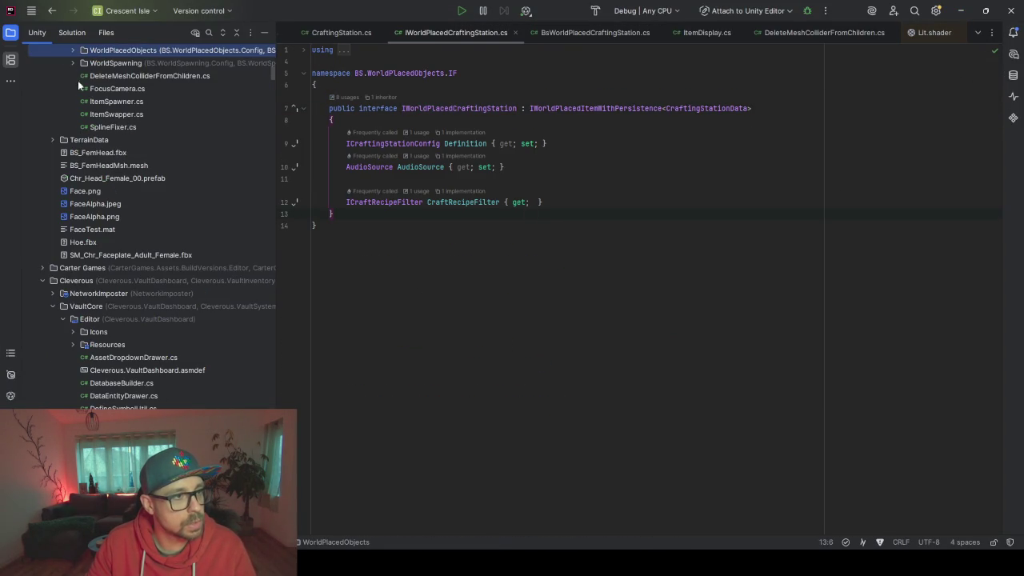
pyautogui.scroll(7, 88, 120)
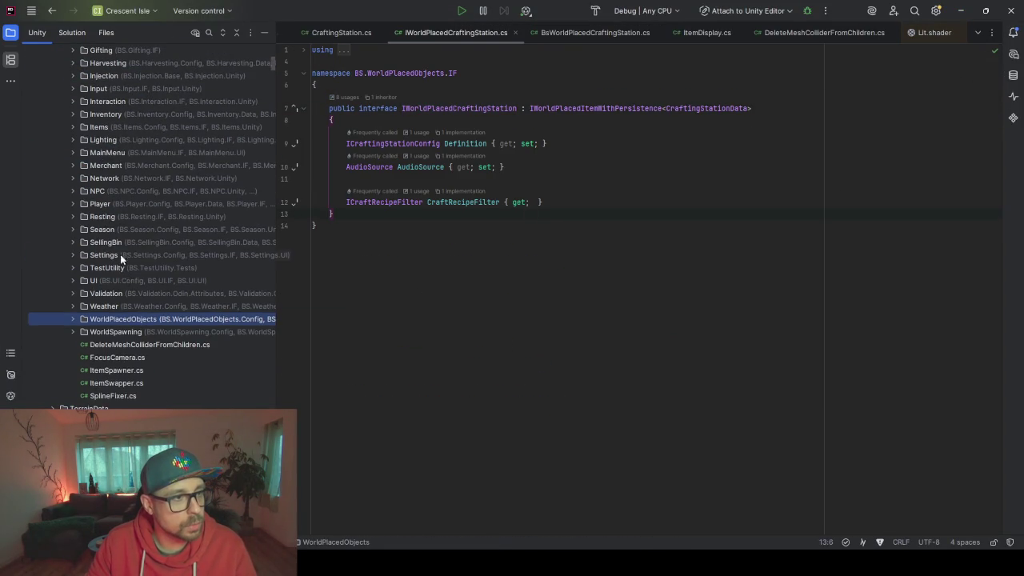
pyautogui.scroll(5, 118, 233)
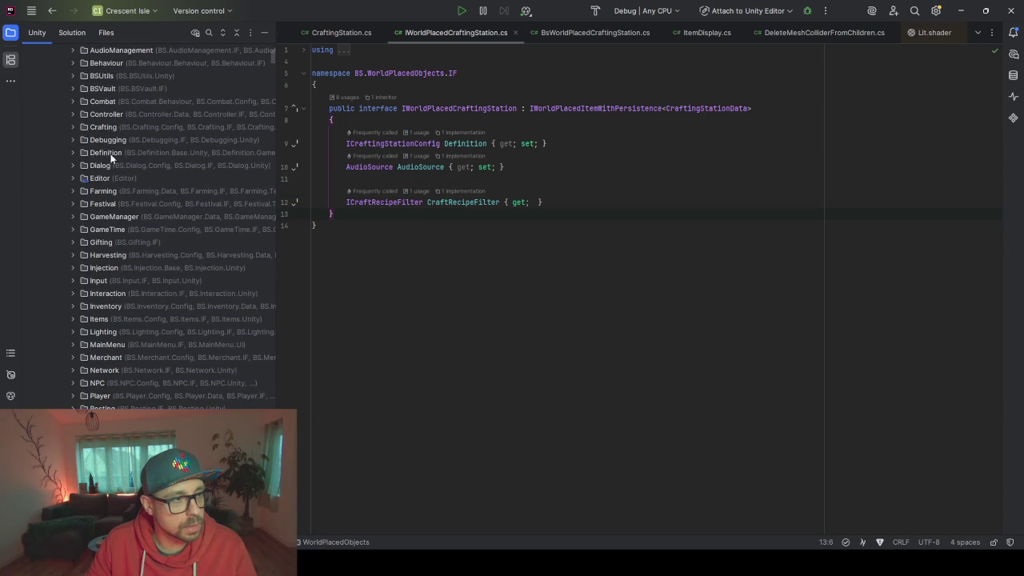
pyautogui.click(109, 117)
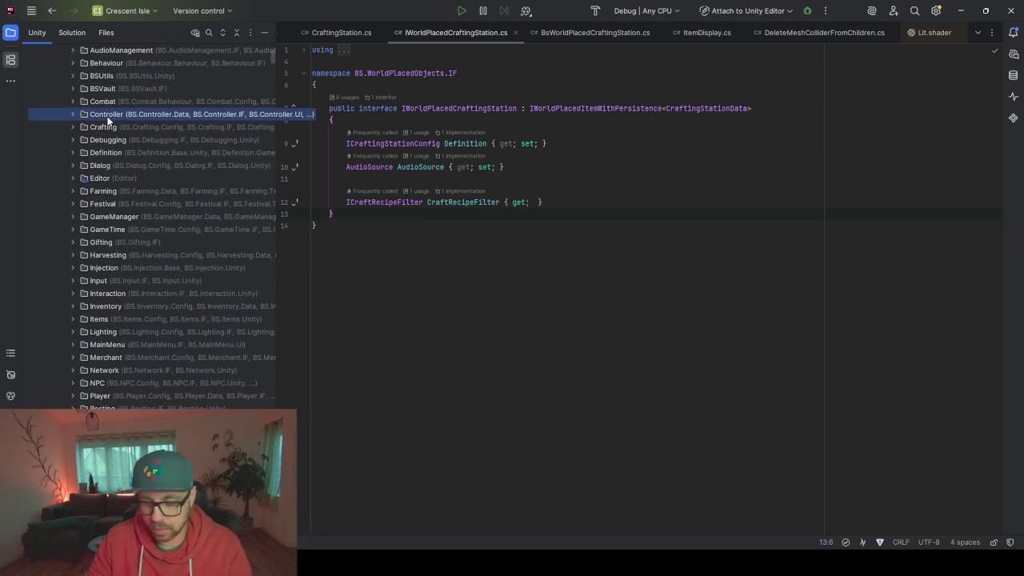
pyautogui.doubleClick(109, 117)
pyautogui.doubleClick(118, 163)
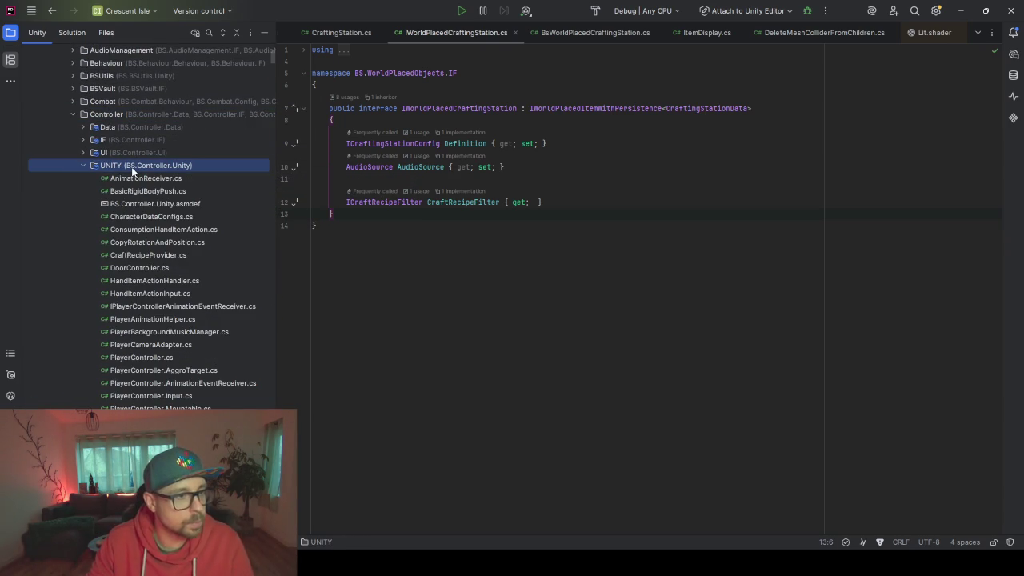
# Add a new C# Class named ToggleOnDistance to the Controller UNITY folder
pyautogui.rightClick(134, 171)
pyautogui.moveTo(256, 181)
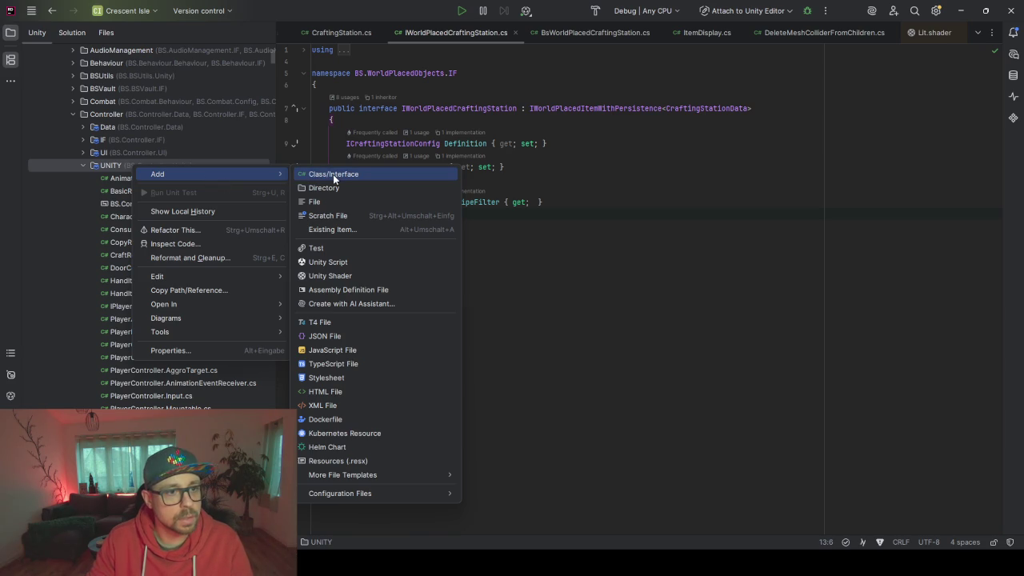
pyautogui.click(355, 174)
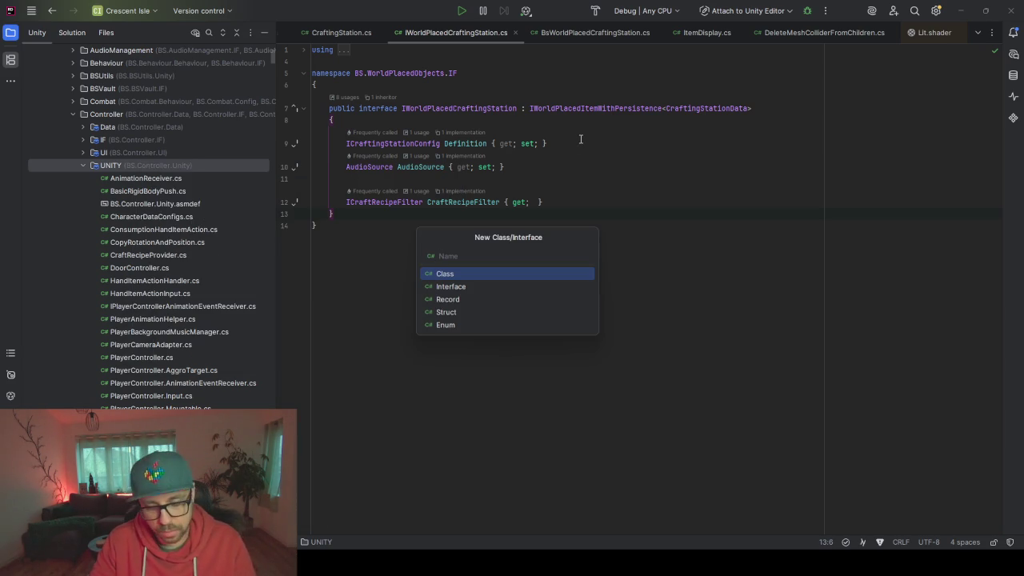
pyautogui.write('Toggle')
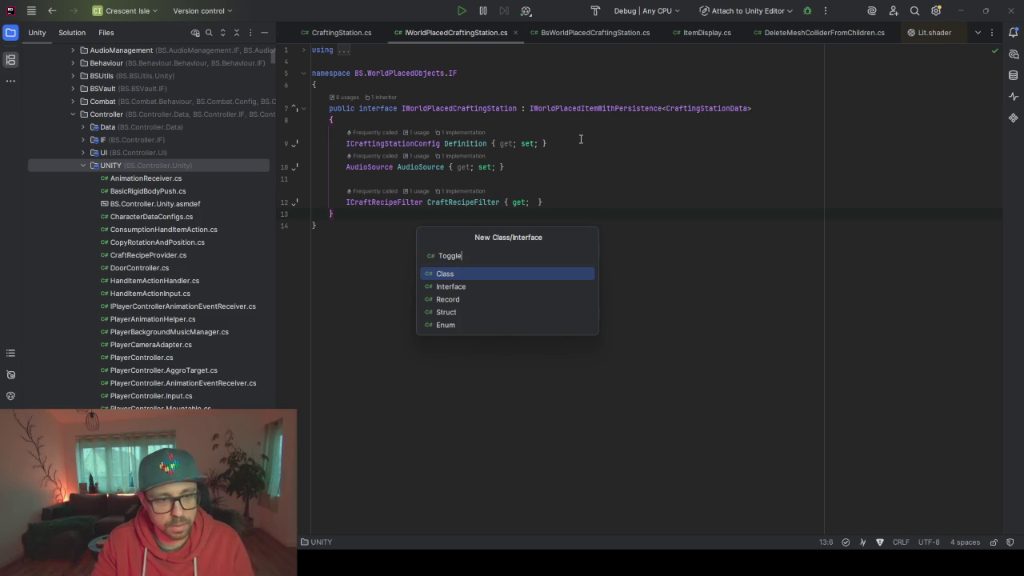
pyautogui.write('rDistance')
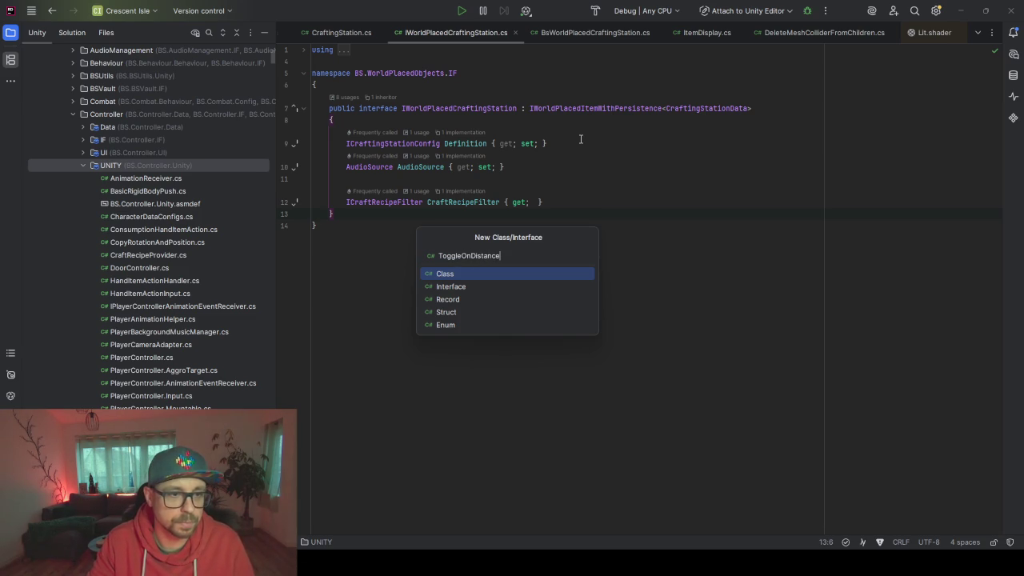
pyautogui.press('Return')
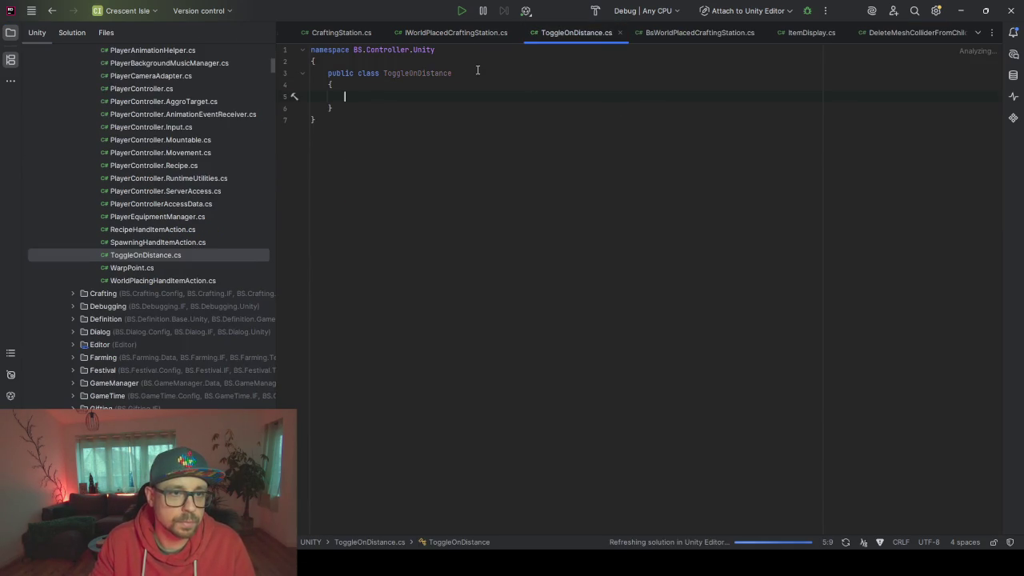
# Make ToggleOnDistance inherit from MonoBehaviour
pyautogui.click(477, 73)
pyautogui.write(': MonoBehaviour')
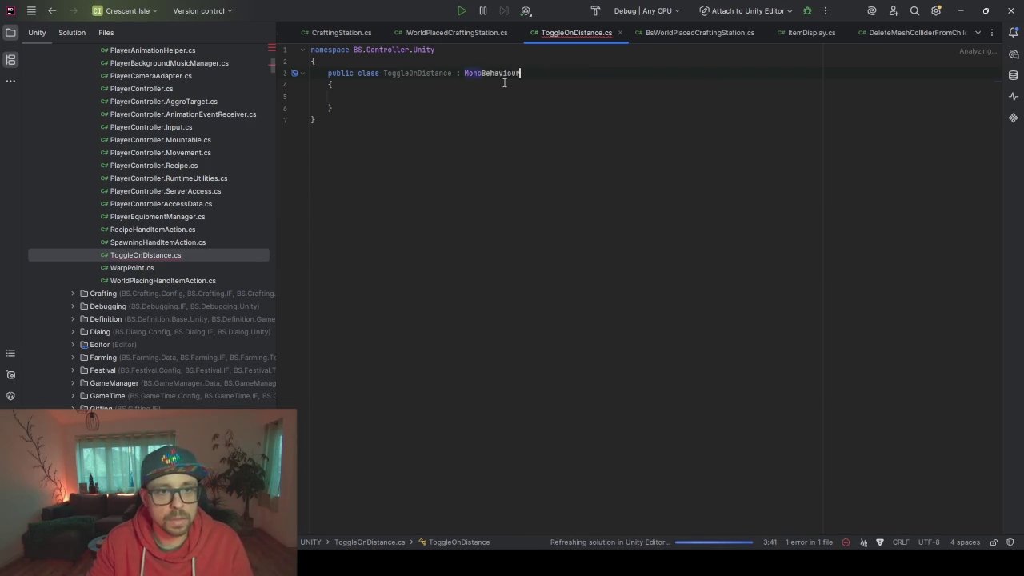
pyautogui.press('Tab')
pyautogui.press('Down')
pyautogui.press('Return')
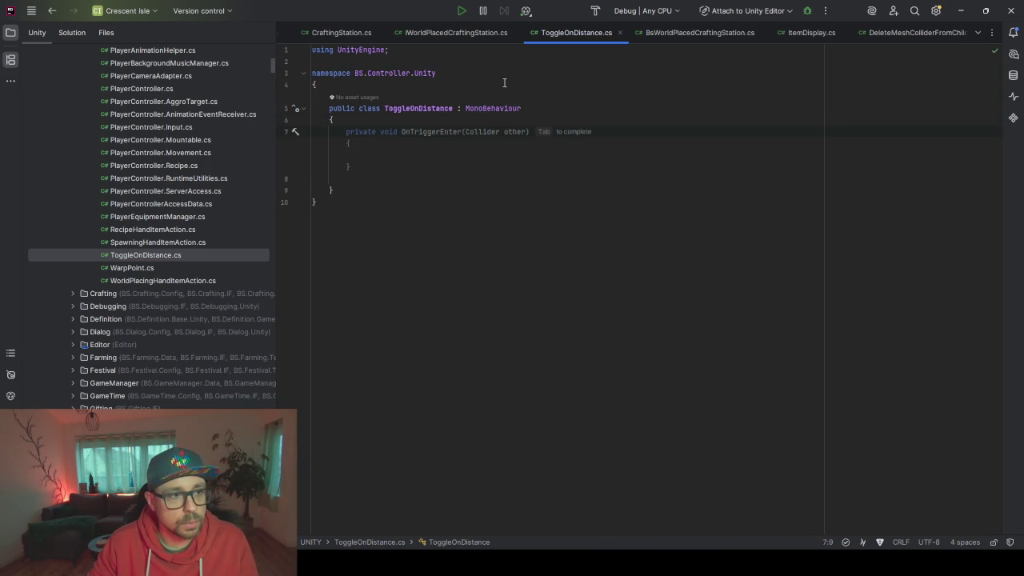
pyautogui.press('Escape')
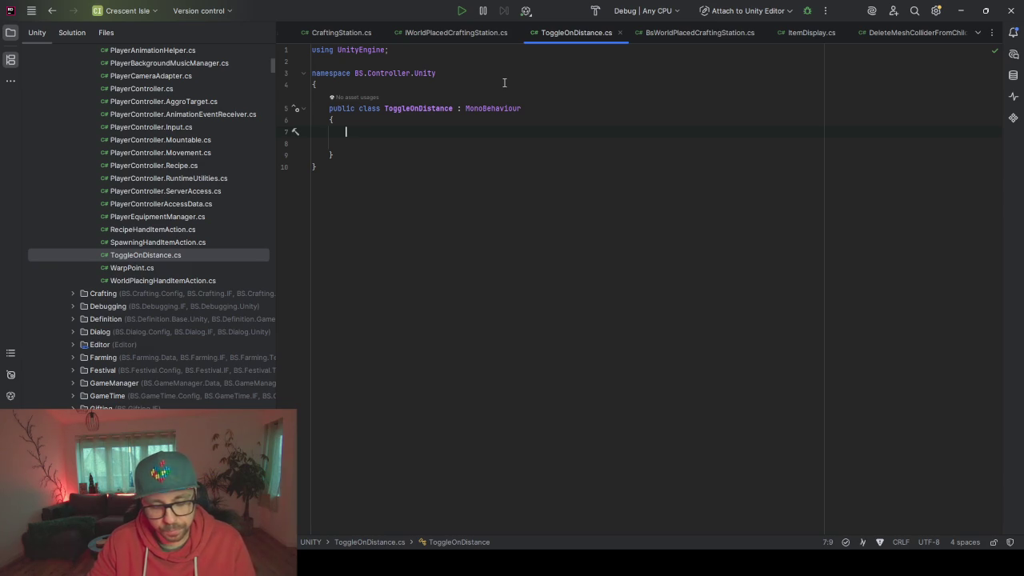
# Generate an empty Start() method, removing its placeholder throw statement
pyautogui.hotkey('ctrl', 'space')
pyautogui.press('Escape')
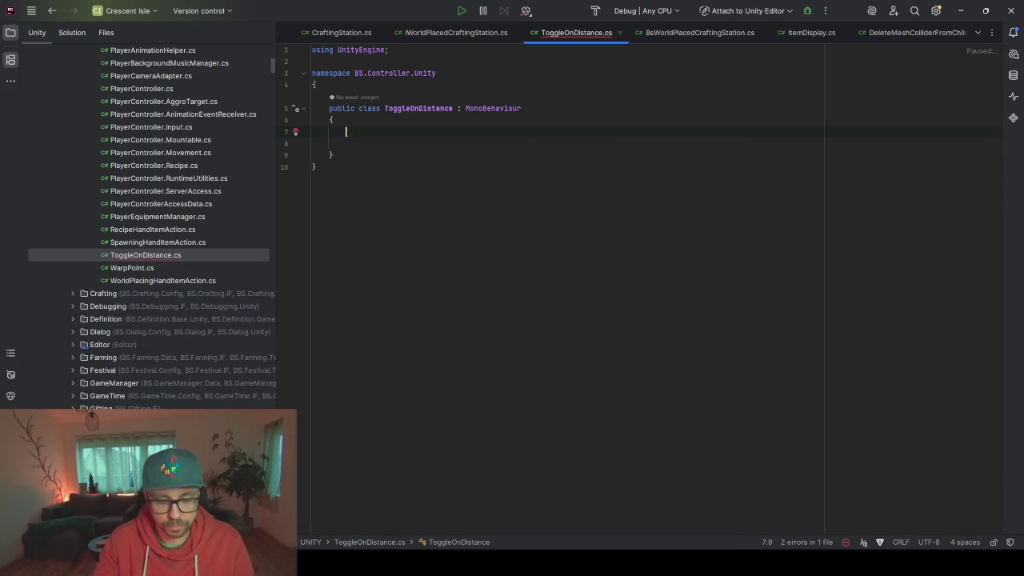
pyautogui.write('Start')
pyautogui.press('Return')
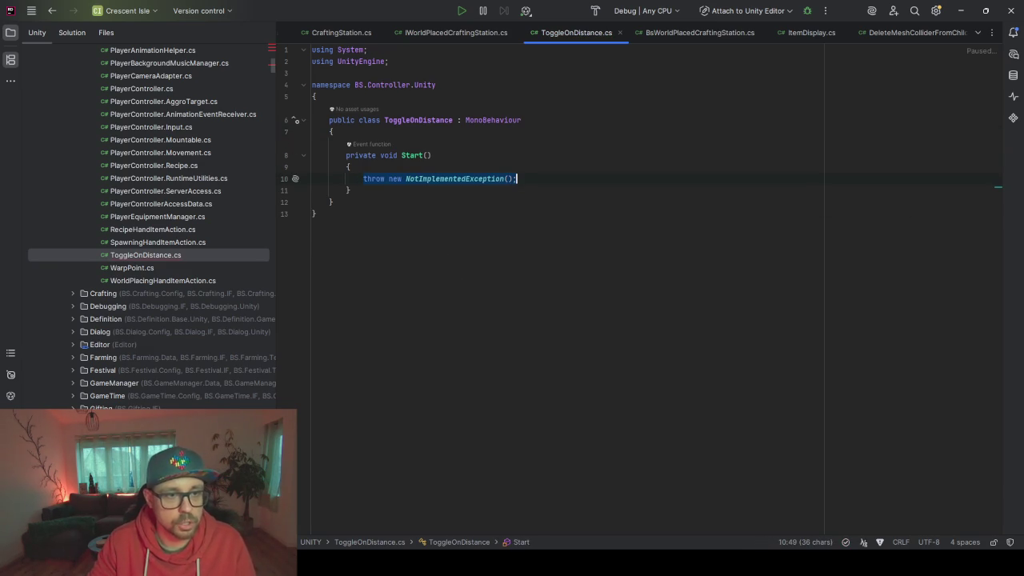
pyautogui.press('BackSpace')
# Type InjectionManager.Get in Start, adding InjectionManager's using directive
pyautogui.write('Ink')
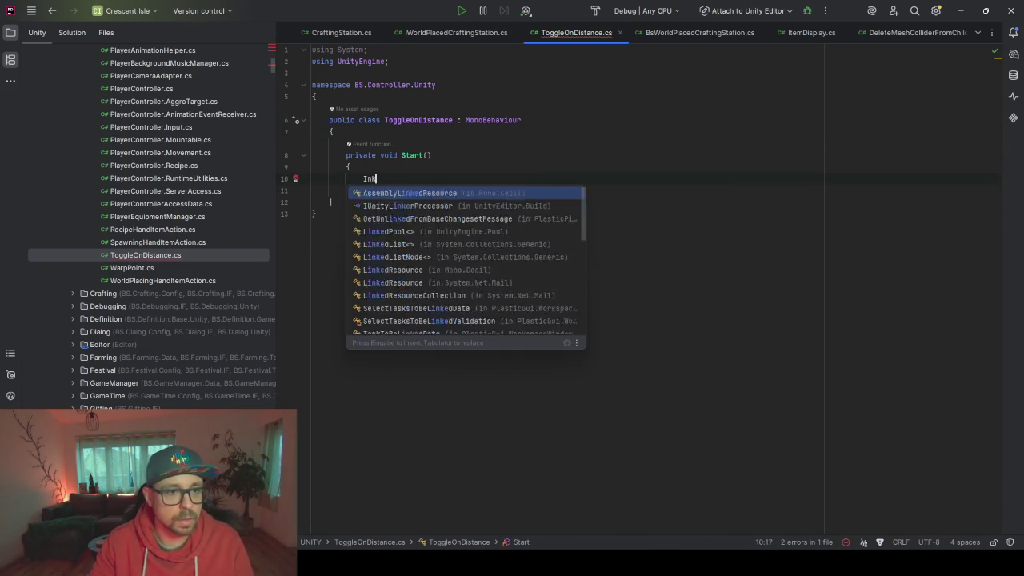
pyautogui.press('Escape')
pyautogui.press('BackSpace')
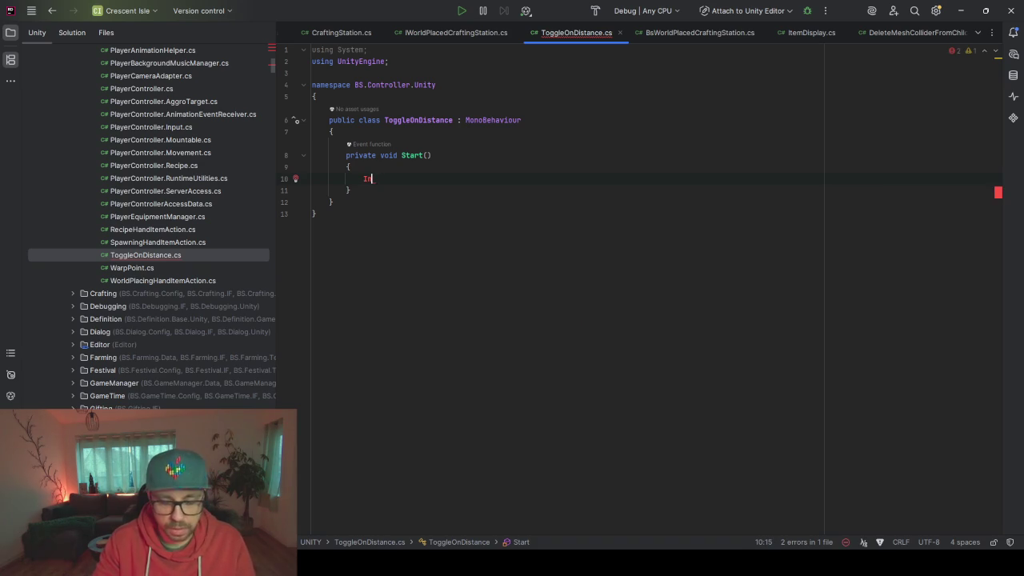
pyautogui.write('ject')
pyautogui.press('Return')
pyautogui.write('.')
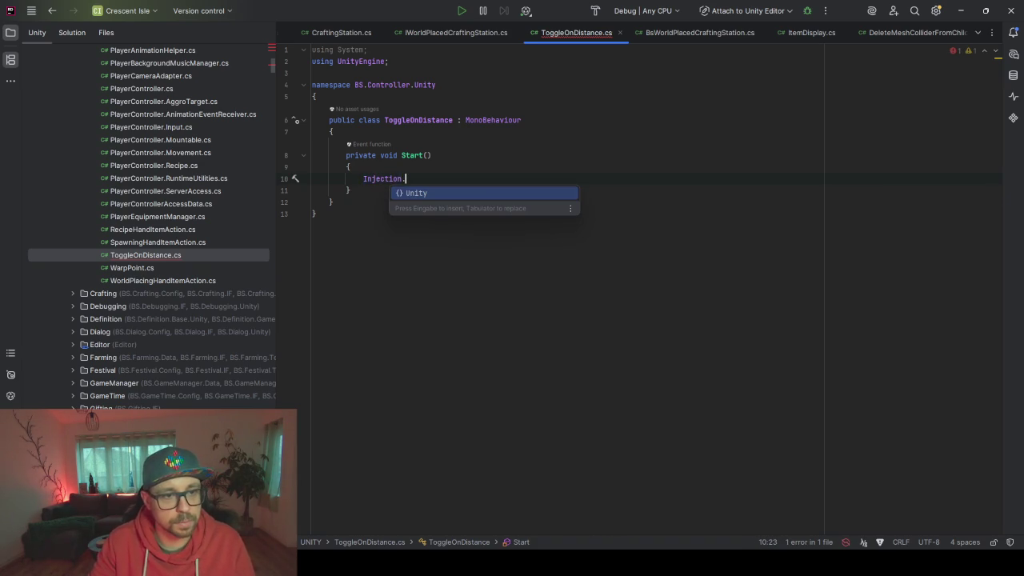
pyautogui.press('BackSpace')
pyautogui.write('Manager')
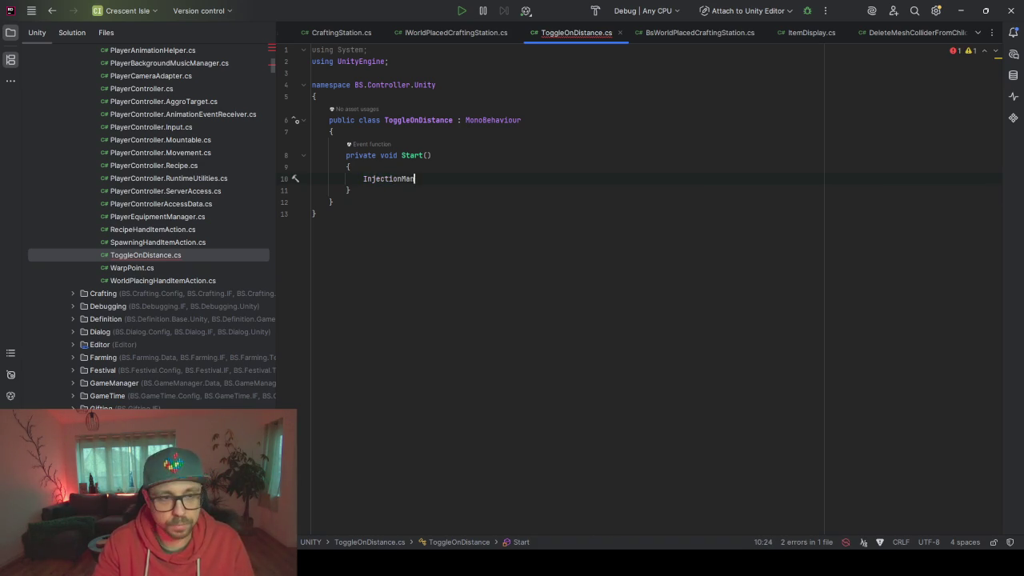
pyautogui.press('Return')
pyautogui.write('.')
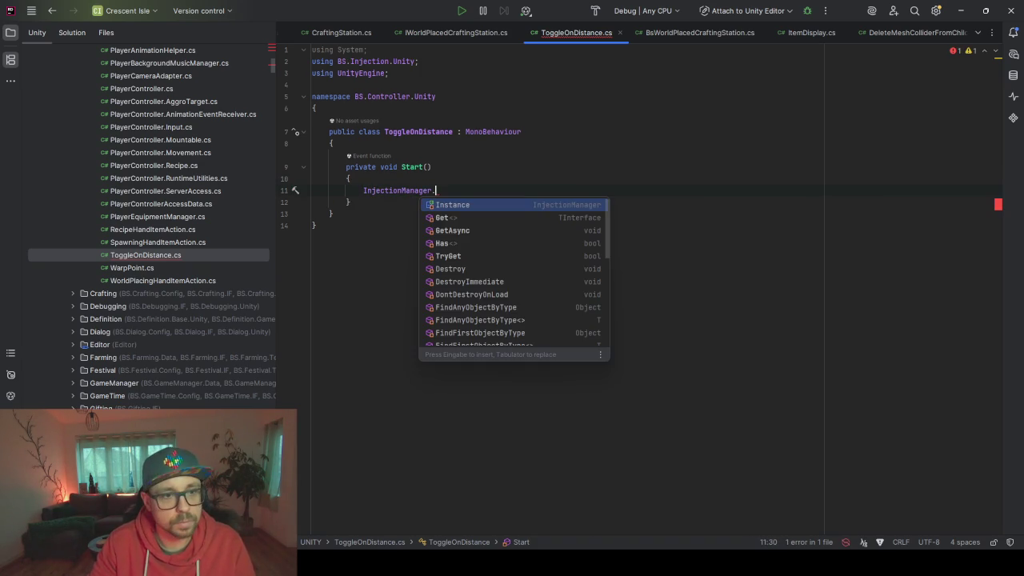
pyautogui.write('Get')
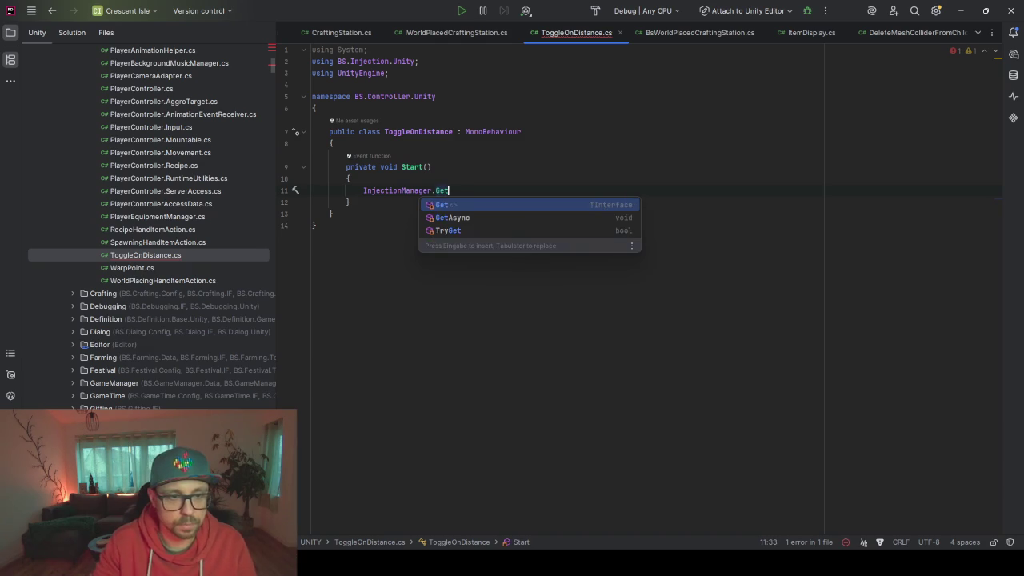
pyautogui.press('Return')
# Enter IPlayer as Get's type argument after browsing the IPlayer suggestions
pyautogui.write('IPlayer>(')
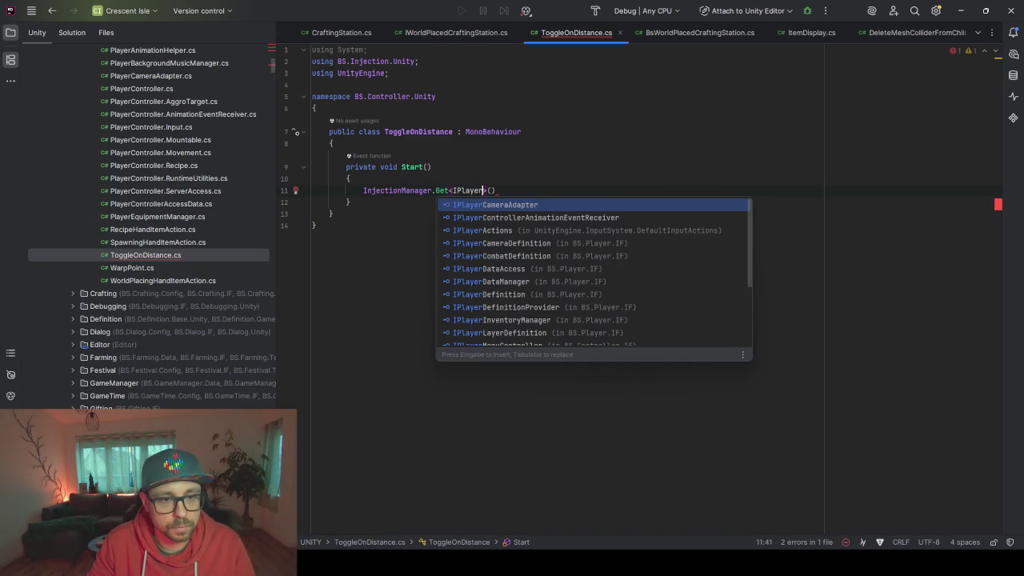
pyautogui.press('Down')
pyautogui.press('Down')
pyautogui.press('Down')
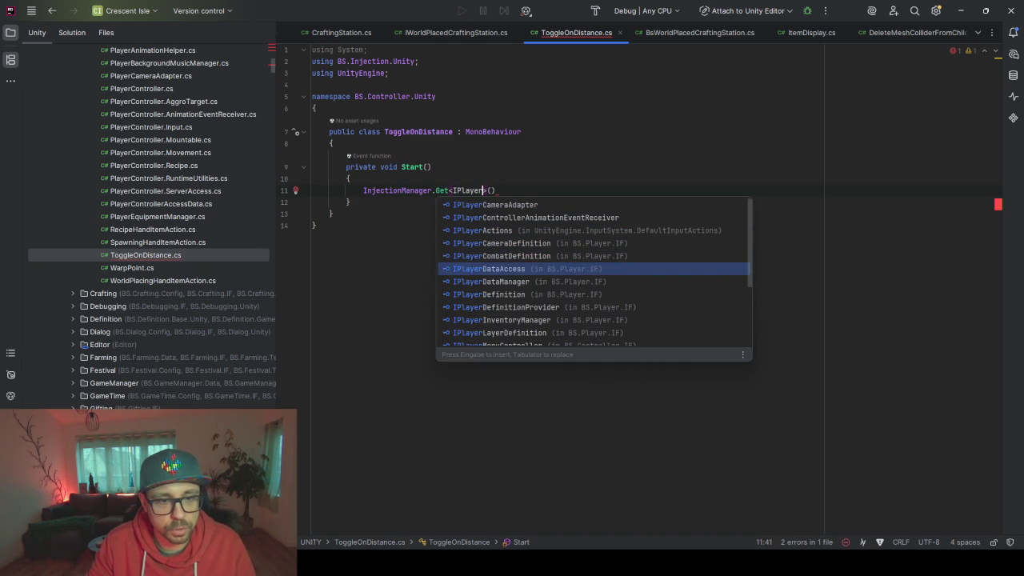
pyautogui.press('Down')
pyautogui.press('Down')
pyautogui.press('Down')
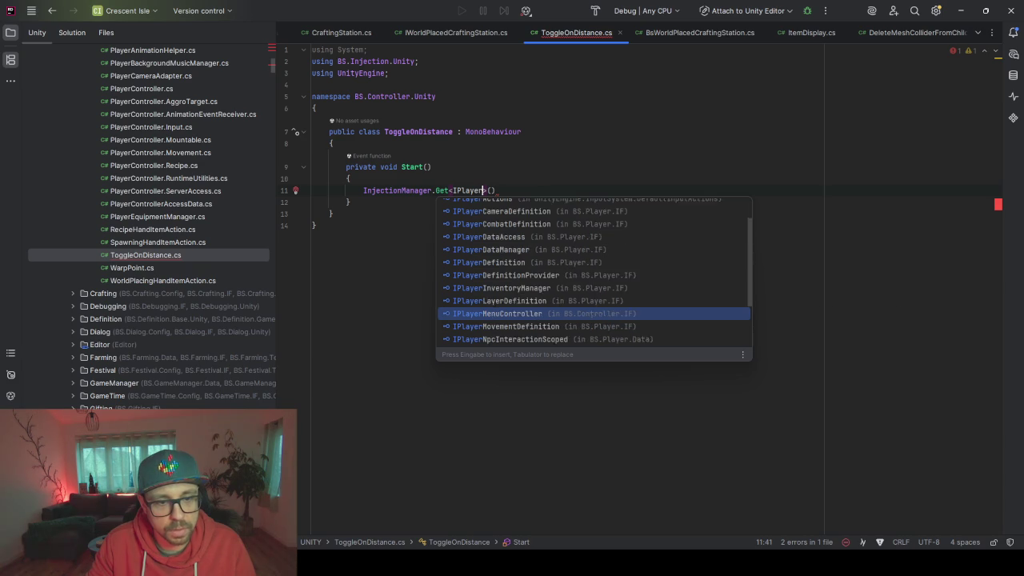
pyautogui.press('Down')
pyautogui.press('Up')
pyautogui.press('Up')
pyautogui.press('Up')
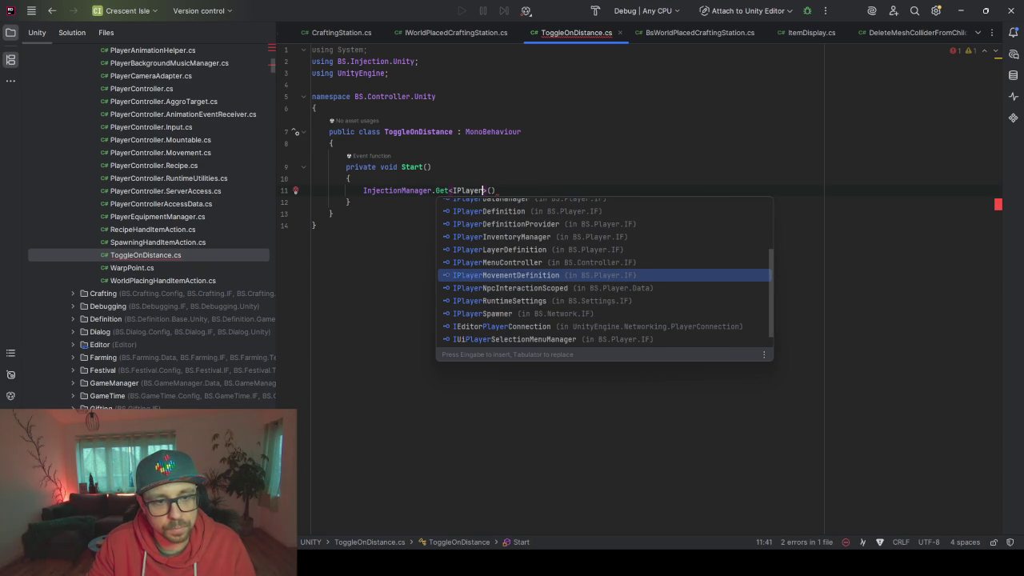
pyautogui.press('Up')
pyautogui.press('Up')
pyautogui.press('Escape')
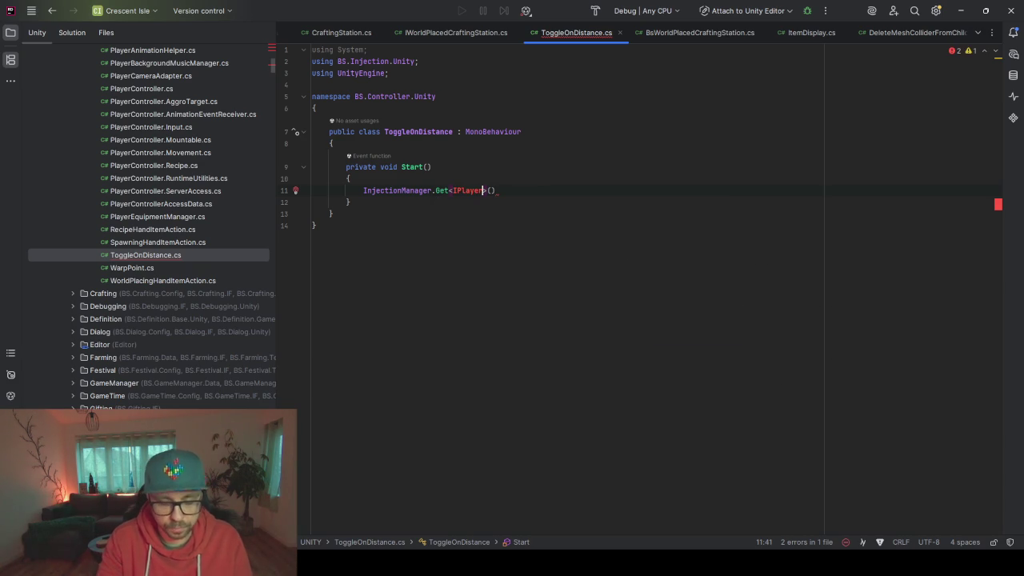
pyautogui.hotkey('ctrl', 't')
# Search Everywhere for IPlayer, then INetWork, then return to the end of the Get<IPlayer>() line
pyautogui.write('IP')
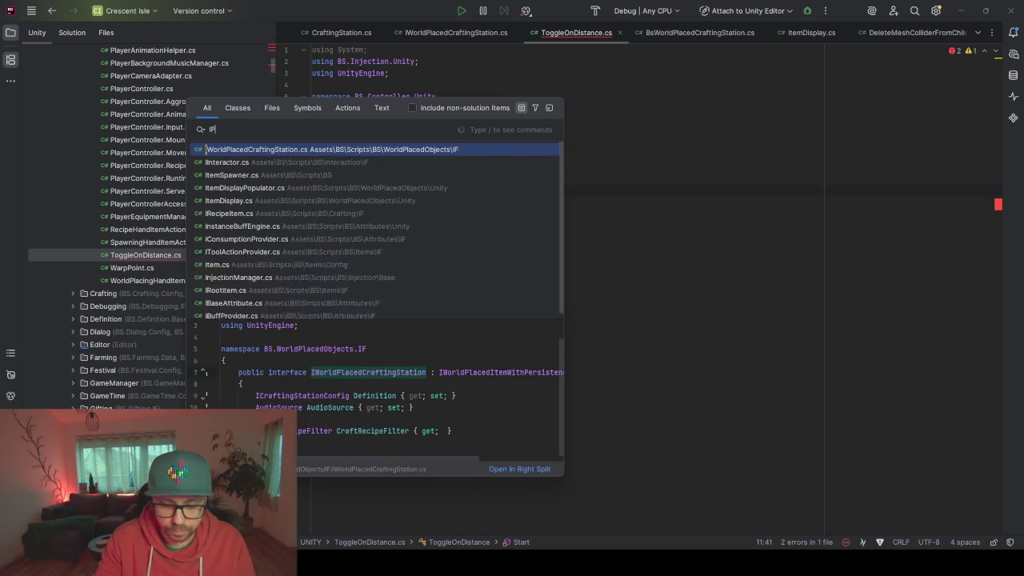
pyautogui.write('layer')
pyautogui.press('BackSpace')
pyautogui.press('BackSpace')
pyautogui.press('BackSpace')
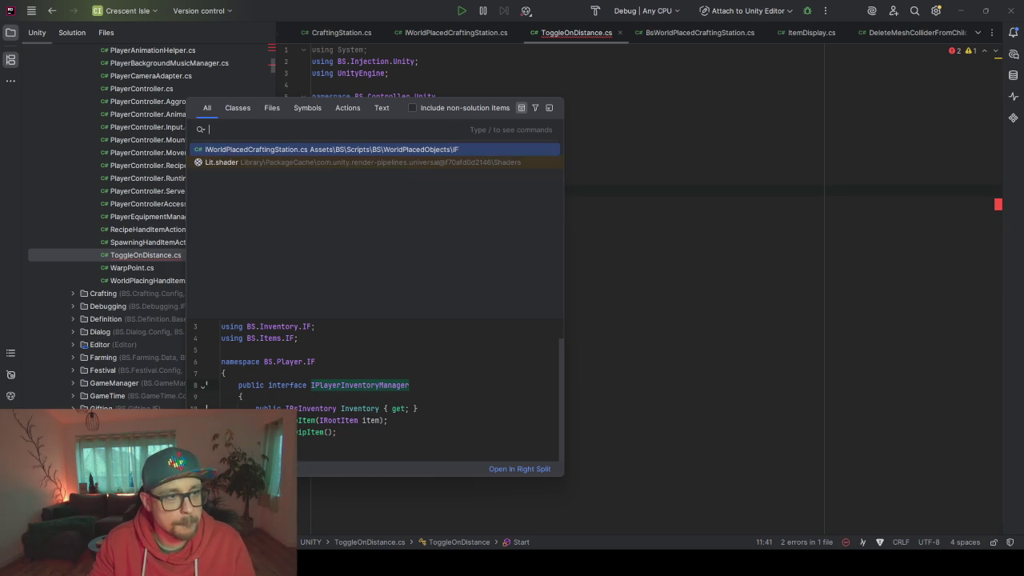
pyautogui.write('INetWork')
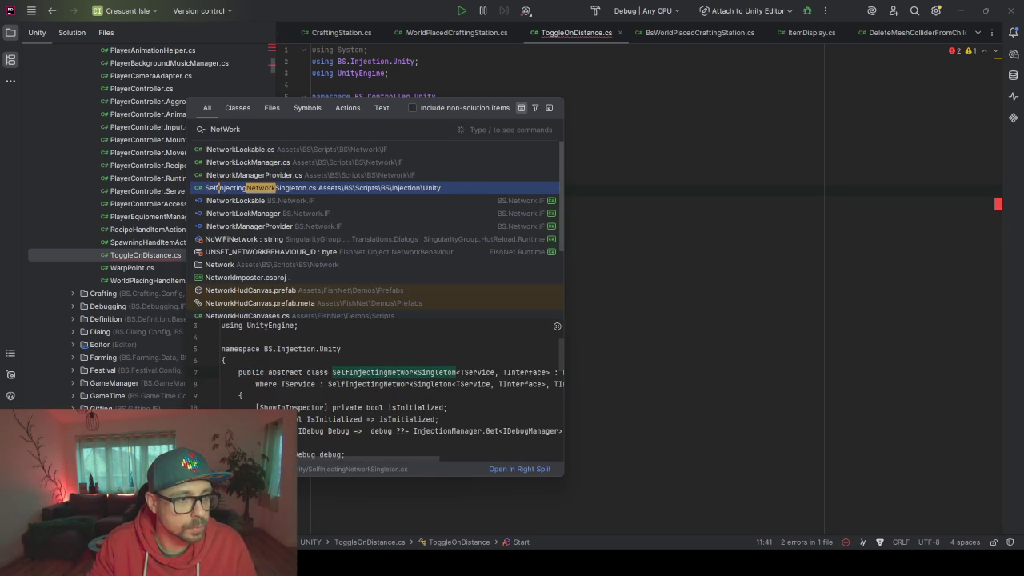
pyautogui.click(765, 219)
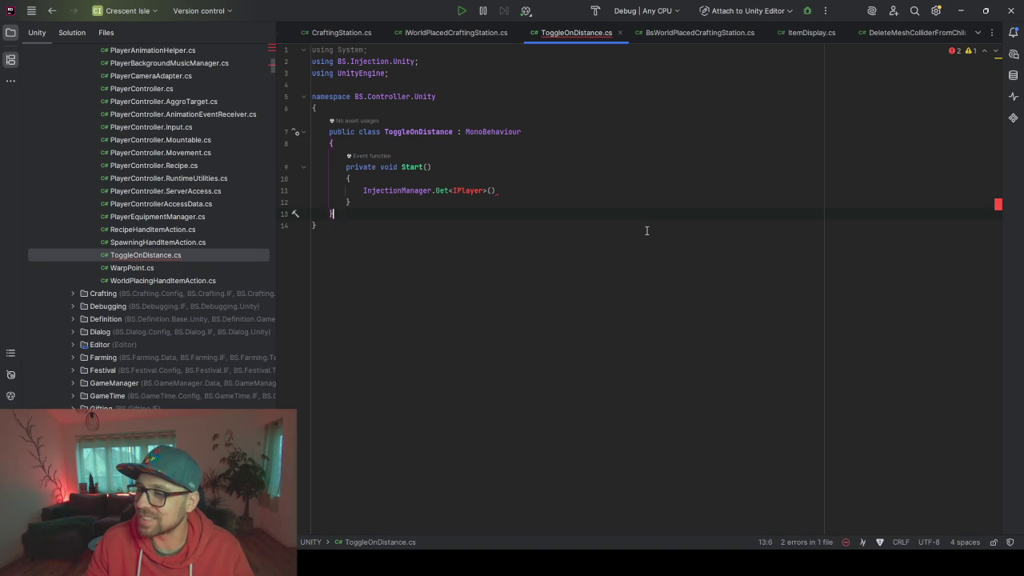
pyautogui.click(646, 190)
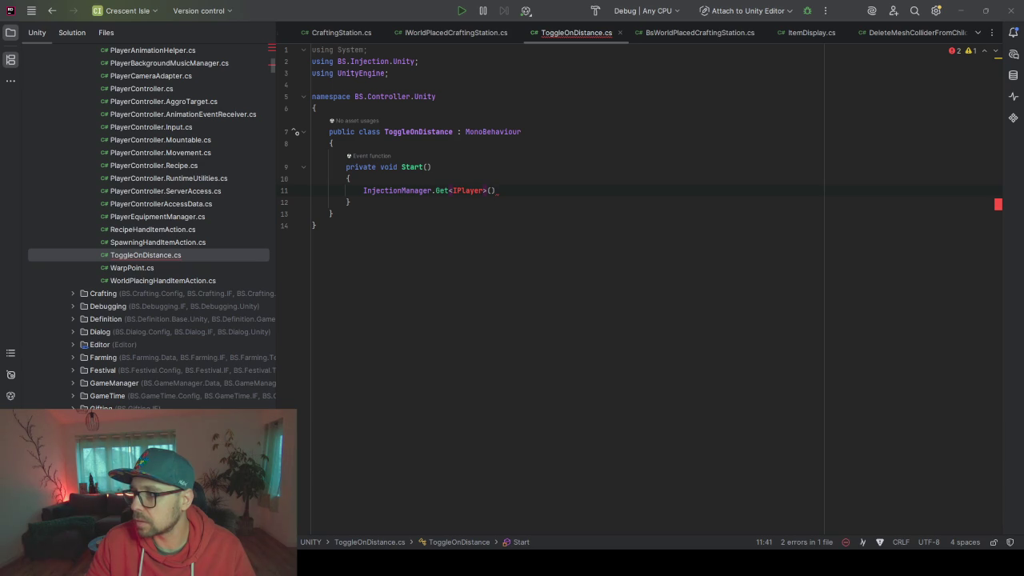
pyautogui.hotkey('alt', 'Tab')
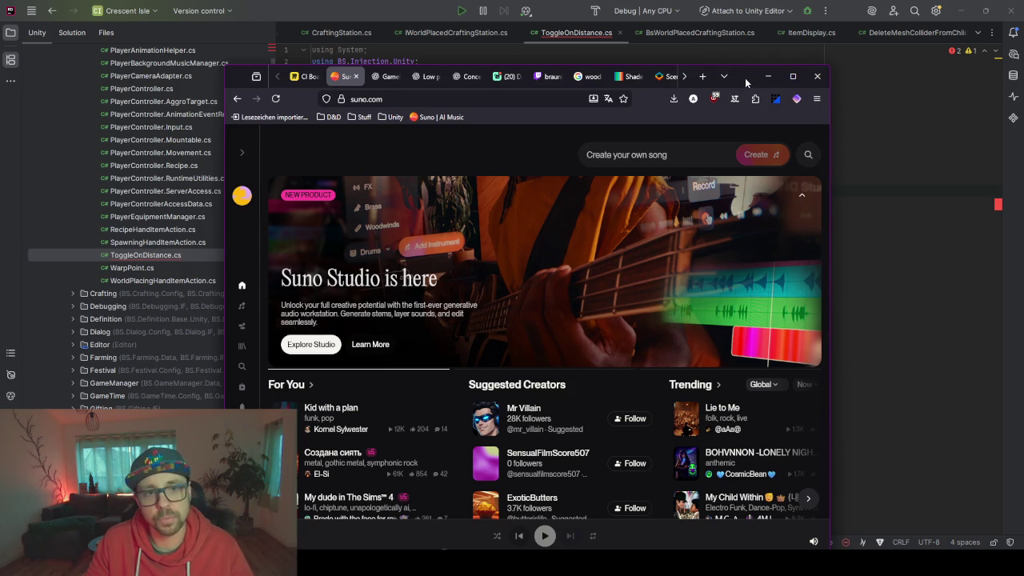
pyautogui.hotkey('alt', 'Tab')
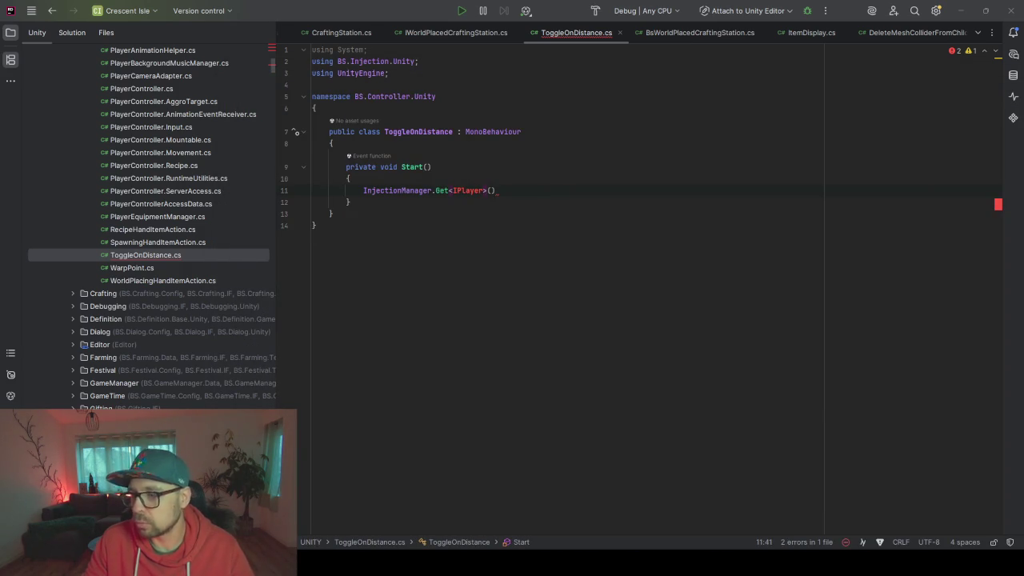
pyautogui.click(484, 190)
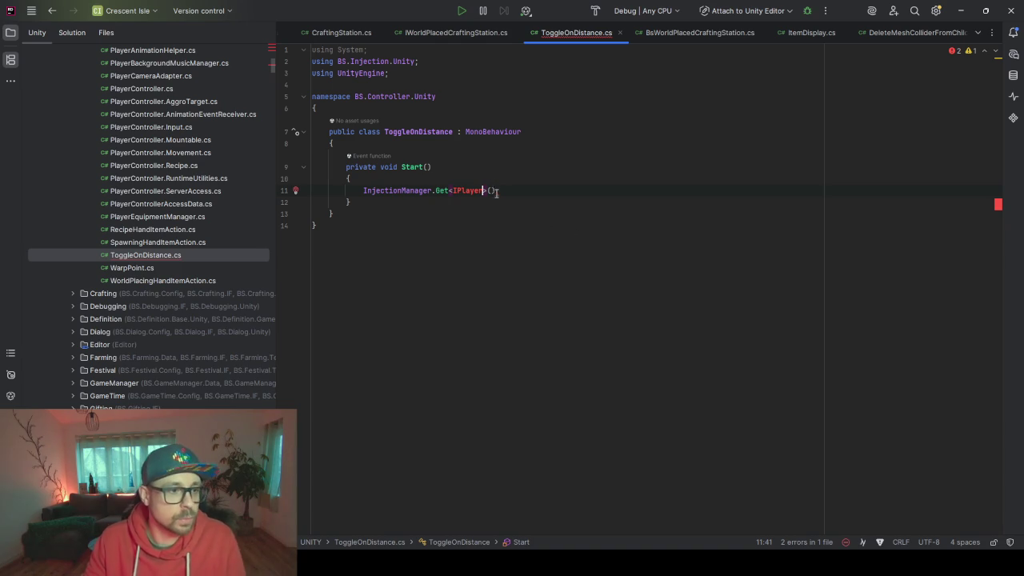
# Search Everywhere for 'LocalPlayer' and open the IsLocalPlayer extension method in NetworkPipeline.cs
pyautogui.scroll(5, 132, 242)
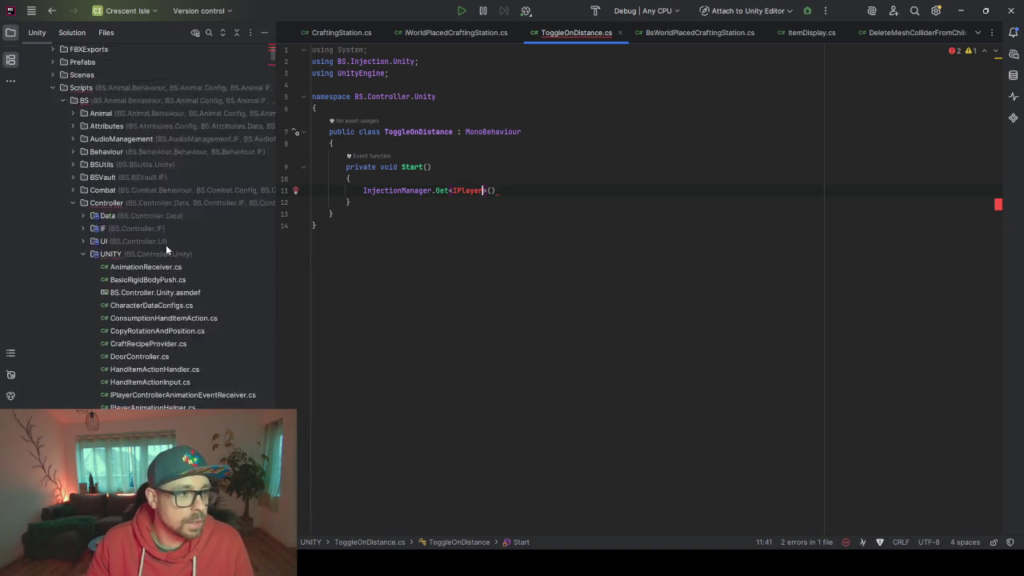
pyautogui.press('shift')
pyautogui.press('shift')
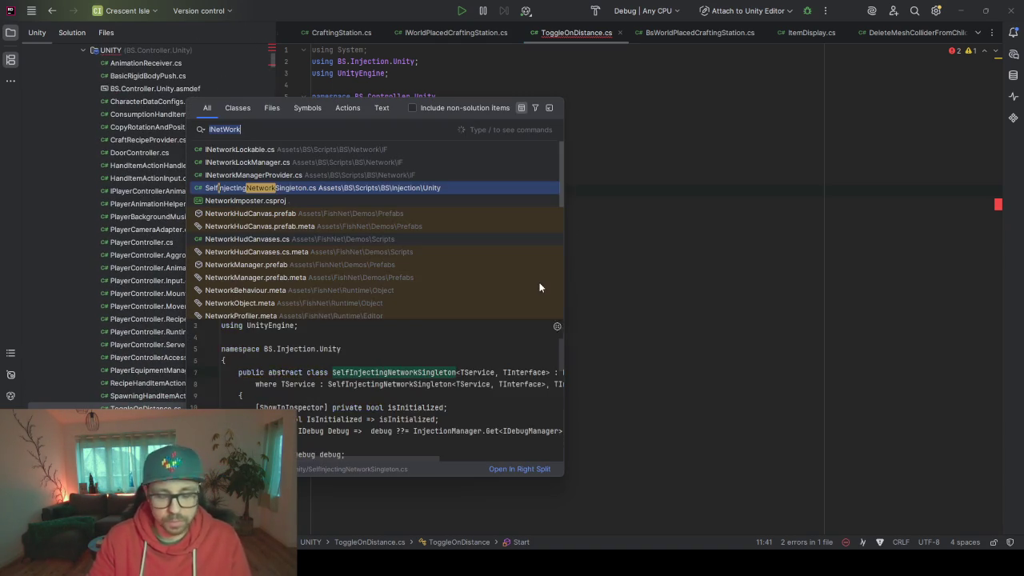
pyautogui.press('BackSpace')
pyautogui.write('oca')
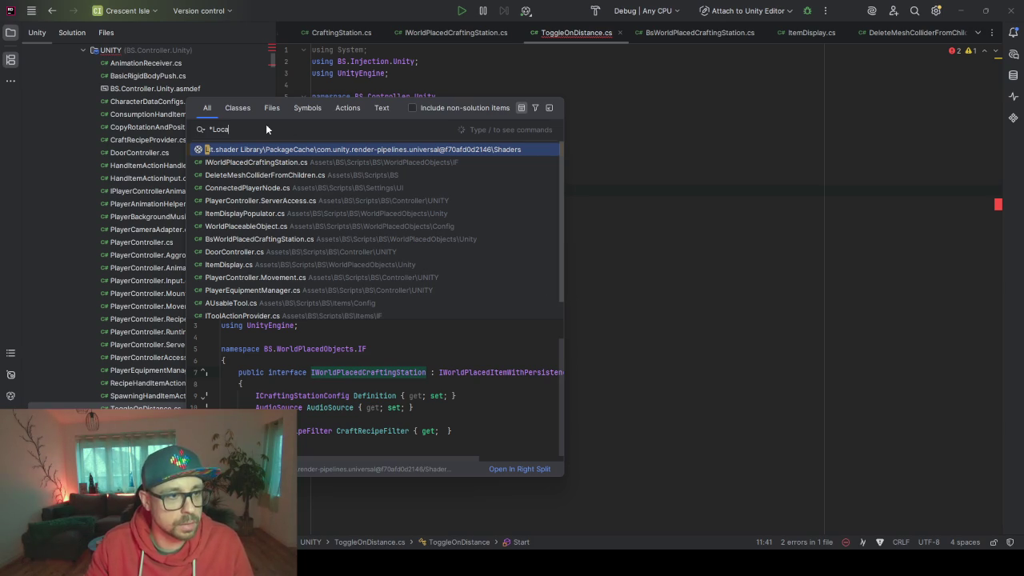
pyautogui.write('l')
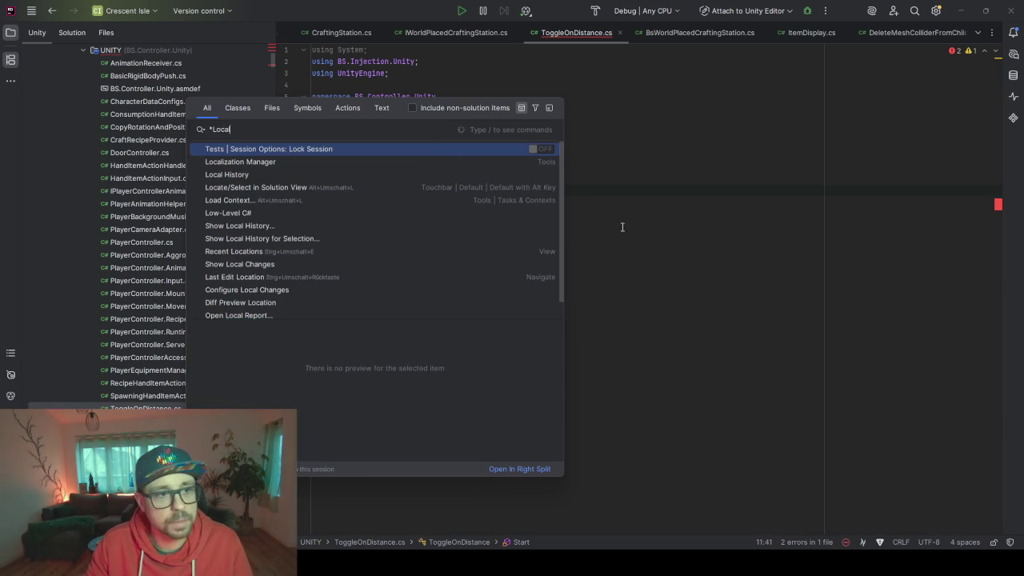
pyautogui.write('Player')
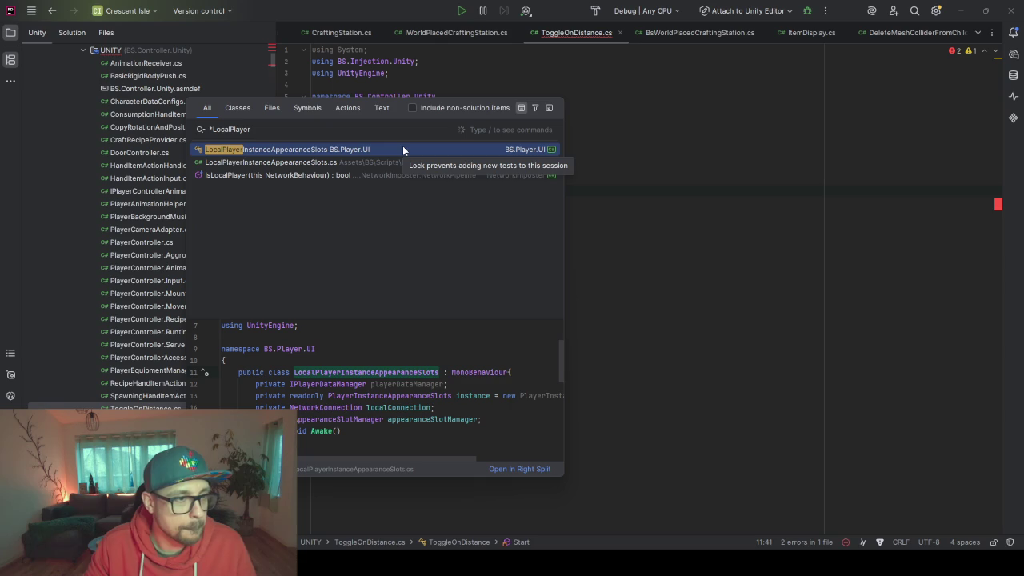
pyautogui.press('Down')
pyautogui.press('Down')
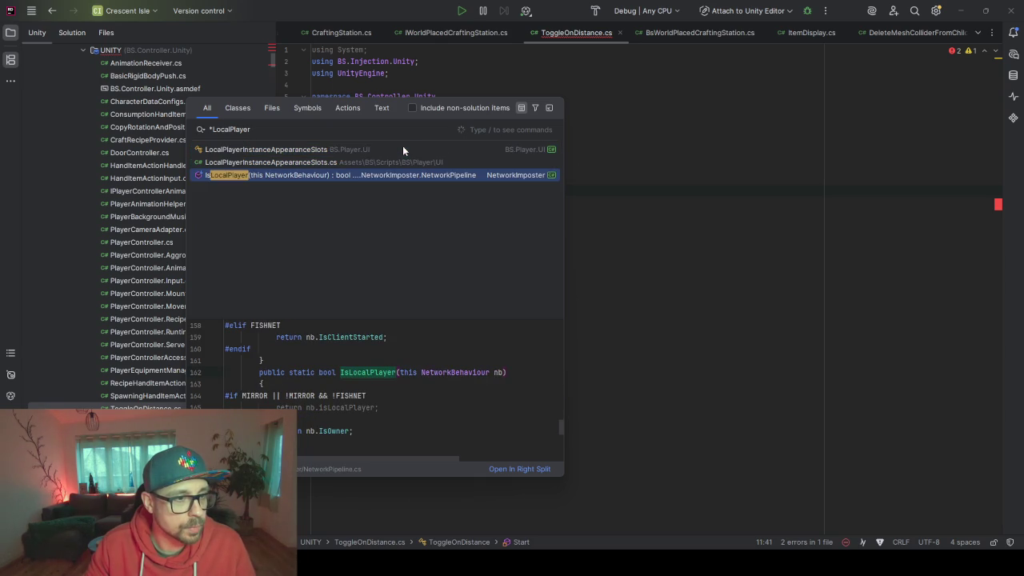
pyautogui.press('Return')
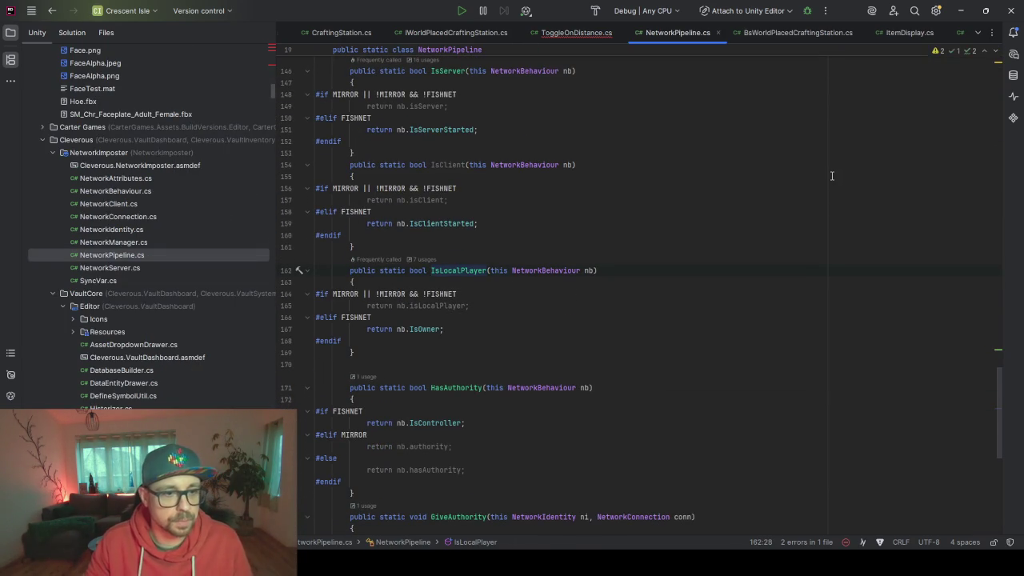
# Switch back to ToggleOnDistance.cs and browse the Controller folder in the Unity explorer
pyautogui.hotkey('ctrl', 'Tab')
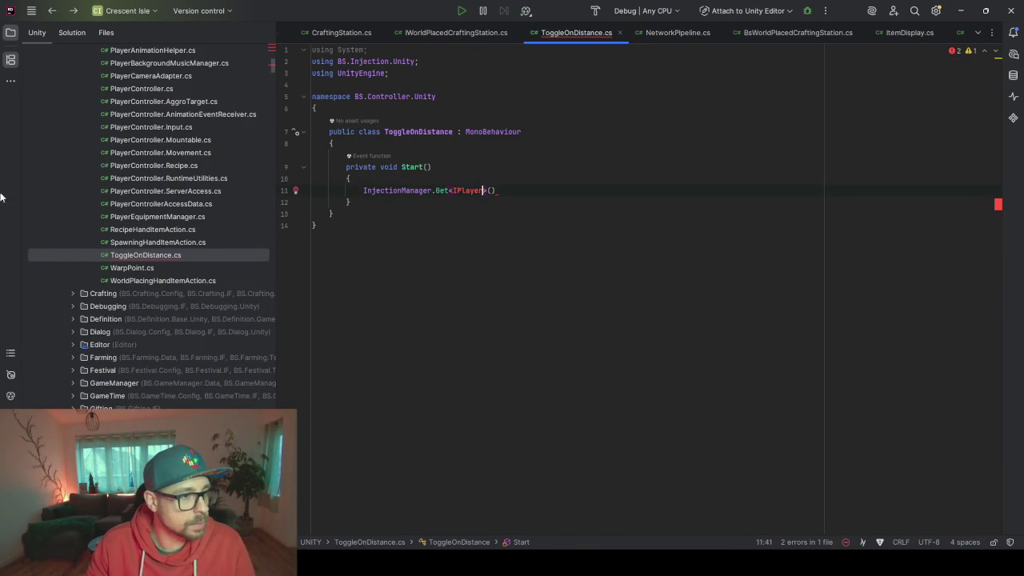
pyautogui.scroll(3, 160, 240)
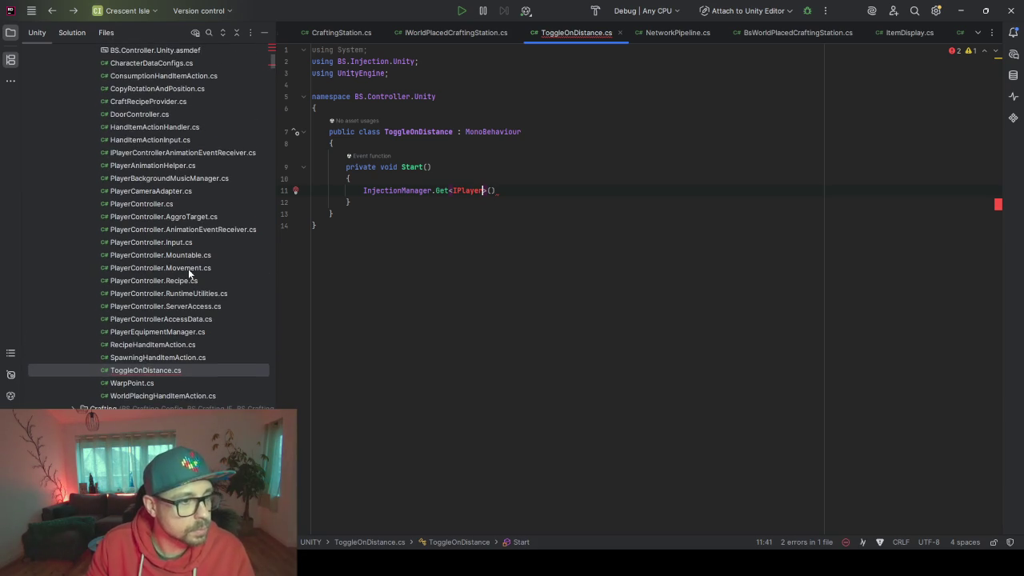
pyautogui.scroll(3, 188, 269)
pyautogui.scroll(-6, 136, 174)
pyautogui.scroll(3, 138, 181)
pyautogui.scroll(4, 173, 210)
pyautogui.click(84, 140)
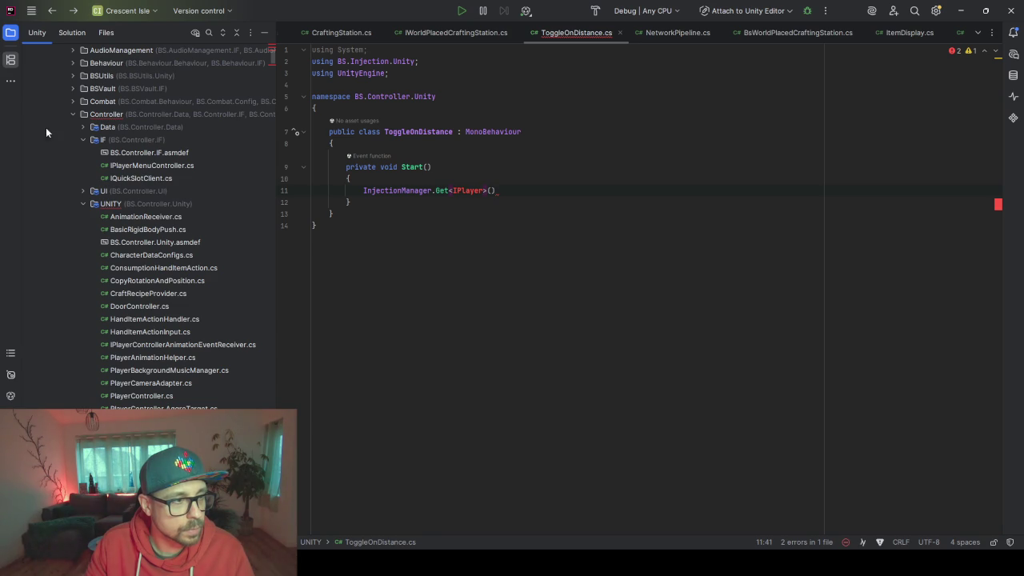
pyautogui.click(73, 114)
# Expand Network > IF and open IConnectionToInteractor.cs
pyautogui.scroll(-2, 108, 205)
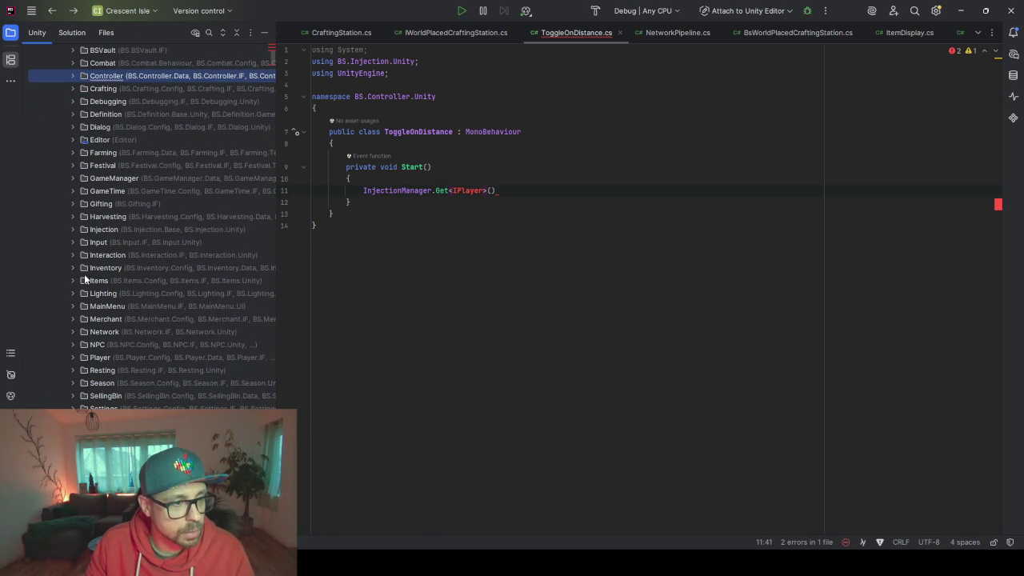
pyautogui.click(72, 331)
pyautogui.click(83, 344)
pyautogui.scroll(-3, 149, 355)
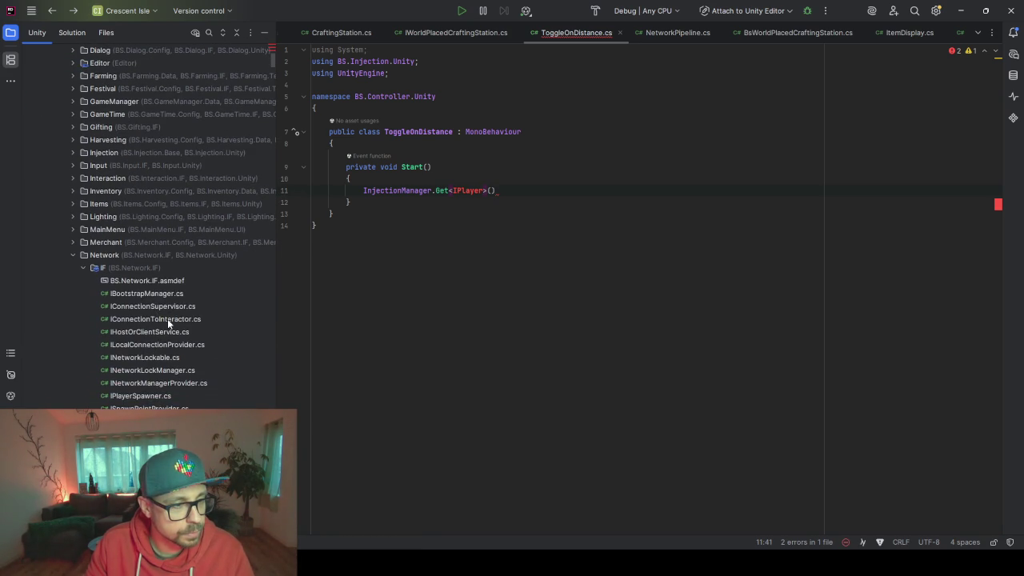
pyautogui.doubleClick(167, 318)
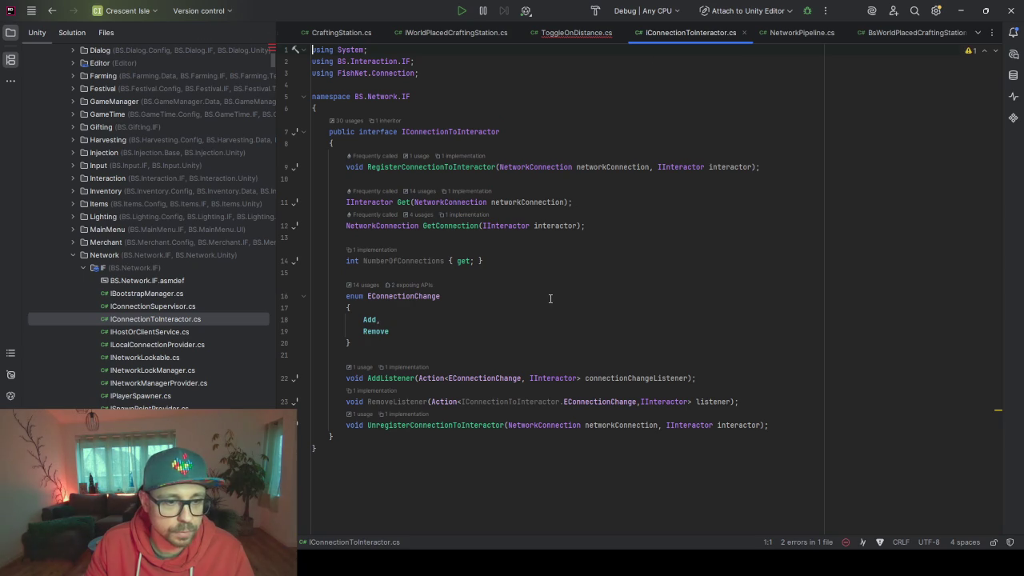
# Review the interface's declarations and put the caret at the end of Get()
pyautogui.click(410, 425)
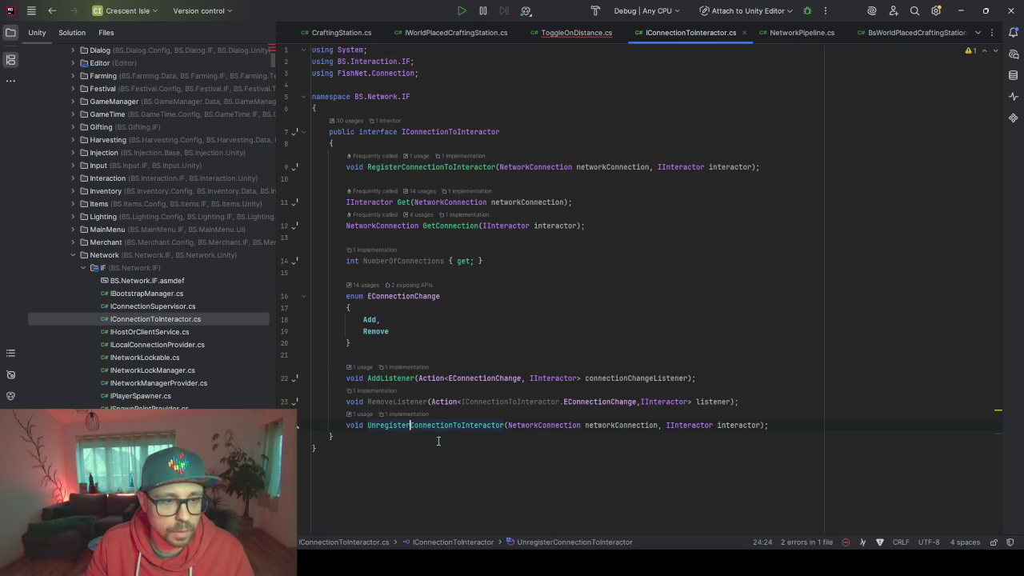
pyautogui.click(434, 168)
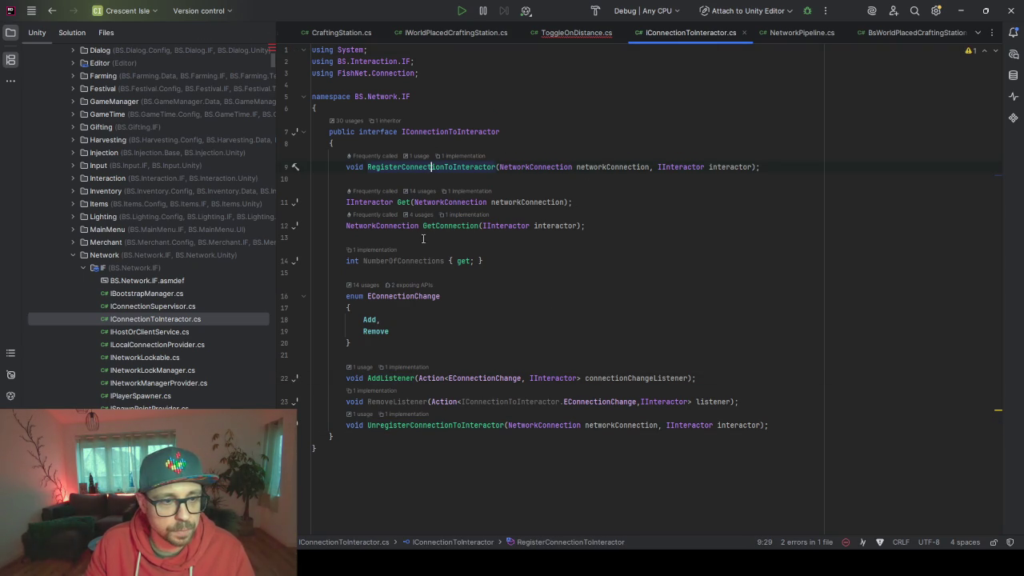
pyautogui.click(400, 202)
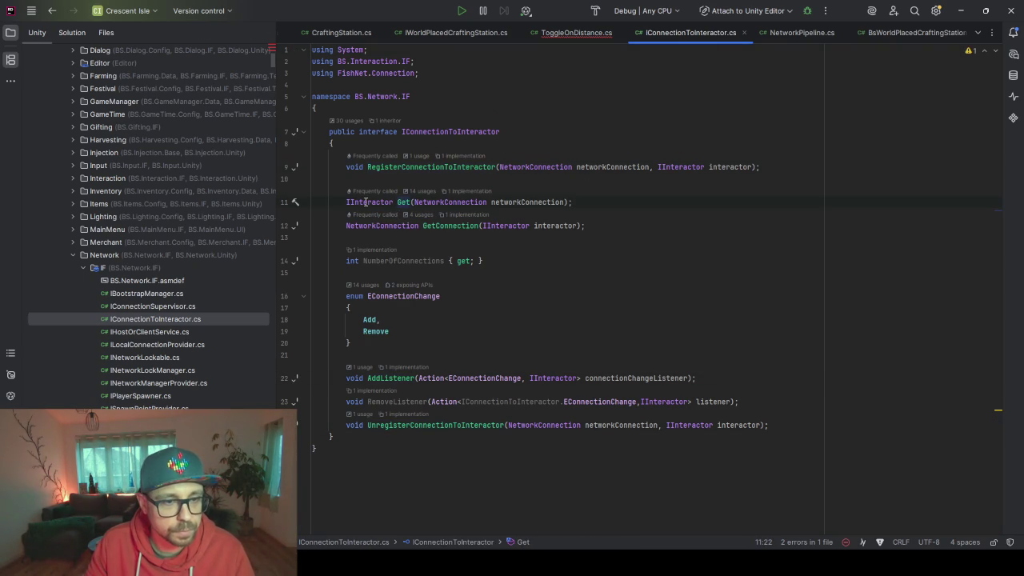
pyautogui.press('Down')
pyautogui.press('Down')
pyautogui.press('Down')
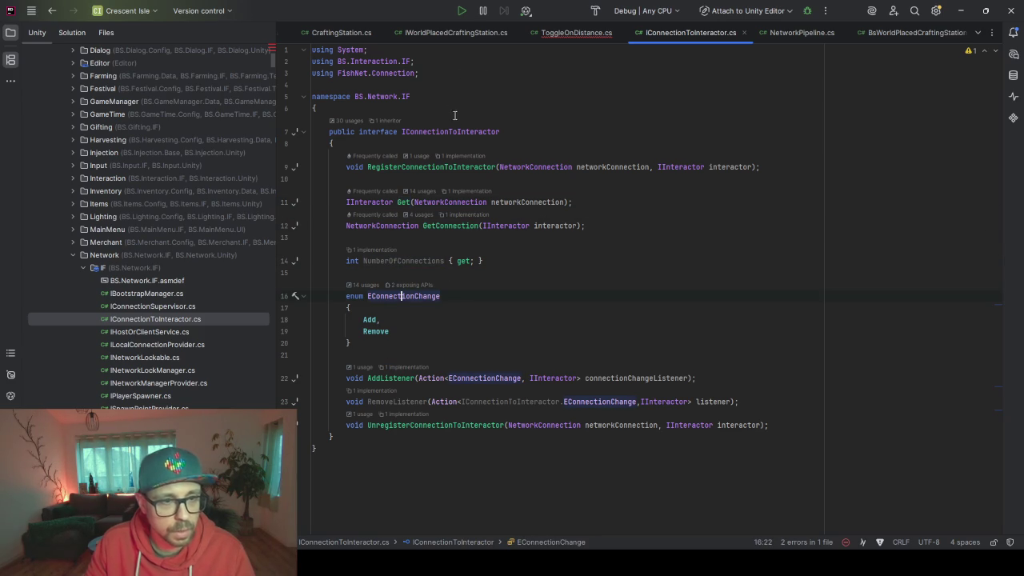
pyautogui.press('Up')
pyautogui.press('Up')
pyautogui.press('Up')
pyautogui.press('End')
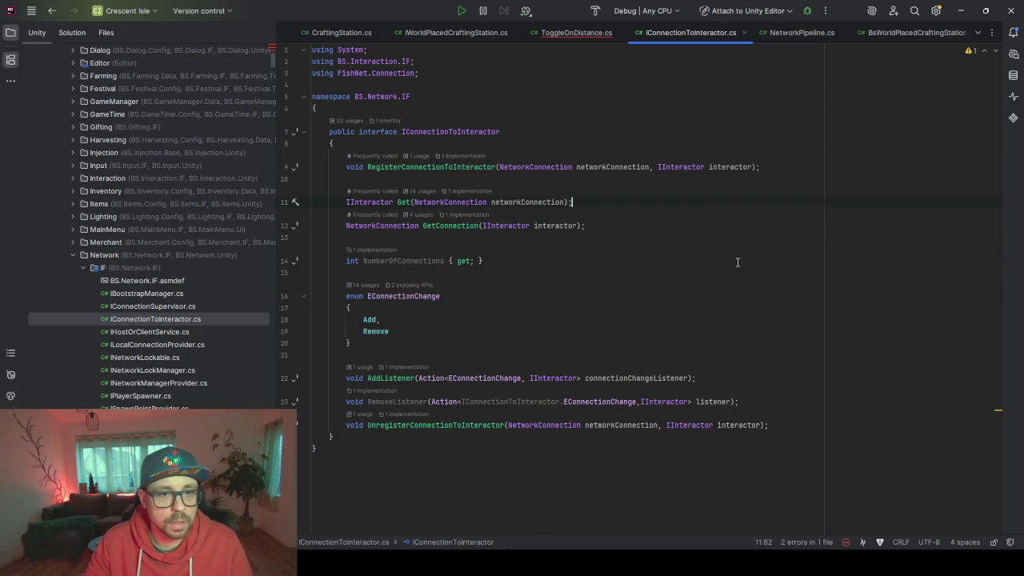
# Declare IInteractor GetLocal(); below Get(), reformat, and go to ConnectionToInteractorService
pyautogui.press('Return')
pyautogui.write('IInter')
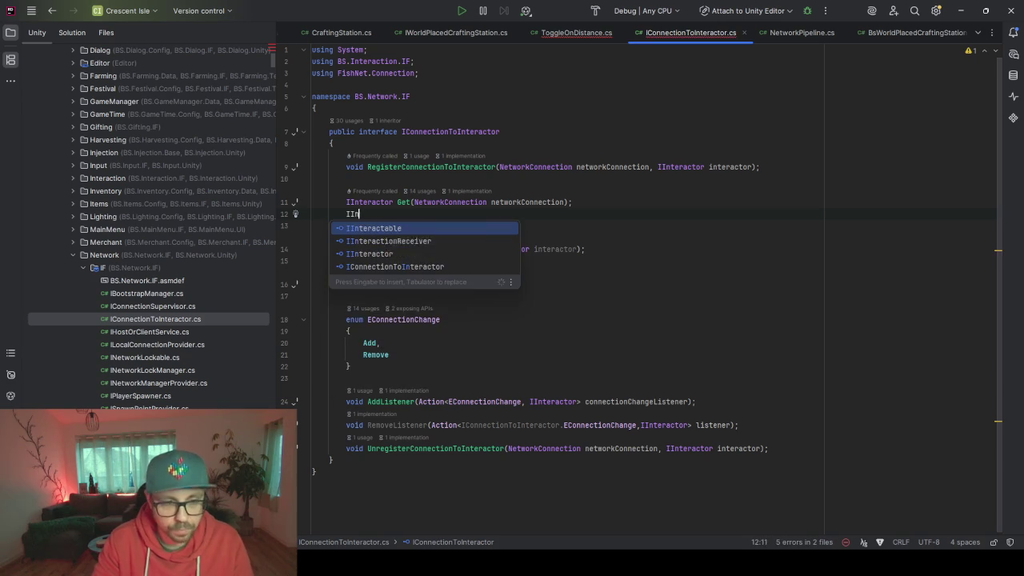
pyautogui.press('Down')
pyautogui.press('Down')
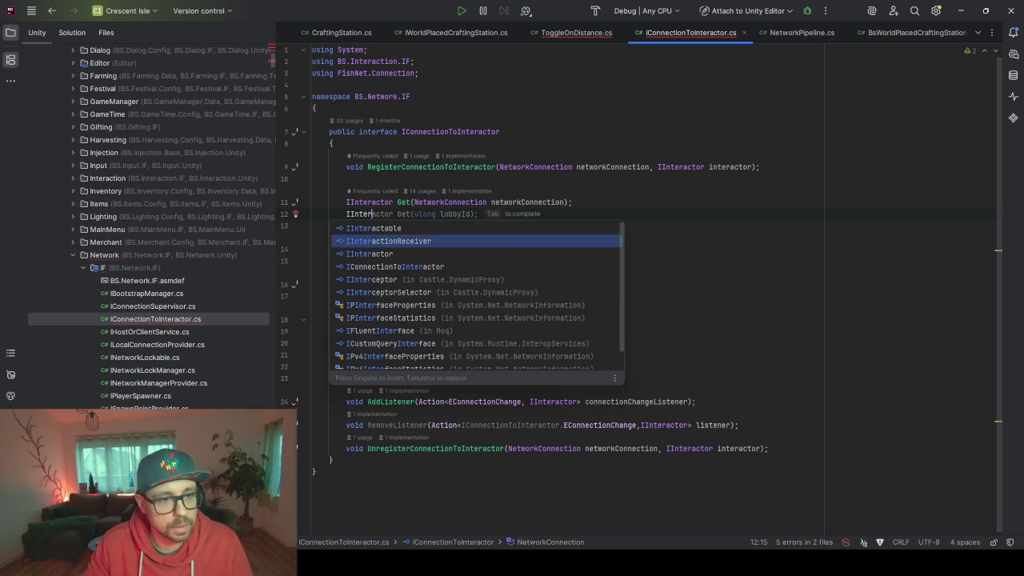
pyautogui.press('Return')
pyautogui.write('GetLocal')
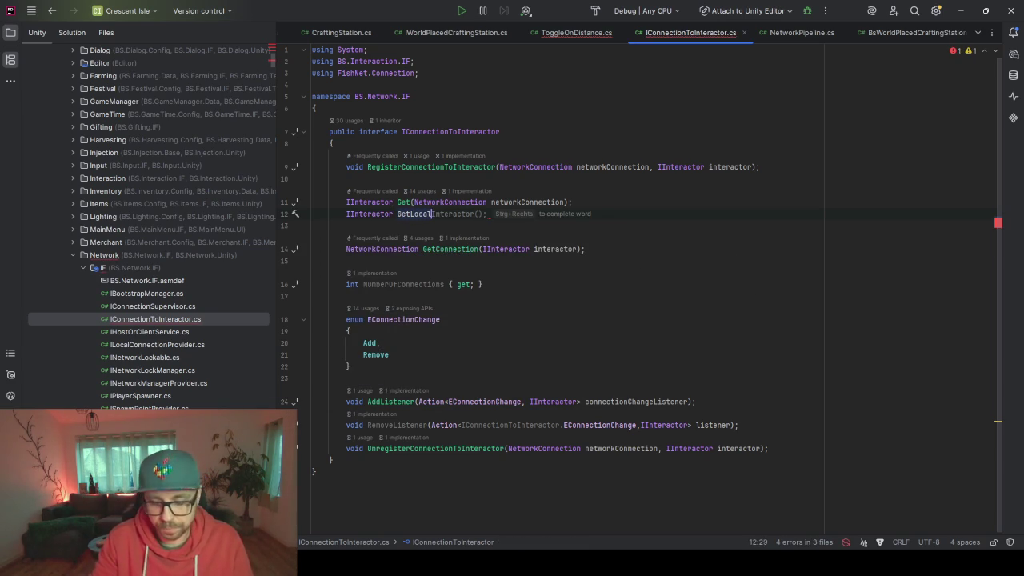
pyautogui.write('();')
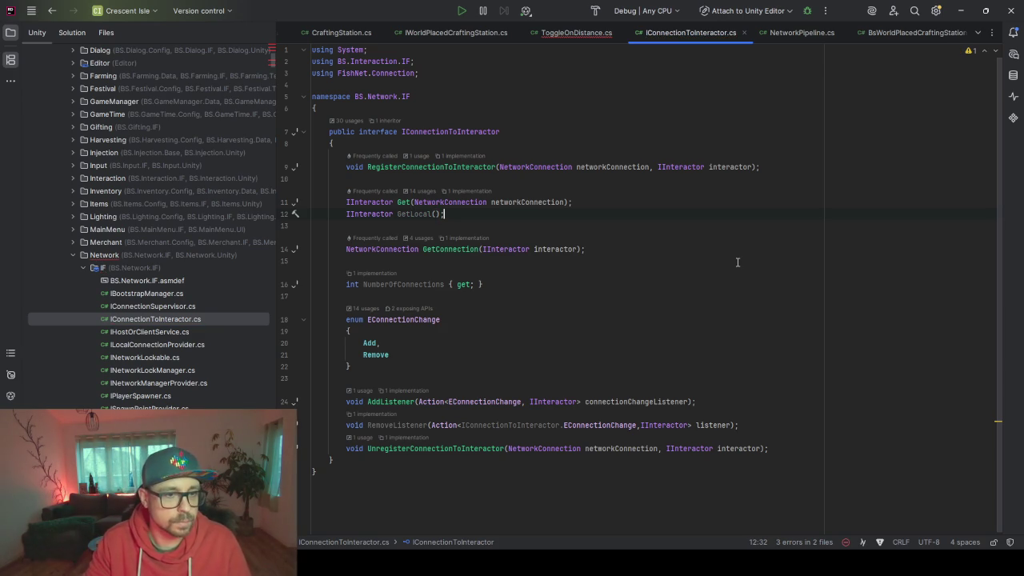
pyautogui.hotkey('ctrl', 'alt', 'l')
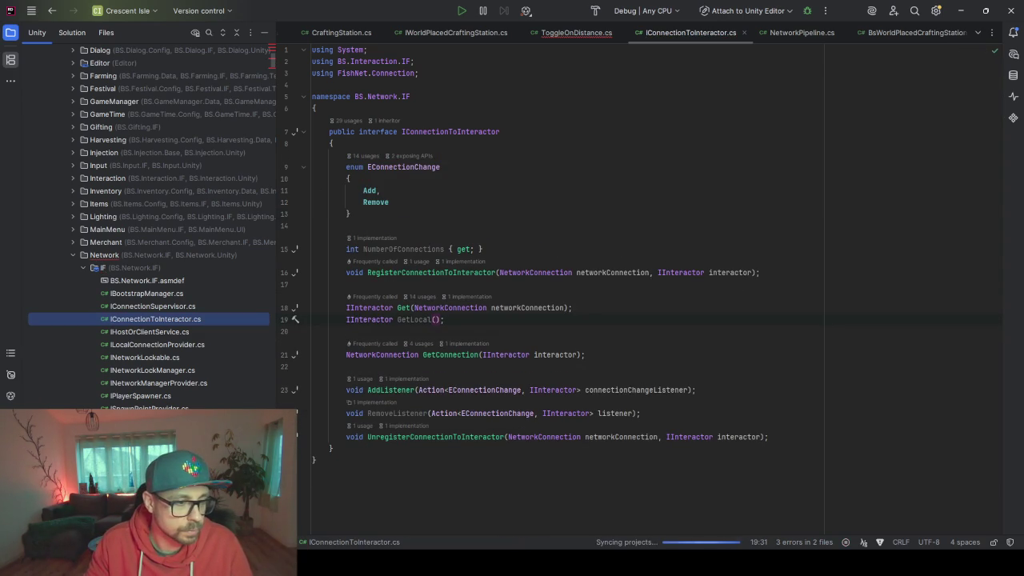
pyautogui.hotkey('alt', 'shift', 'l')
pyautogui.hotkey('ctrl', 'F12')
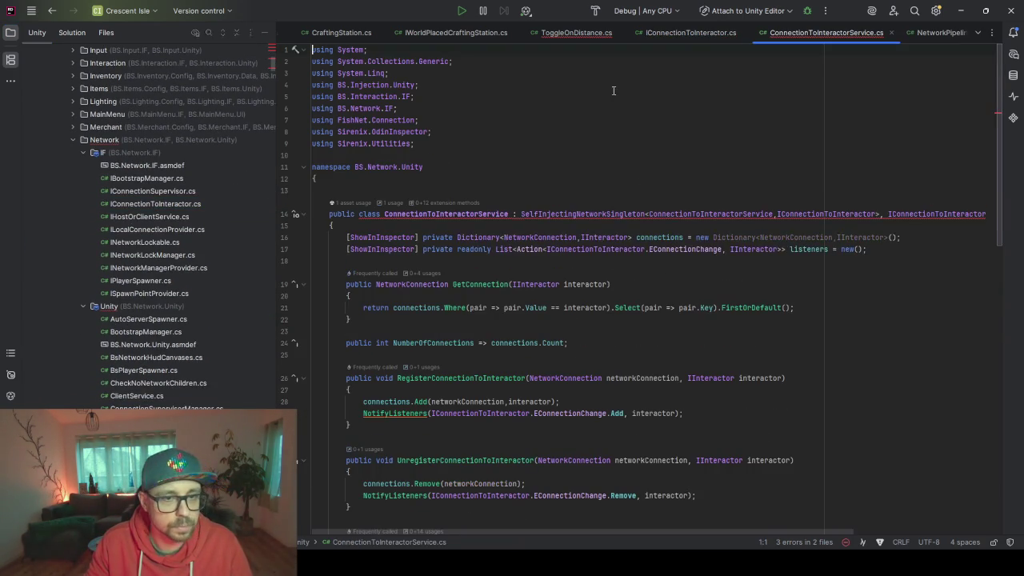
# Generate GetLocal() via Implement missing members and delete its NotImplementedException throw
pyautogui.click(592, 215)
pyautogui.hotkey('alt', 'Return')
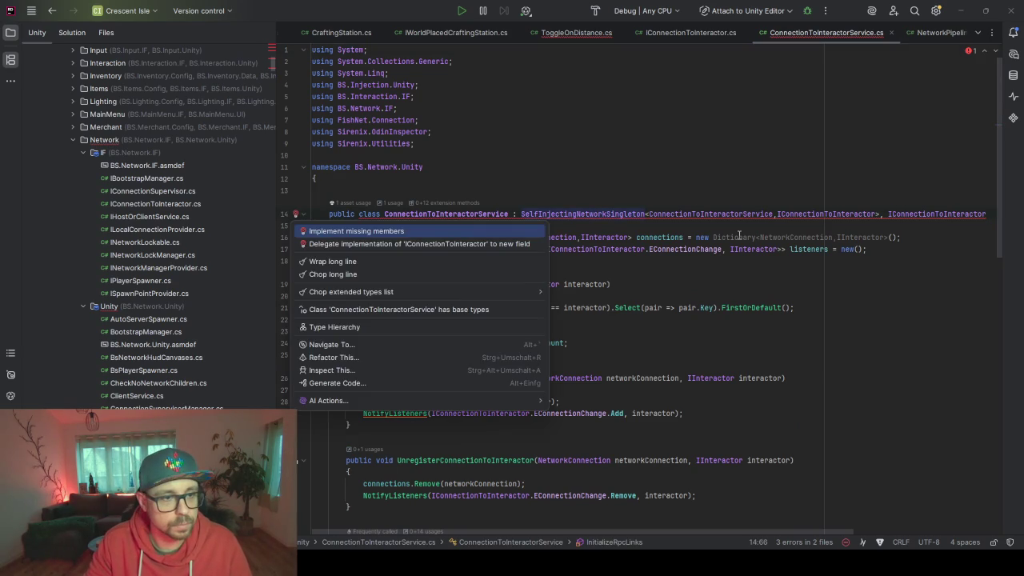
pyautogui.press('Return')
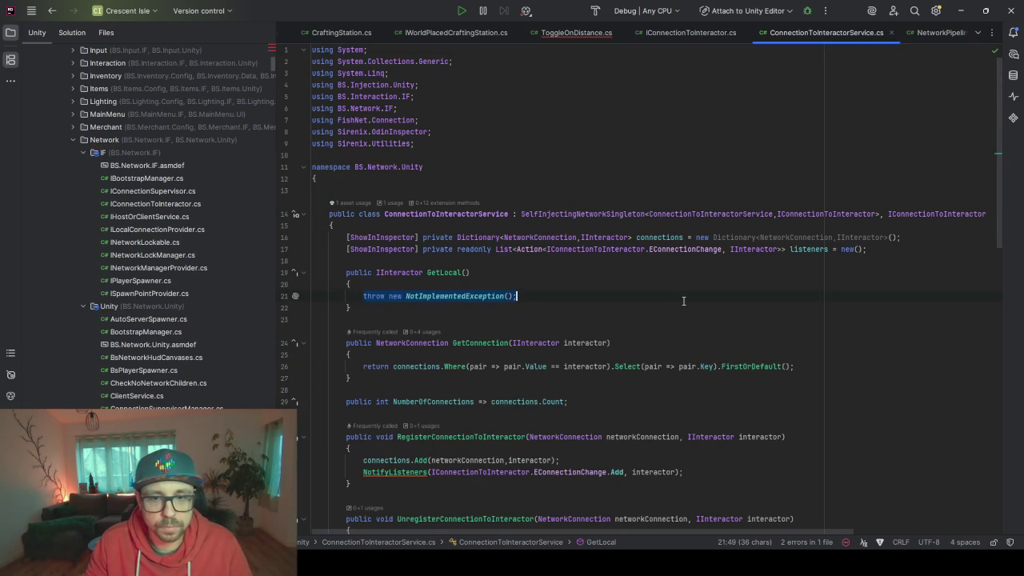
pyautogui.click(540, 265)
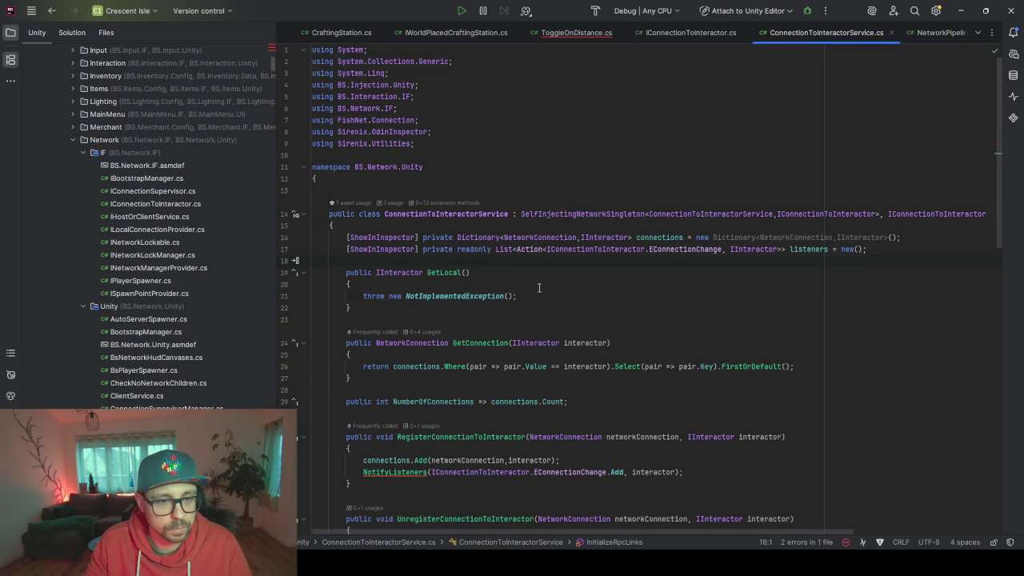
pyautogui.moveTo(531, 296); pyautogui.dragTo(363, 296)
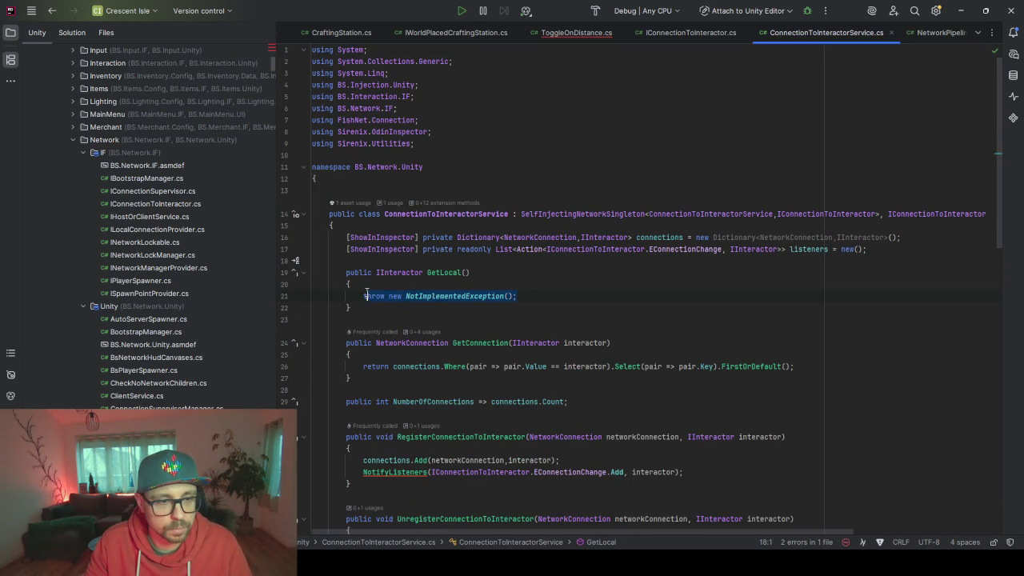
pyautogui.press('BackSpace')
pyautogui.click(681, 237)
pyautogui.click(872, 249)
pyautogui.scroll(-2, 872, 222)
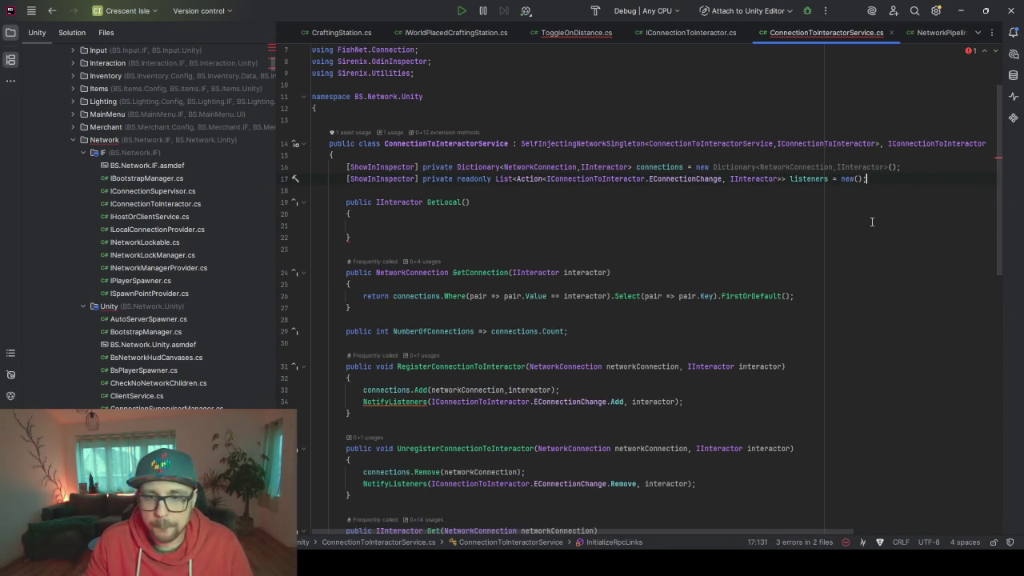
# Add [ShowInInspector] and turn connectionsToRemove into an IInteractor localInteractor field
pyautogui.press('Return')
pyautogui.write('ShowIn')
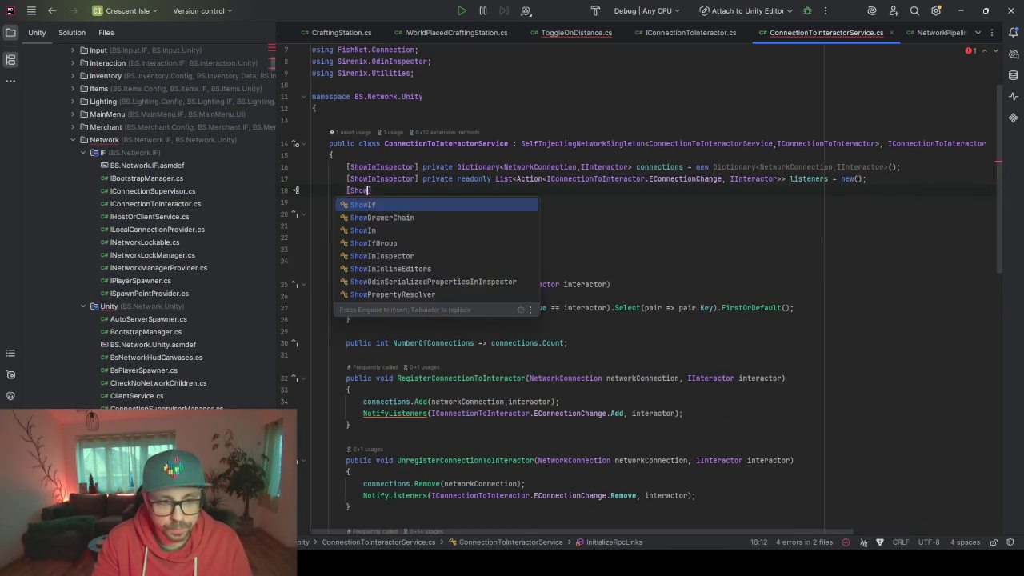
pyautogui.press('Tab')
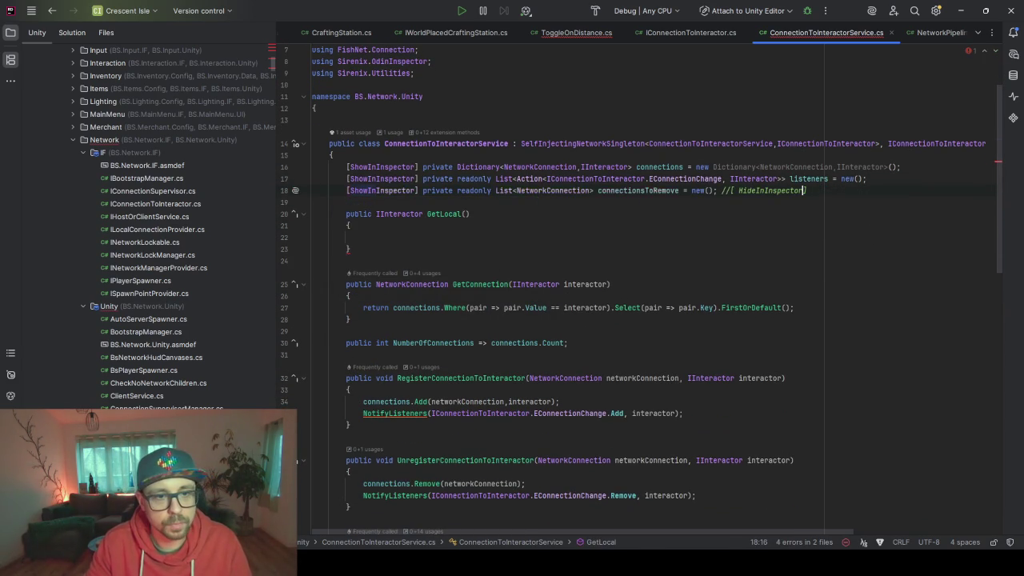
pyautogui.doubleClick(599, 168)
pyautogui.hotkey('ctrl', 'c')
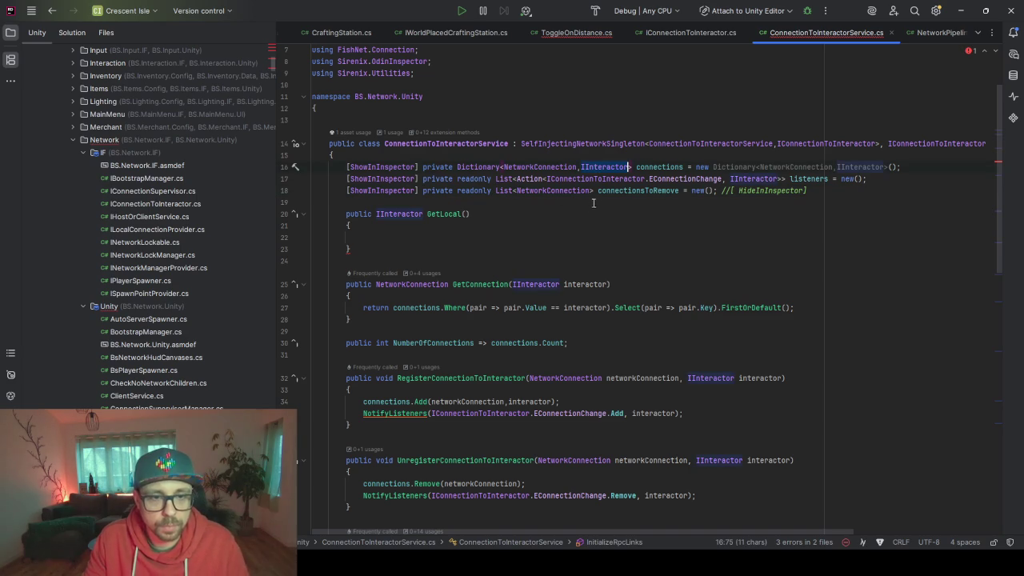
pyautogui.moveTo(497, 191); pyautogui.dragTo(594, 191)
pyautogui.hotkey('ctrl', 'v')
pyautogui.doubleClick(601, 190)
pyautogui.write('localInter')
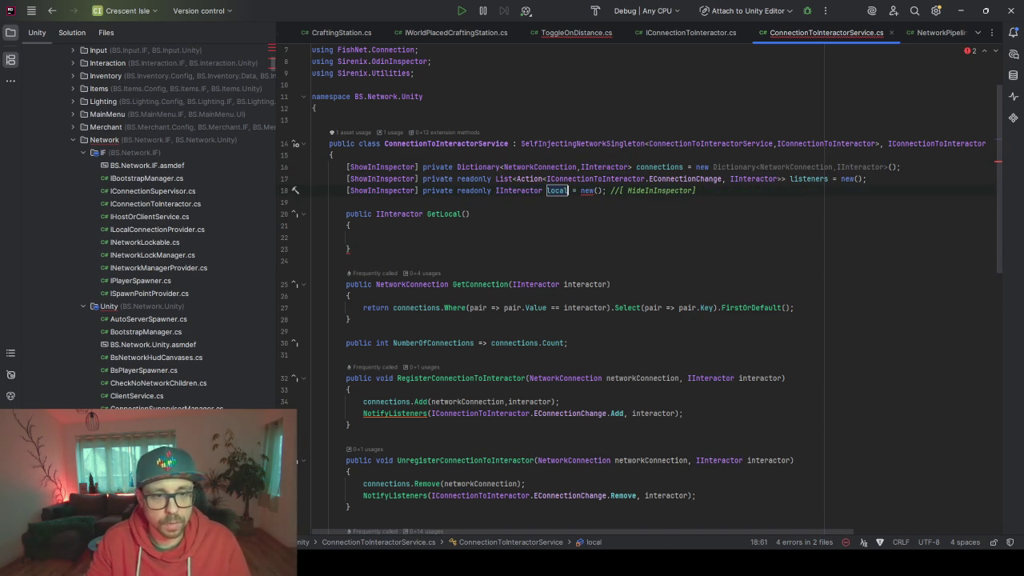
pyautogui.write('actor')
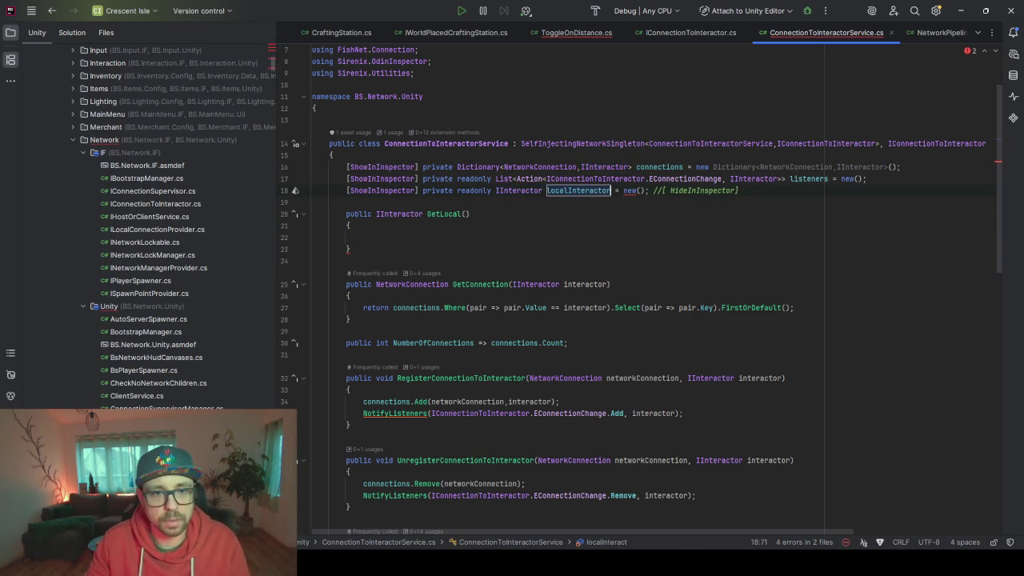
pyautogui.hotkey('shift', 'End')
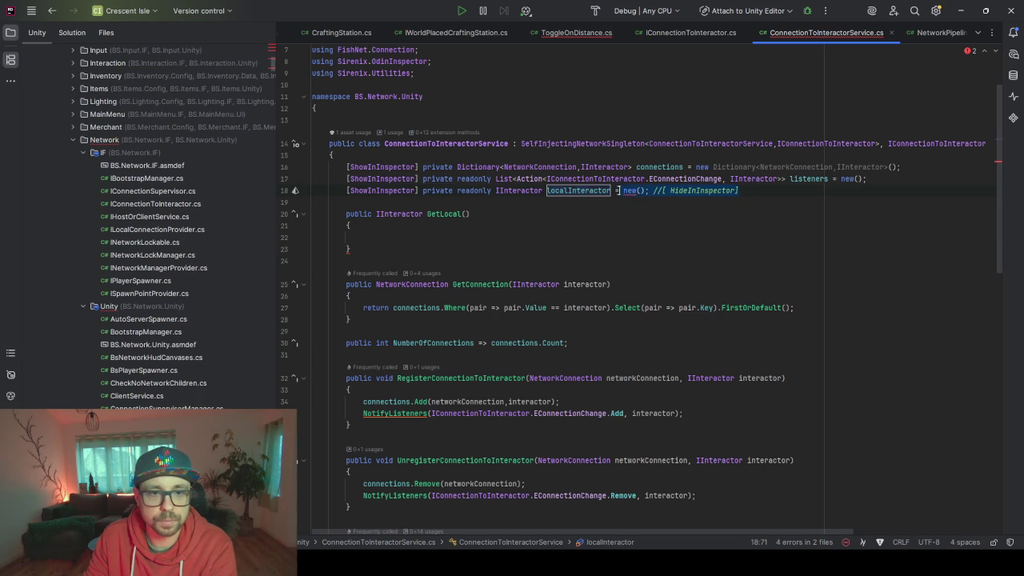
pyautogui.press('Delete')
pyautogui.write(';')
# Run code cleanup on the file and review the reordered fields
pyautogui.doubleClick(586, 191)
pyautogui.hotkey('ctrl', 'alt', 'l')
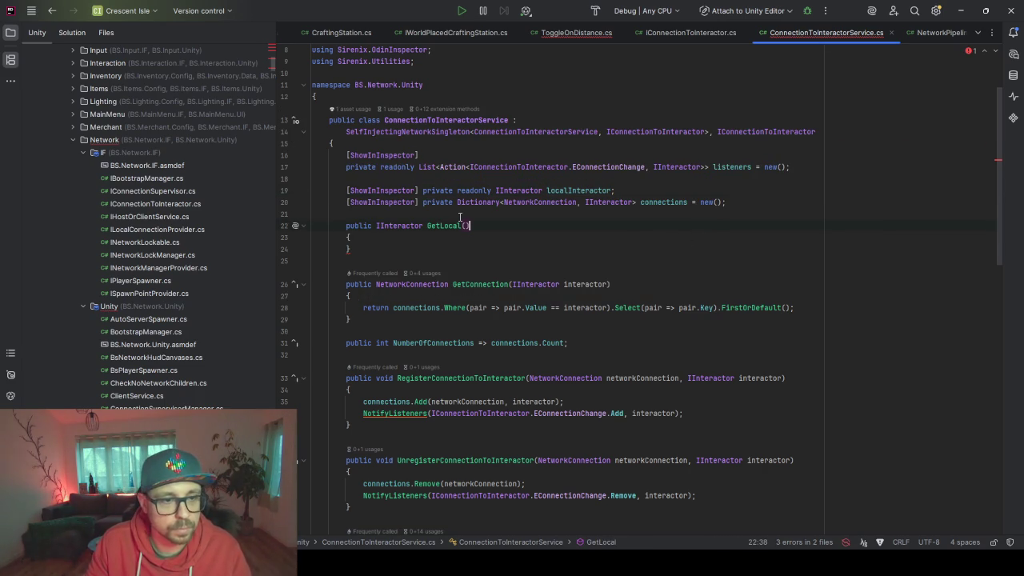
pyautogui.click(567, 201)
pyautogui.scroll(-4, 631, 238)
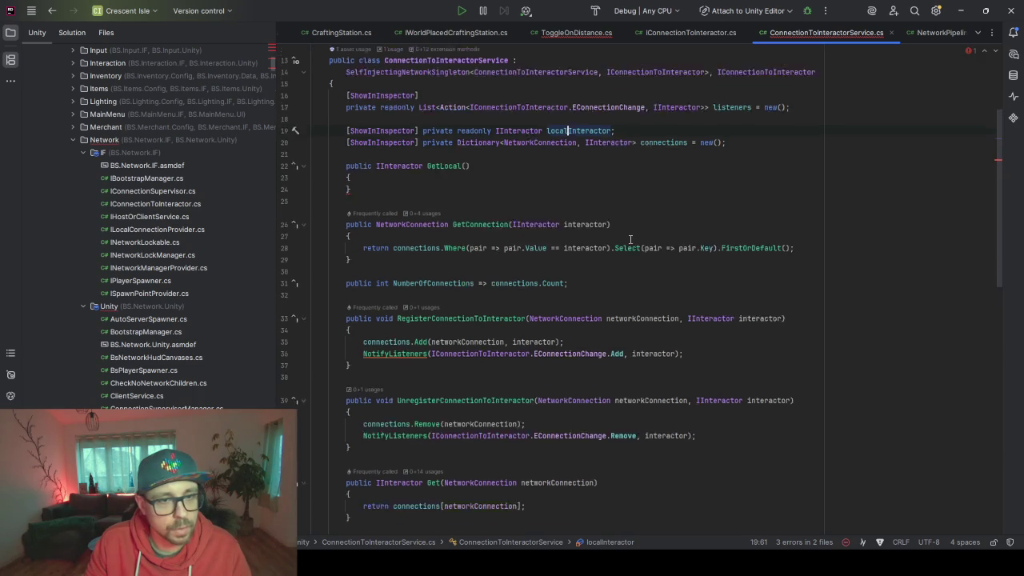
pyautogui.scroll(3, 631, 238)
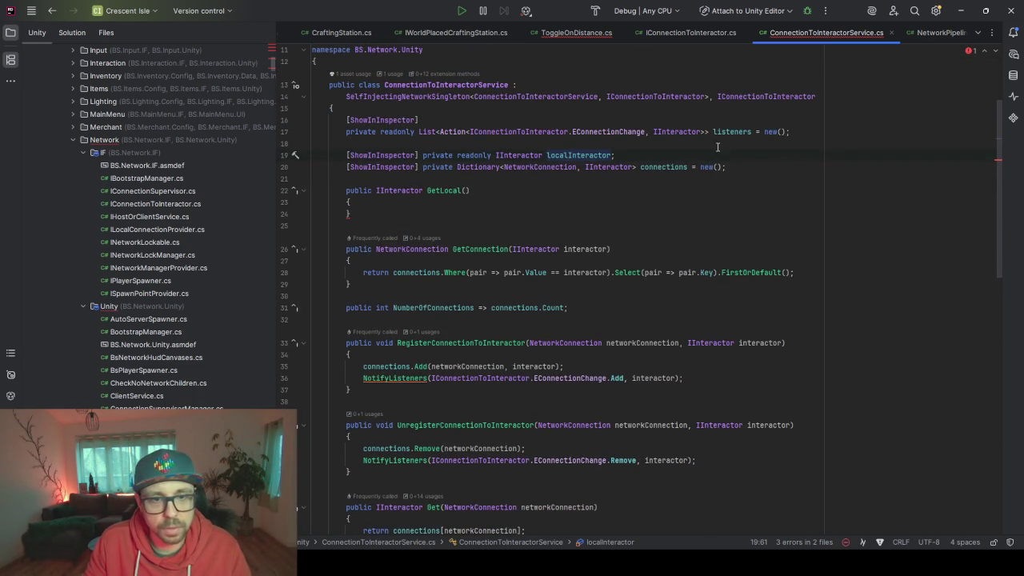
pyautogui.click(645, 169)
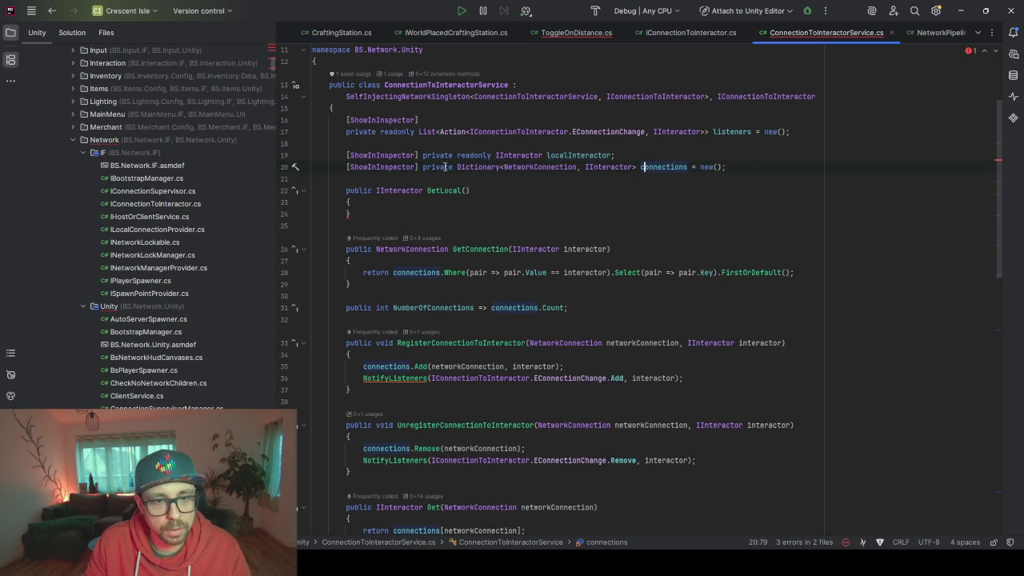
pyautogui.scroll(-1, 587, 295)
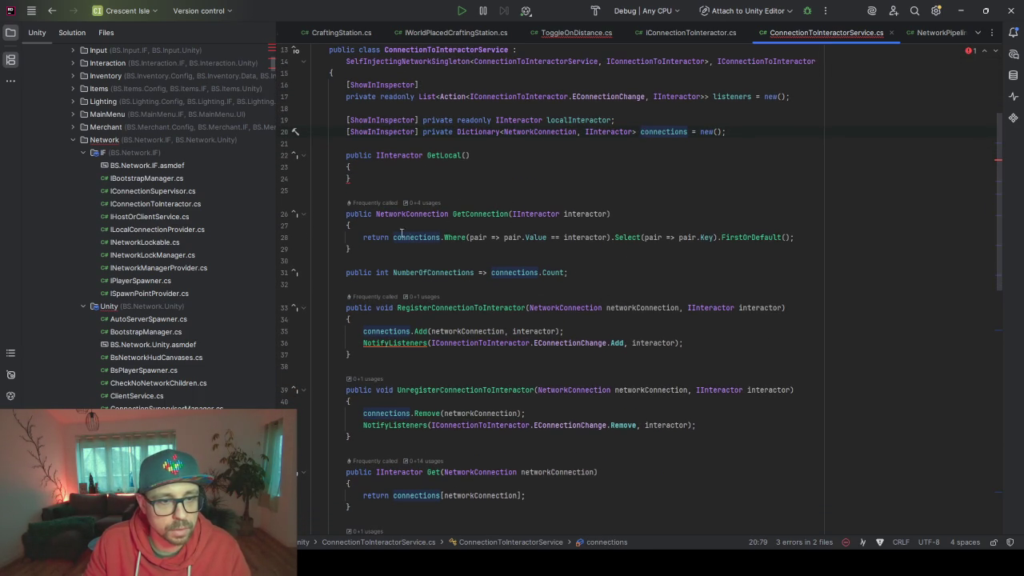
pyautogui.scroll(-2, 428, 365)
pyautogui.click(453, 237)
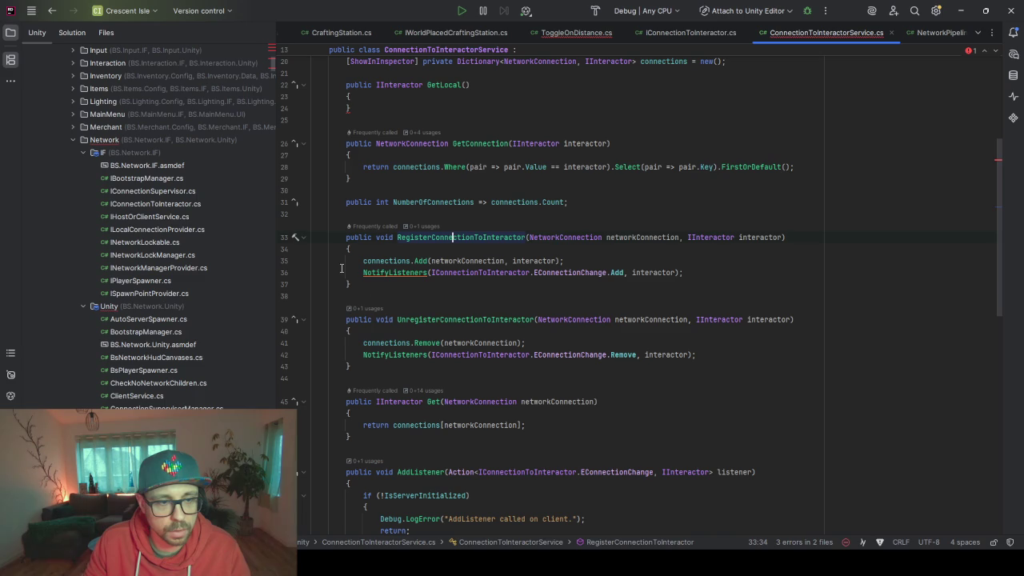
pyautogui.click(380, 272)
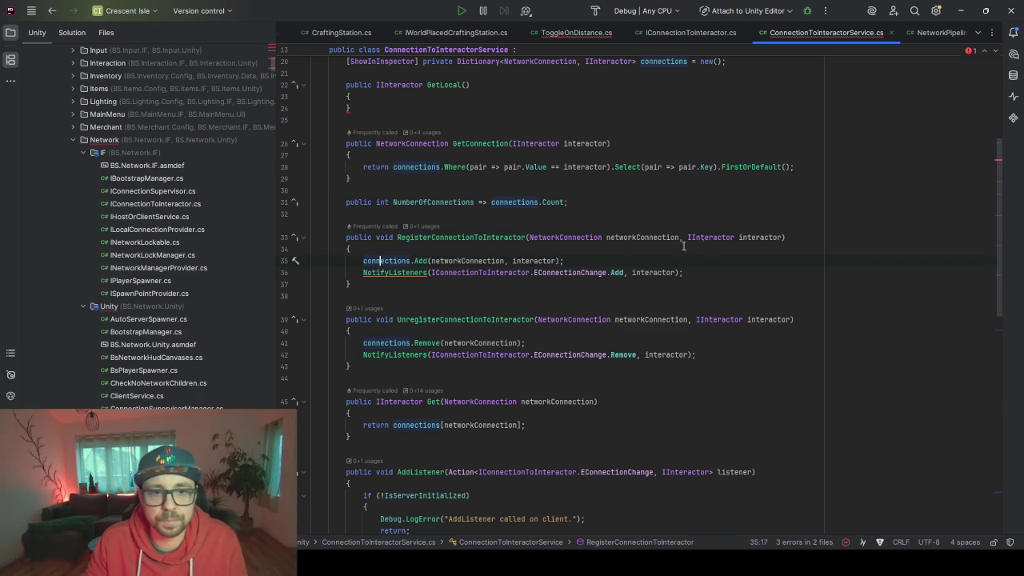
pyautogui.doubleClick(644, 238)
pyautogui.hotkey('ctrl', 'c')
pyautogui.click(594, 262)
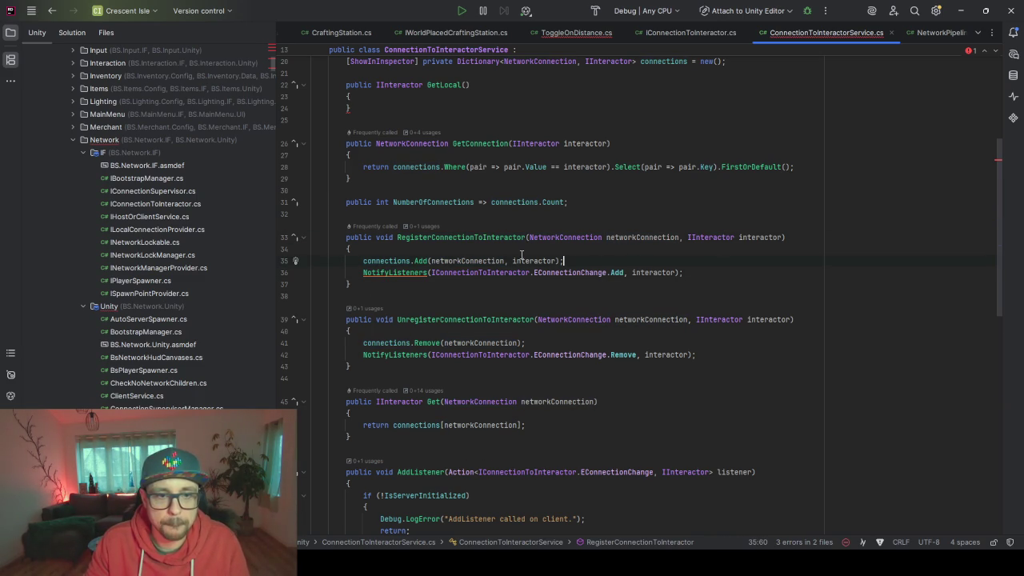
pyautogui.click(676, 250)
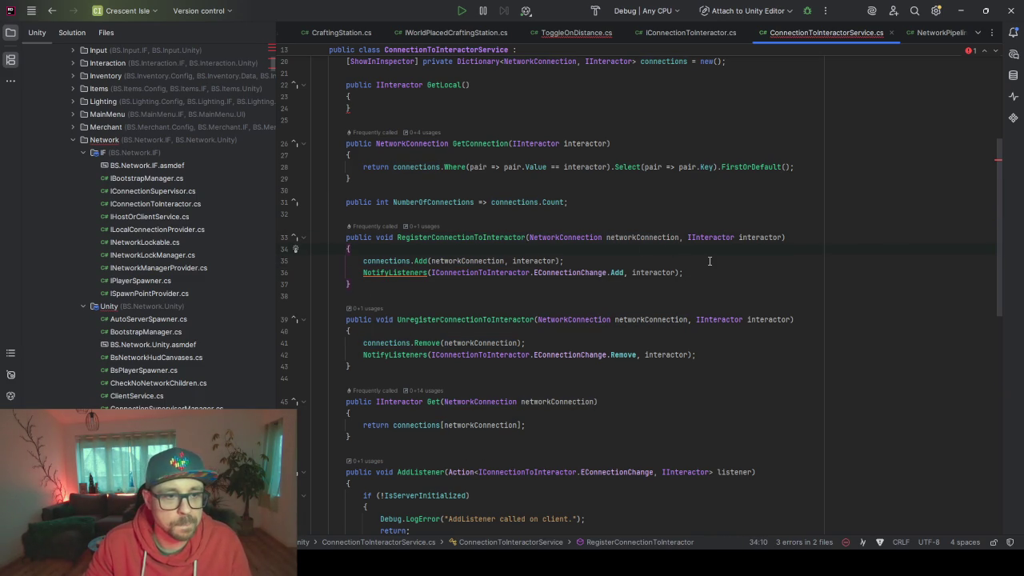
pyautogui.press('Return')
pyautogui.press('Return')
pyautogui.press('Return')
pyautogui.press('Up')
pyautogui.press('Up')
pyautogui.hotkey('ctrl', 'v')
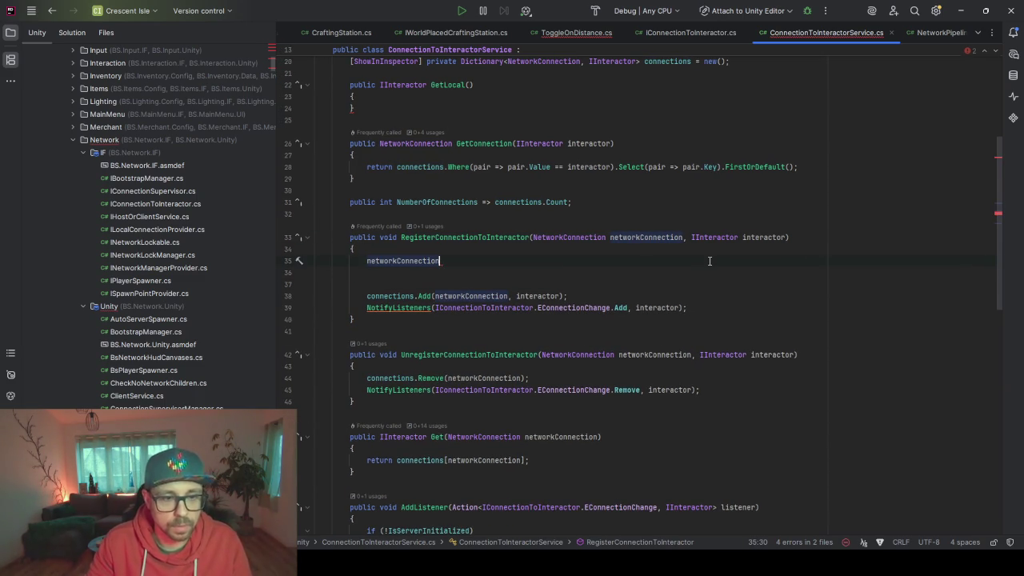
pyautogui.write('.IsN')
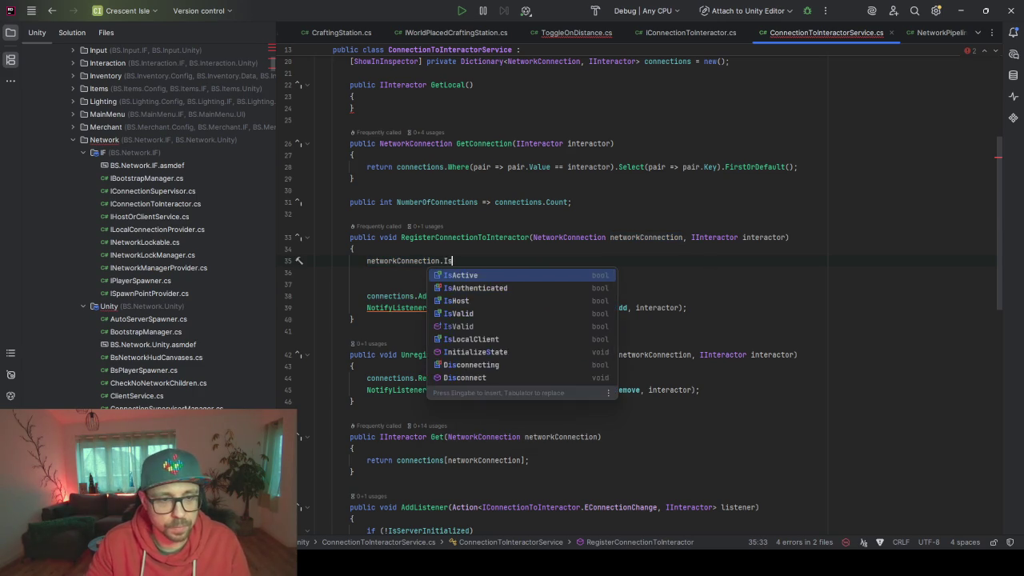
pyautogui.press('BackSpace')
pyautogui.press('BackSpace')
pyautogui.press('BackSpace')
pyautogui.hotkey('ctrl', 'space')
pyautogui.hotkey('ctrl', 'space')
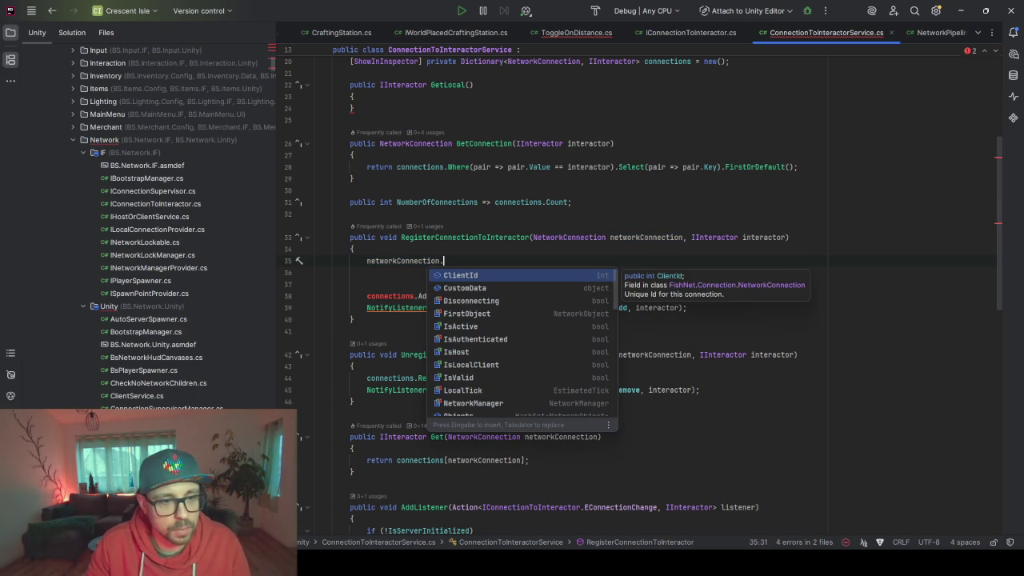
pyautogui.press('Down')
pyautogui.press('Down')
pyautogui.press('Down')
pyautogui.press('Down')
pyautogui.press('Down')
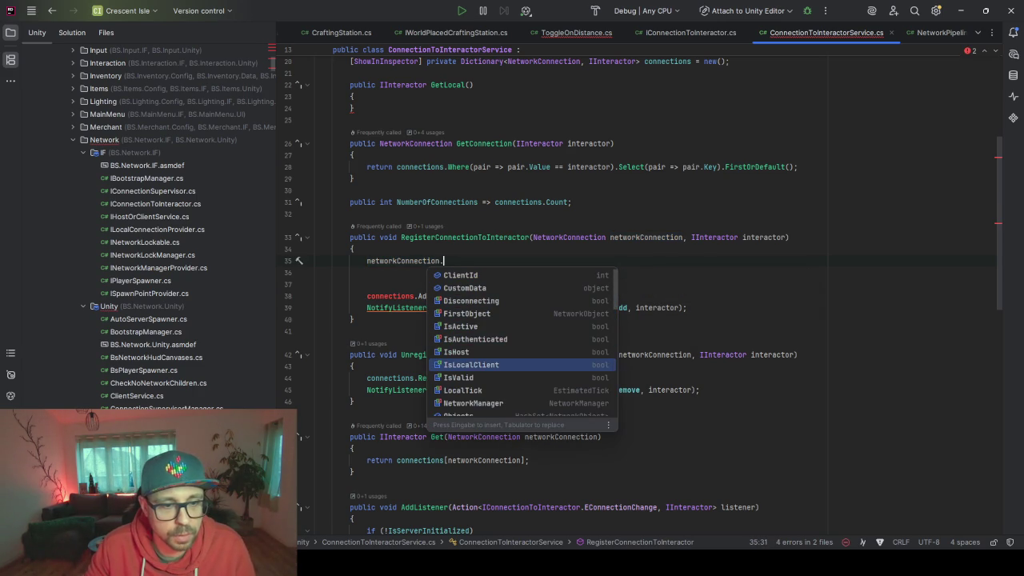
pyautogui.press('Up')
pyautogui.press('Up')
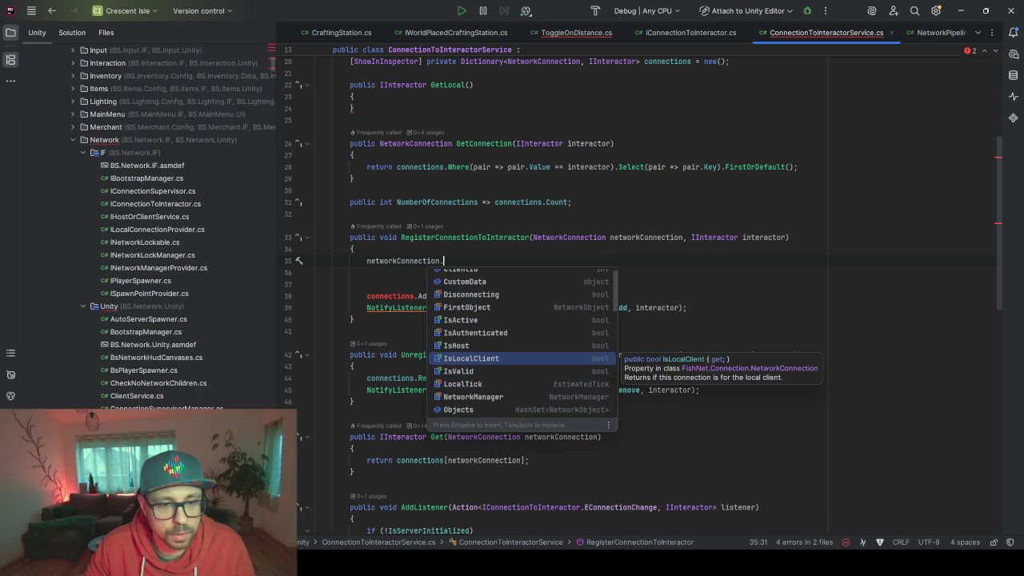
pyautogui.press('Escape')
pyautogui.hotkey('ctrl', 'z')
pyautogui.hotkey('ctrl', 'z')
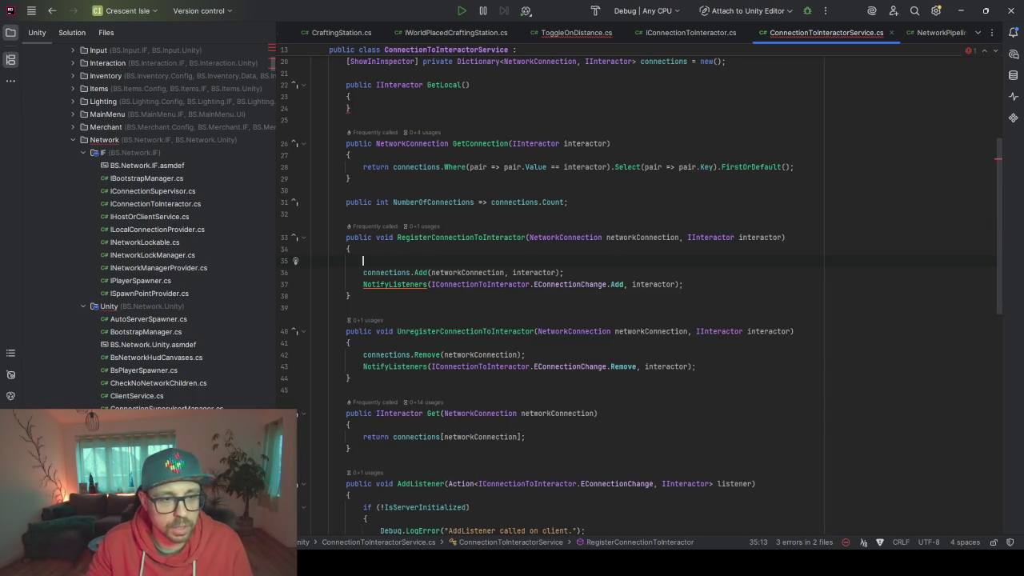
pyautogui.keyDown('ctrl'); pyautogui.click(710, 238); pyautogui.keyUp('ctrl')
# Scroll through IInteractor down to Mount, CanLearn, Learn and SetPositionGlobal
pyautogui.scroll(-8, 534, 102)
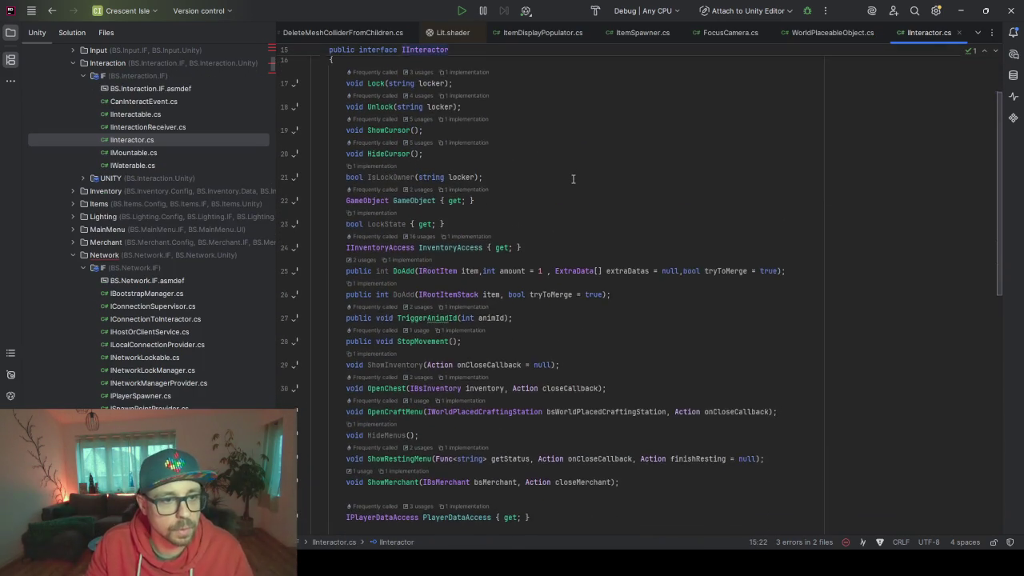
pyautogui.scroll(-10, 549, 192)
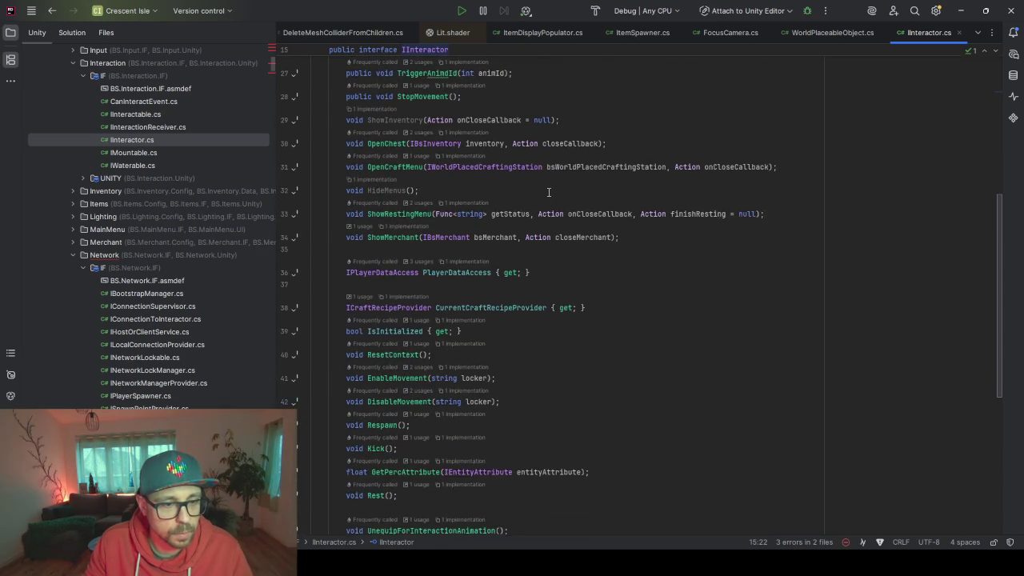
pyautogui.scroll(-3, 512, 240)
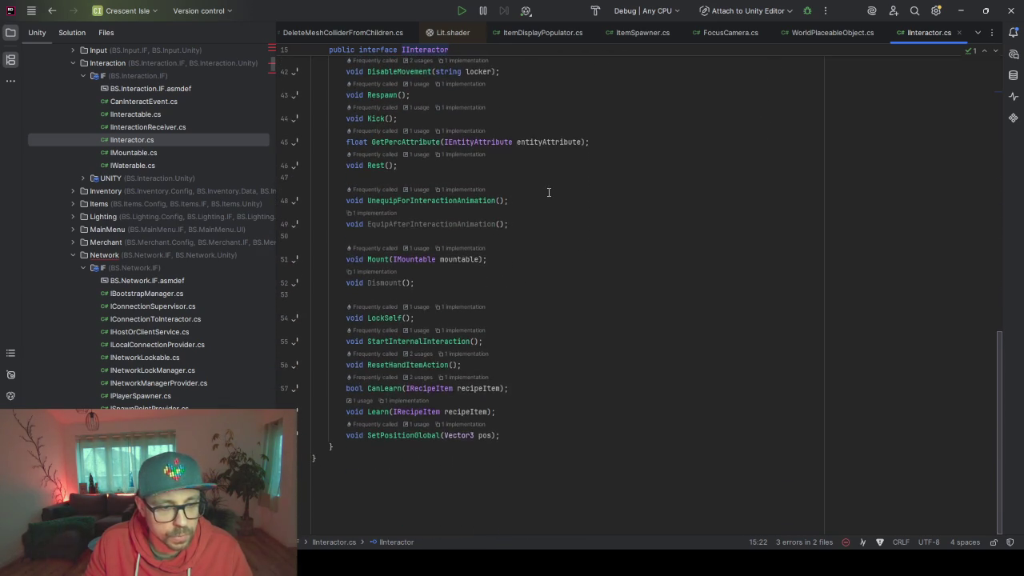
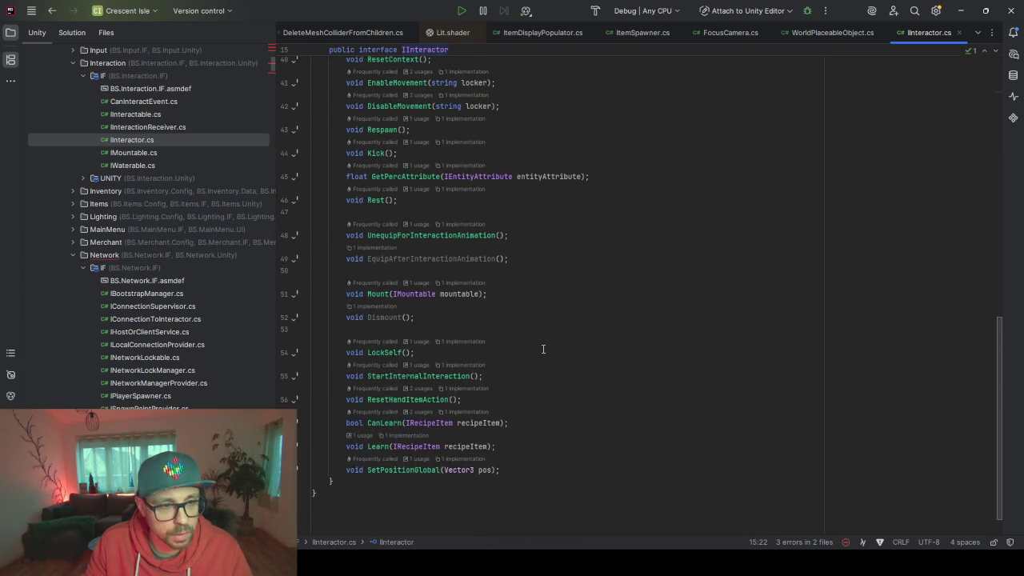
# Add 'bool IsOwner();' after SetPositionGlobal in IInteractor and save so Code Cleanup runs
pyautogui.scroll(8, 543, 349)
pyautogui.scroll(4, 501, 350)
pyautogui.scroll(5, 559, 331)
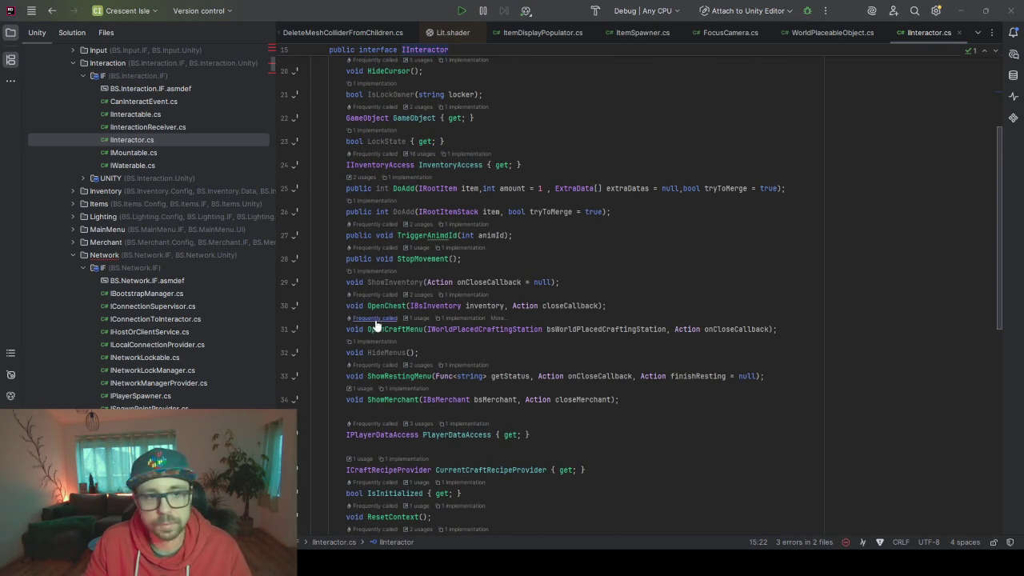
pyautogui.click(468, 141)
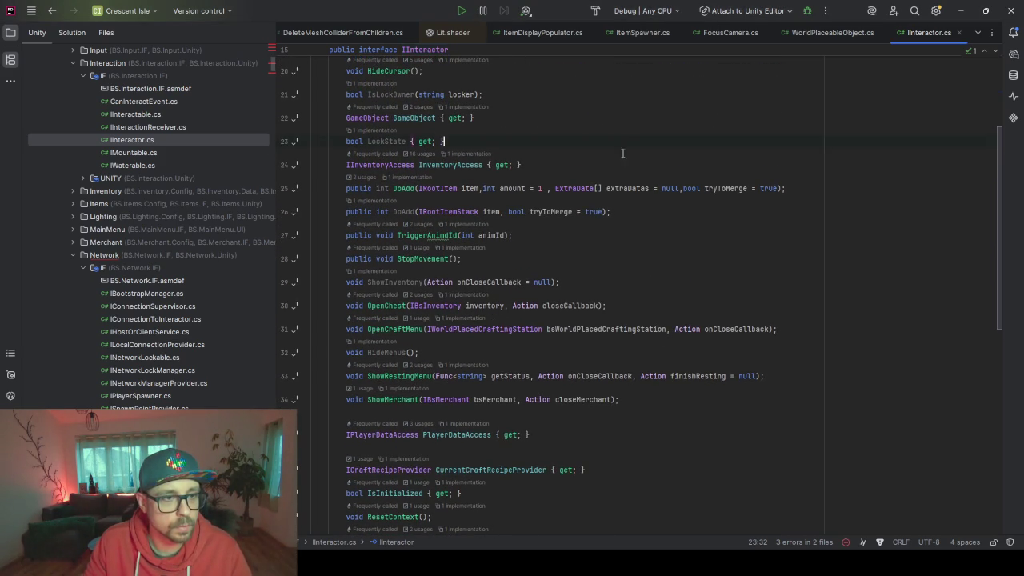
pyautogui.scroll(5, 592, 160)
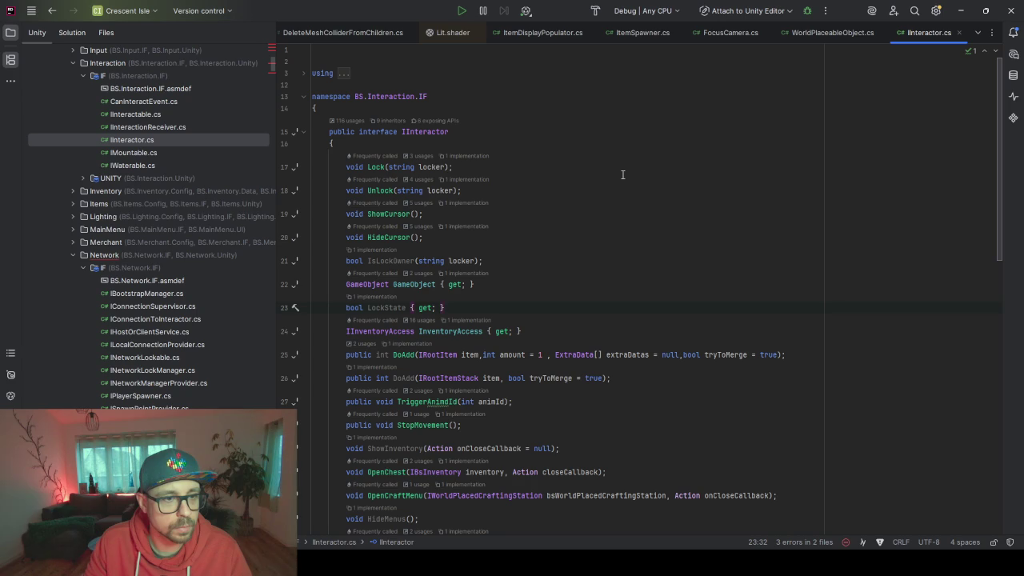
pyautogui.scroll(-10, 622, 174)
pyautogui.click(542, 462)
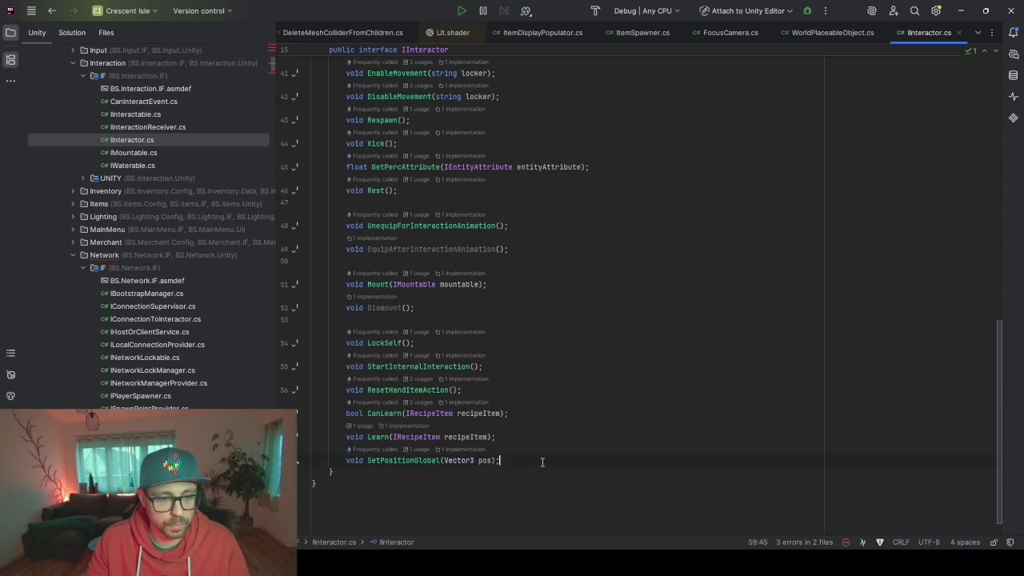
pyautogui.press('Return')
pyautogui.write('bool')
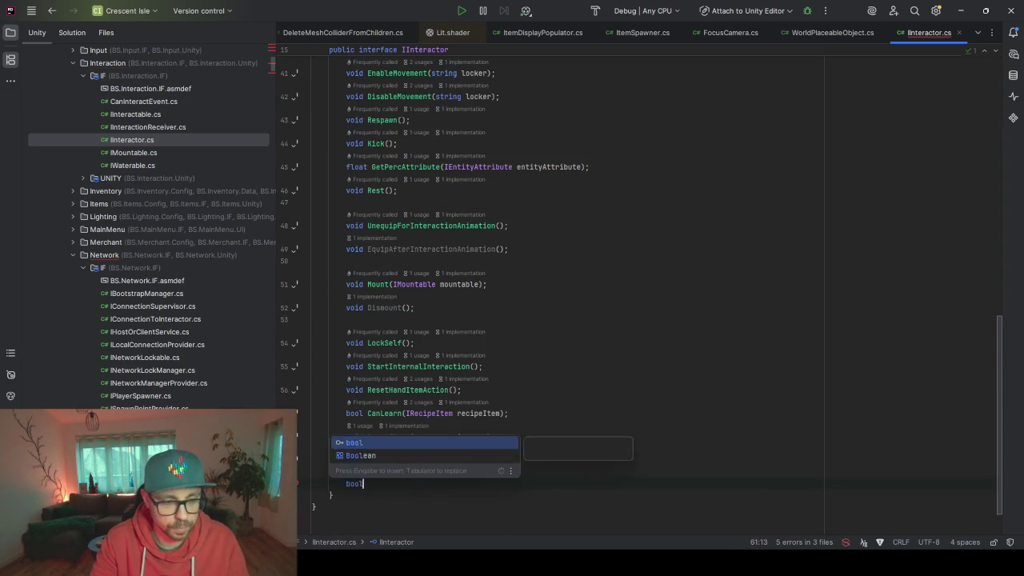
pyautogui.write(' IsOwner')
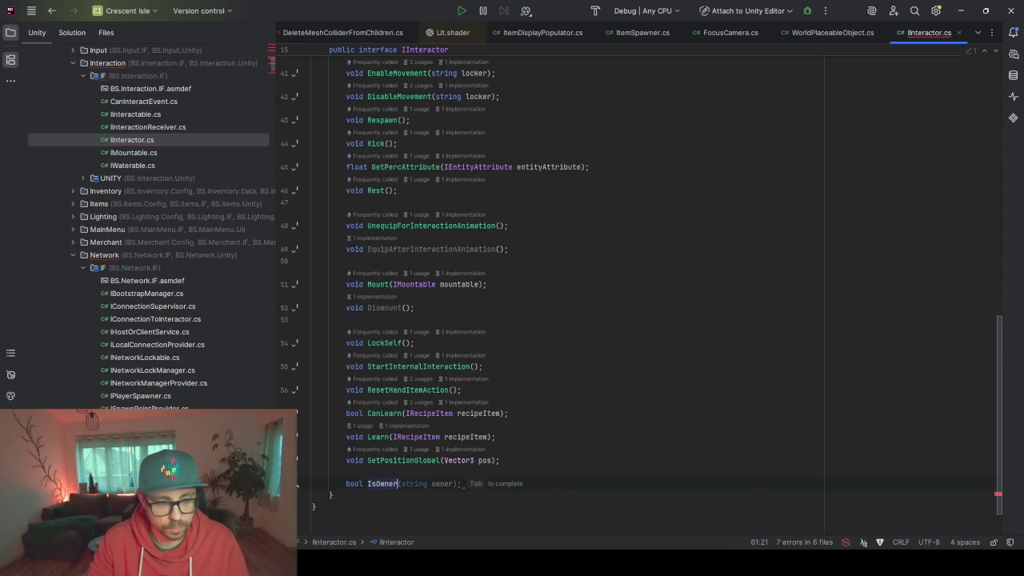
pyautogui.write('();')
pyautogui.hotkey('ctrl', 's')
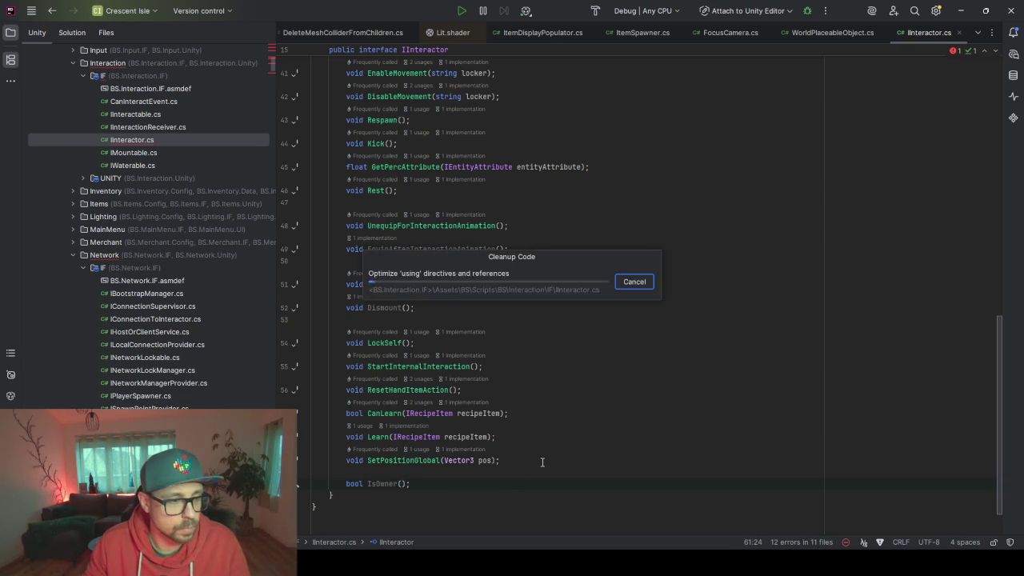
pyautogui.scroll(-2, 167, 307)
pyautogui.scroll(-3, 172, 335)
# Start RegisterConnectionToInteractor with 'if (interactor.IsOwner()) localInteractor = interactor;'
pyautogui.doubleClick(164, 382)
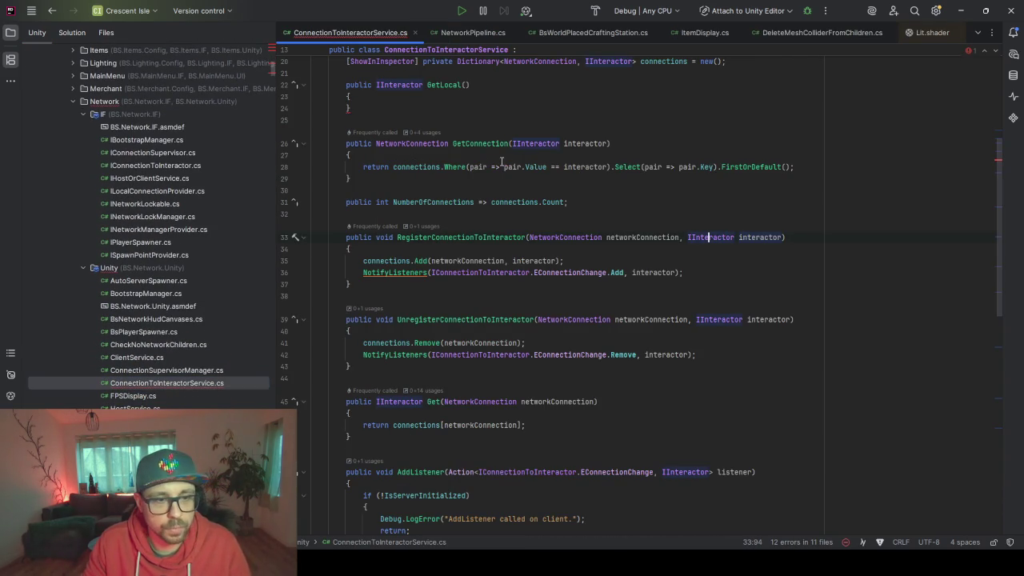
pyautogui.click(720, 252)
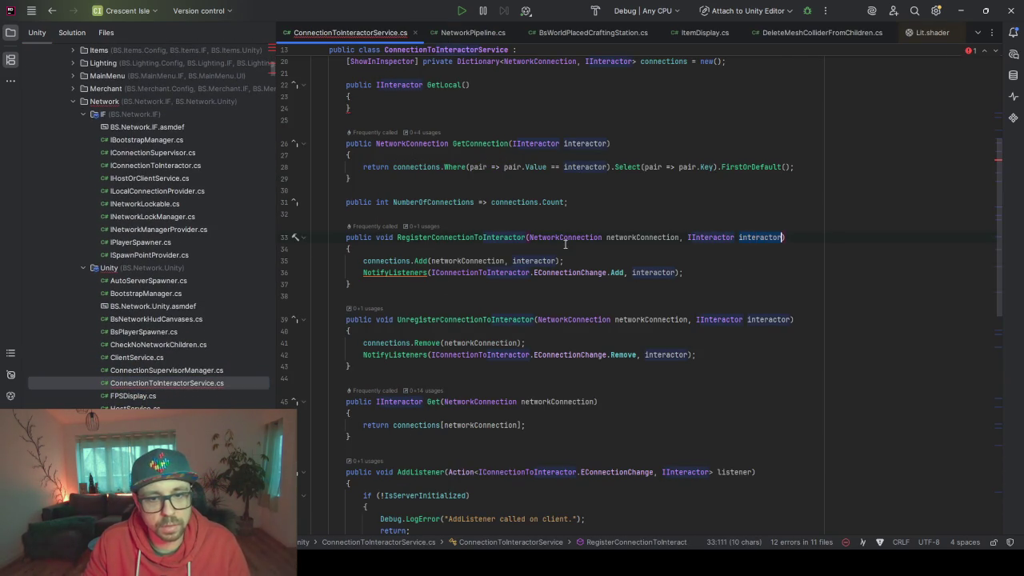
pyautogui.press('Return')
pyautogui.press('Return')
pyautogui.press('Return')
pyautogui.press('Up')
pyautogui.press('Up')
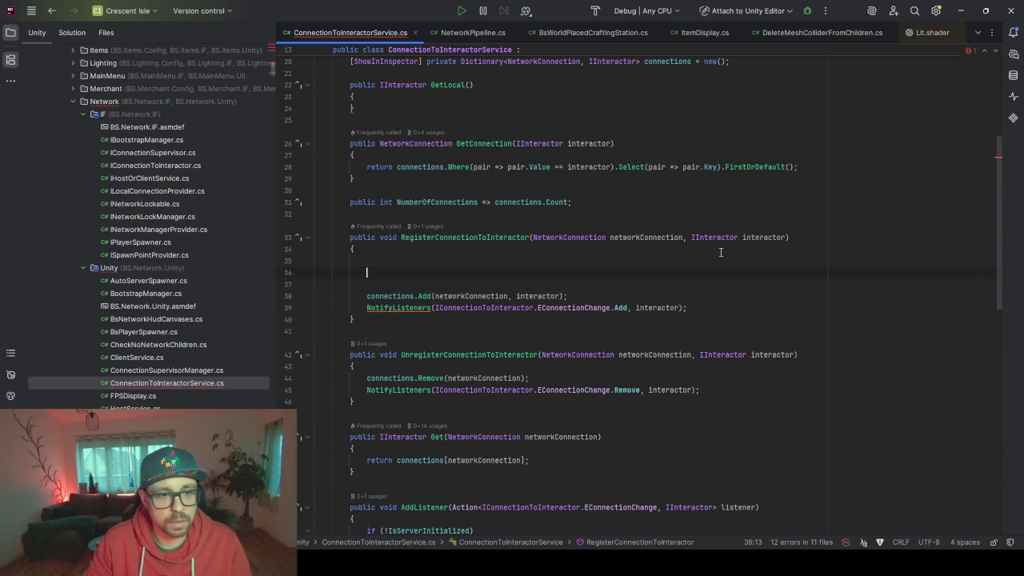
pyautogui.write('if(interactor.Is')
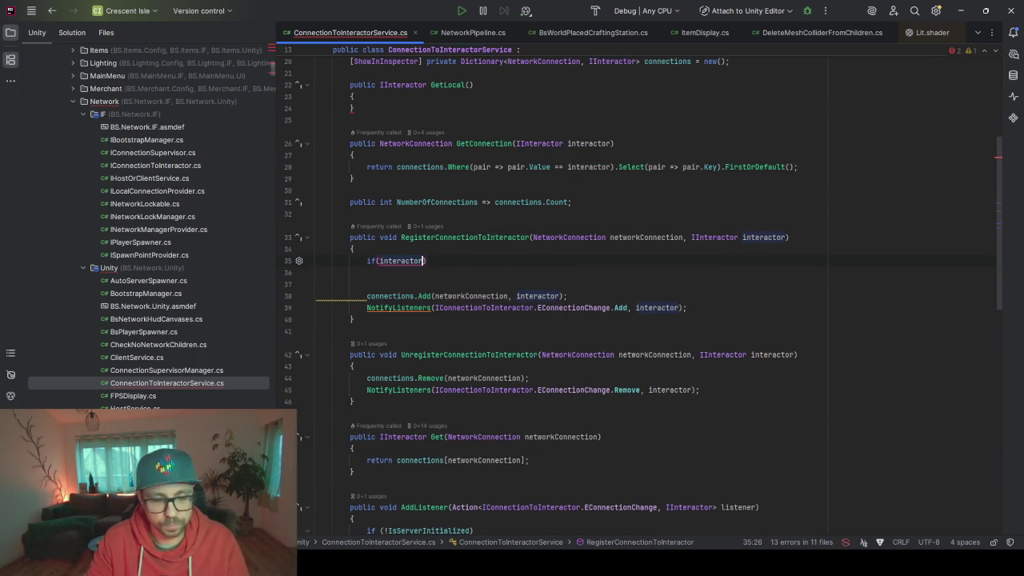
pyautogui.write('Owner')
pyautogui.press('Return')
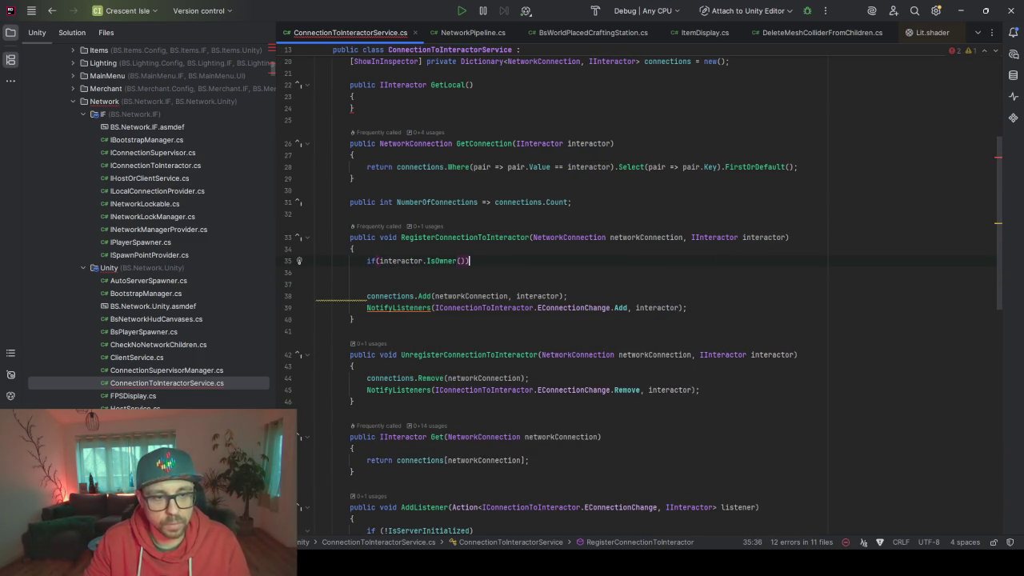
pyautogui.press('Return')
pyautogui.write('{')
pyautogui.press('Return')
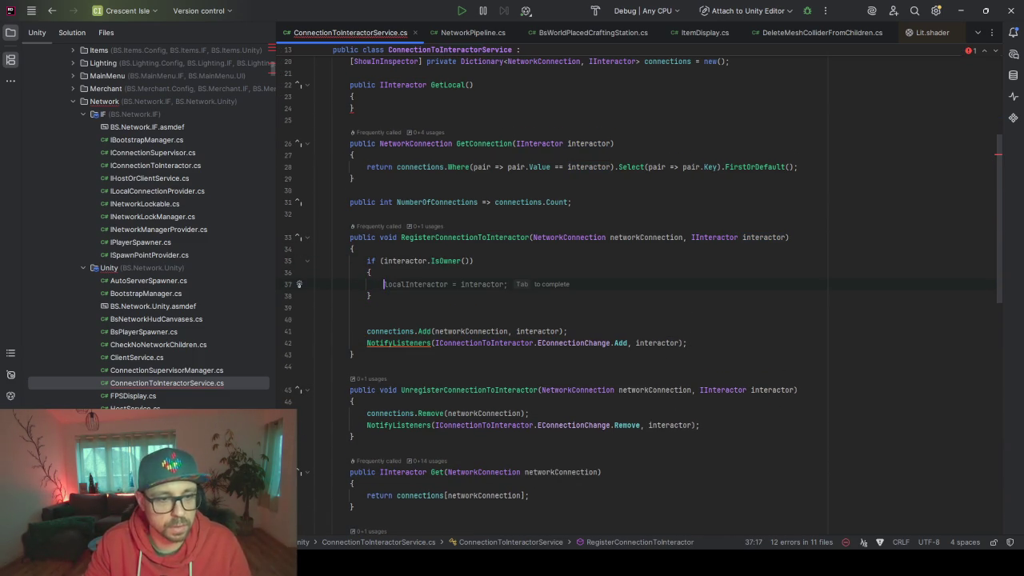
pyautogui.press('Tab')
pyautogui.hotkey('ctrl', 'alt', 'l')
# Remove readonly from the localInteractor field and make GetLocal return localInteractor
pyautogui.scroll(6, 496, 218)
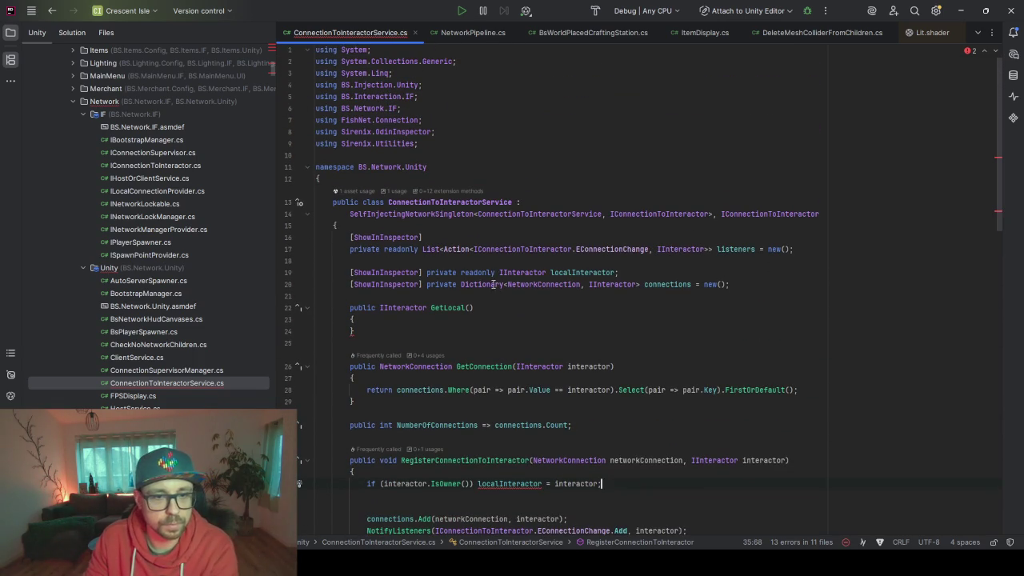
pyautogui.doubleClick(478, 272)
pyautogui.press('BackSpace')
pyautogui.click(409, 321)
pyautogui.write('eturn')
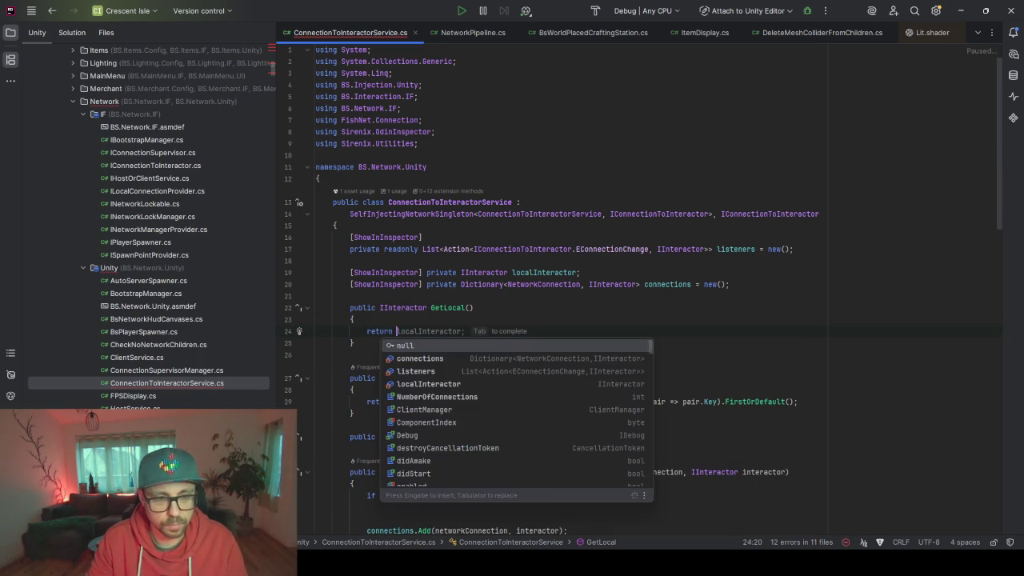
pyautogui.press('Tab')
pyautogui.hotkey('ctrl', 'alt', 'l')
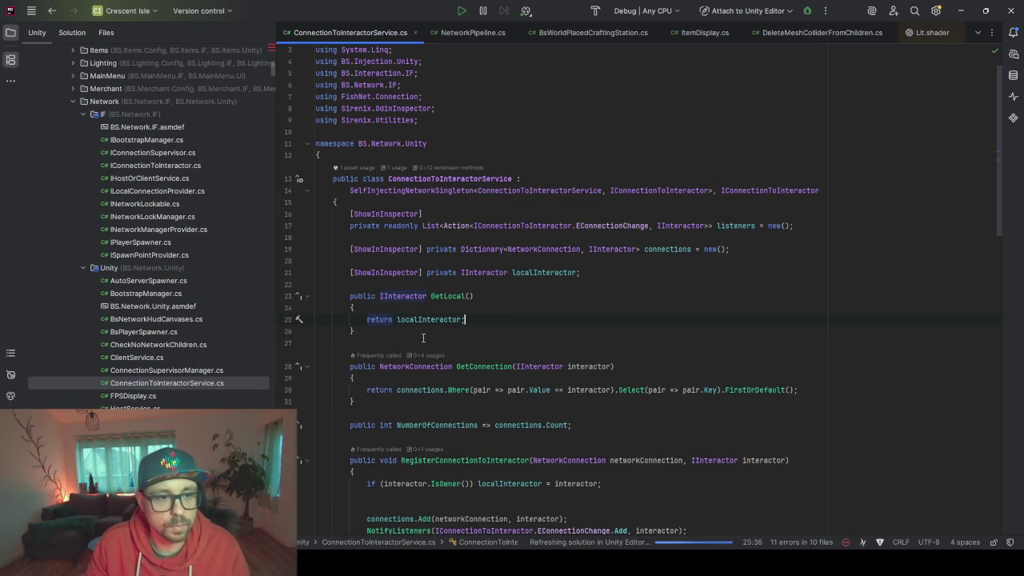
pyautogui.press('Up')
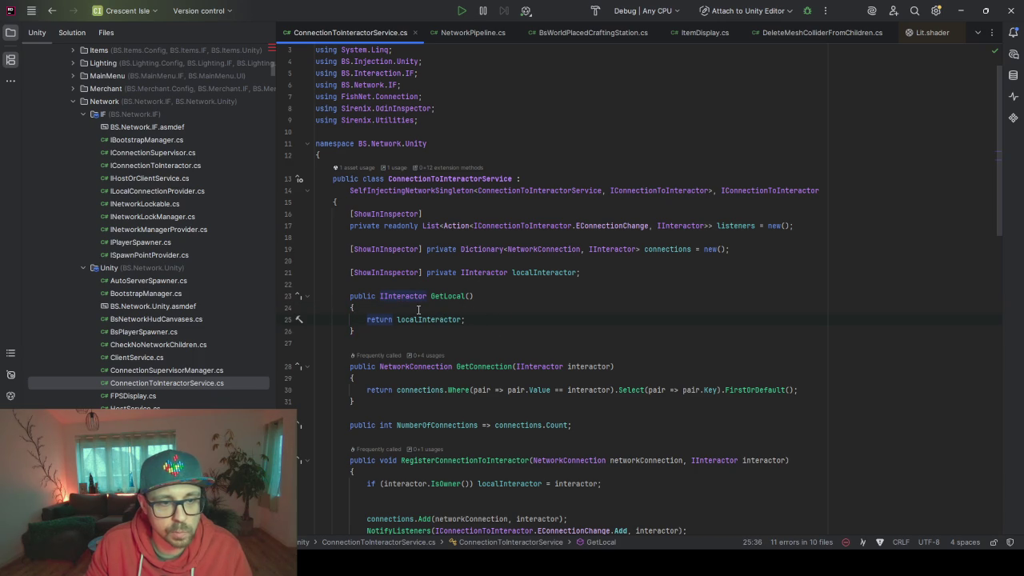
# Expand the Controller folder and open PlayerController.cs, then PlayerController.ServerAccess.cs
pyautogui.click(458, 319)
pyautogui.click(485, 323)
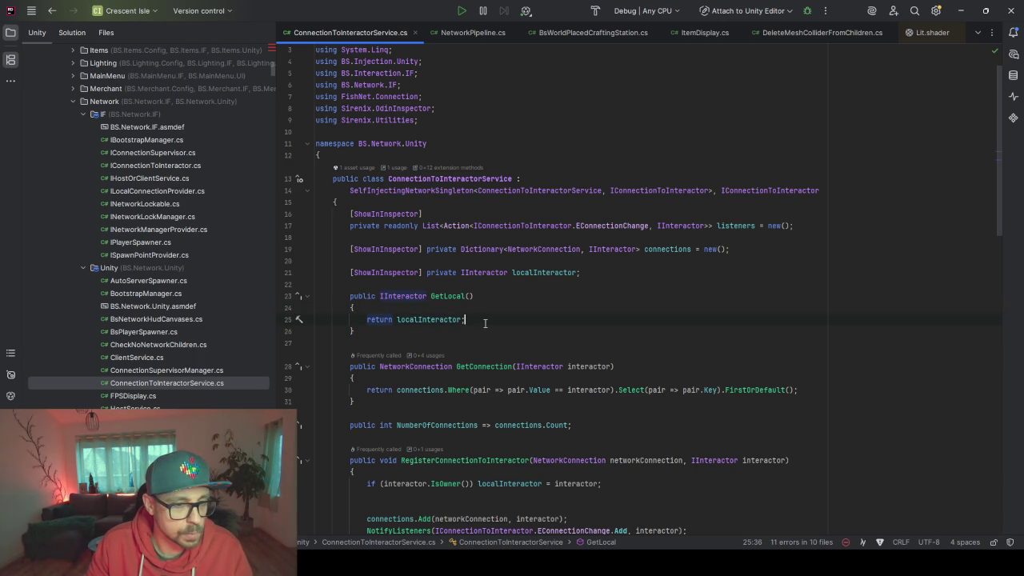
pyautogui.scroll(-3, 170, 284)
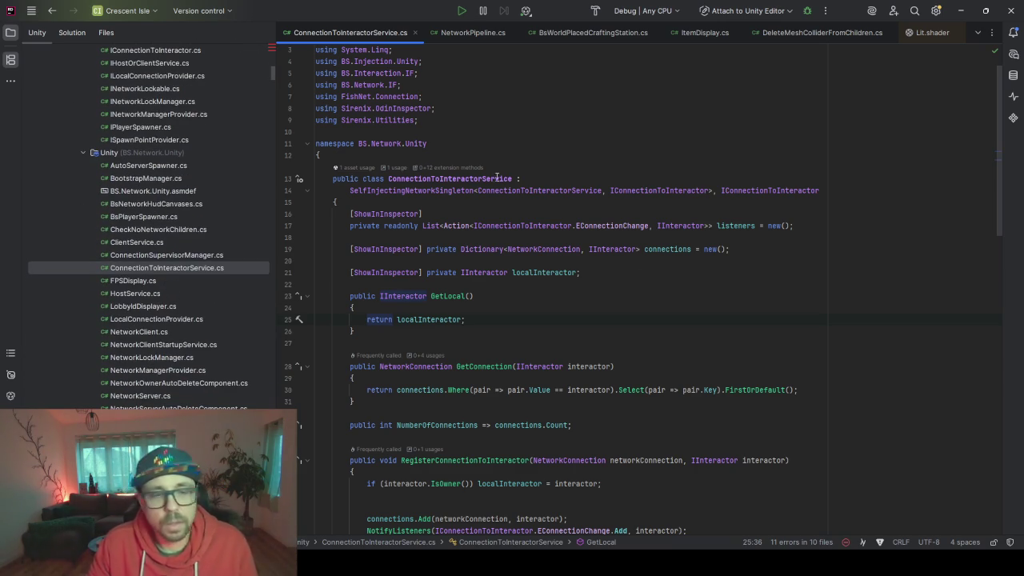
pyautogui.scroll(10, 223, 174)
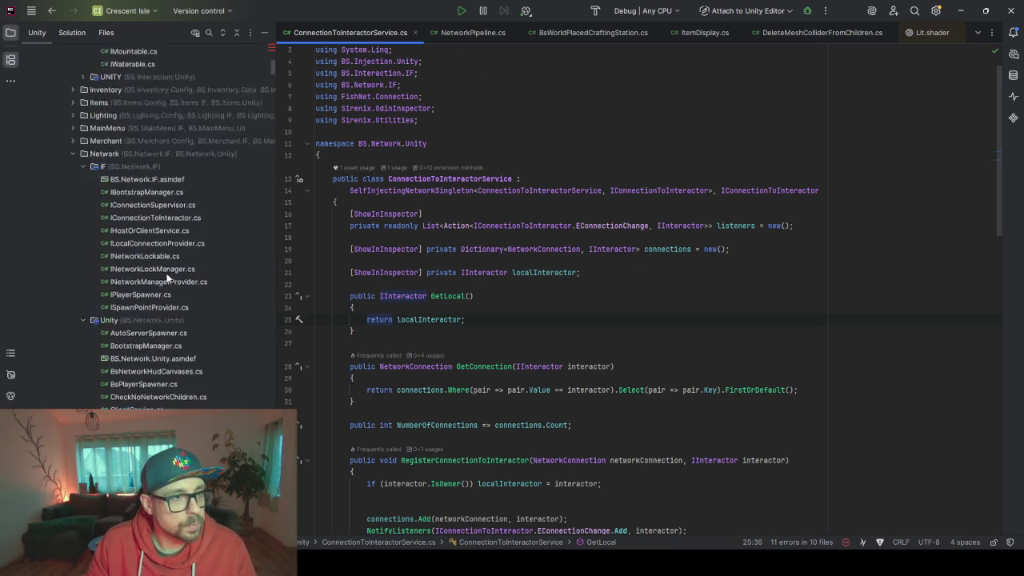
pyautogui.click(73, 229)
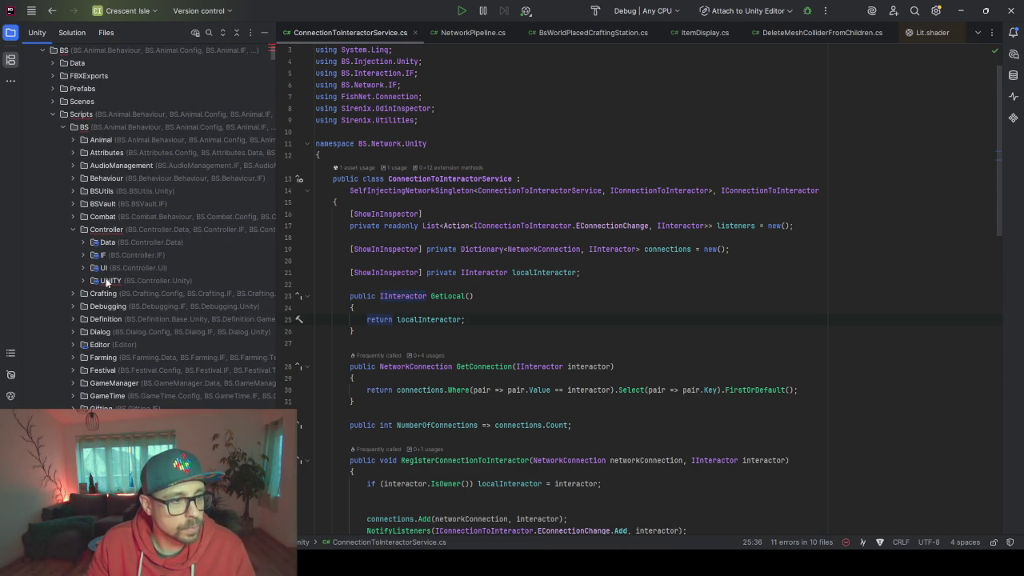
pyautogui.scroll(-5, 86, 283)
pyautogui.click(148, 273)
pyautogui.doubleClick(148, 275)
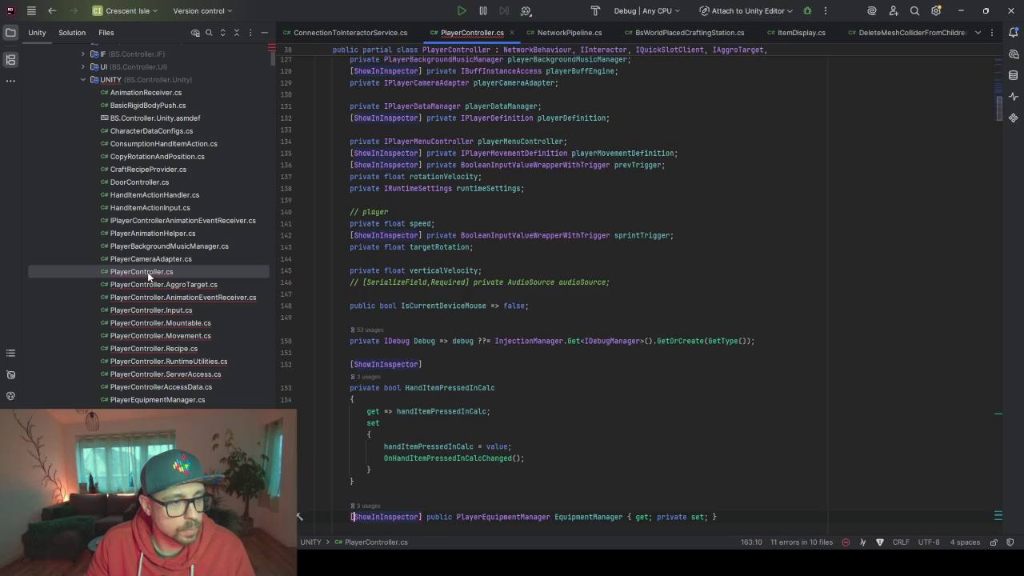
pyautogui.doubleClick(171, 374)
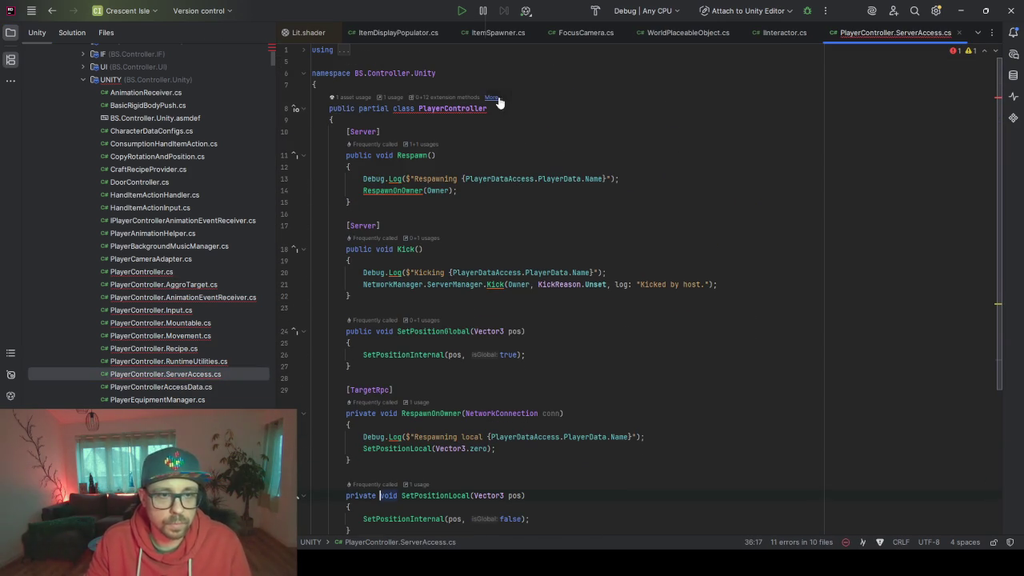
pyautogui.click(501, 110)
# Generate the missing IsOwner method stub in PlayerController and begin a 'return IsO' statement
pyautogui.hotkey('alt', 'Return')
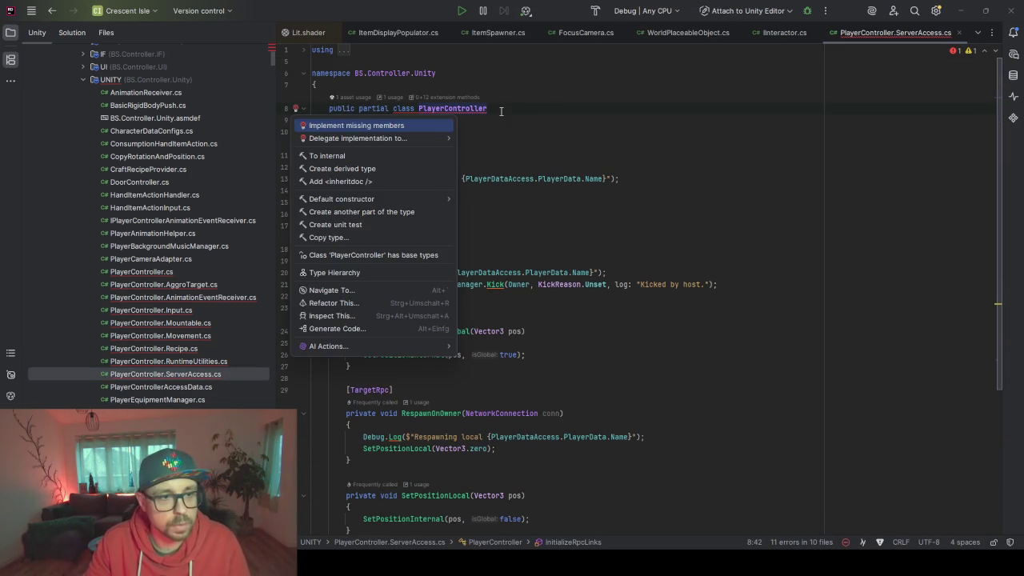
pyautogui.press('Return')
pyautogui.scroll(-1, 555, 386)
pyautogui.moveTo(548, 367); pyautogui.dragTo(359, 366)
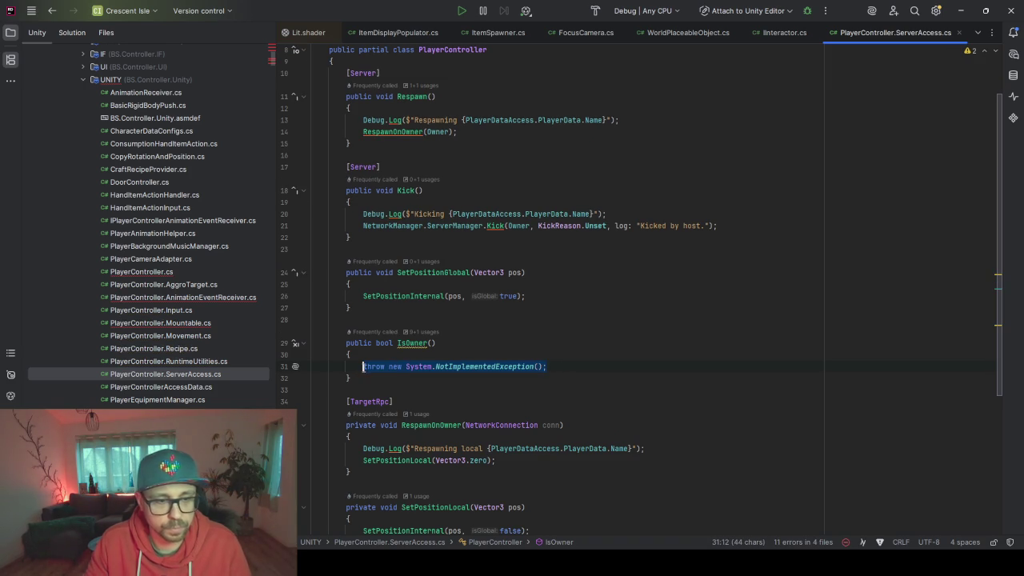
pyautogui.write('return ')
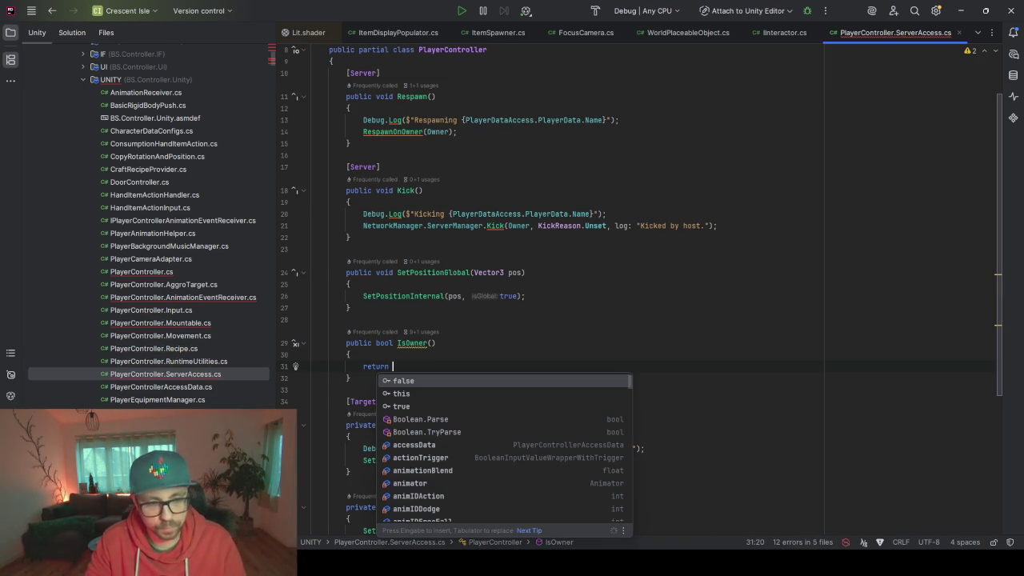
pyautogui.write('IsO')
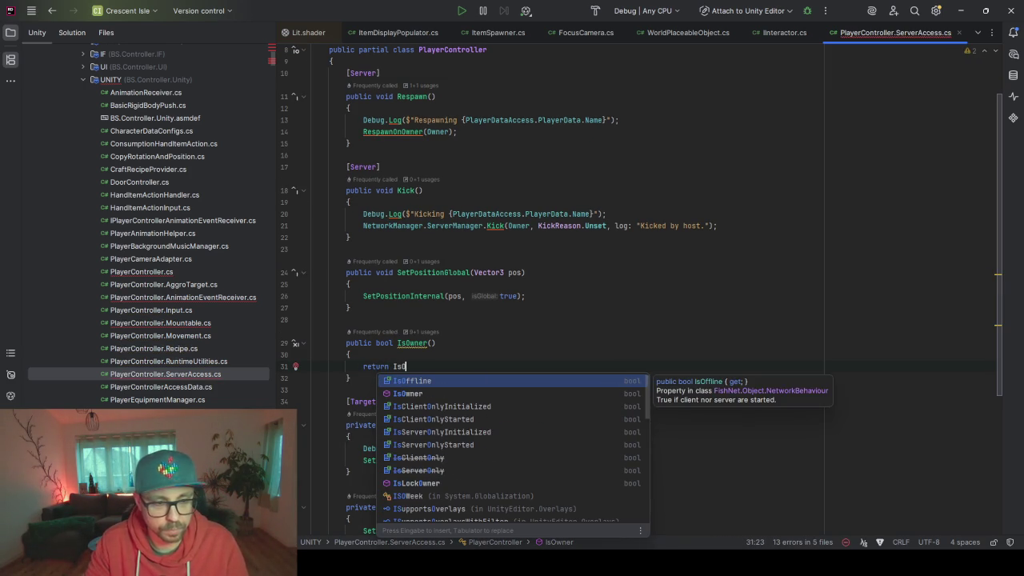
pyautogui.press('Down')
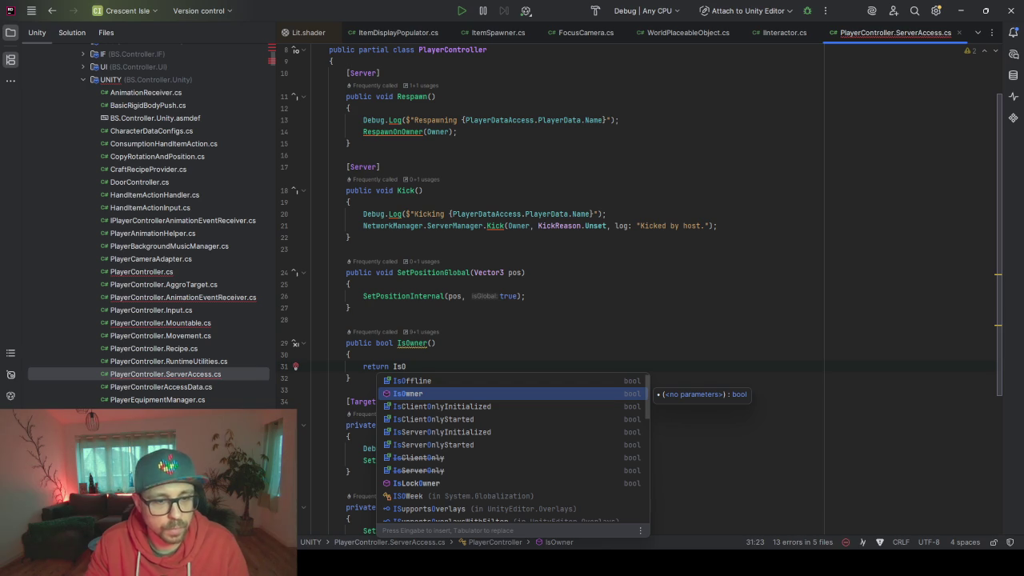
pyautogui.scroll(2, 556, 90)
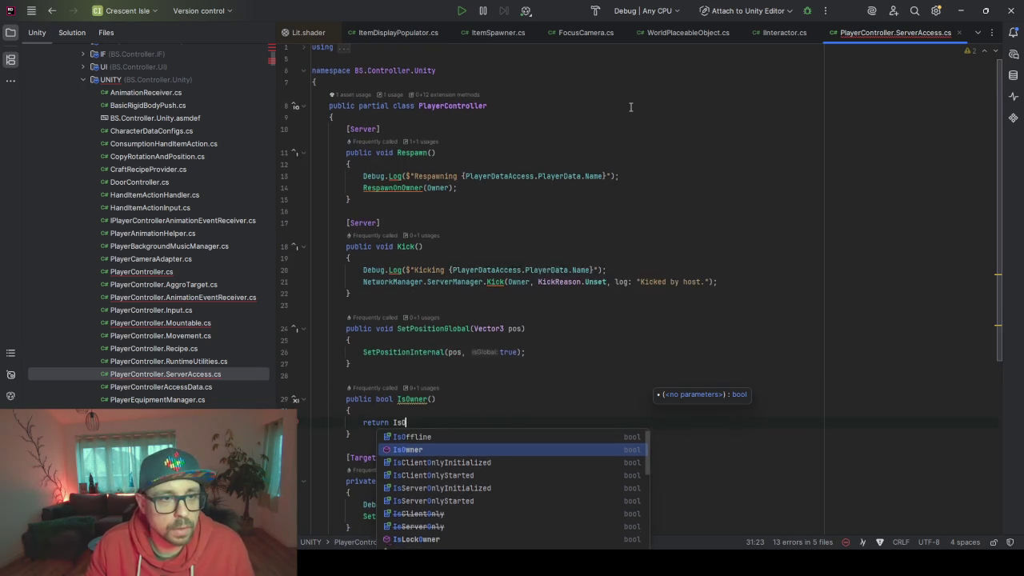
# Look up NetworkBehaviour's declarations from PlayerController.cs, then return to the unfinished IsOwner return
pyautogui.doubleClick(159, 269)
pyautogui.scroll(15, 704, 189)
pyautogui.scroll(-2, 645, 256)
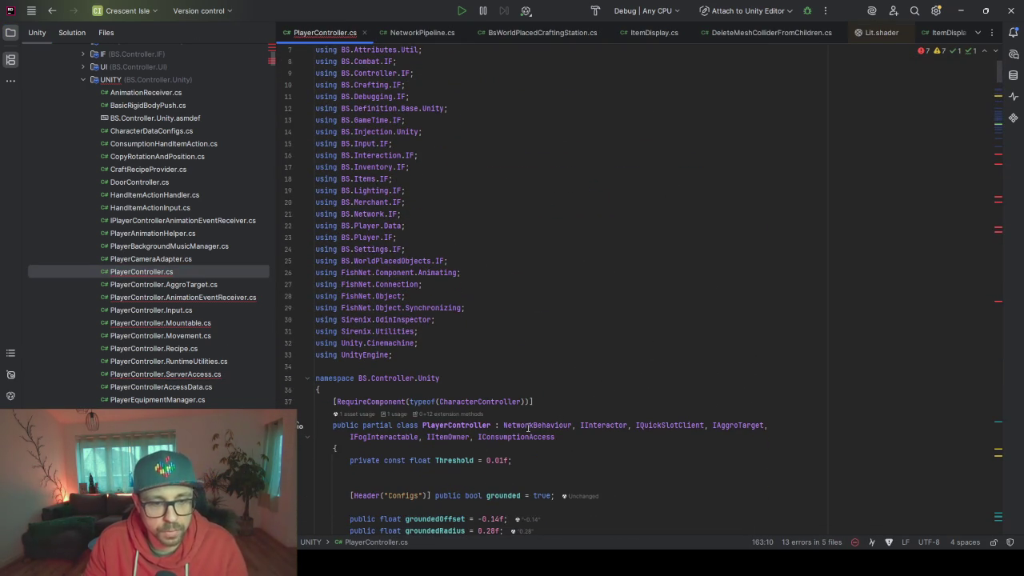
pyautogui.keyDown('ctrl'); pyautogui.click(537, 425); pyautogui.keyUp('ctrl')
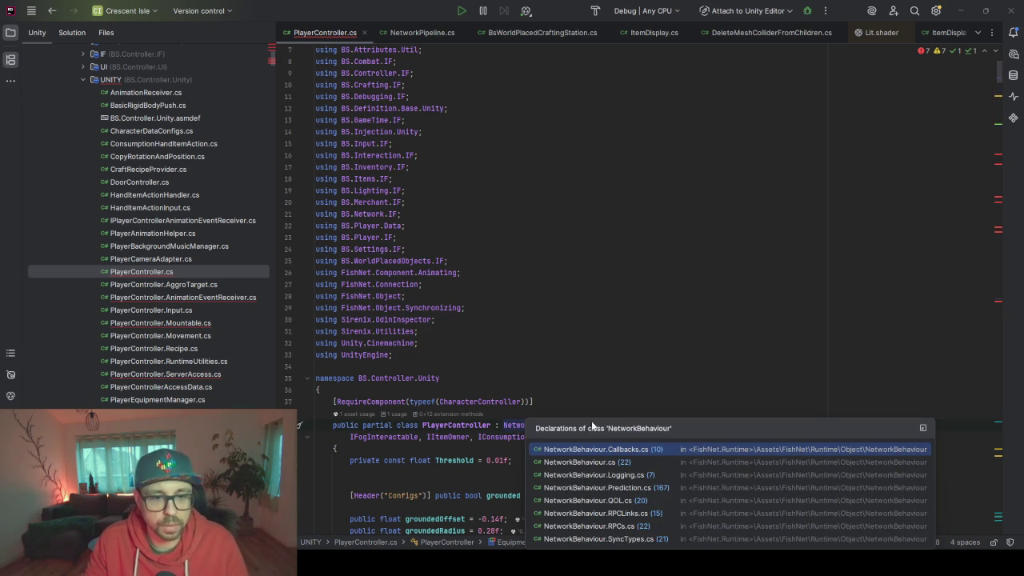
pyautogui.press('Escape')
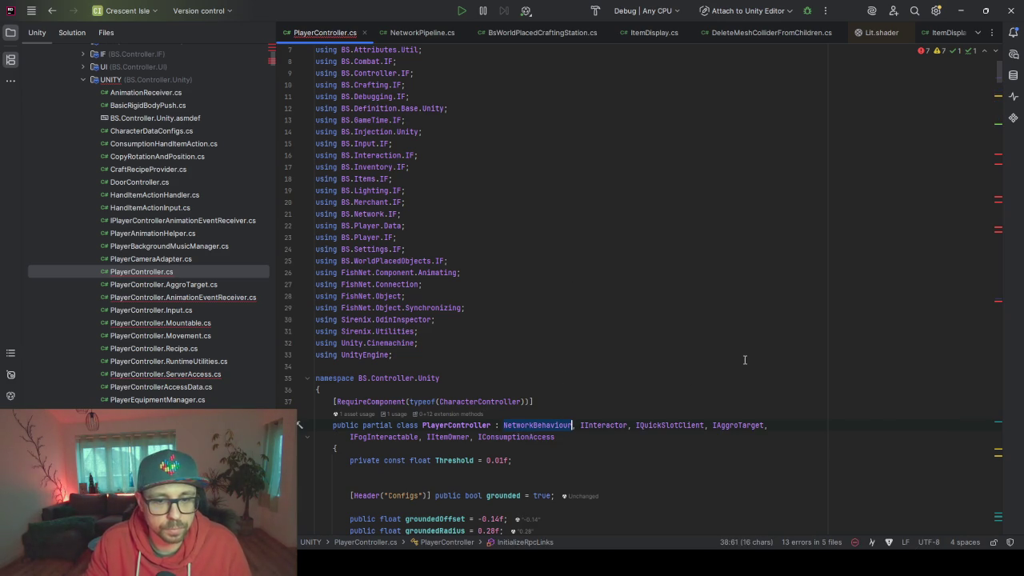
pyautogui.press('F2')
pyautogui.hotkey('ctrl', 'alt', 'Left')
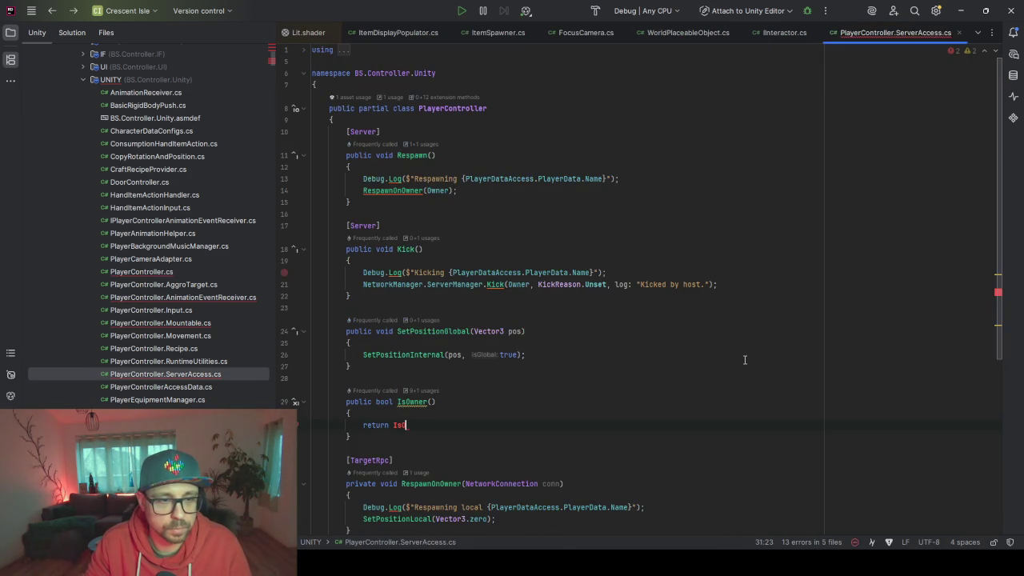
pyautogui.press('BackSpace')
pyautogui.press('BackSpace')
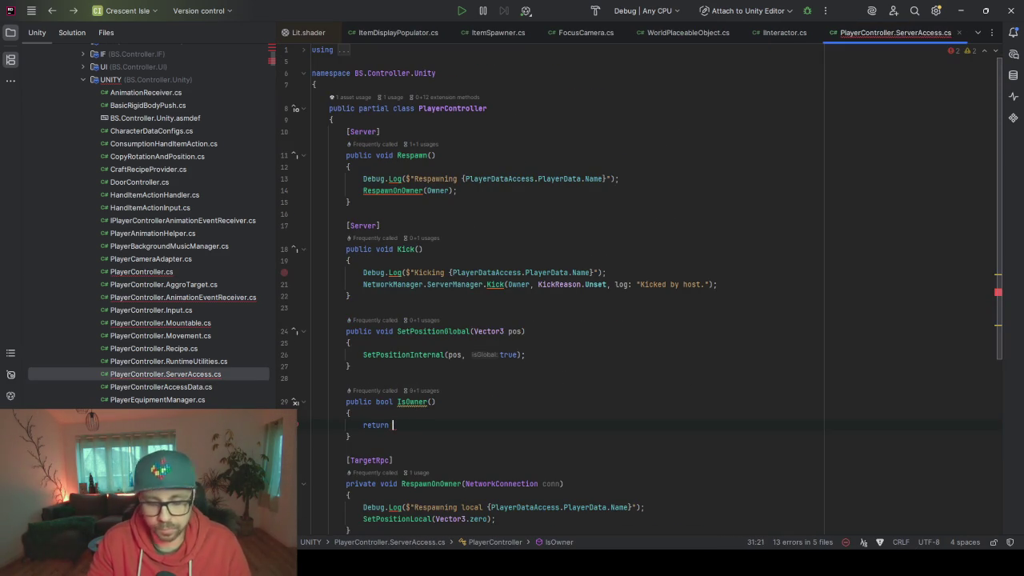
# Make IsOwner return the cast expression (NetworkBehaviour)this.IsOwner
pyautogui.write('(')
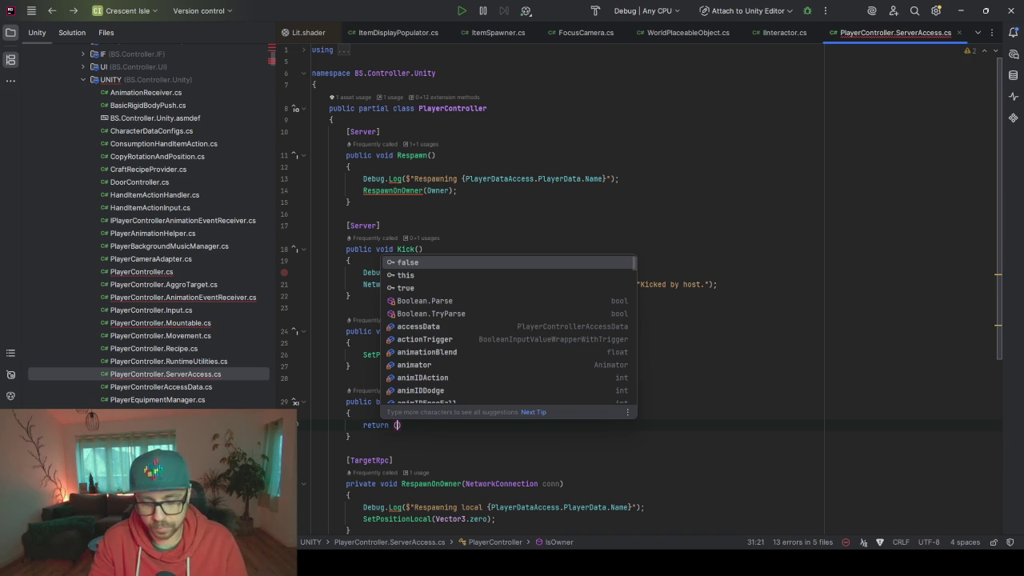
pyautogui.write('NetworkBehaviour)th')
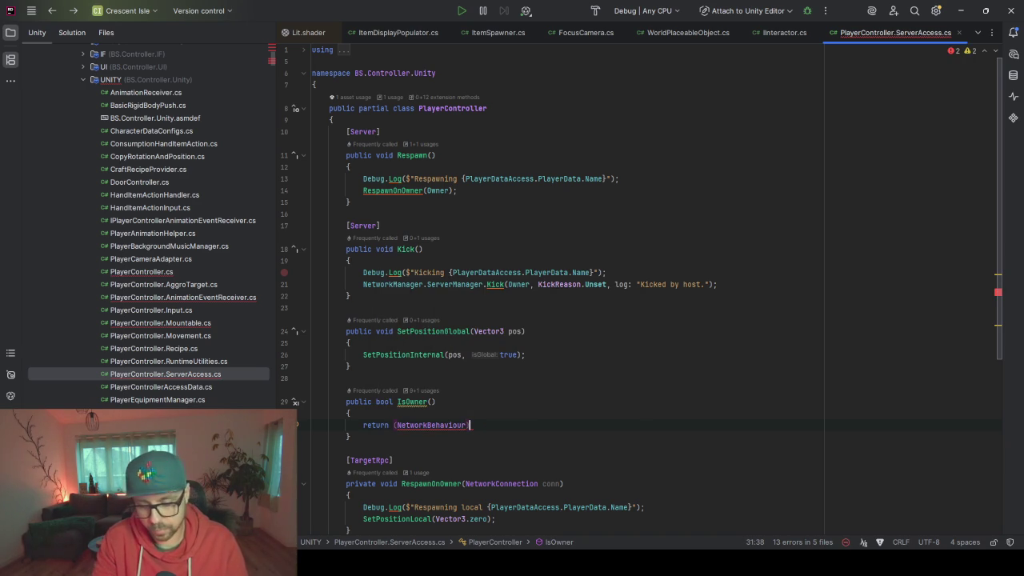
pyautogui.write('is')
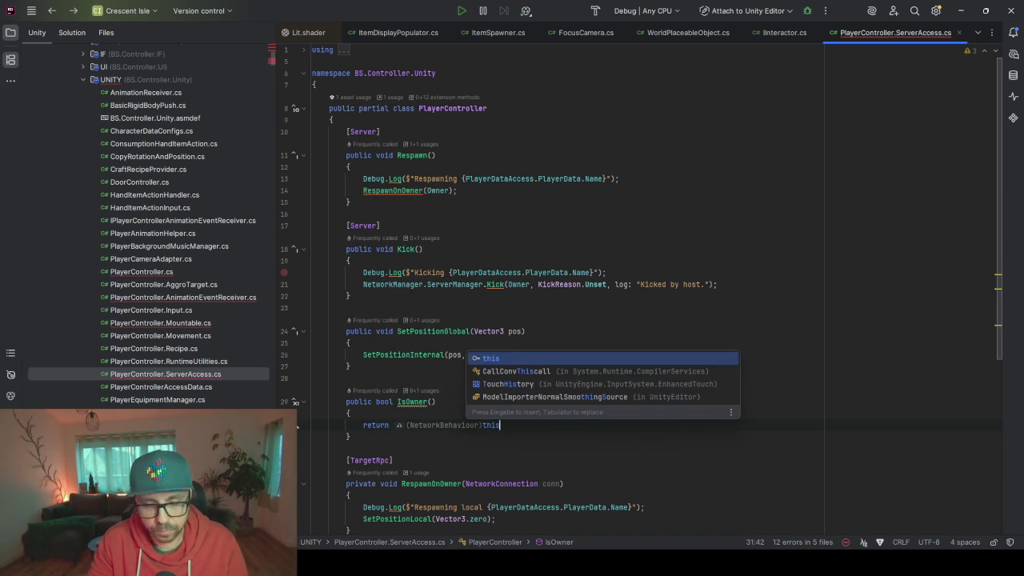
pyautogui.write('.Is')
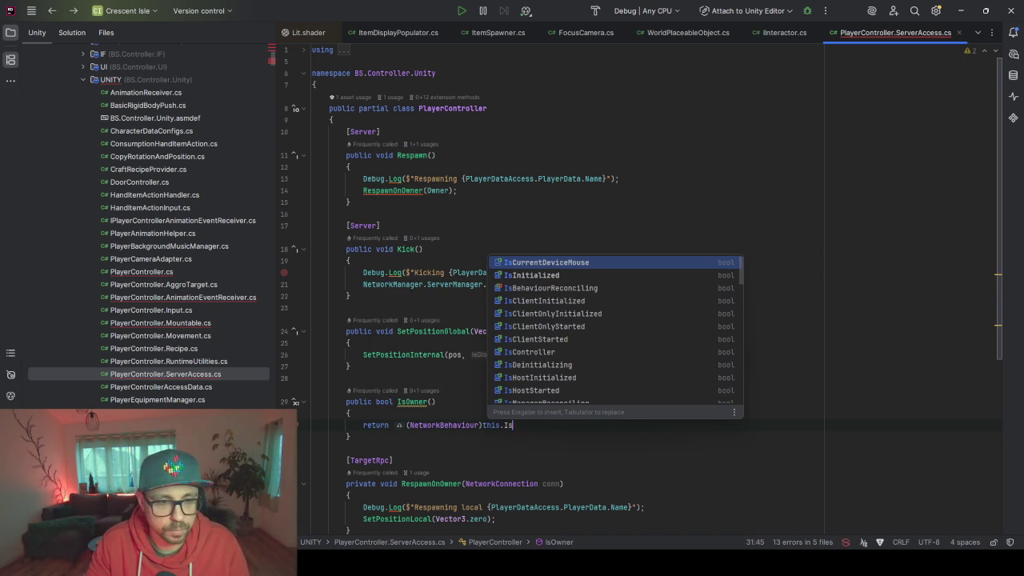
pyautogui.write('Own')
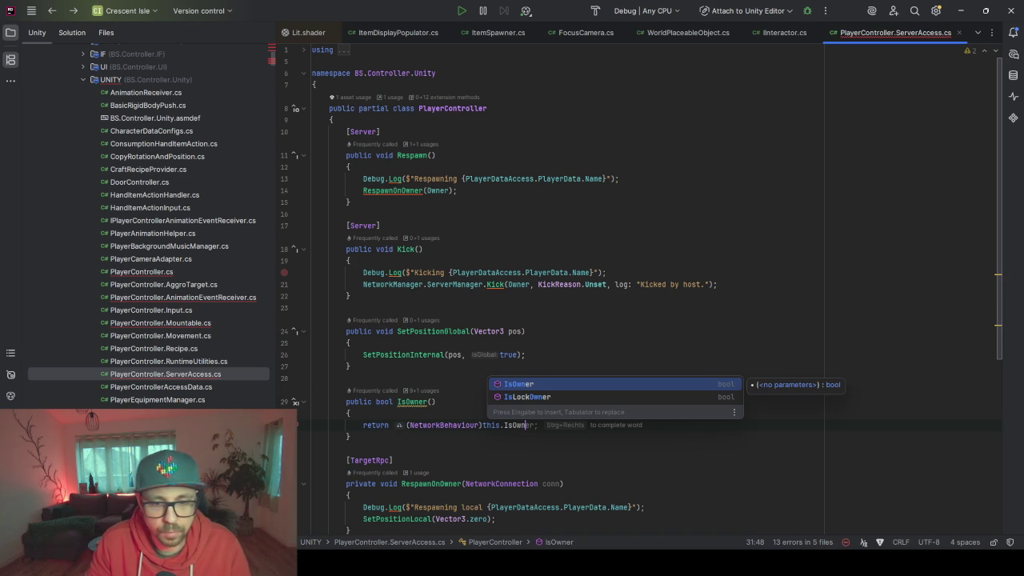
pyautogui.press('Return')
pyautogui.write(';')
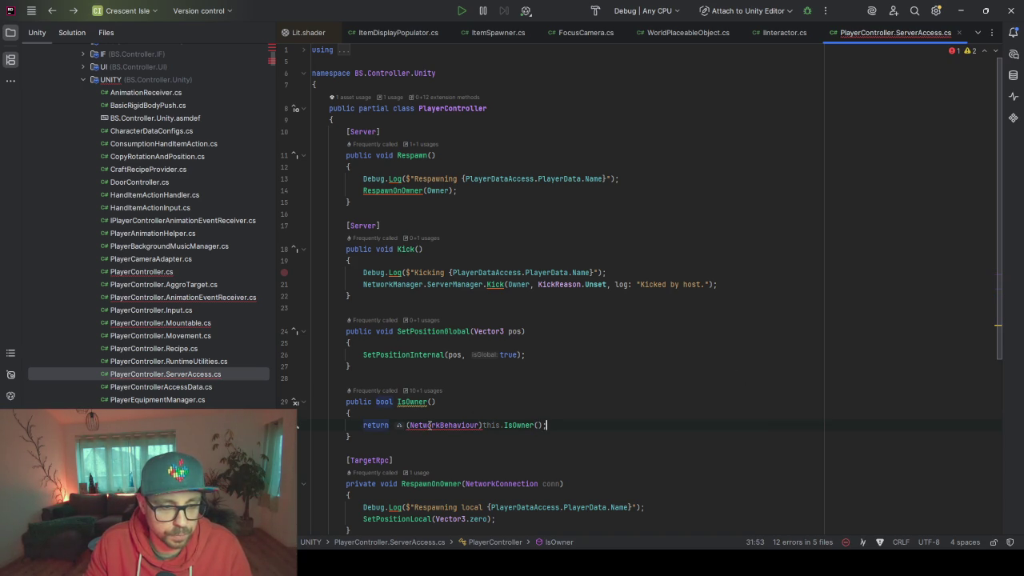
# Replace the cast with base so the method returns base.IsOwner
pyautogui.moveTo(430, 425)
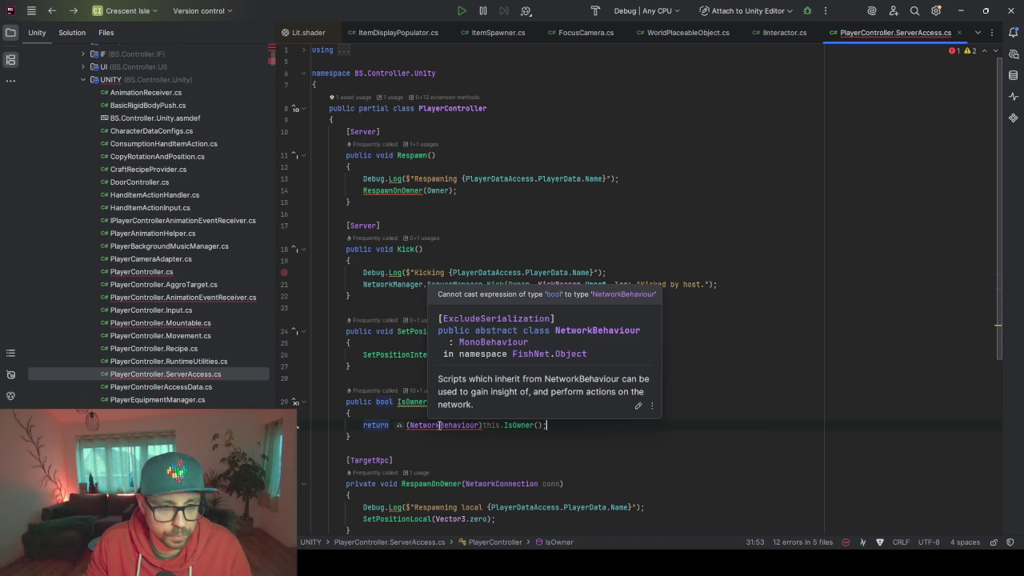
pyautogui.moveTo(534, 426)
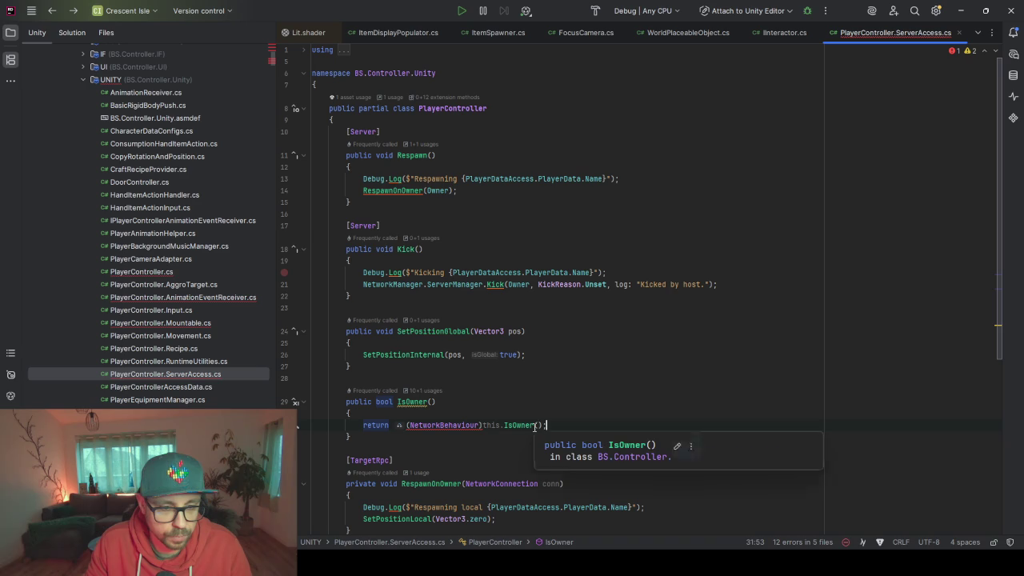
pyautogui.click(461, 425)
pyautogui.doubleClick(492, 425)
pyautogui.write('base')
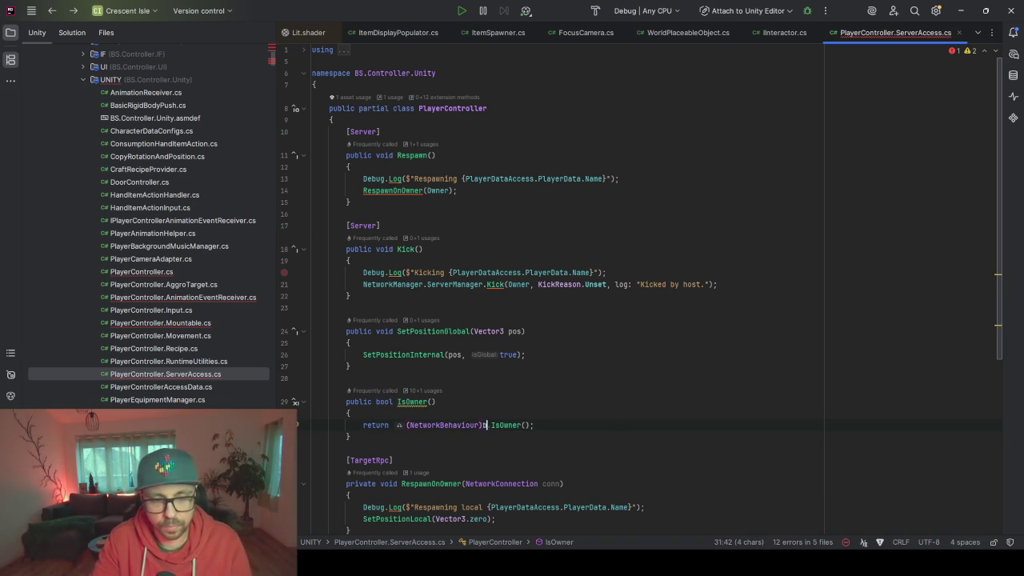
pyautogui.press('End')
pyautogui.doubleClick(454, 425)
pyautogui.hotkey('ctrl', 'w')
pyautogui.press('Delete')
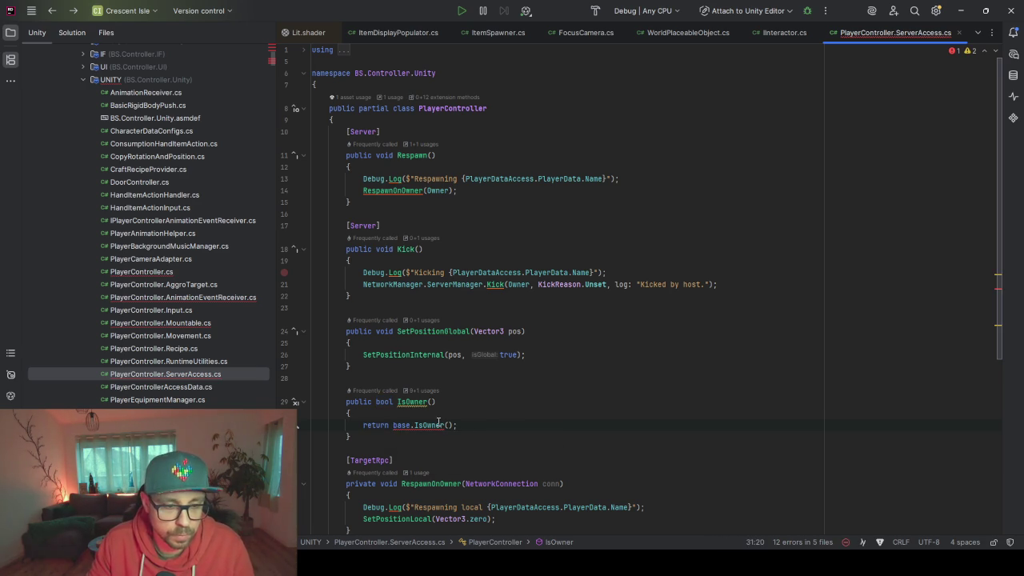
pyautogui.press('Down')
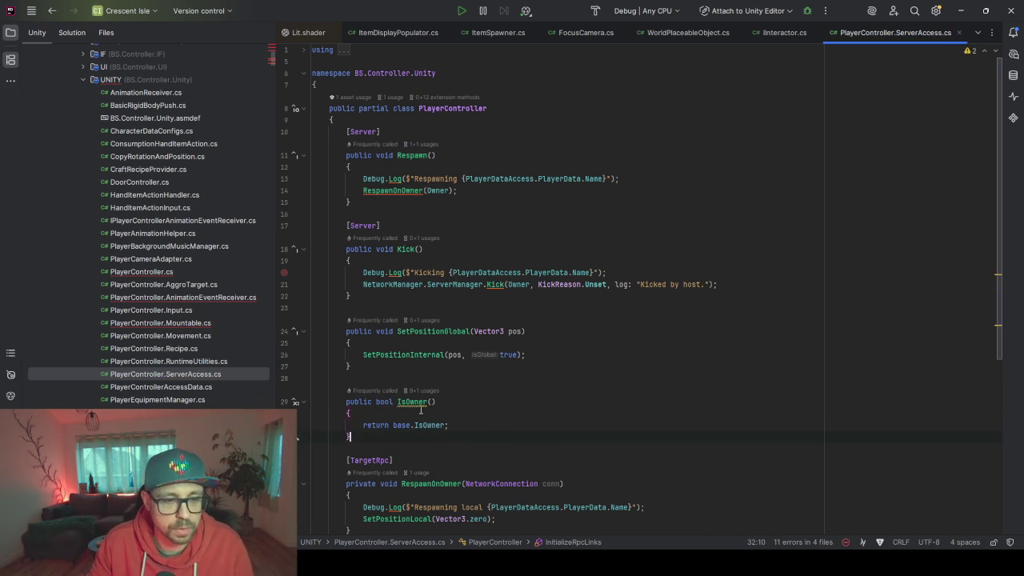
# Add the 'new' modifier to the IsOwner method declaration
pyautogui.moveTo(425, 431)
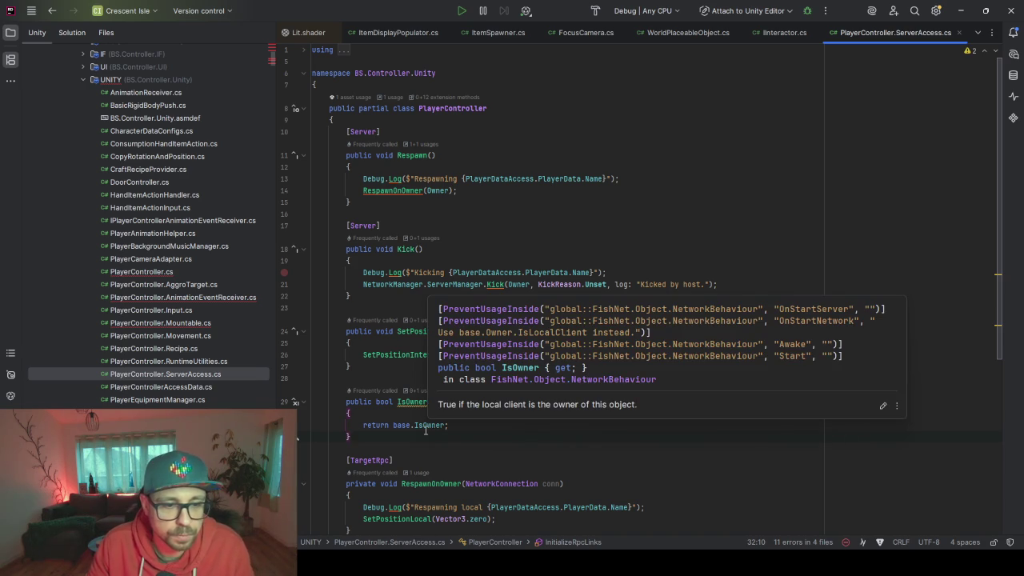
pyautogui.press('Up')
pyautogui.press('Up')
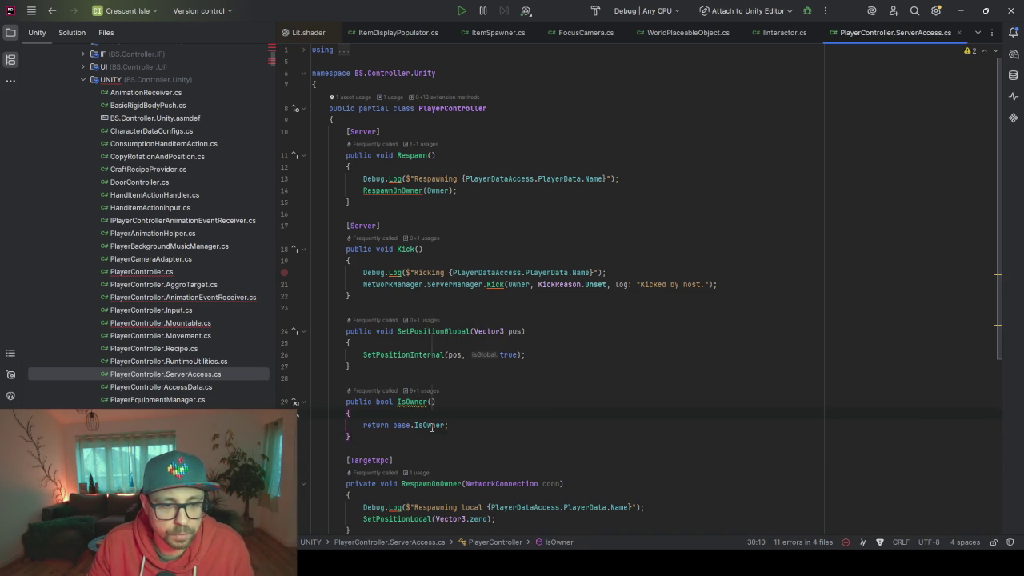
pyautogui.click(411, 402)
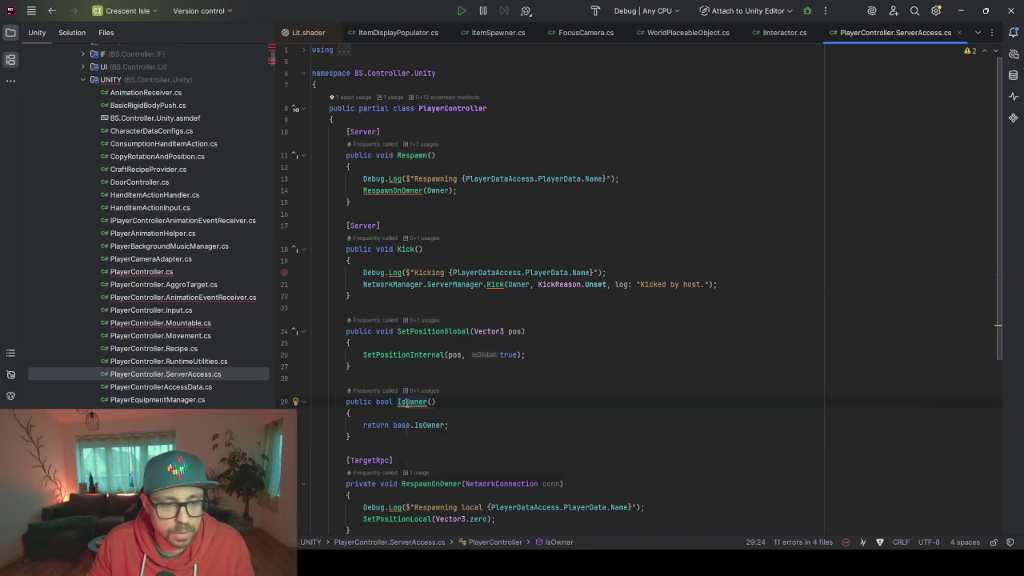
pyautogui.moveTo(408, 401)
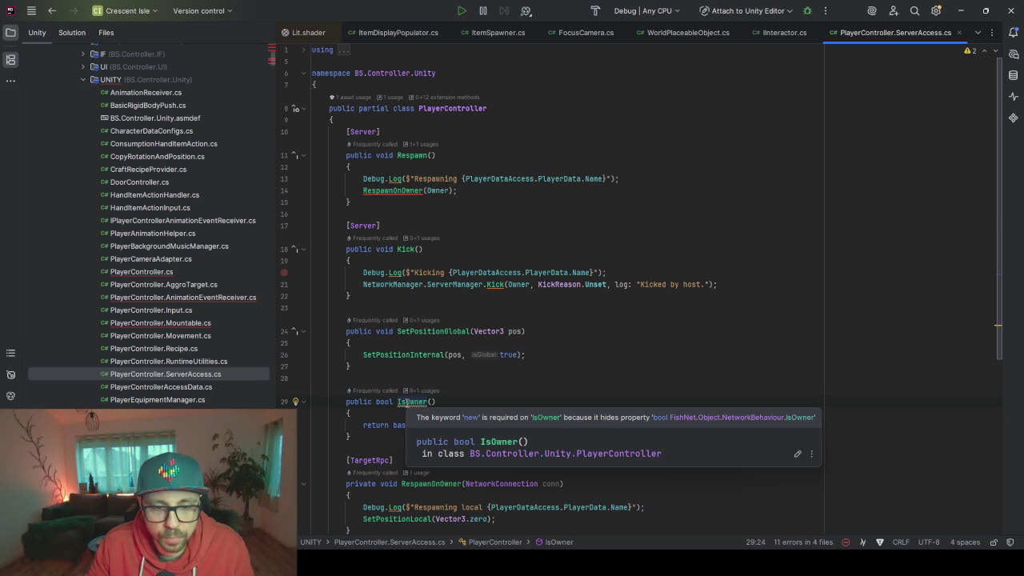
pyautogui.click(376, 403)
pyautogui.write('new')
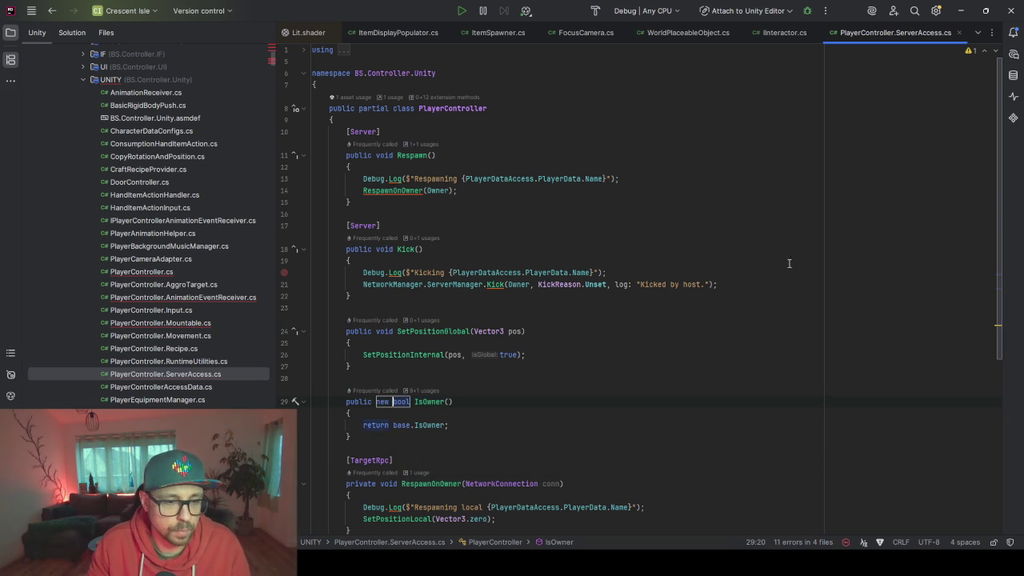
pyautogui.click(495, 405)
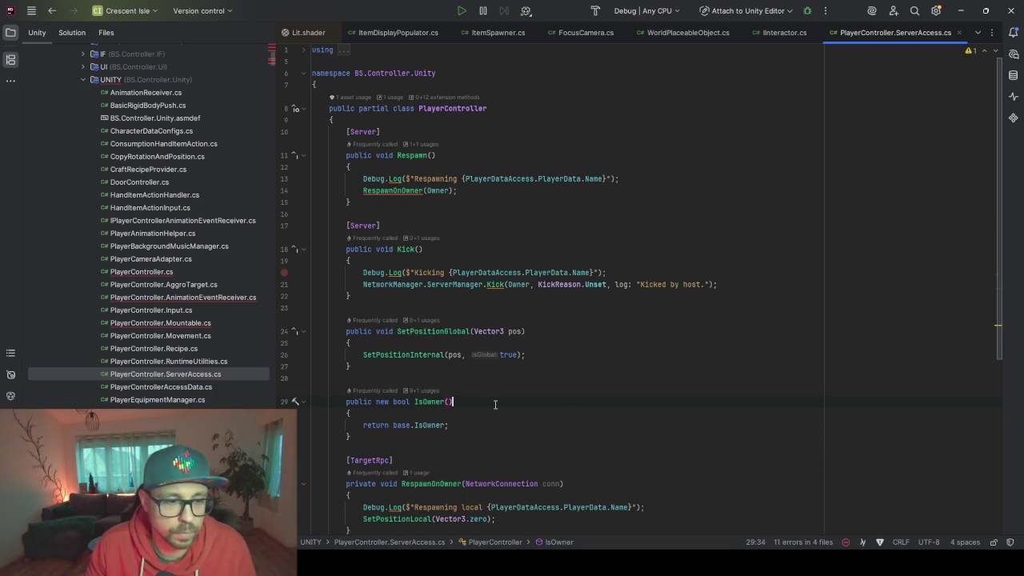
# Delete the IsOwner method from PlayerController.ServerAccess.cs
pyautogui.doubleClick(141, 271)
pyautogui.scroll(10, 592, 167)
pyautogui.scroll(-10, 592, 167)
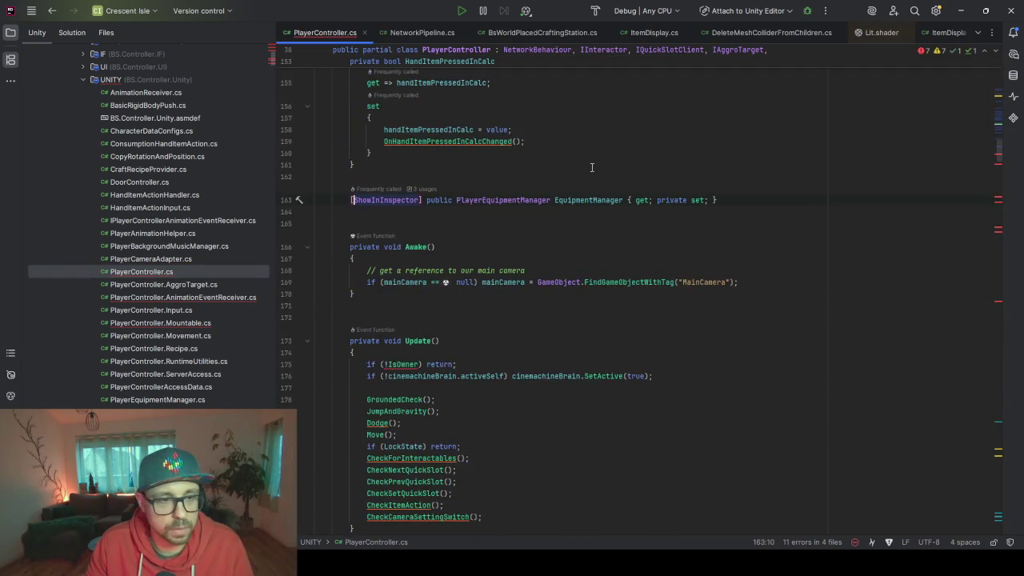
pyautogui.scroll(1, 591, 167)
pyautogui.scroll(-2, 472, 314)
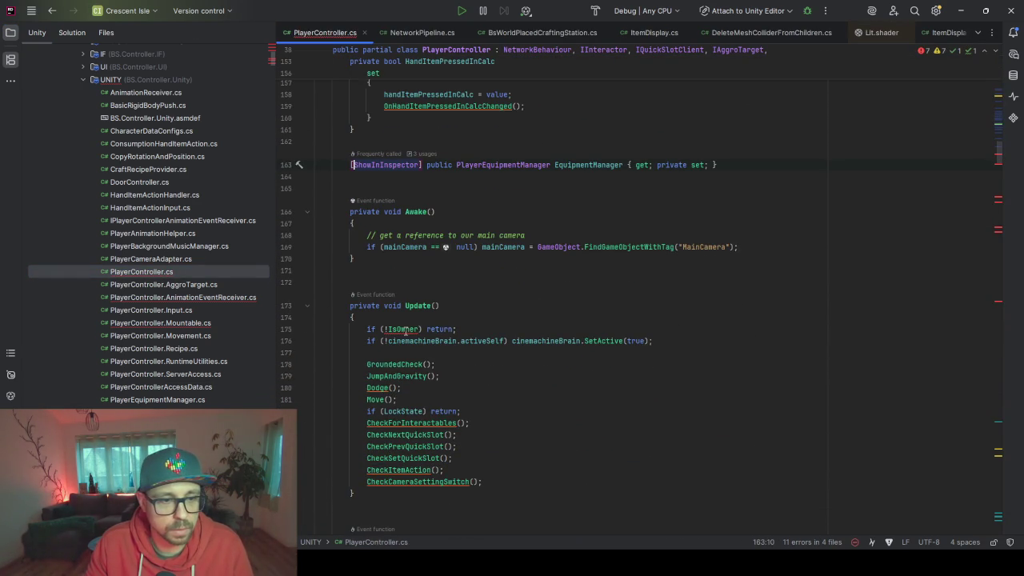
pyautogui.moveTo(404, 331)
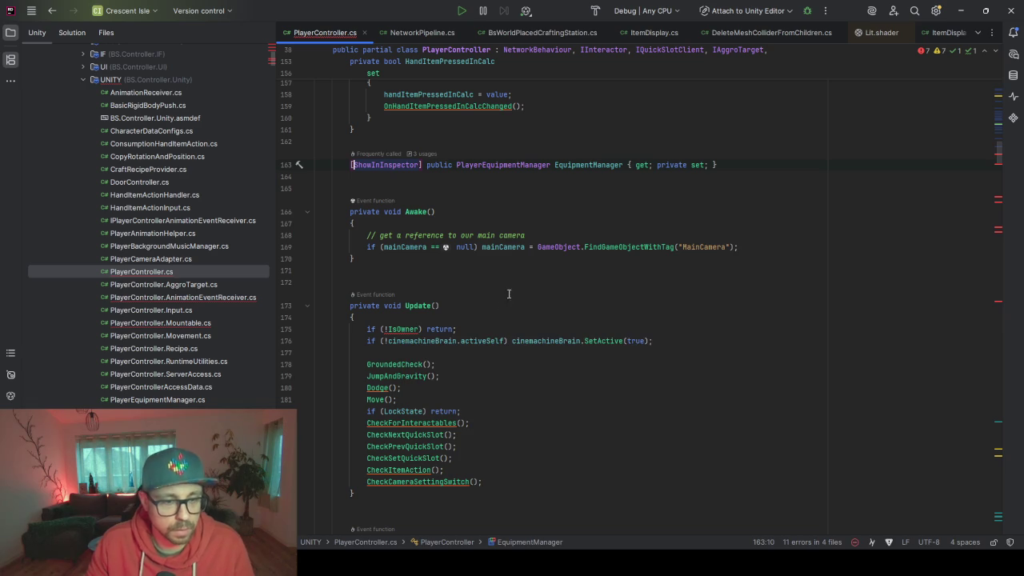
pyautogui.hotkey('ctrl', 'b')
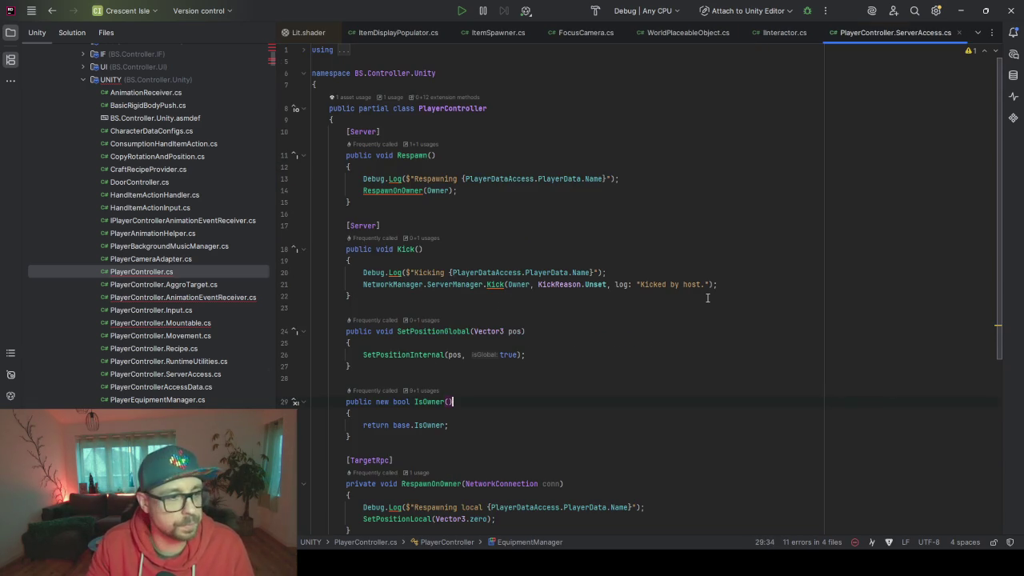
pyautogui.moveTo(352, 437)
pyautogui.mouseDown()
pyautogui.moveTo(366, 392)
pyautogui.moveTo(351, 366)
pyautogui.mouseUp()
pyautogui.press('BackSpace')
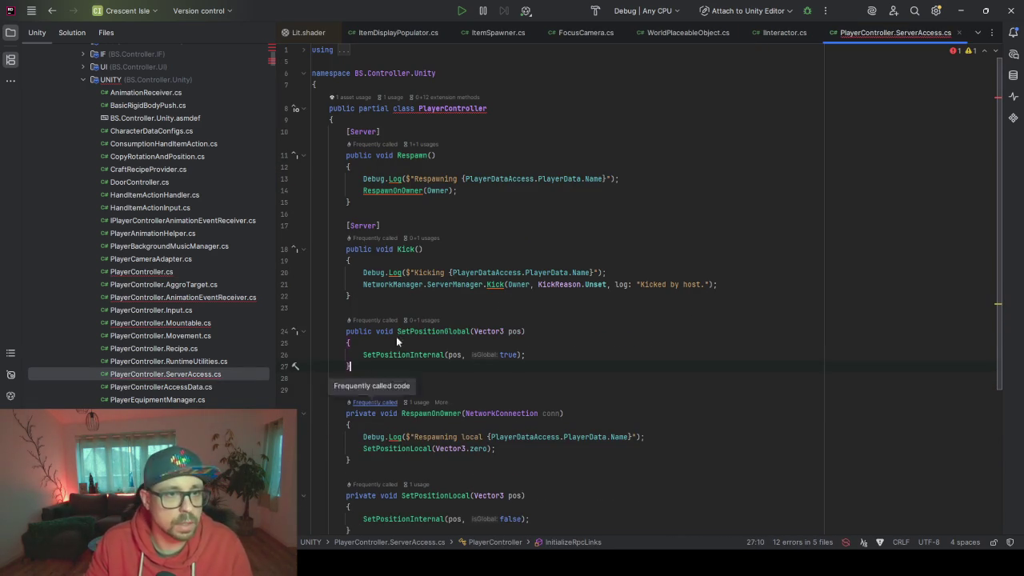
# Change IInteractor's IsOwner into a get-only property 'bool IsOwner { get; }'
pyautogui.click(787, 32)
pyautogui.write(';')
pyautogui.press('BackSpace')
pyautogui.press('BackSpace')
pyautogui.write('{ge};')
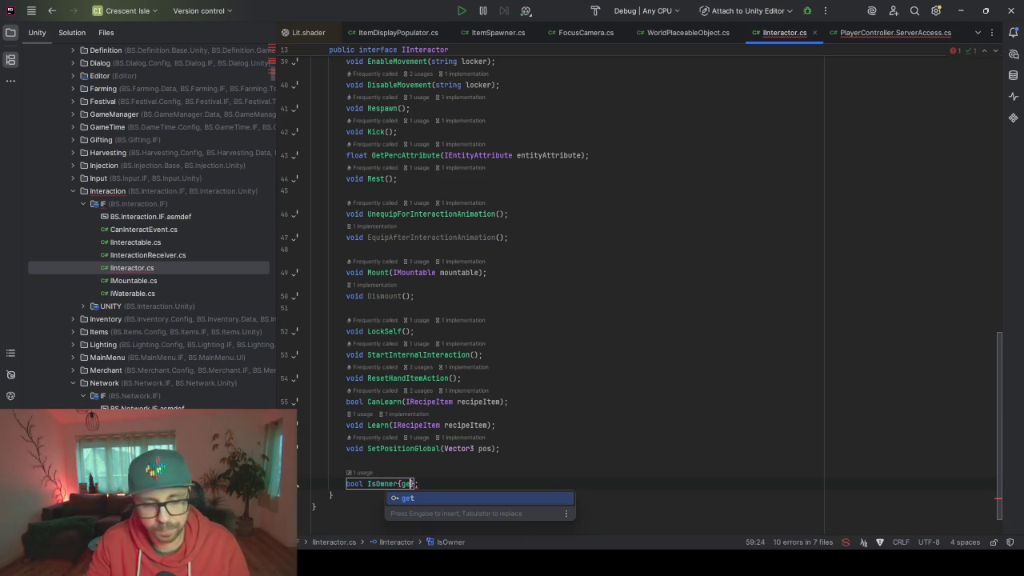
pyautogui.press('Return')
pyautogui.hotkey('ctrl', 'alt', 'l')
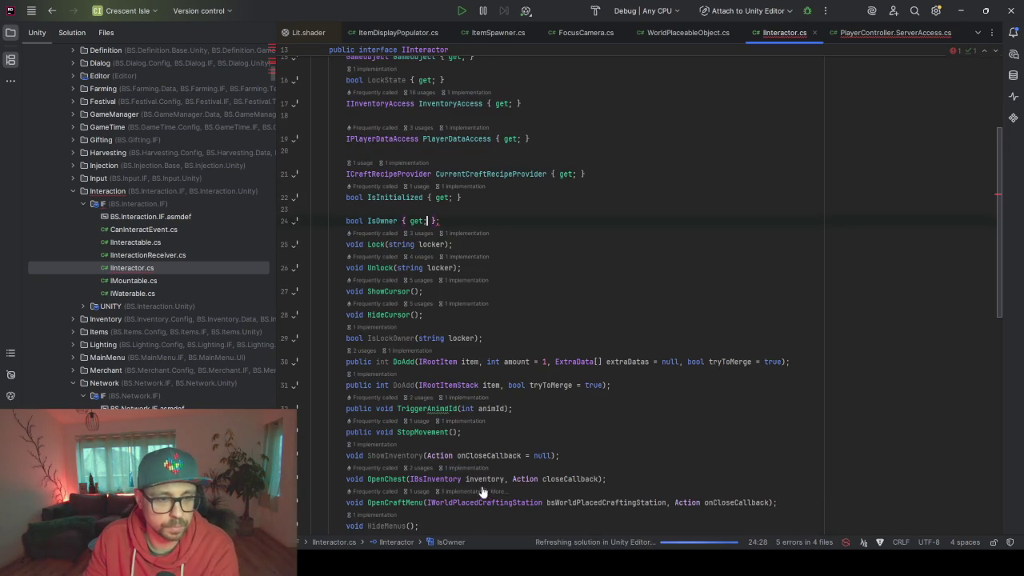
pyautogui.scroll(-6, 482, 488)
pyautogui.scroll(5, 436, 220)
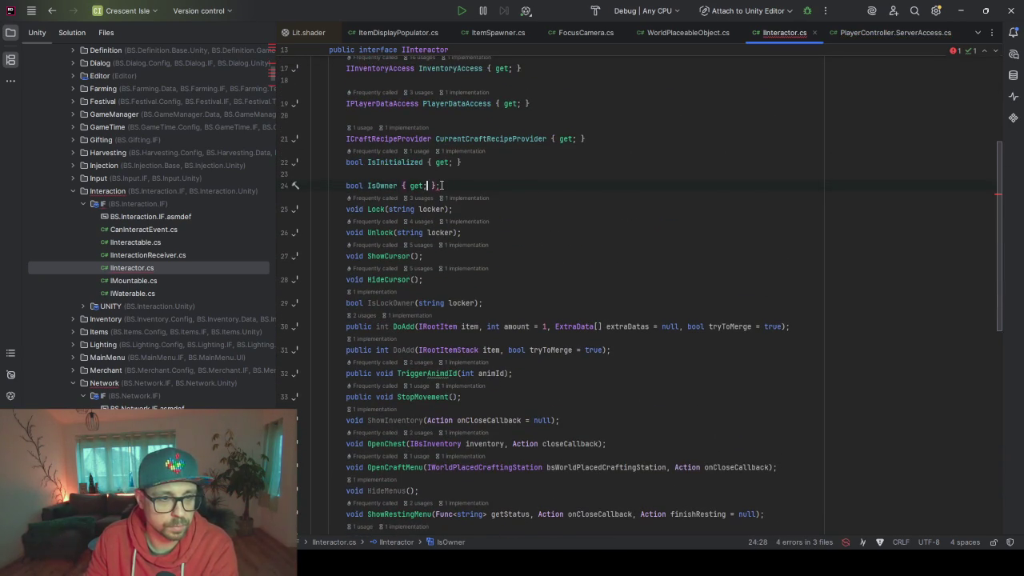
pyautogui.click(441, 185)
pyautogui.press('BackSpace')
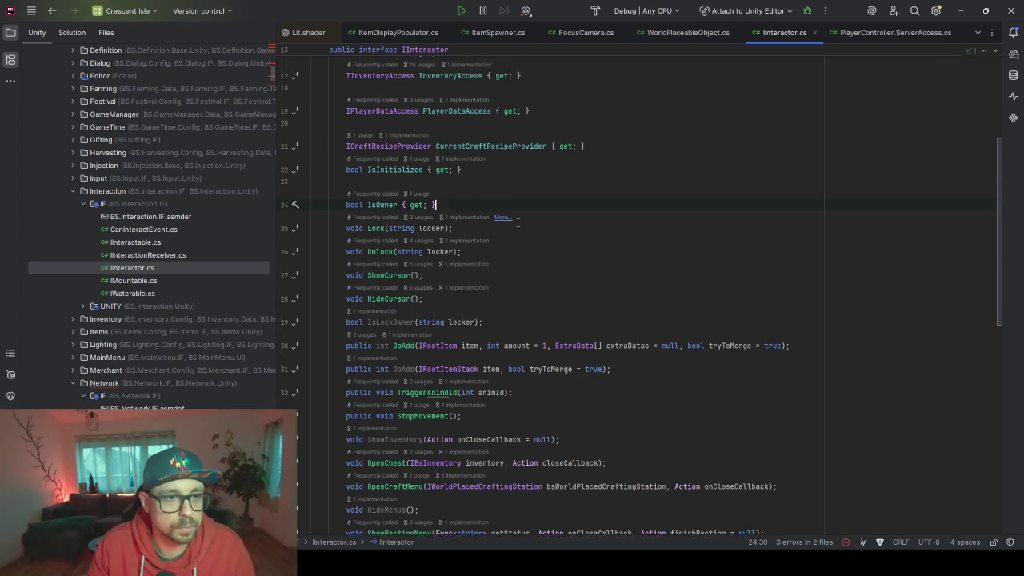
pyautogui.scroll(5, 517, 222)
pyautogui.scroll(-5, 128, 344)
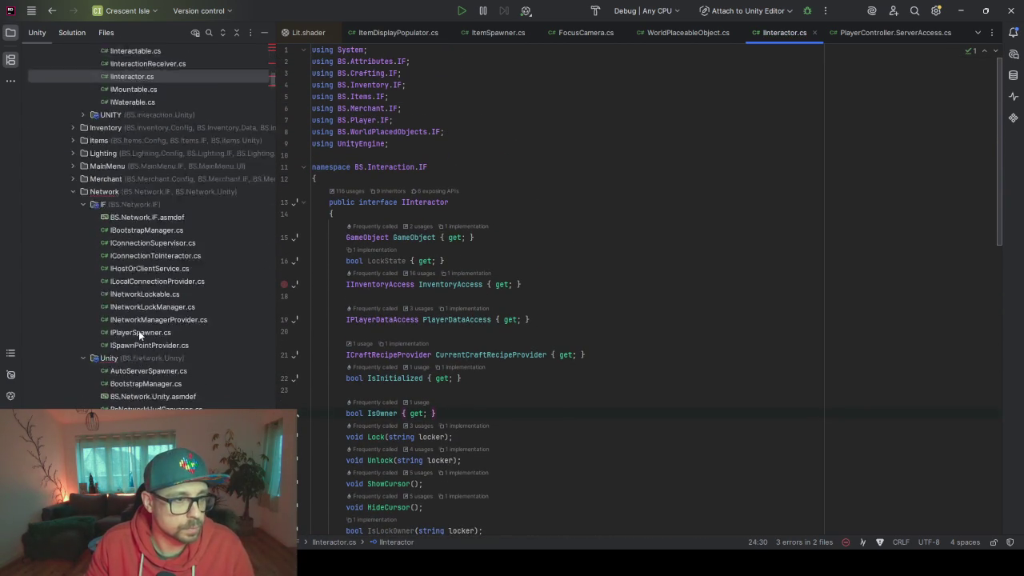
pyautogui.scroll(-6, 139, 331)
# Drop the parentheses from the IsOwner check and wrap the localInteractor assignment in braces
pyautogui.doubleClick(137, 242)
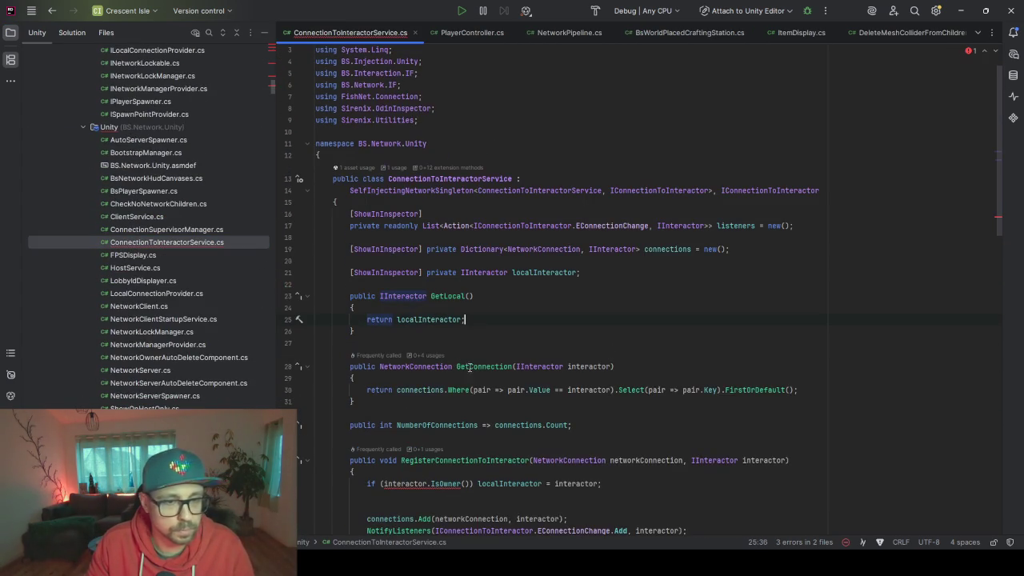
pyautogui.scroll(-5, 476, 370)
pyautogui.click(468, 308)
pyautogui.press('BackSpace')
pyautogui.press('BackSpace')
pyautogui.hotkey('ctrl', 's')
pyautogui.click(593, 307)
pyautogui.scroll(6, 493, 322)
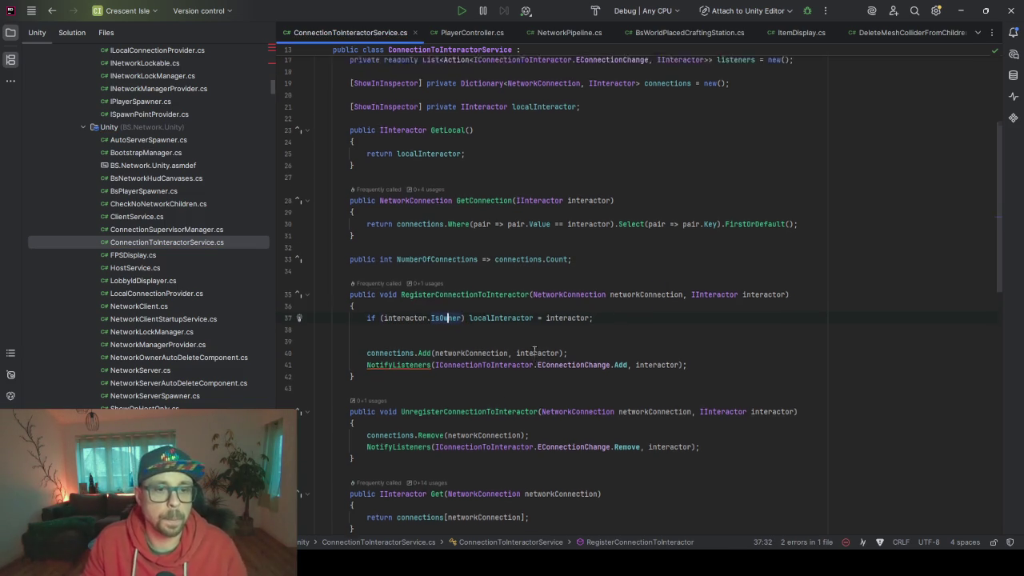
pyautogui.scroll(-5, 532, 359)
pyautogui.scroll(-1, 534, 360)
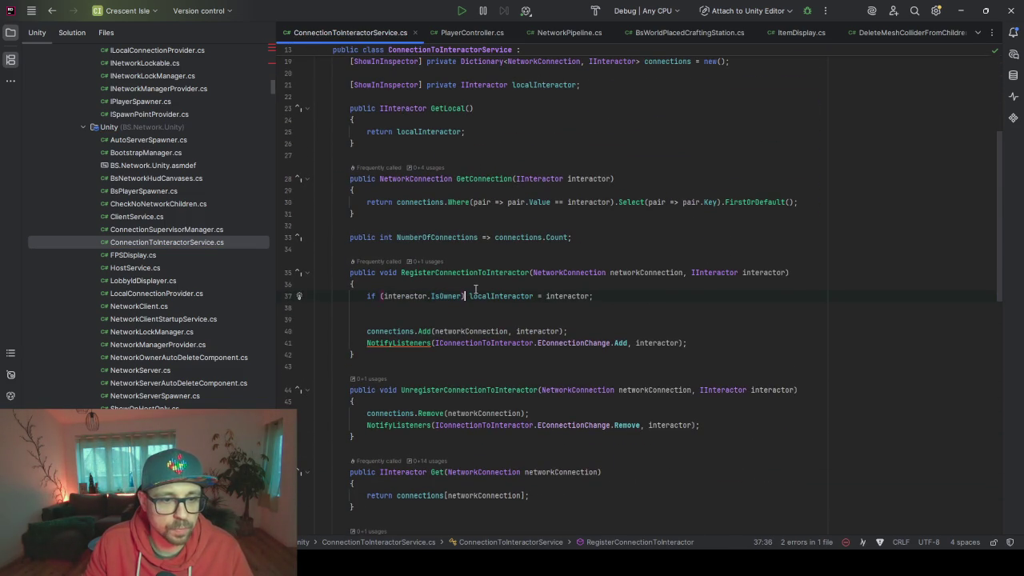
pyautogui.write('{')
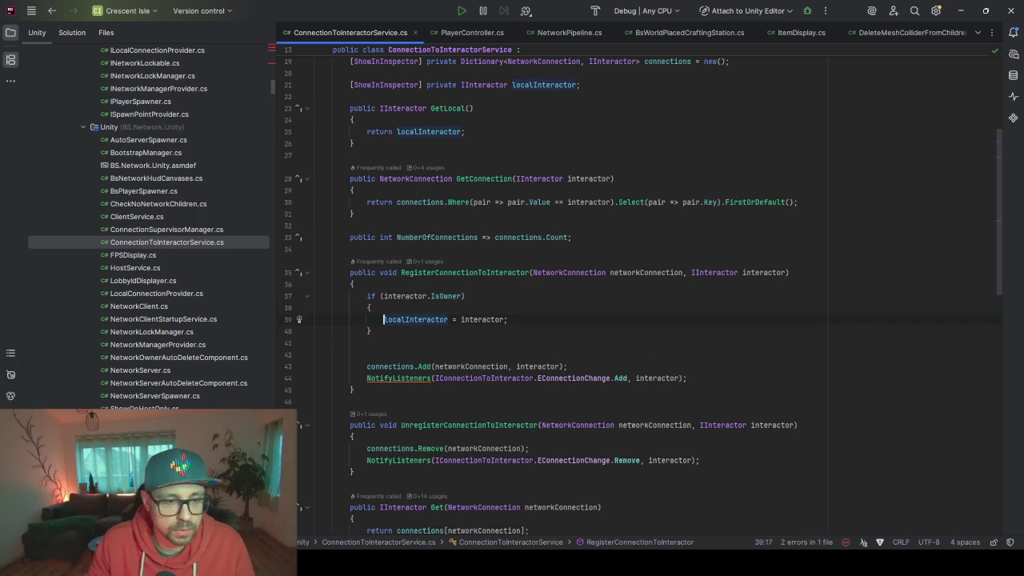
pyautogui.click(410, 308)
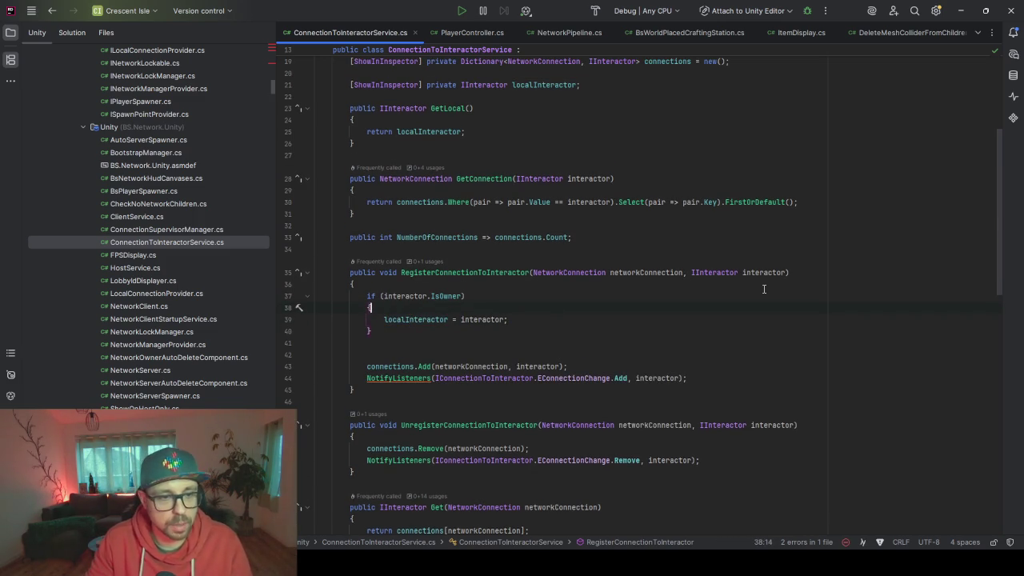
pyautogui.press('Return')
pyautogui.press('Return')
pyautogui.press('Up')
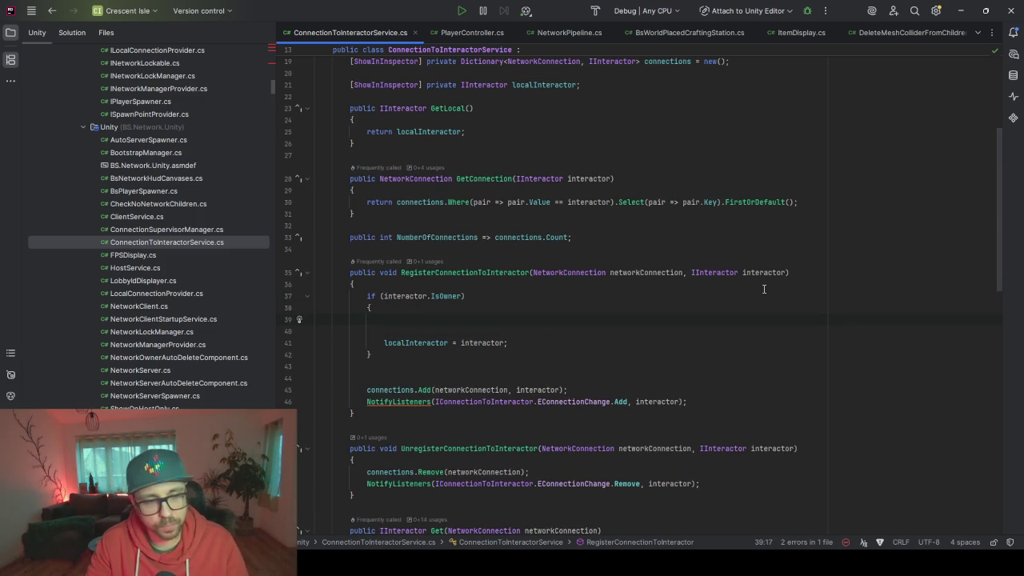
# Add a guard logging "Local interactor already registered." when localInteractor is not null
pyautogui.write('if(l')
pyautogui.press('Return')
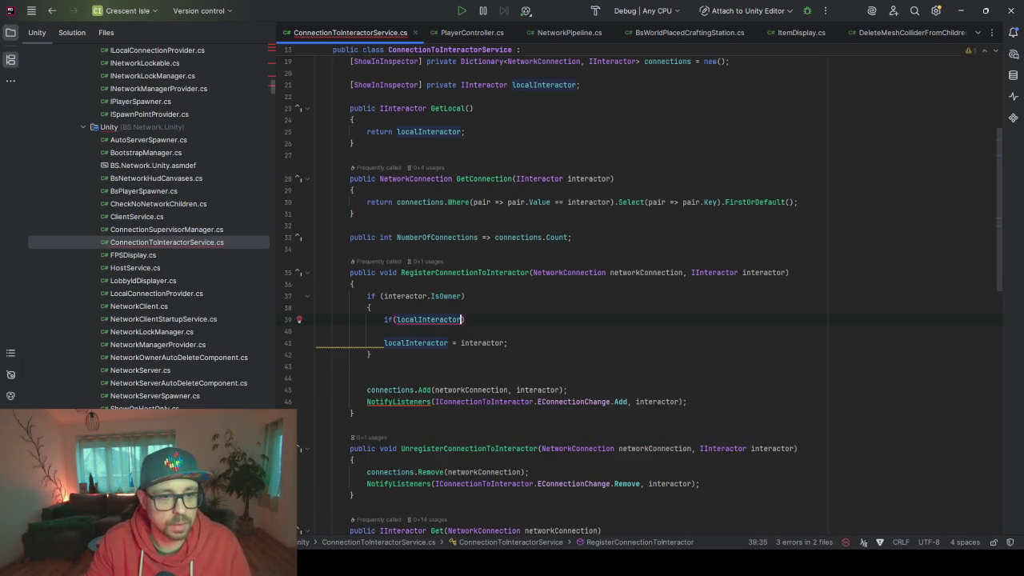
pyautogui.write('!= ')
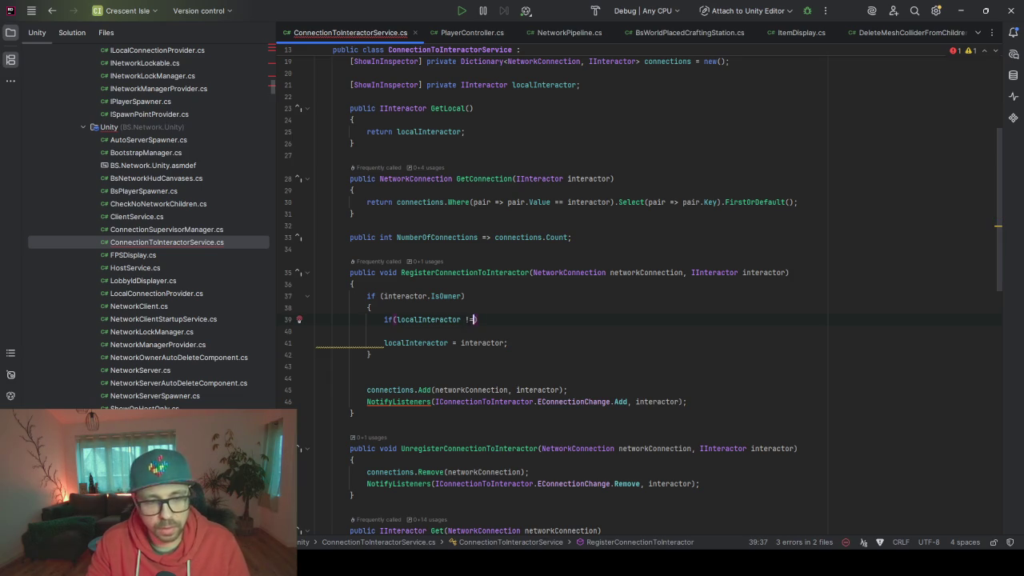
pyautogui.write('n')
pyautogui.press('Return')
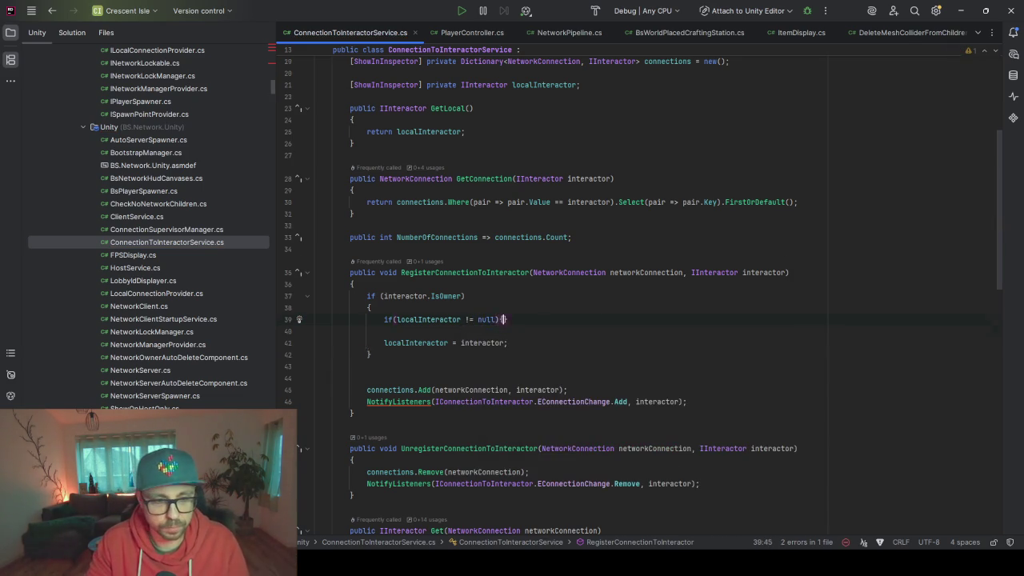
pyautogui.press('Return')
pyautogui.write('{')
pyautogui.press('Return')
pyautogui.write('De')
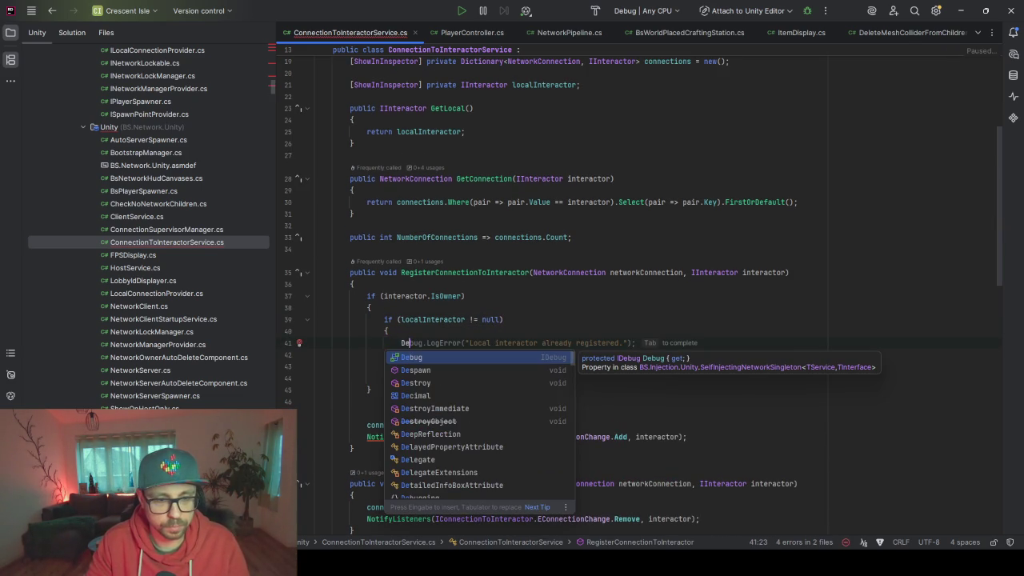
pyautogui.press('Tab')
pyautogui.hotkey('ctrl', 'alt', 'l')
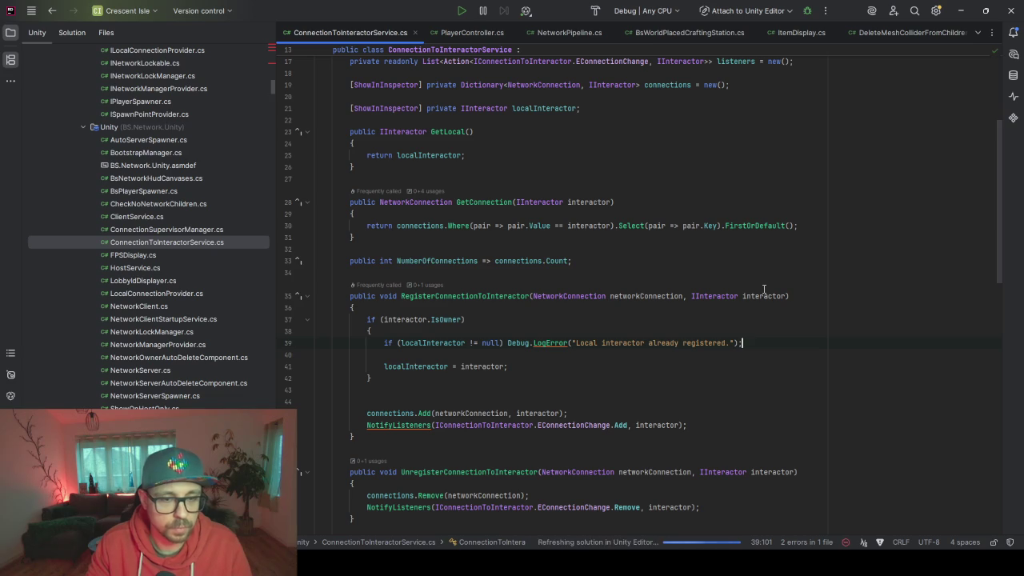
# Check where localInteractor is used, then open ToggleOnDistance.cs
pyautogui.click(401, 366)
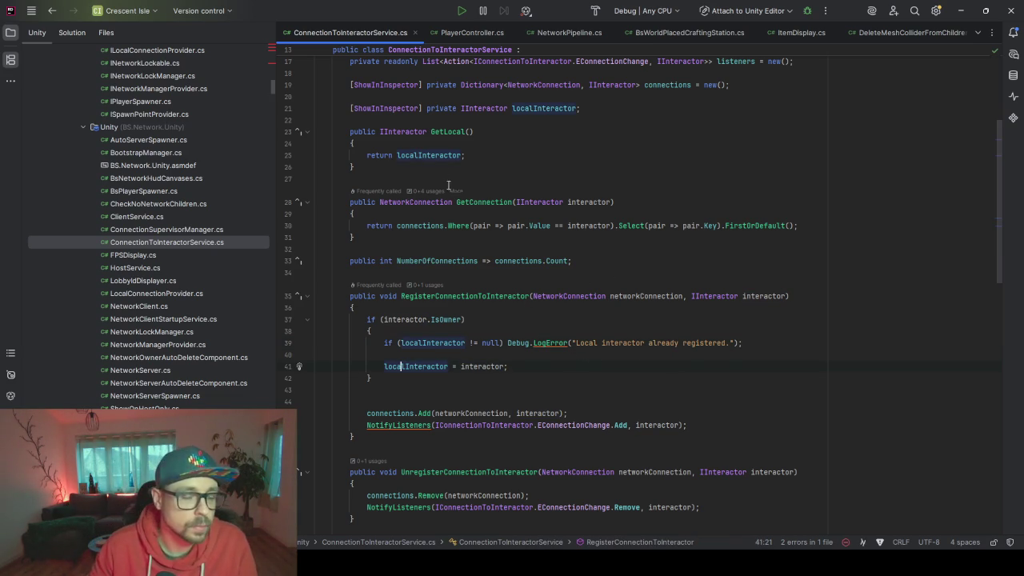
pyautogui.scroll(15, 199, 129)
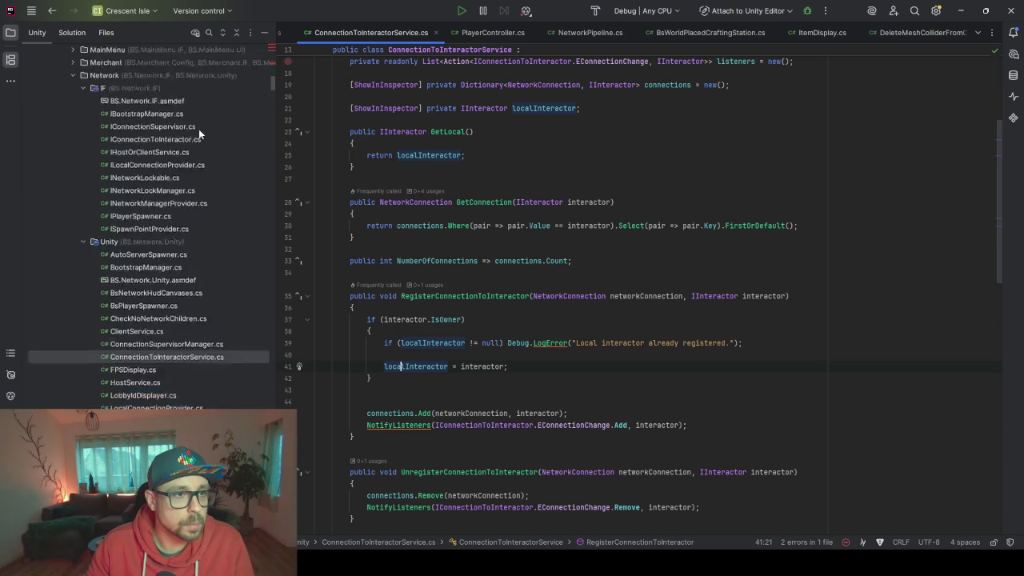
pyautogui.doubleClick(128, 255)
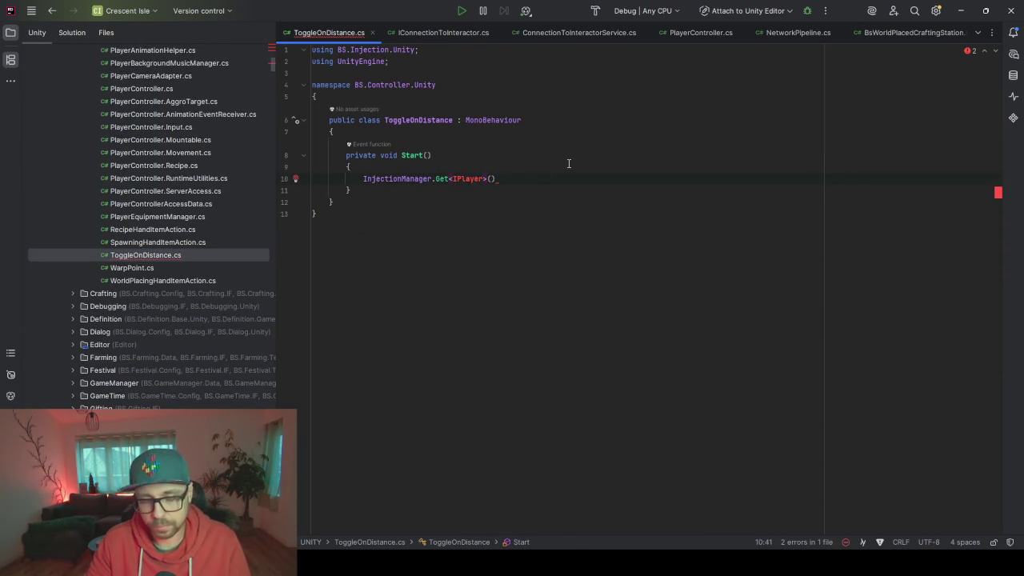
# Change the Get call's generic argument from IPlayer to IConnectionToInteractor
pyautogui.hotkey('ctrl', 'space')
pyautogui.hotkey('ctrl', 'BackSpace')
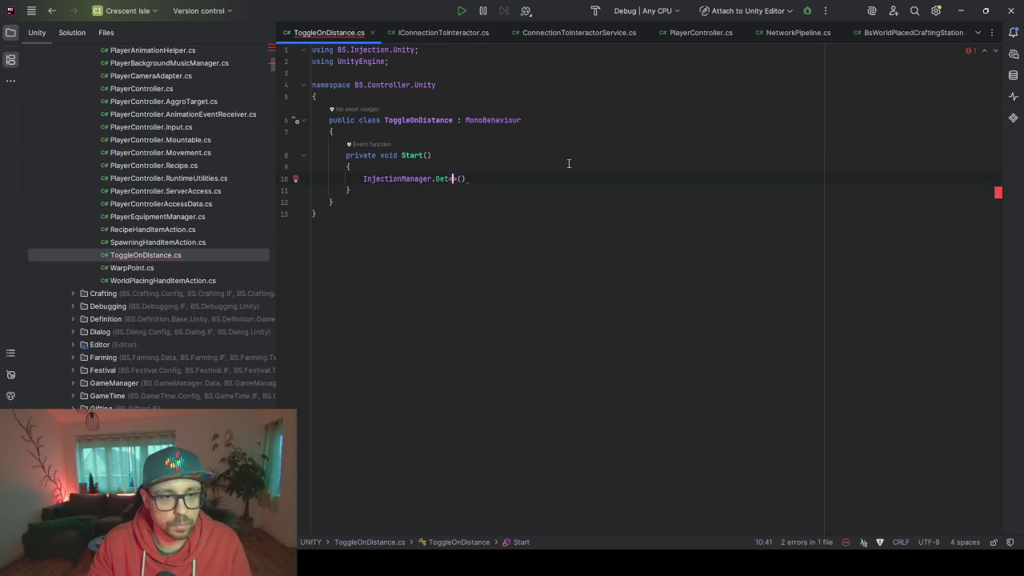
pyautogui.write('IConn')
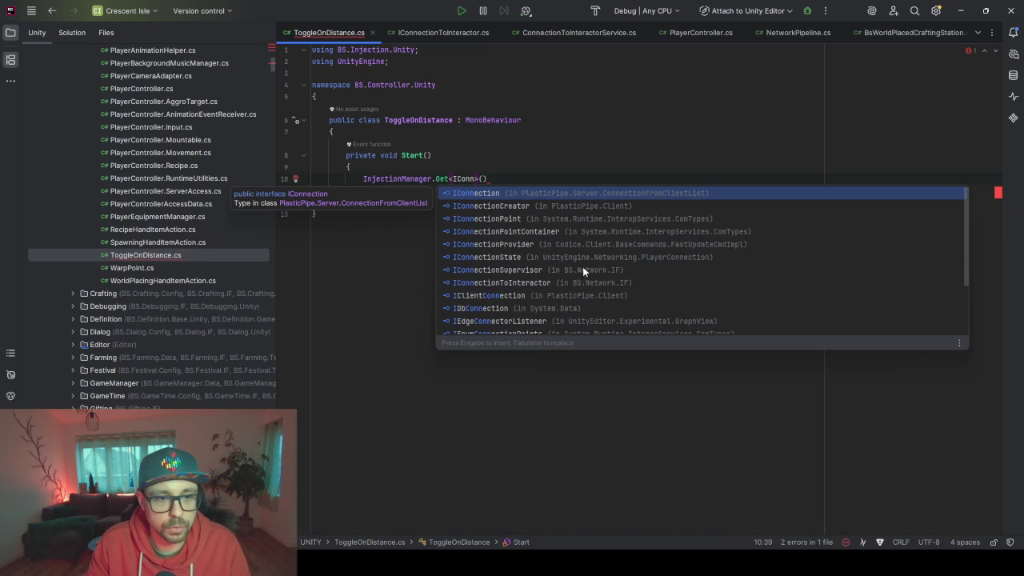
pyautogui.click(502, 282)
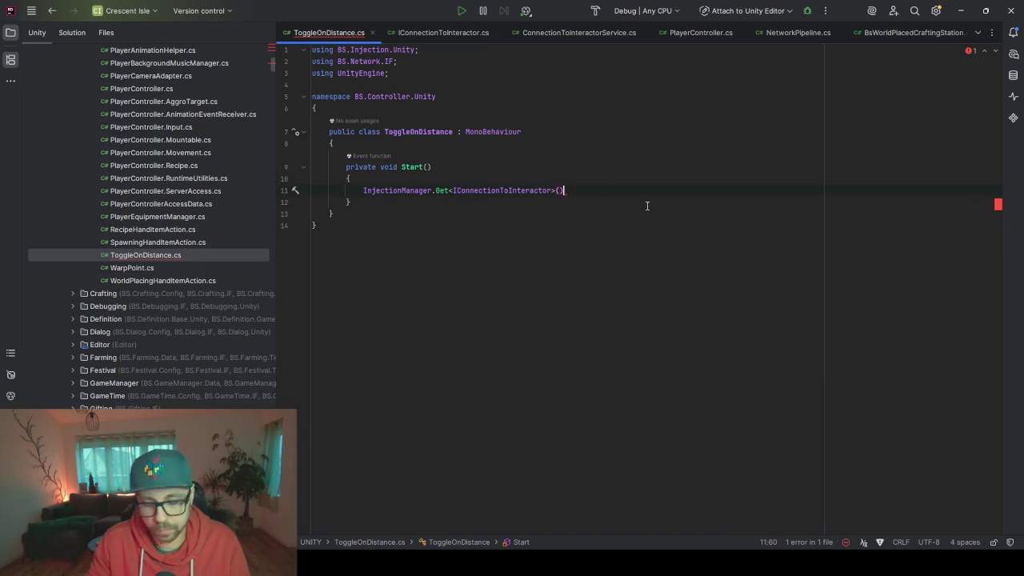
# Store the Get<IConnectionToInteractor>() result in a new local variable
pyautogui.press('End')
pyautogui.hotkey('alt', 'Return')
pyautogui.press('Return')
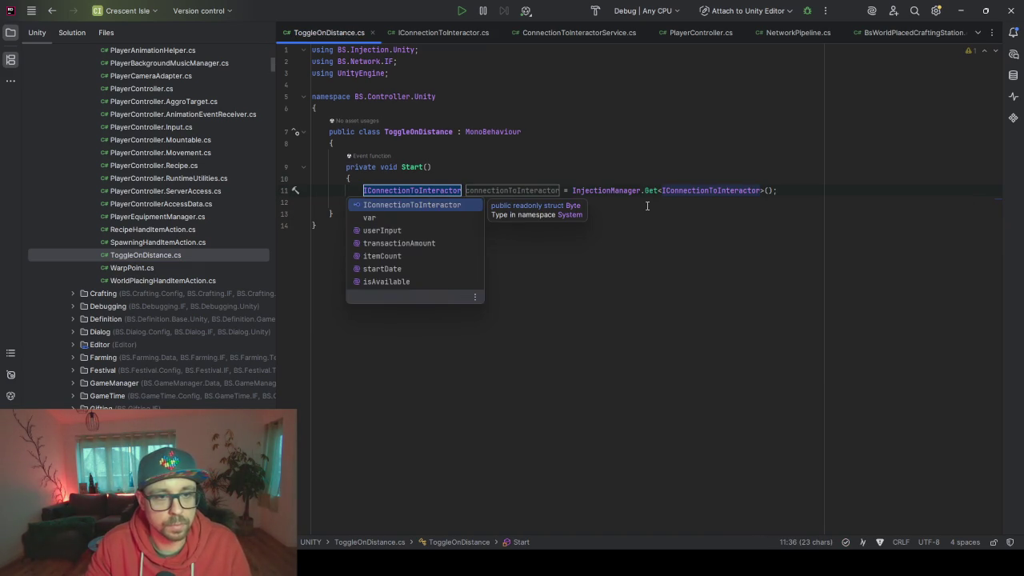
pyautogui.press('Return')
pyautogui.press('Return')
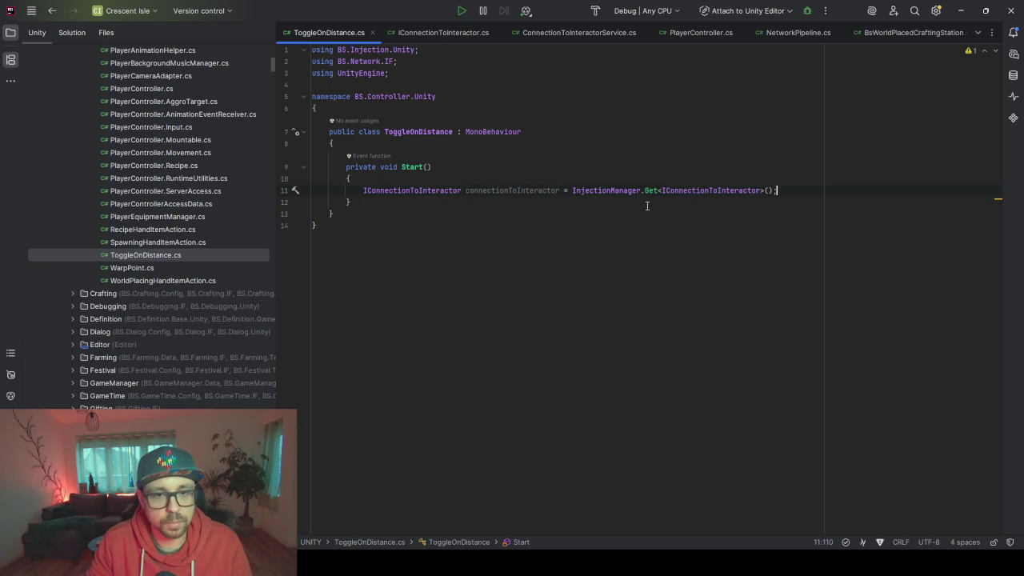
# Convert that local variable into a private field named connectionToInteractor
pyautogui.hotkey('ctrl', 'Left')
pyautogui.hotkey('ctrl', 'Left')
pyautogui.hotkey('ctrl', 'Left')
pyautogui.hotkey('ctrl', 'shift', 'Left')
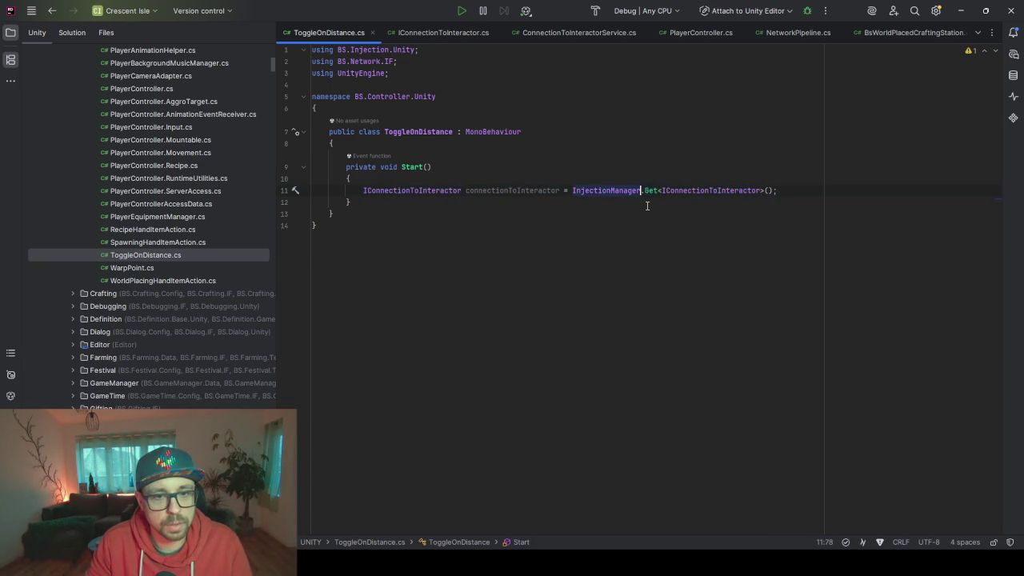
pyautogui.hotkey('ctrl', 'Left')
pyautogui.hotkey('alt', 'Return')
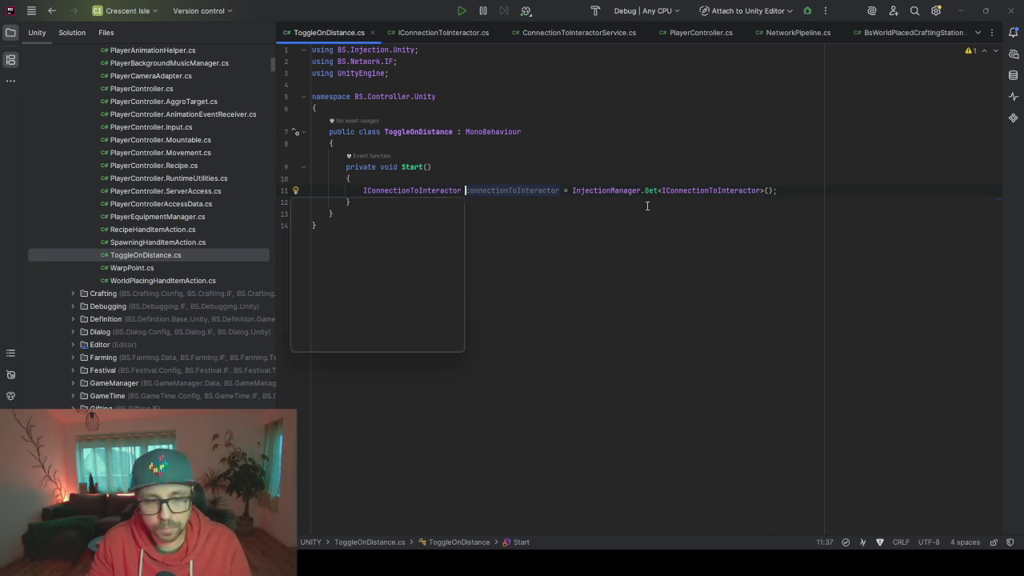
pyautogui.press('Down')
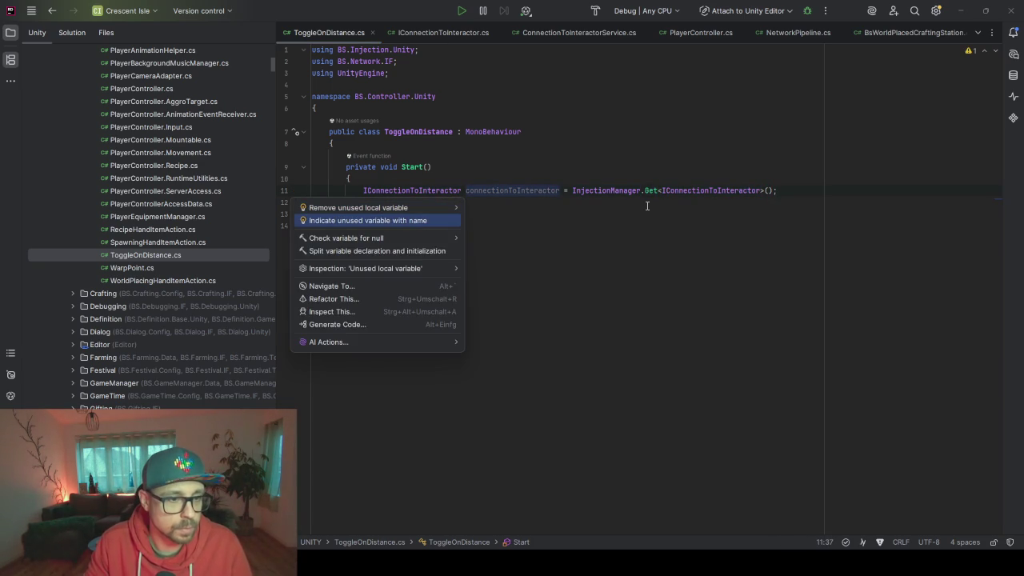
pyautogui.press('Escape')
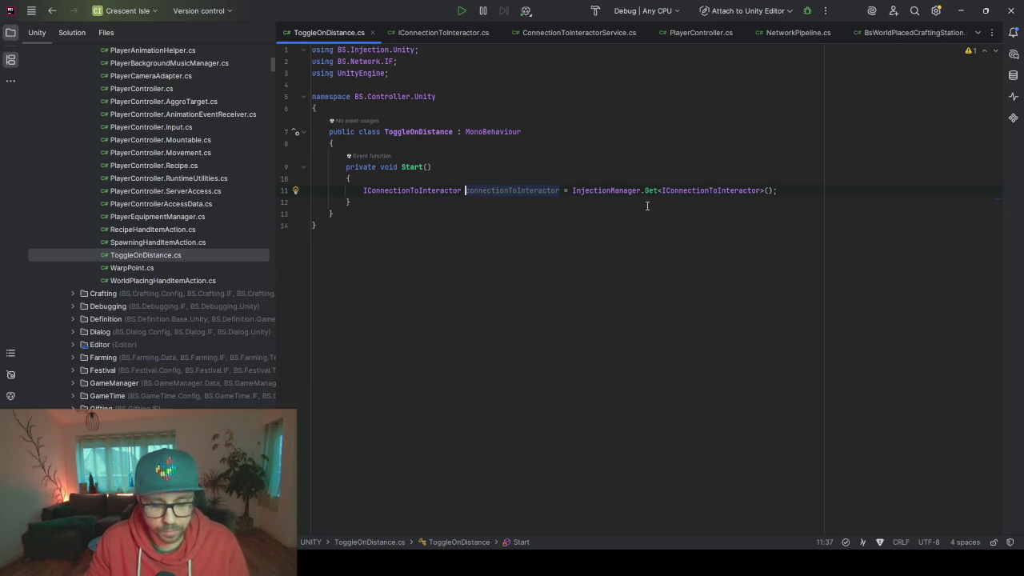
pyautogui.hotkey('ctrl', 'alt', 'f')
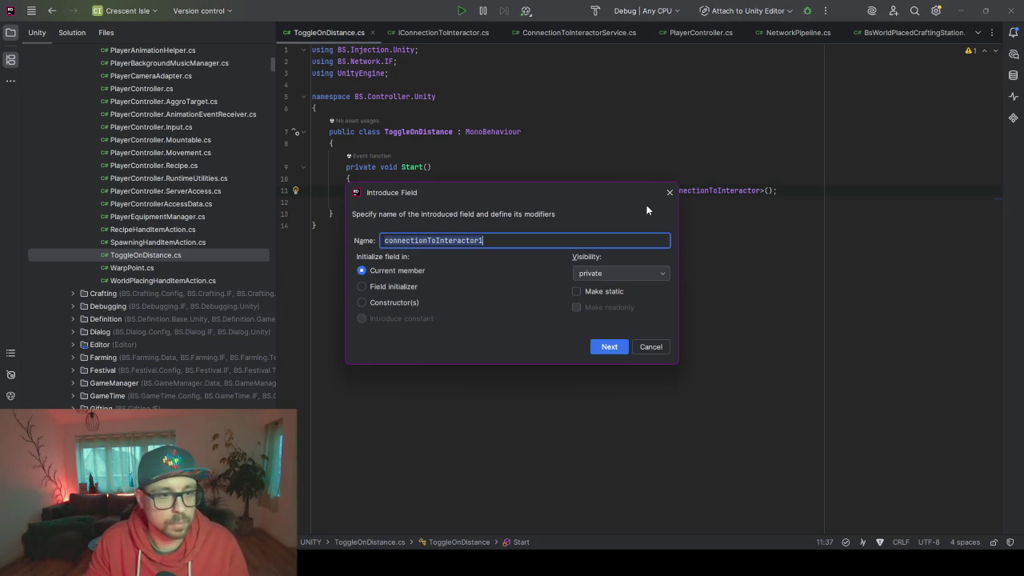
pyautogui.press('End')
pyautogui.press('BackSpace')
pyautogui.press('Return')
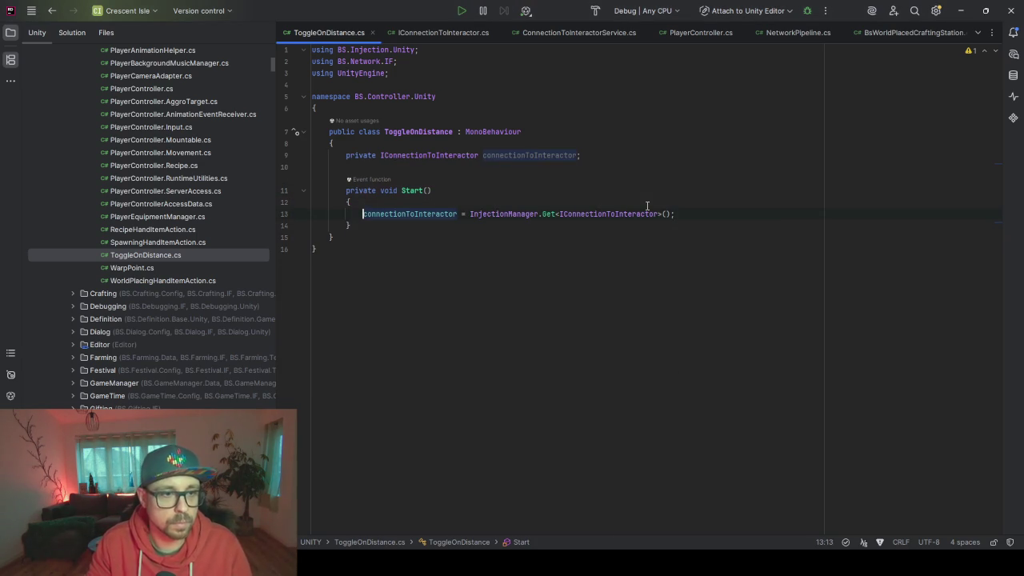
pyautogui.doubleClick(520, 155)
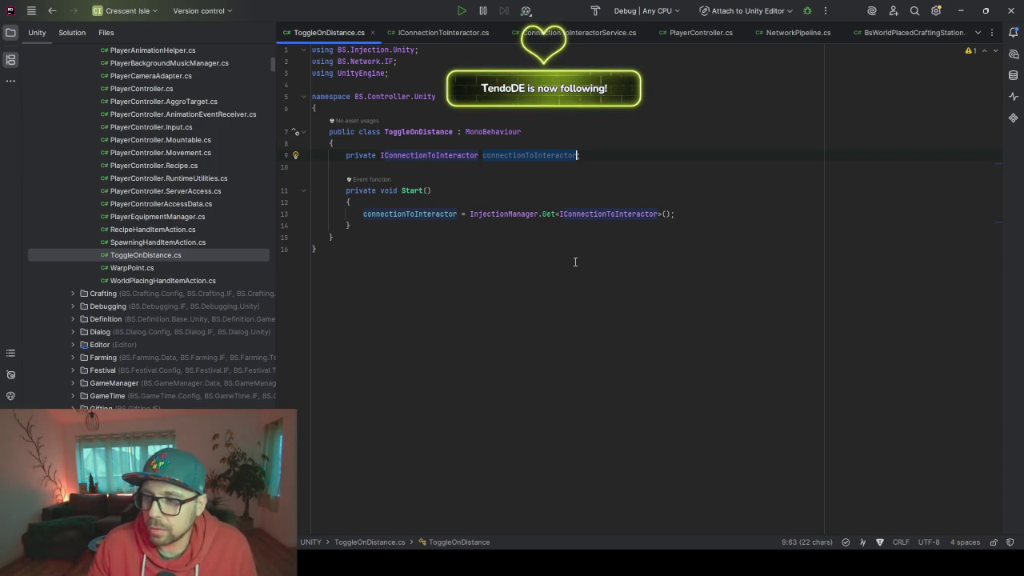
# Add an empty private void Update() method below Start
pyautogui.click(381, 216)
pyautogui.click(587, 225)
pyautogui.press('Return')
pyautogui.press('Return')
pyautogui.press('Return')
pyautogui.press('Up')
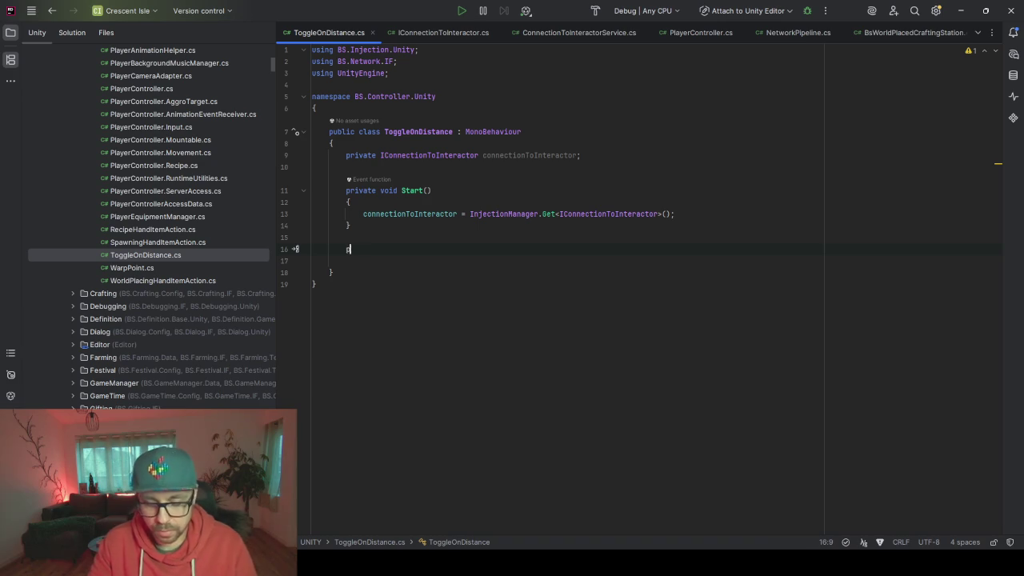
pyautogui.write('rivate void')
pyautogui.press('Tab')
pyautogui.hotkey('ctrl', 'shift', 'Return')
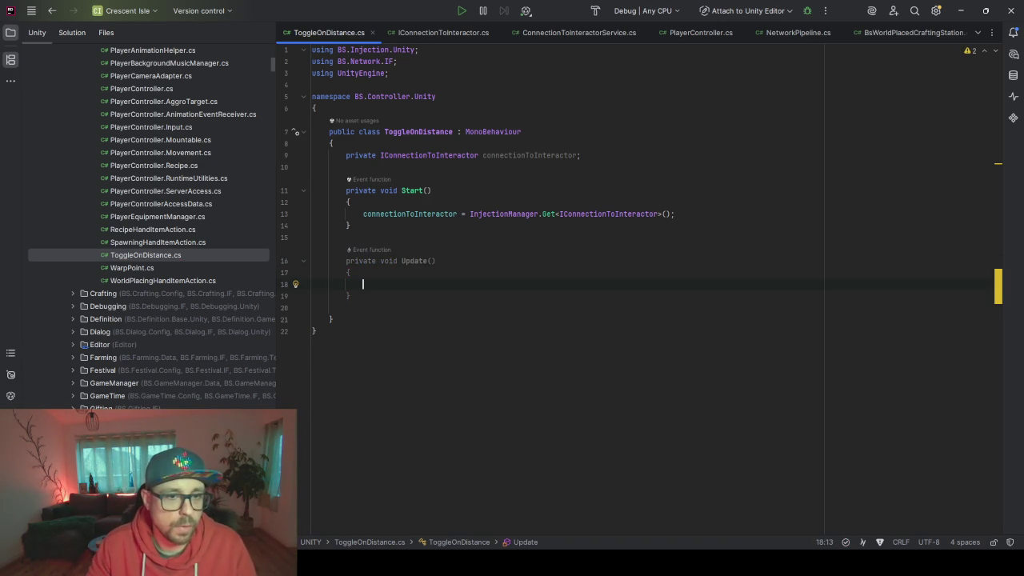
# Start an if condition in Update calling connectionToInteractor.GetLocal()
pyautogui.write('if(')
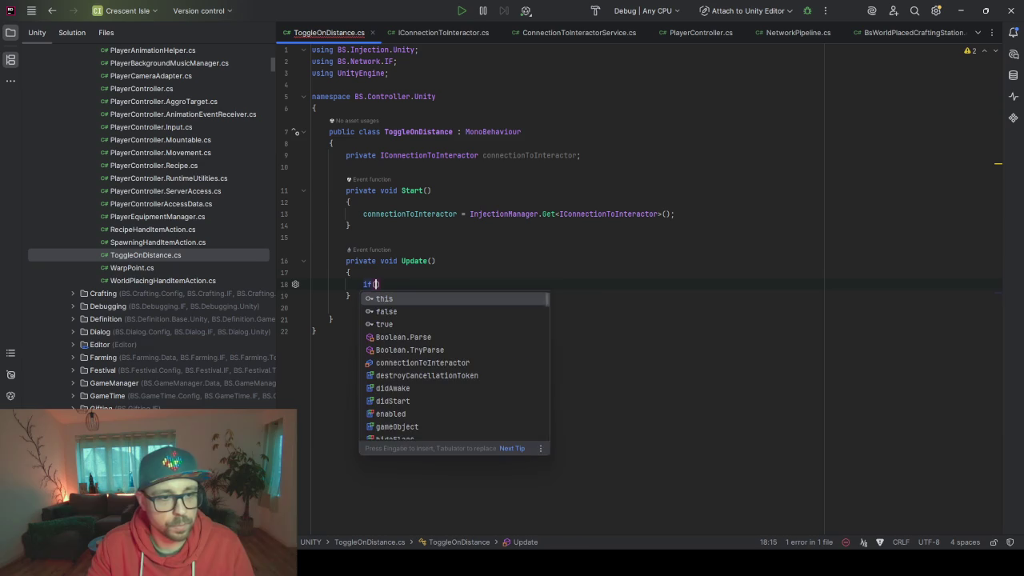
pyautogui.write('conn')
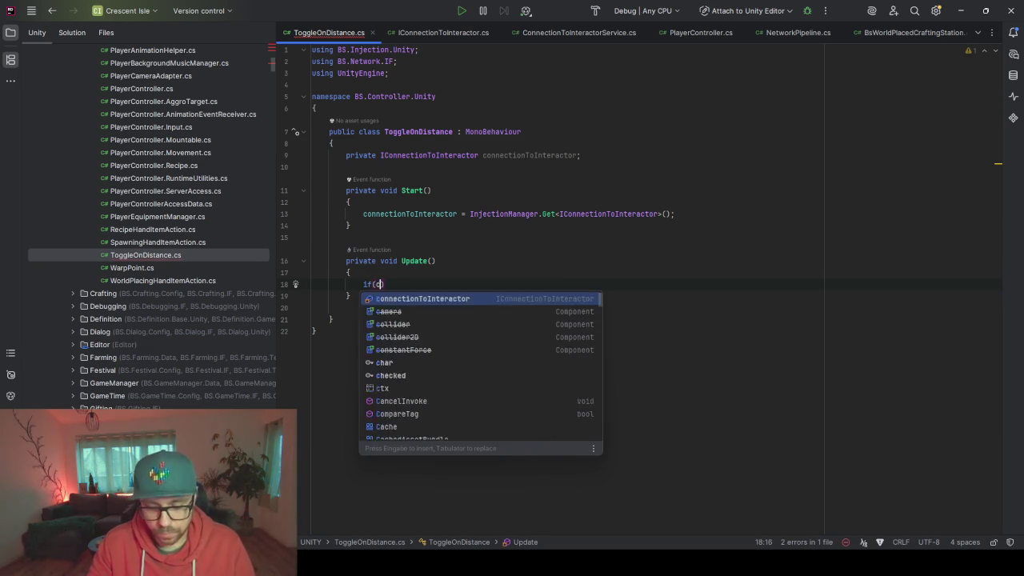
pyautogui.press('Return')
pyautogui.write('.')
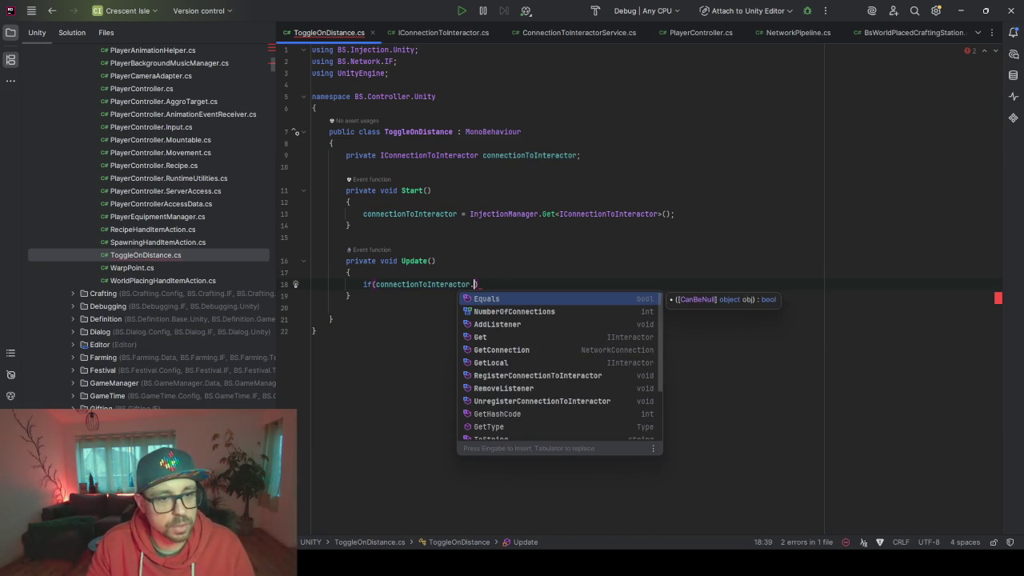
pyautogui.press('Down')
pyautogui.press('Down')
pyautogui.press('Down')
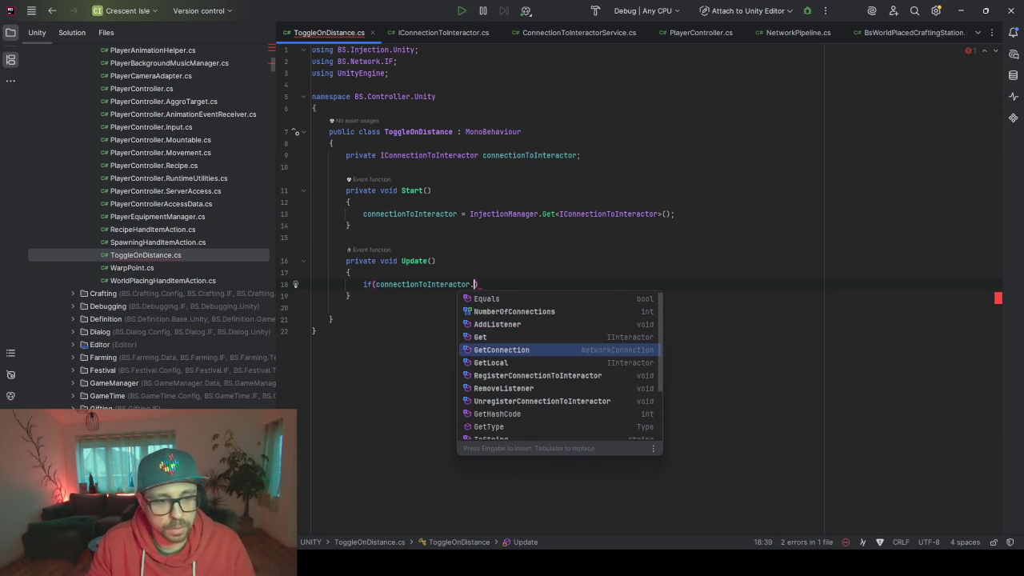
pyautogui.press('Return')
# Move the GetLocal() call to its own line, stored in an IInteractor variable named interactor
pyautogui.hotkey('ctrl', 'shift', 'Left')
pyautogui.hotkey('ctrl', 'shift', 'Left')
pyautogui.hotkey('ctrl', 'shift', 'Left')
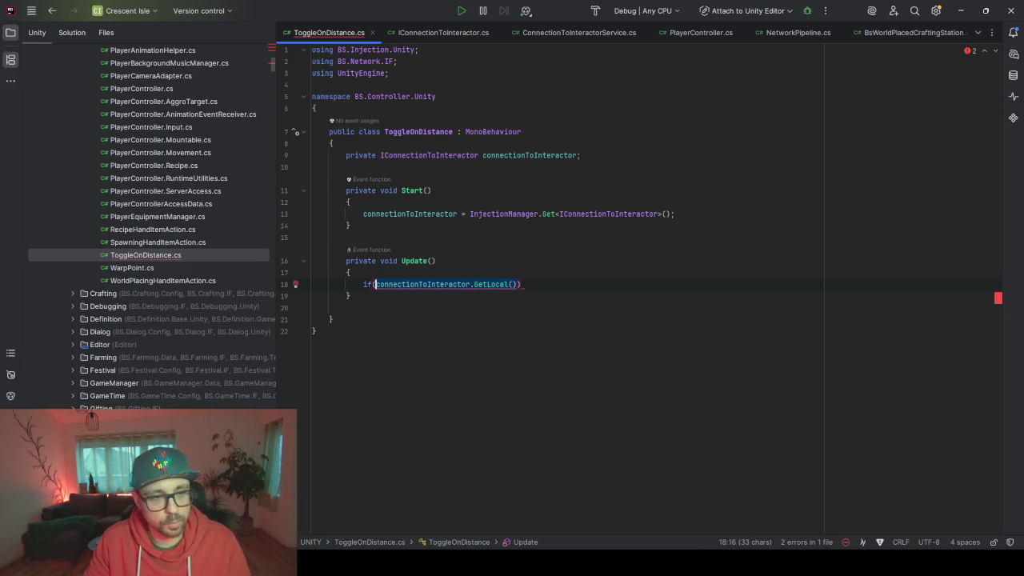
pyautogui.hotkey('ctrl', 'x')
pyautogui.press('Home')
pyautogui.press('Return')
pyautogui.press('Return')
pyautogui.press('Up')
pyautogui.press('Up')
pyautogui.hotkey('ctrl', 'v')
pyautogui.write(';')
pyautogui.hotkey('alt', 'Return')
pyautogui.press('Return')
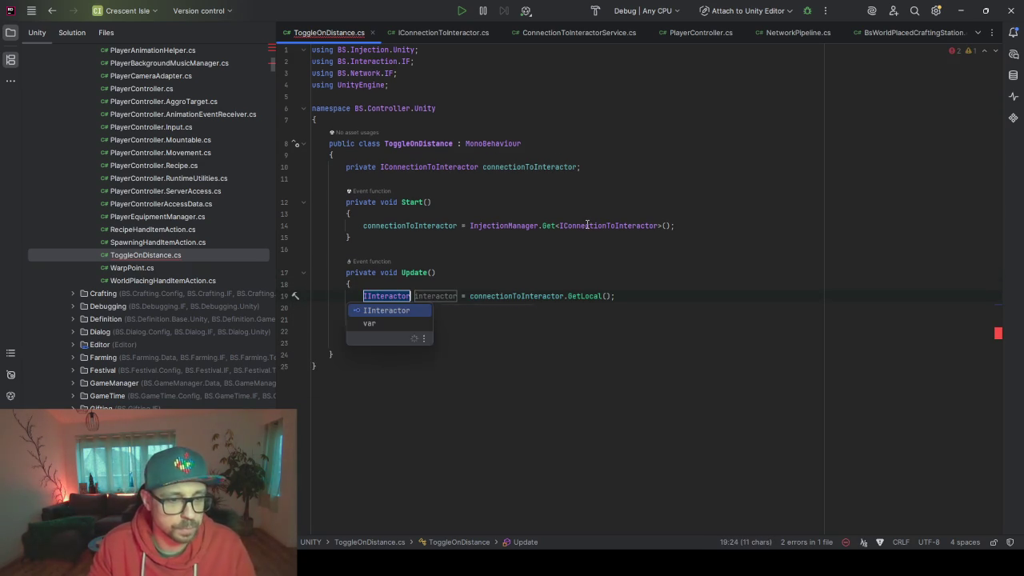
pyautogui.press('Return')
# Add 'if (interactor == null) return;' and remove the leftover unfinished if
pyautogui.write('{')
pyautogui.press('Return')
pyautogui.hotkey('ctrl', 'space')
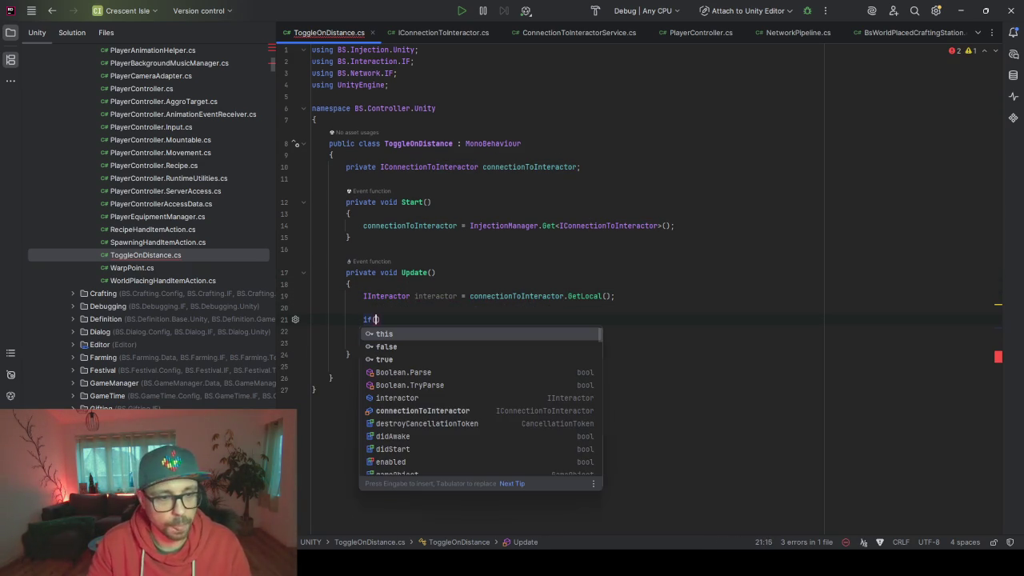
pyautogui.write('interactor == null) return;')
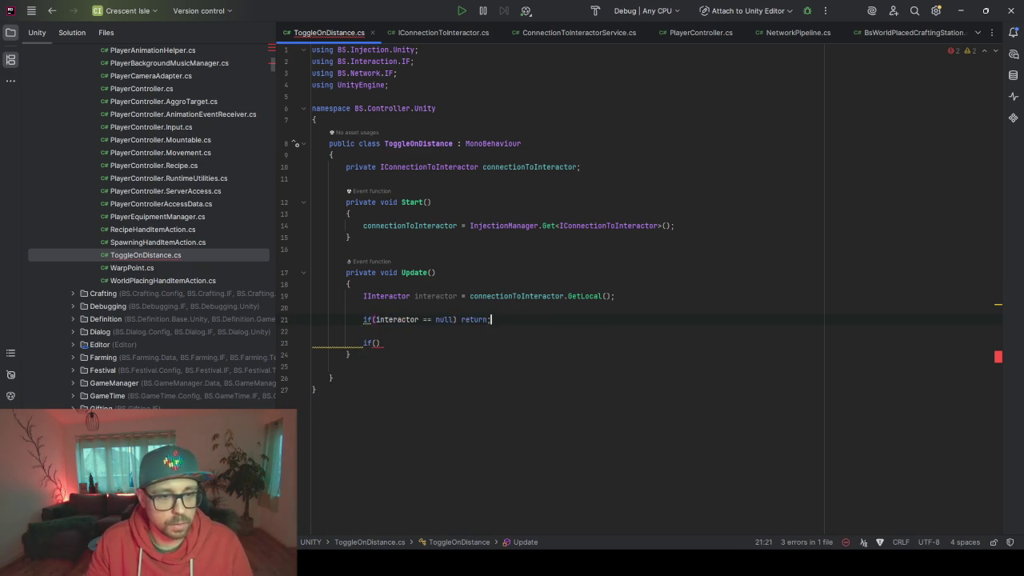
pyautogui.click(381, 343)
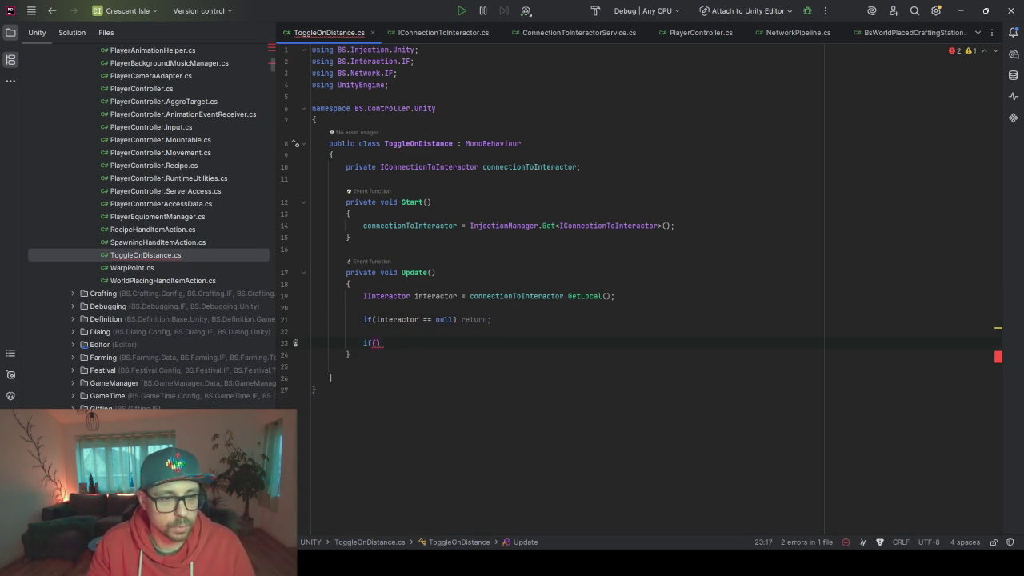
pyautogui.press('BackSpace')
pyautogui.press('BackSpace')
pyautogui.press('BackSpace')
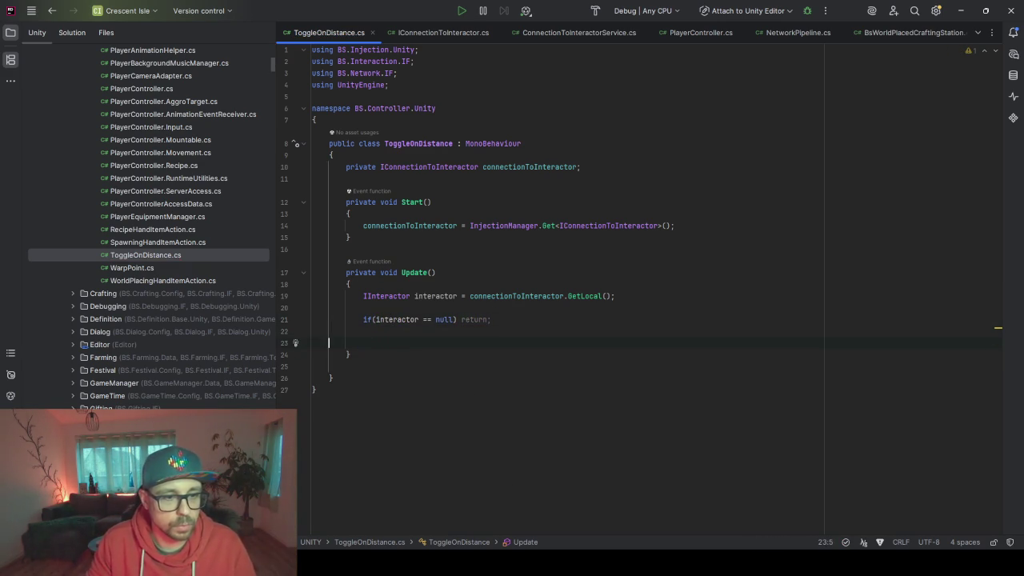
# Begin the condition 'if(interactor.GetDistanceTo(transform.position) >' on a new line
pyautogui.press('Return')
pyautogui.press('Up')
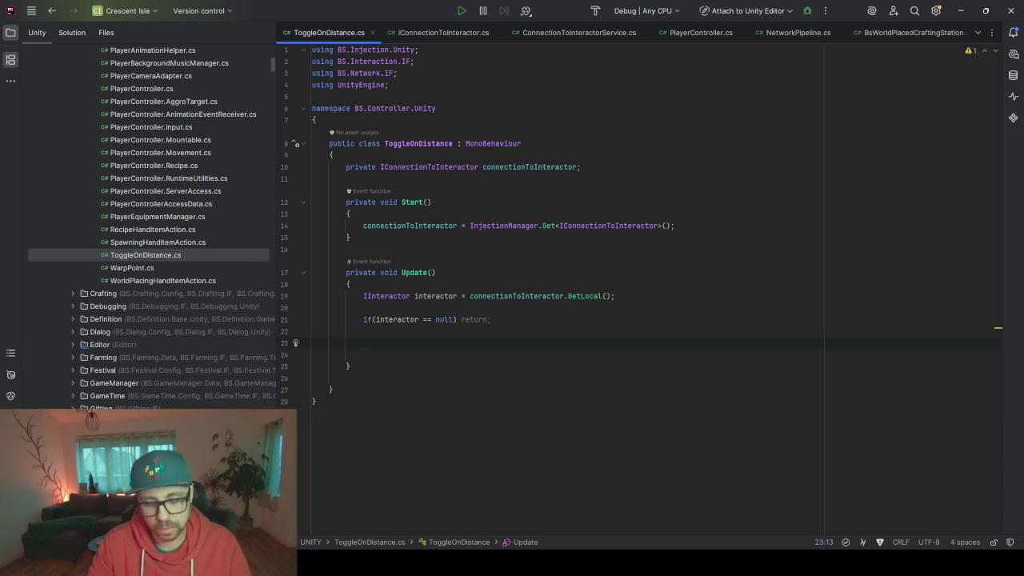
pyautogui.write('interactor')
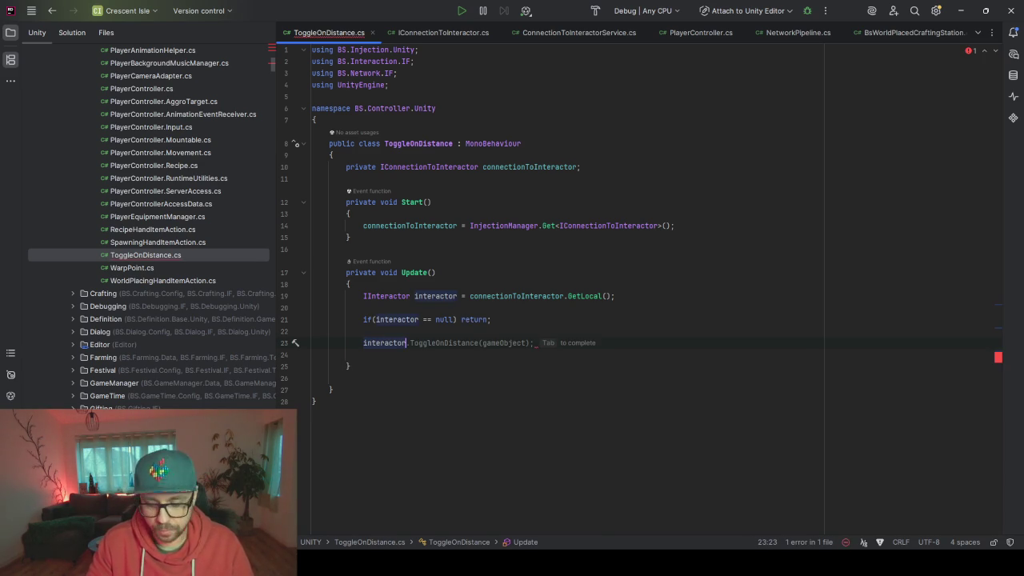
pyautogui.write('.GetD')
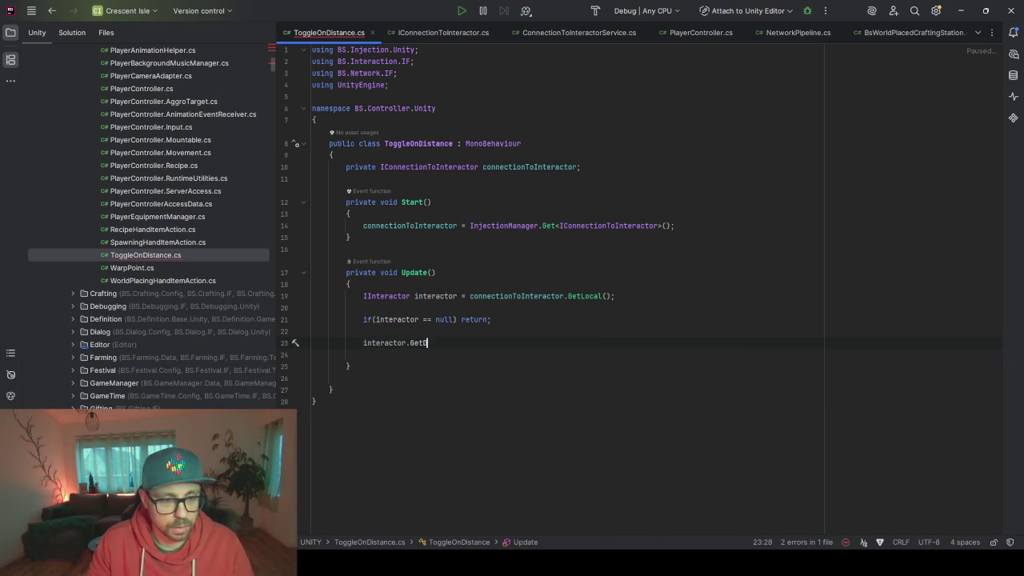
pyautogui.write('istance')
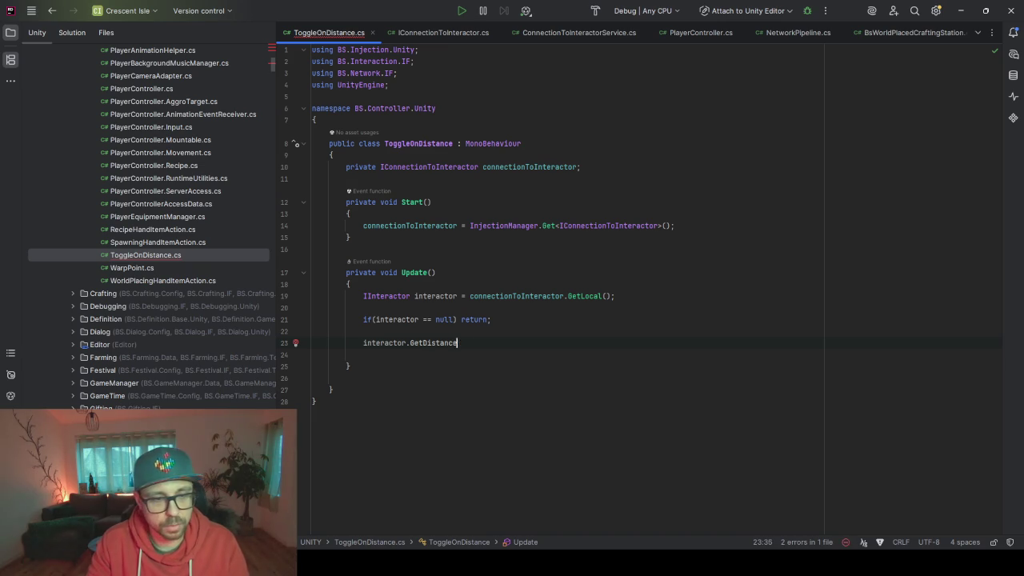
pyautogui.write('To(')
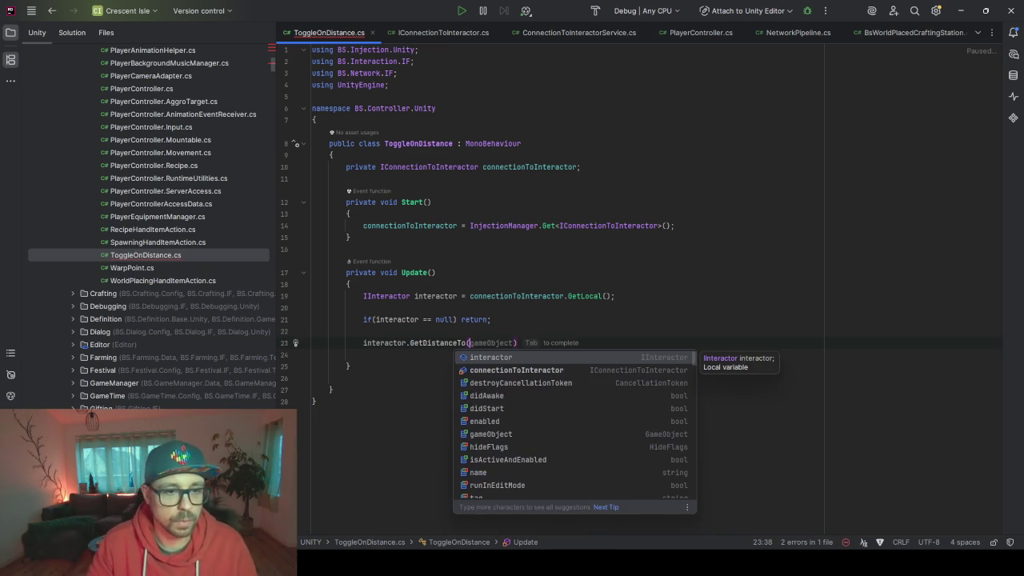
pyautogui.write('transform.p')
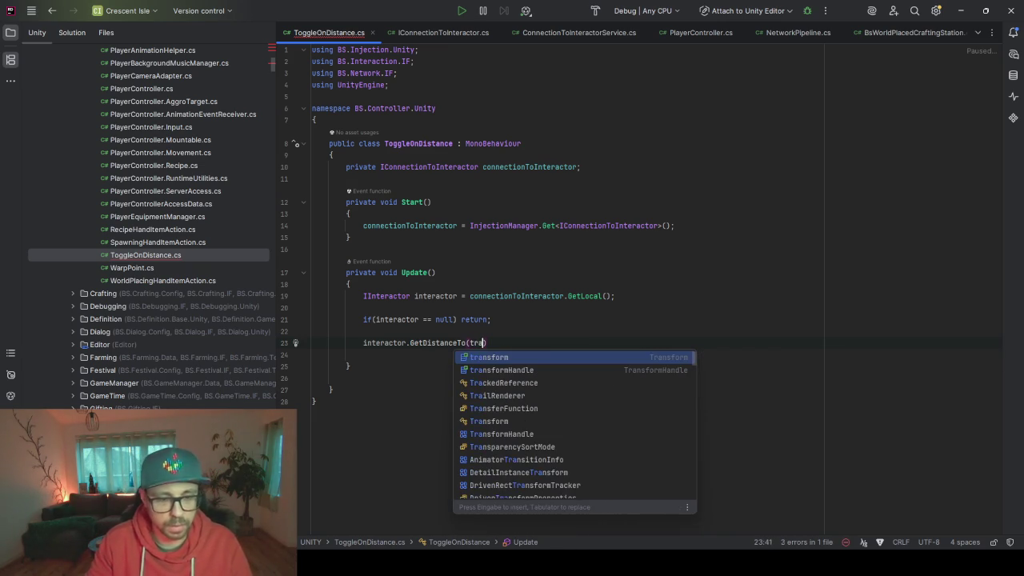
pyautogui.press('Tab')
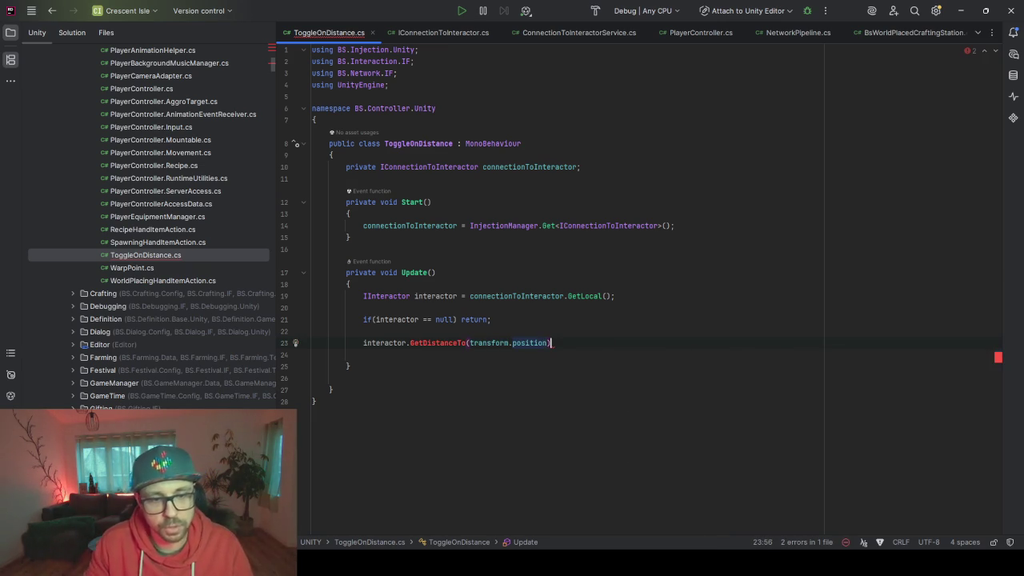
pyautogui.press('Home')
pyautogui.write('if(')
pyautogui.press('Escape')
pyautogui.hotkey('ctrl', 'Right')
pyautogui.hotkey('ctrl', 'Right')
pyautogui.hotkey('ctrl', 'Right')
pyautogui.write('>')
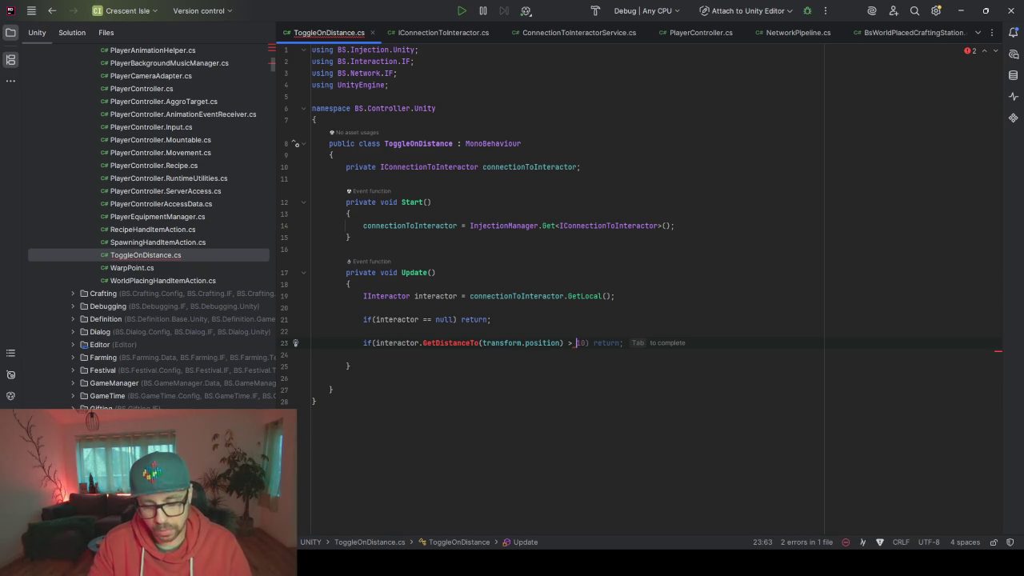
# Complete the if with '> toggleOffDistance' and a body calling target.SetActive(false)
pyautogui.write('to')
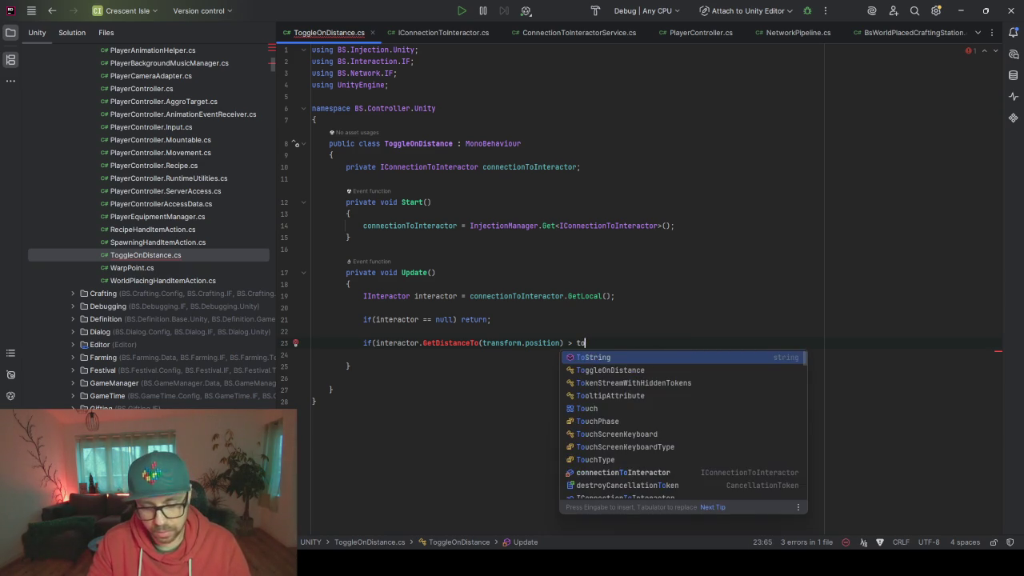
pyautogui.write('ggleOffDistance)')
pyautogui.press('Return')
pyautogui.write('{')
pyautogui.press('Return')
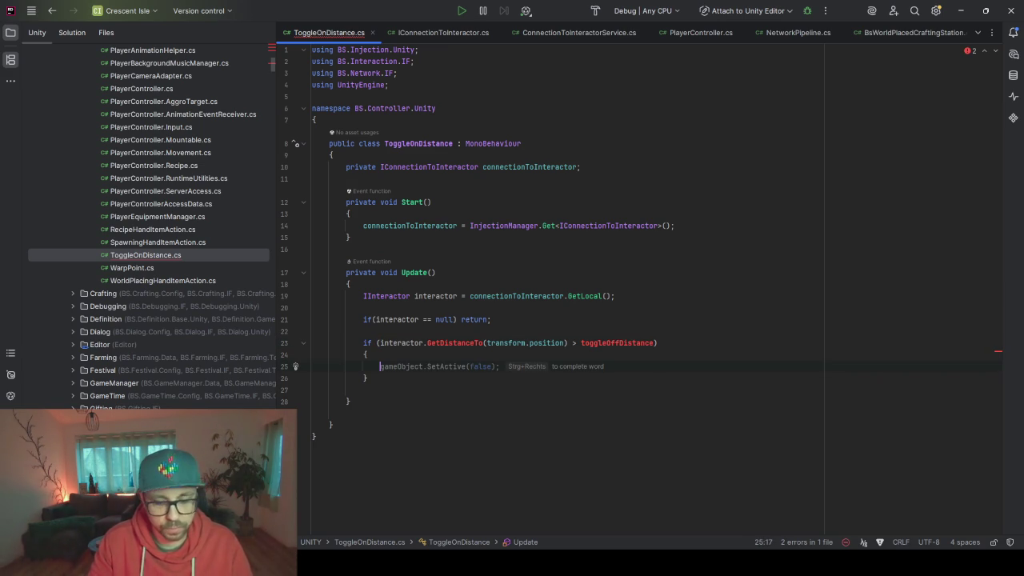
pyautogui.write('TargetJoint2D.se')
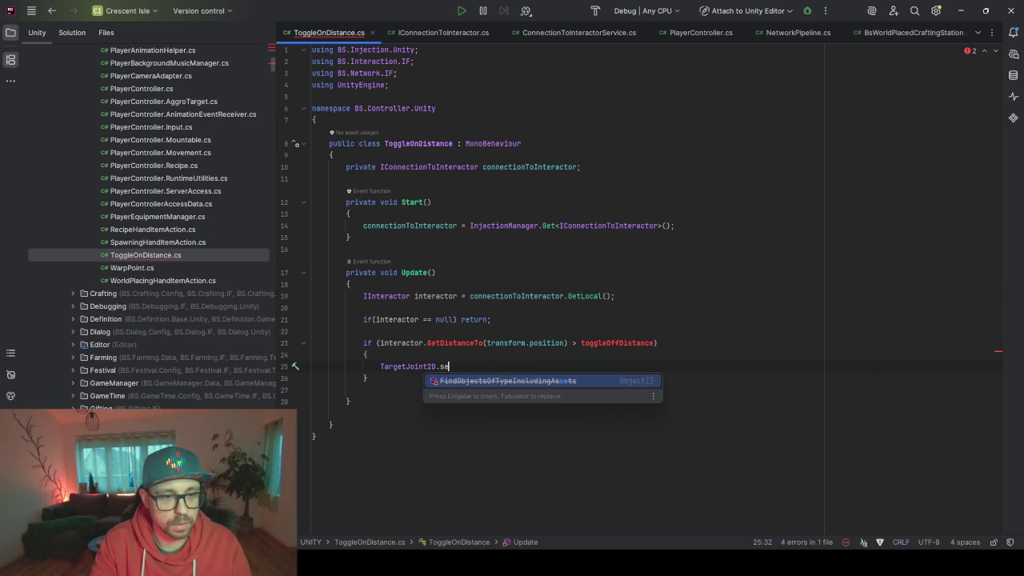
pyautogui.press('BackSpace')
pyautogui.press('BackSpace')
pyautogui.press('BackSpace')
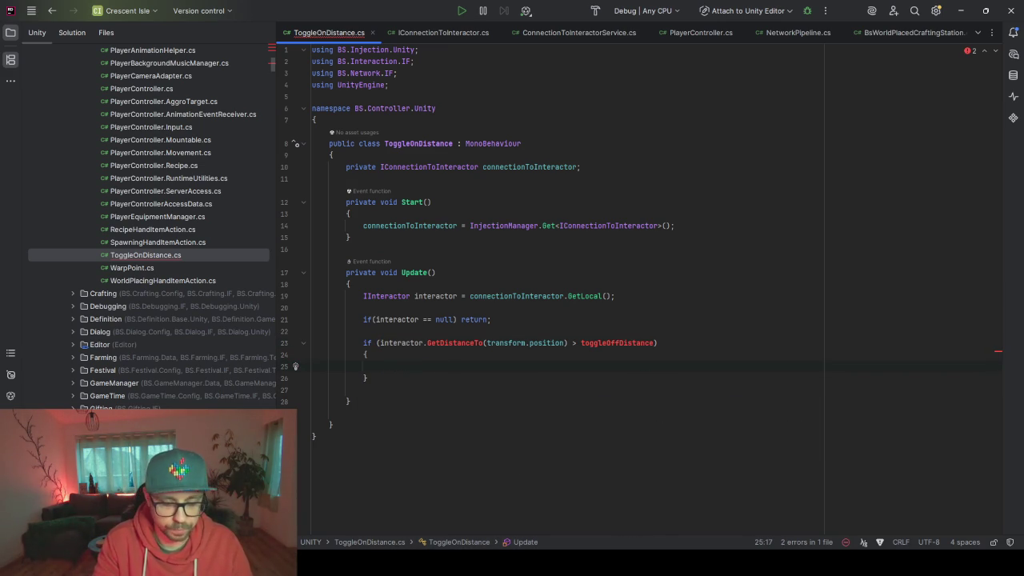
pyautogui.write('target.SetActive(false);')
# Add an else if reusing the distance comparison, changed to '< toggleOnDistance'
pyautogui.click(366, 378)
pyautogui.write('else if(')
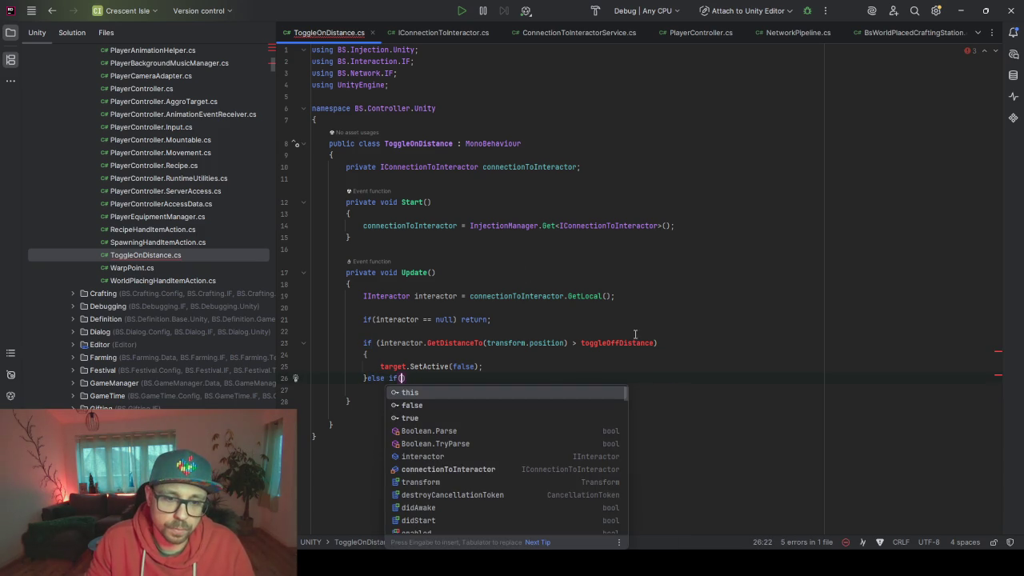
pyautogui.moveTo(657, 343); pyautogui.dragTo(382, 345)
pyautogui.hotkey('ctrl', 'c')
pyautogui.click(401, 378)
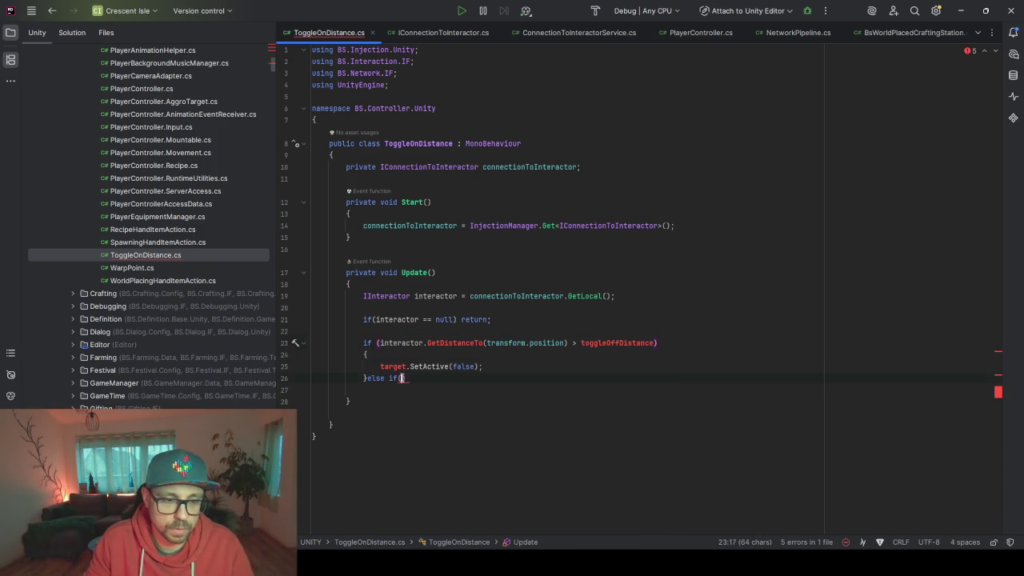
pyautogui.hotkey('ctrl', 'v')
pyautogui.moveTo(597, 379); pyautogui.dragTo(592, 378)
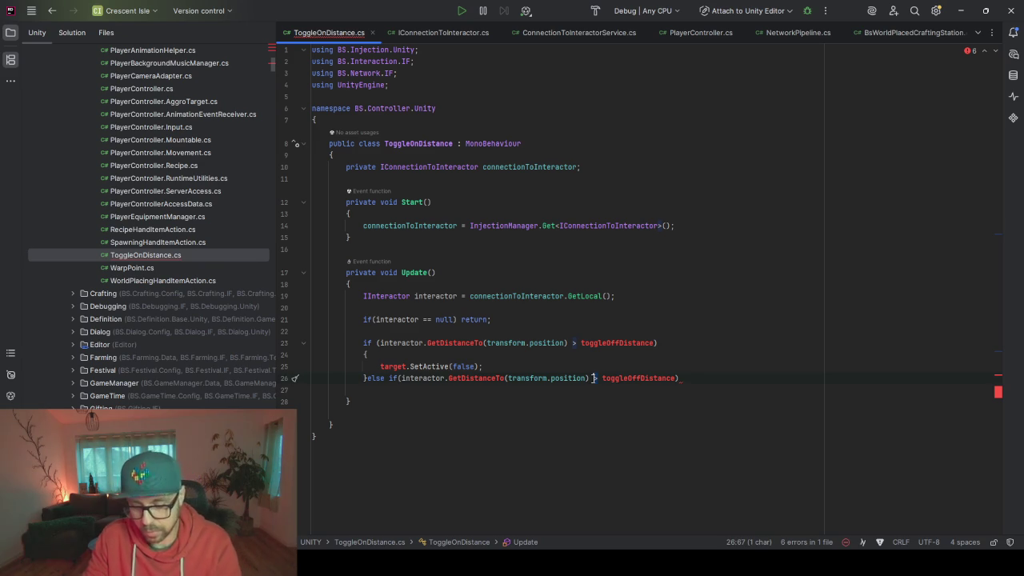
pyautogui.write('<')
pyautogui.moveTo(642, 379); pyautogui.dragTo(629, 379)
pyautogui.write('n')
# Give the else if a body calling target.SetActive(true)
pyautogui.press('End')
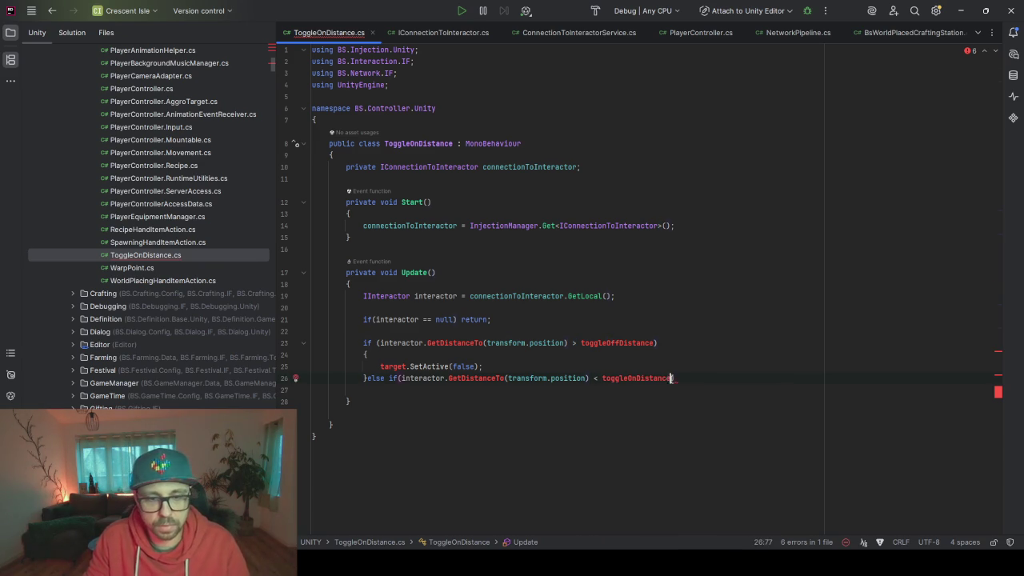
pyautogui.write('{')
pyautogui.press('Return')
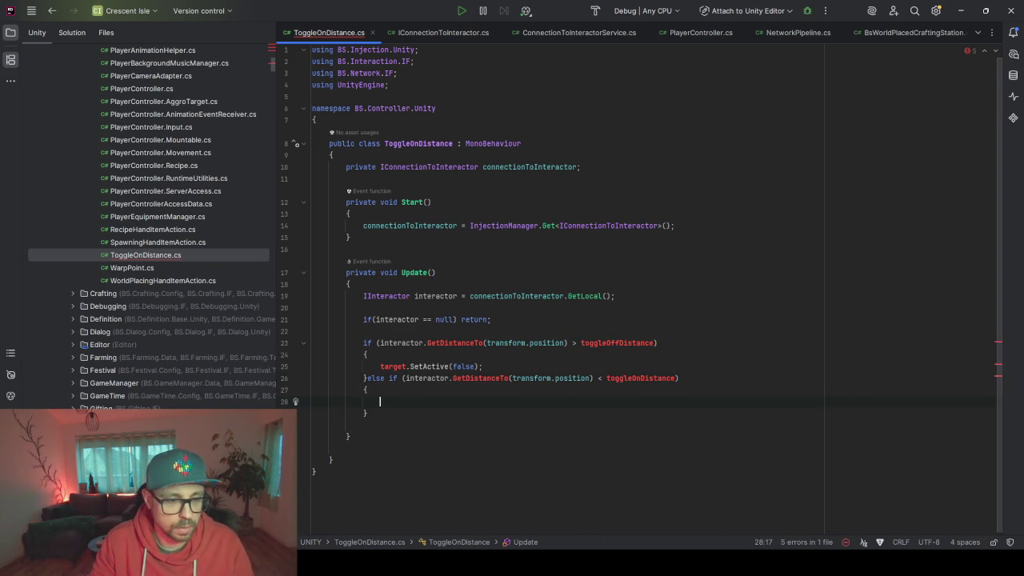
pyautogui.write('target')
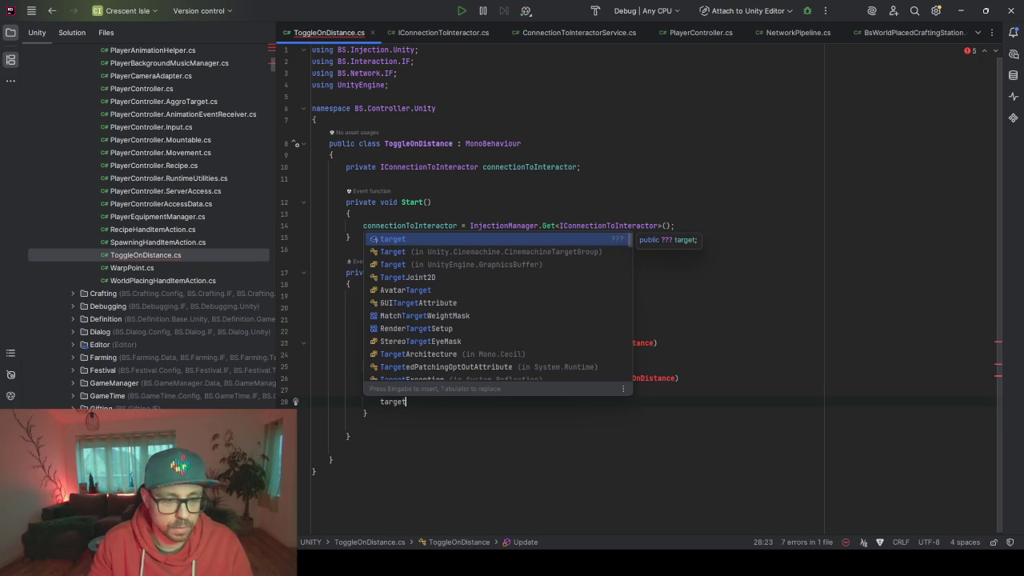
pyautogui.write('.Set')
pyautogui.press('Return')
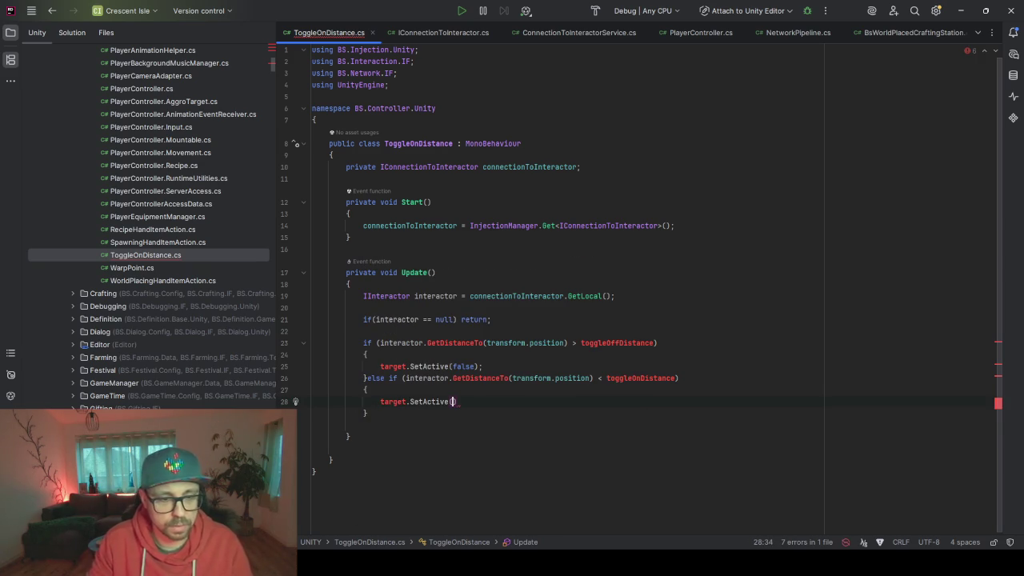
pyautogui.write('true);')
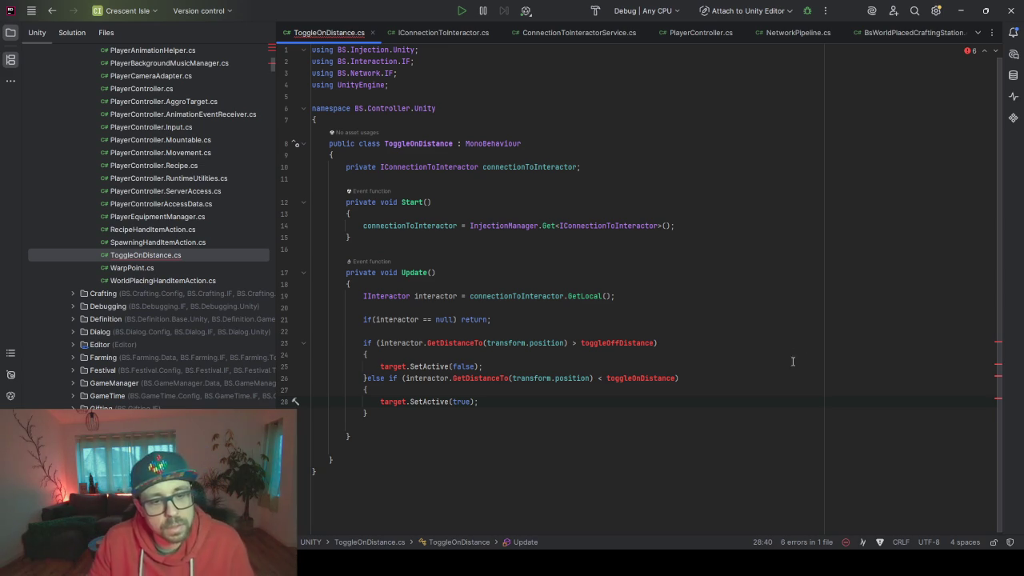
# Bring up quick fixes for the unresolved GetDistanceTo call
pyautogui.click(592, 356)
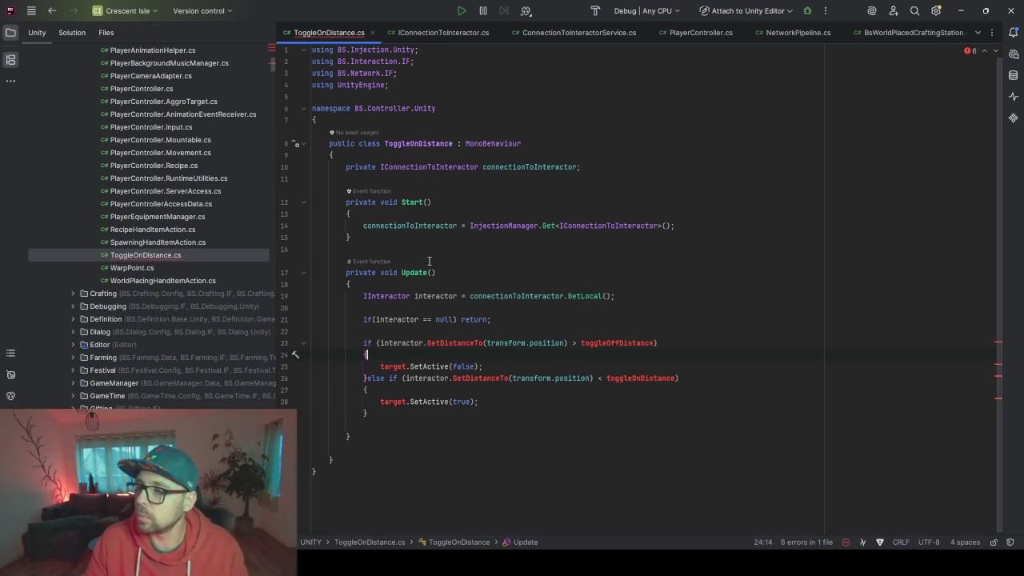
pyautogui.click(515, 271)
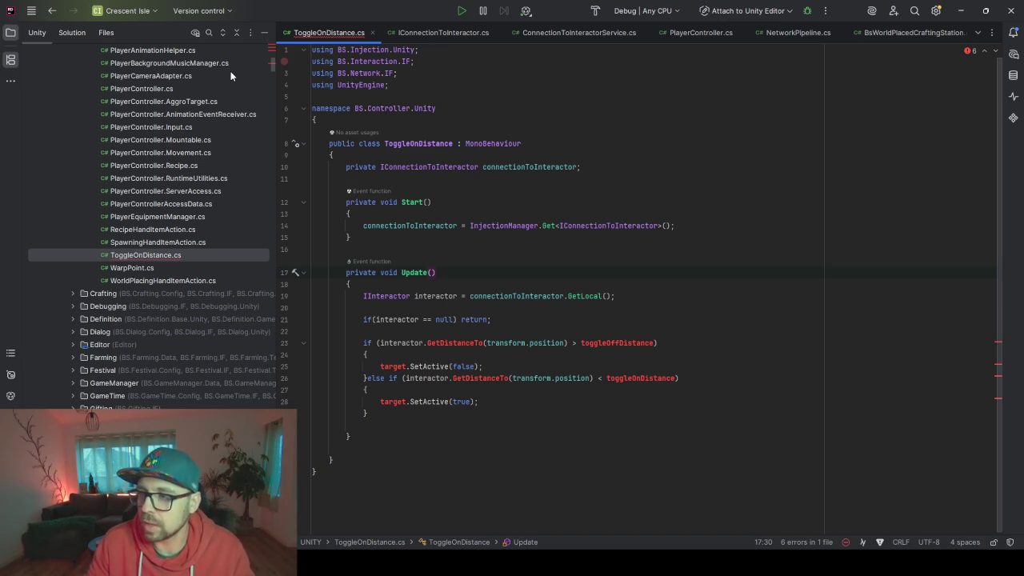
pyautogui.click(448, 354)
pyautogui.click(448, 342)
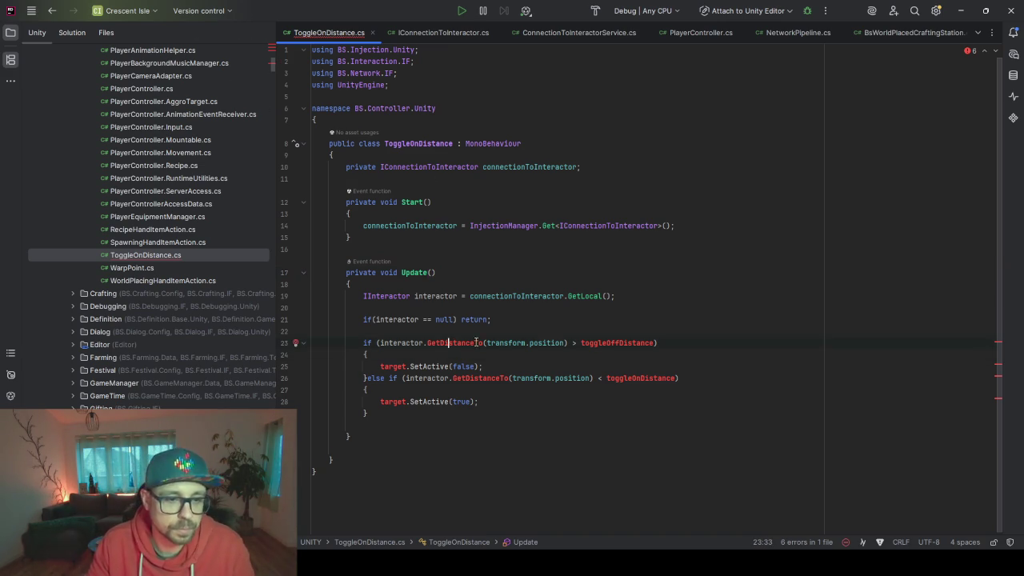
pyautogui.hotkey('alt', 'Return')
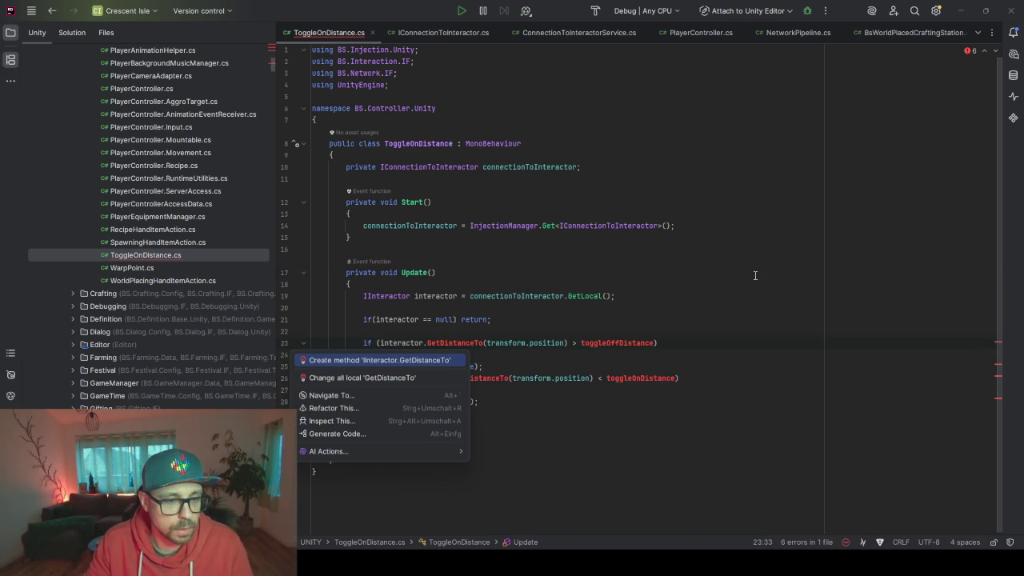
# Create GetDistanceTo(Vector3 transformPosition) in IInteractor with a float return type
pyautogui.press('Return')
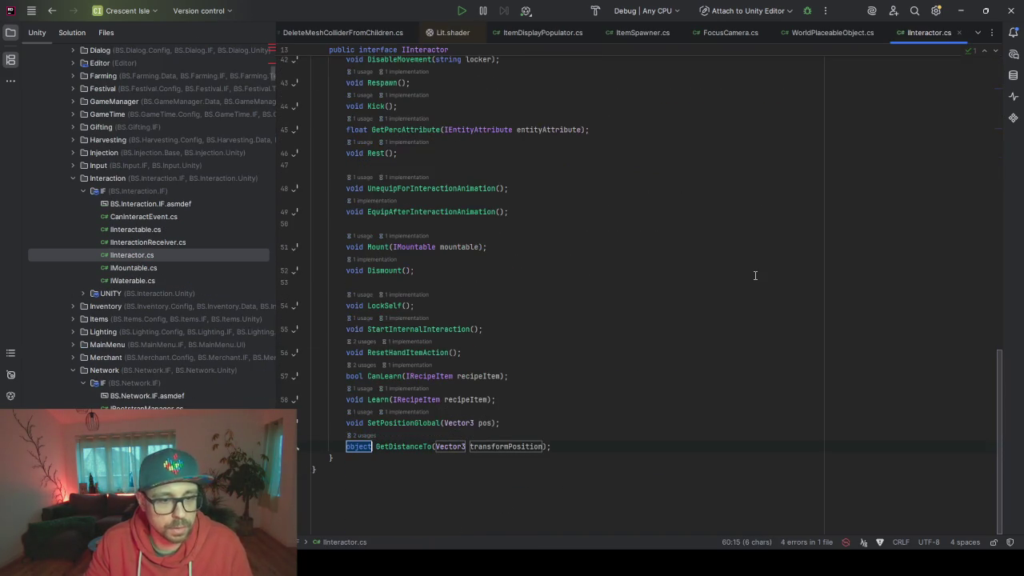
pyautogui.write('float')
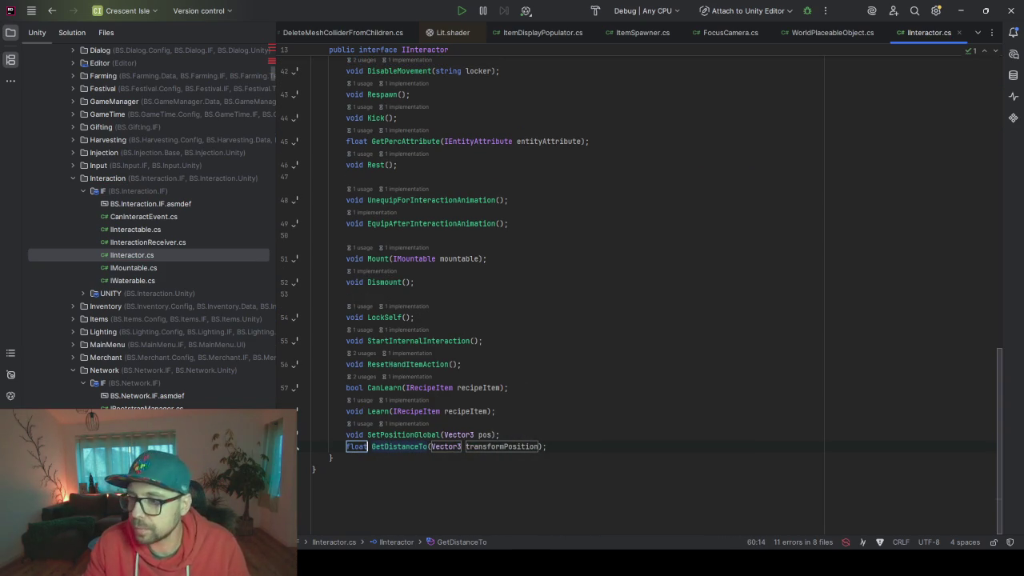
pyautogui.click(610, 460)
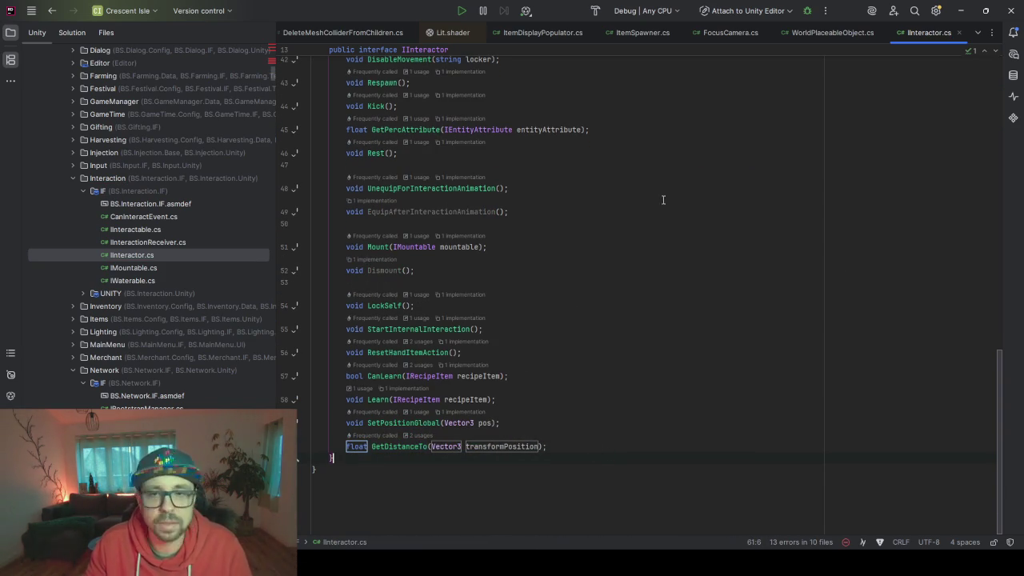
pyautogui.click(605, 444)
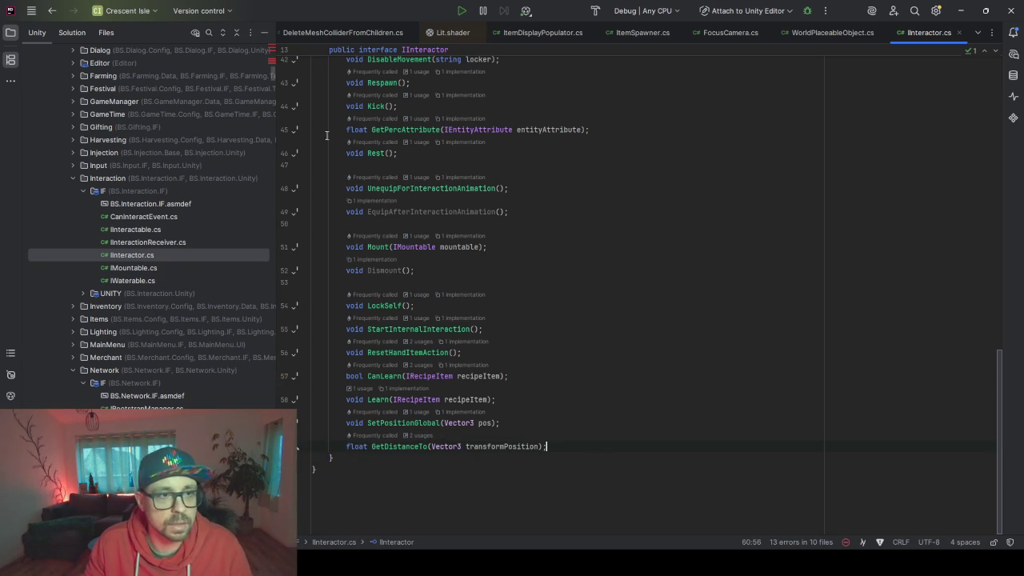
# Look over PlayerController.ServerAccess.cs, then return to ToggleOnDistance.cs
pyautogui.scroll(-3, 696, 35)
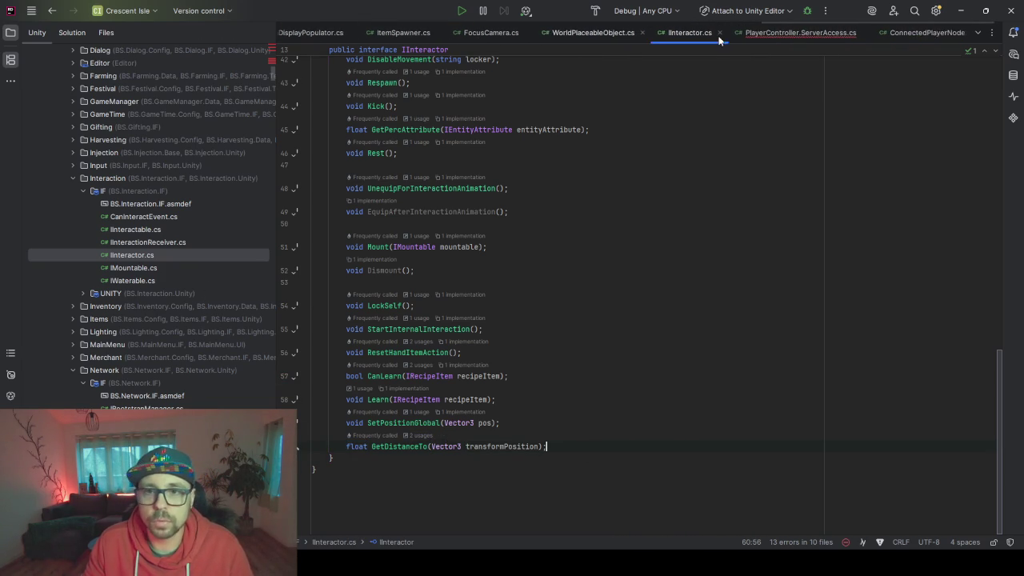
pyautogui.click(800, 33)
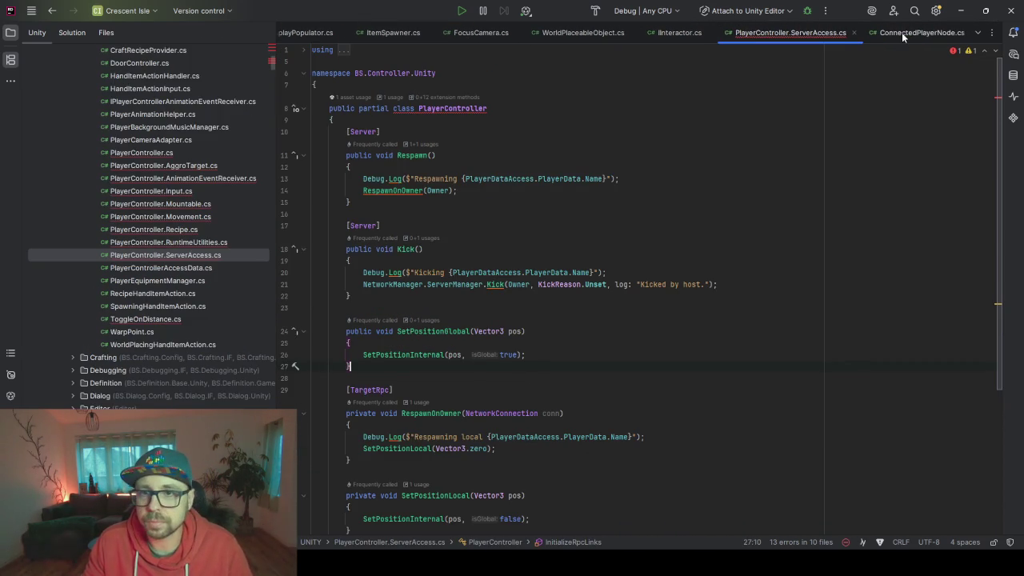
pyautogui.scroll(2, 567, 34)
pyautogui.scroll(5, 567, 34)
pyautogui.scroll(3, 567, 34)
pyautogui.click(552, 33)
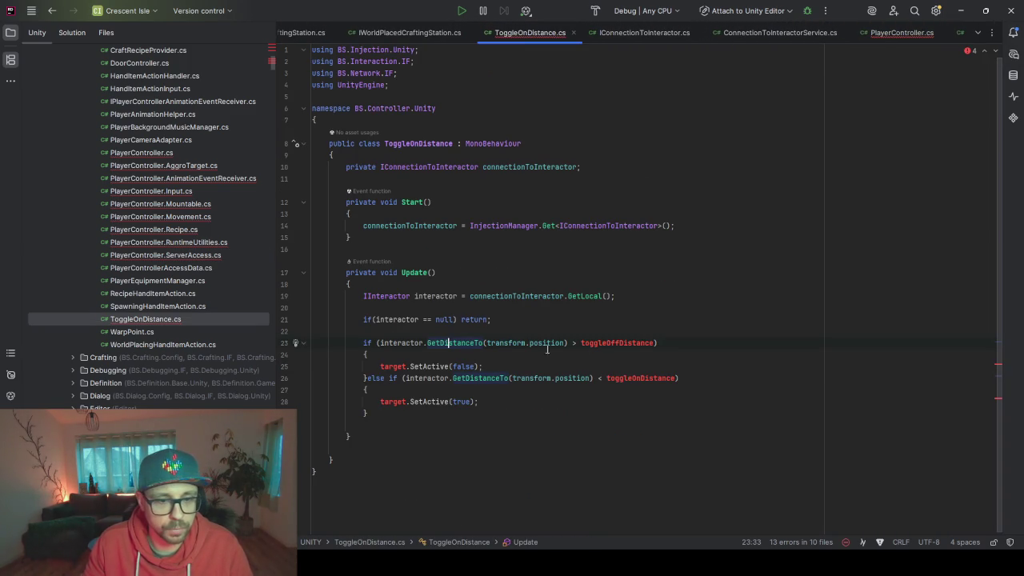
# Create float fields toggleOffDistance and toggleOnDistance from their undefined references
pyautogui.click(616, 339)
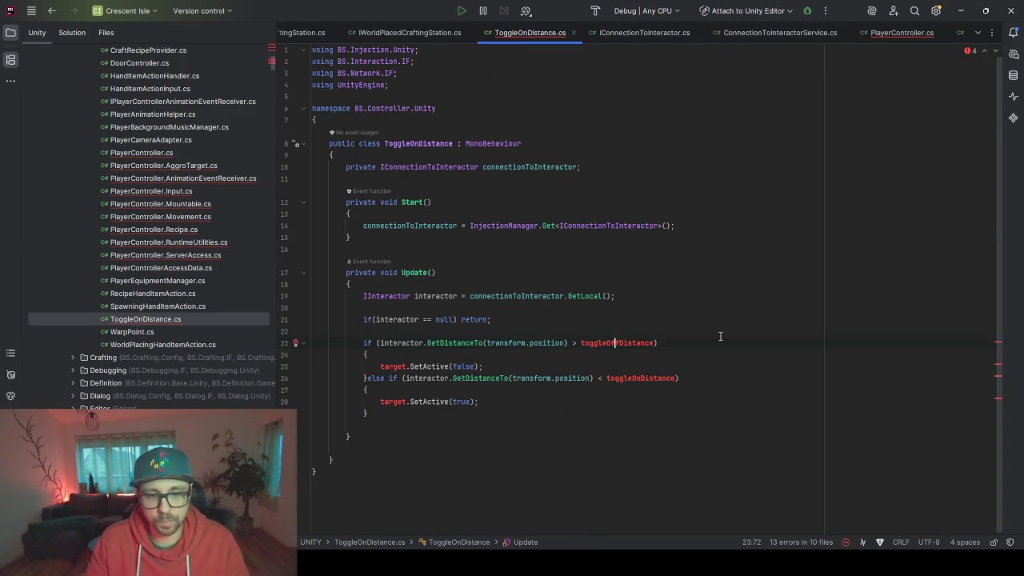
pyautogui.hotkey('alt', 'Return')
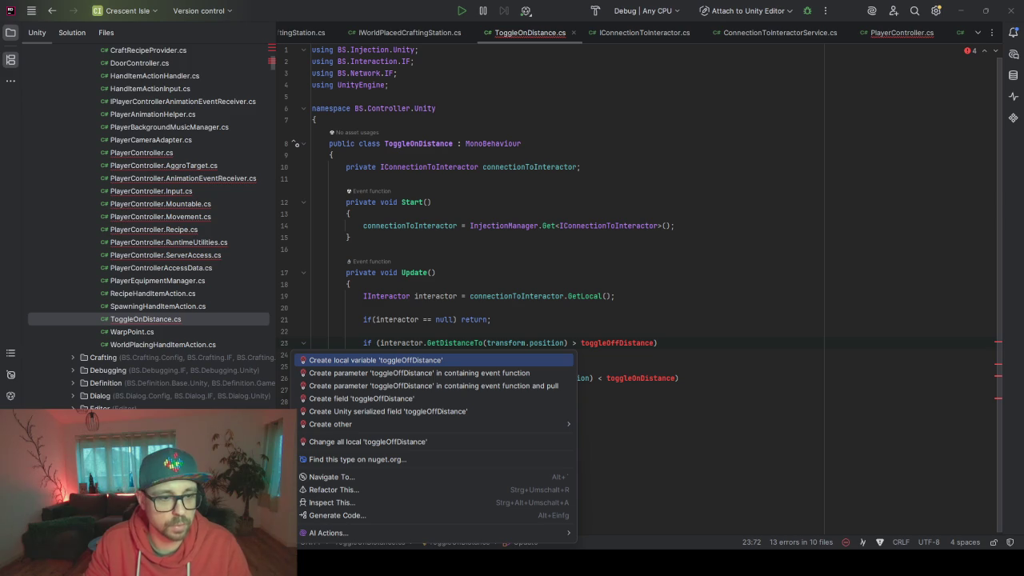
pyautogui.press('Down')
pyautogui.press('Down')
pyautogui.press('Down')
pyautogui.press('Return')
pyautogui.press('Return')
pyautogui.press('Return')
pyautogui.click(632, 377)
pyautogui.hotkey('alt', 'Return')
pyautogui.press('Down')
pyautogui.press('Down')
pyautogui.press('Down')
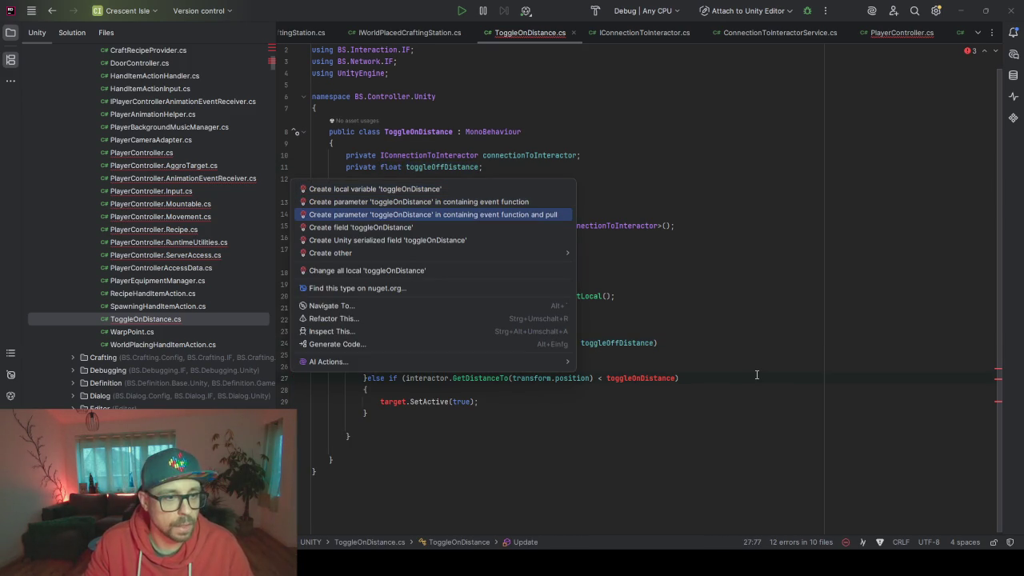
pyautogui.press('Return')
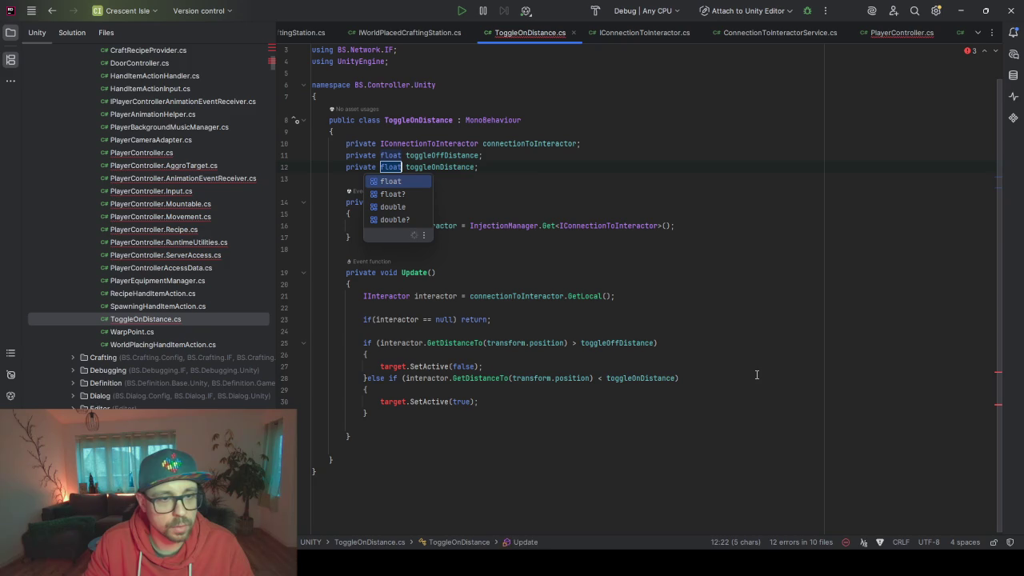
pyautogui.press('Escape')
# Create the target field with type GameObject
pyautogui.click(406, 367)
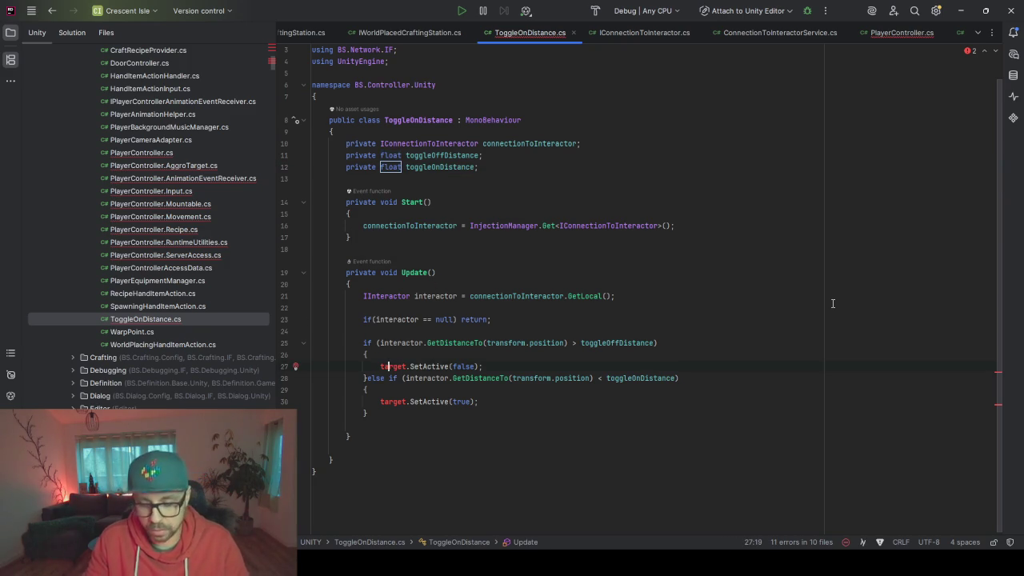
pyautogui.hotkey('alt', 'Return')
pyautogui.press('Down')
pyautogui.press('Down')
pyautogui.press('Down')
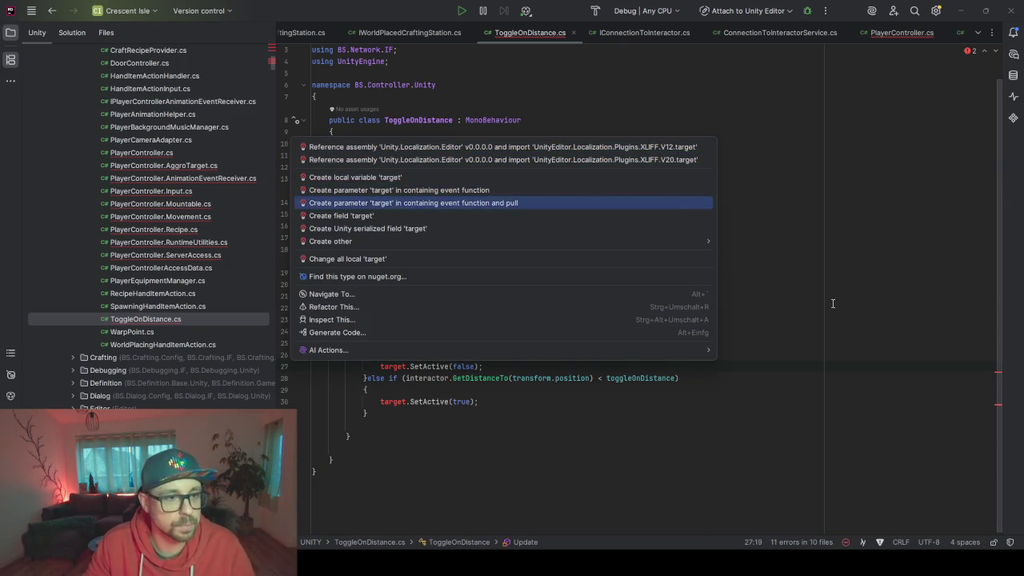
pyautogui.press('Return')
pyautogui.write('GameObje')
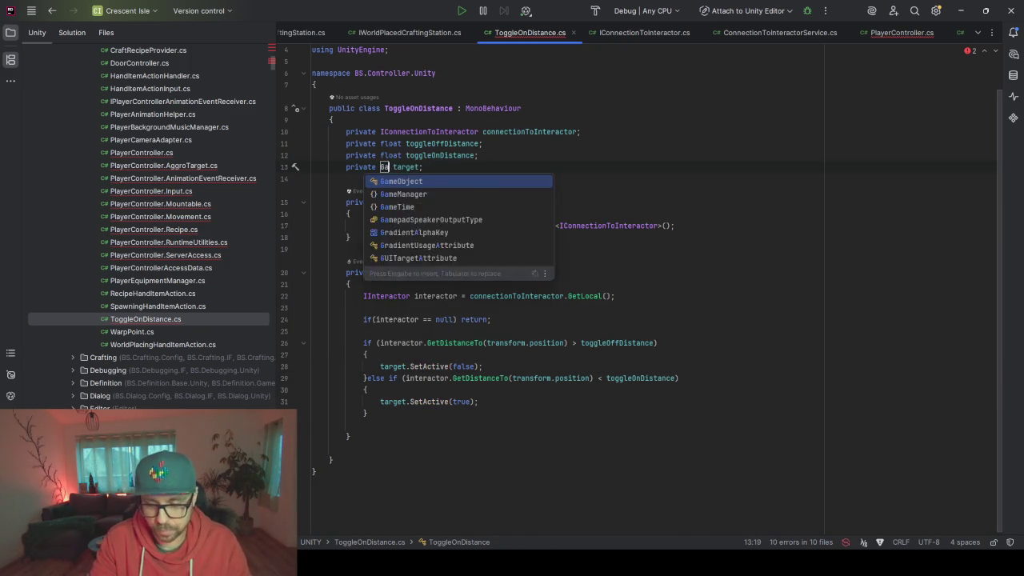
pyautogui.write('ct')
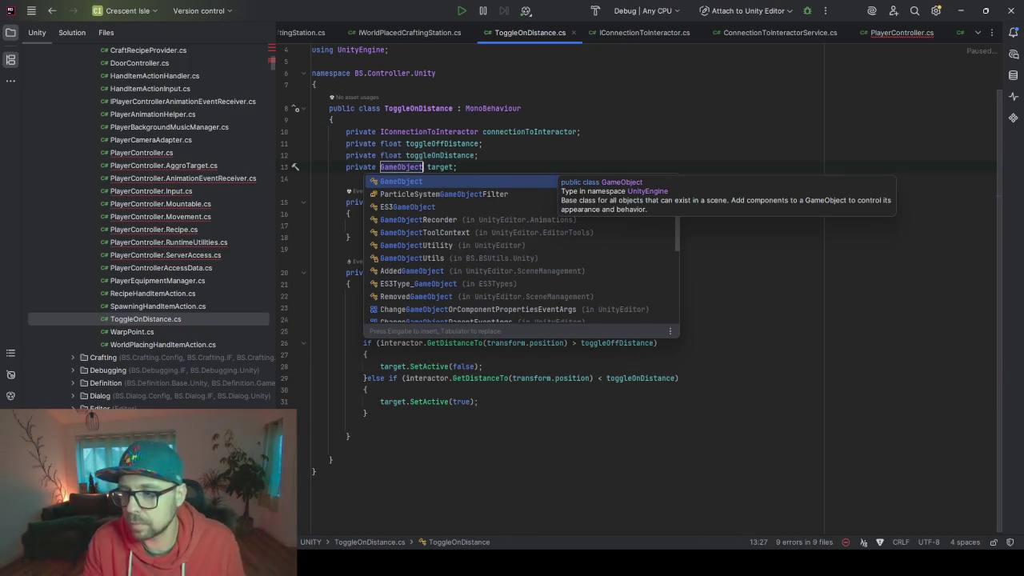
pyautogui.press('Return')
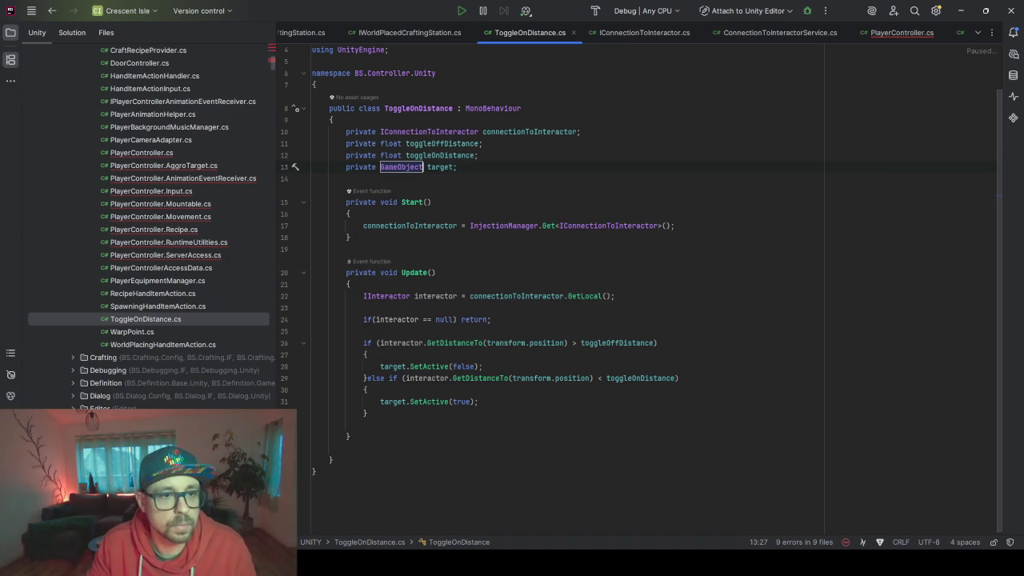
pyautogui.press('Return')
pyautogui.click(440, 166)
pyautogui.press('Left')
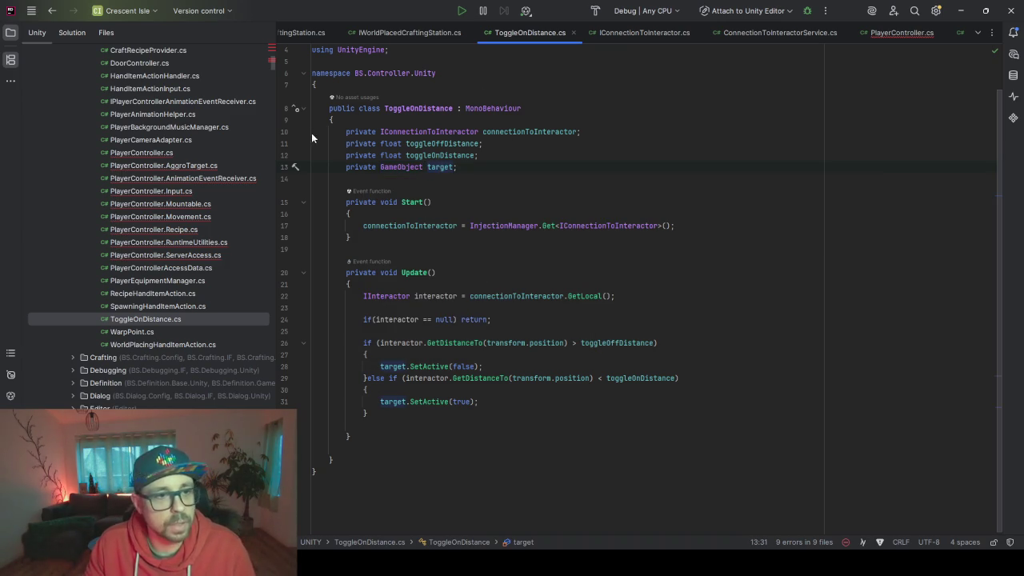
pyautogui.click(346, 144)
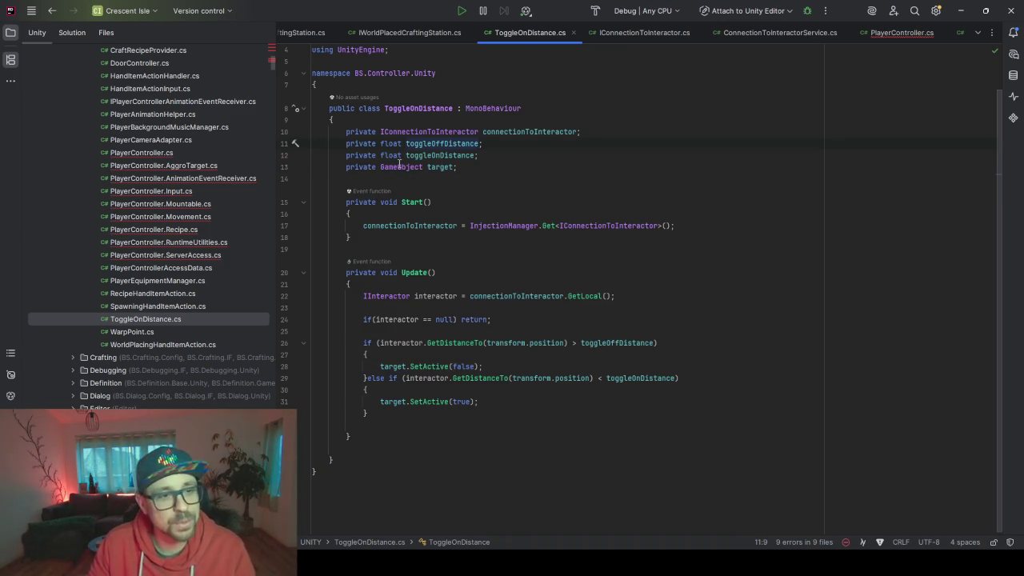
# Add [SerializeField] to the toggleOffDistance field and copy the attribute
pyautogui.write('[')
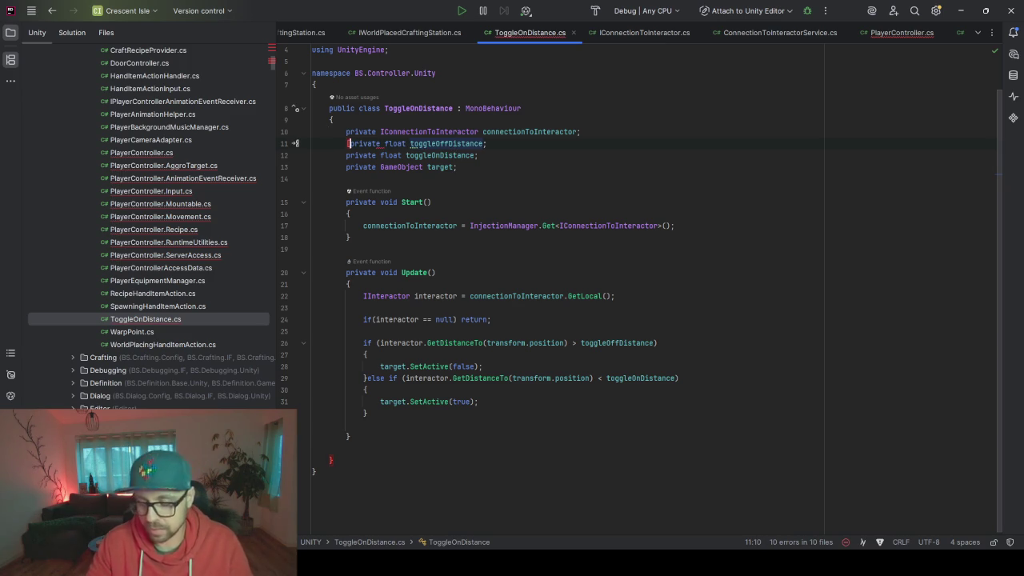
pyautogui.write(']')
pyautogui.press('Left')
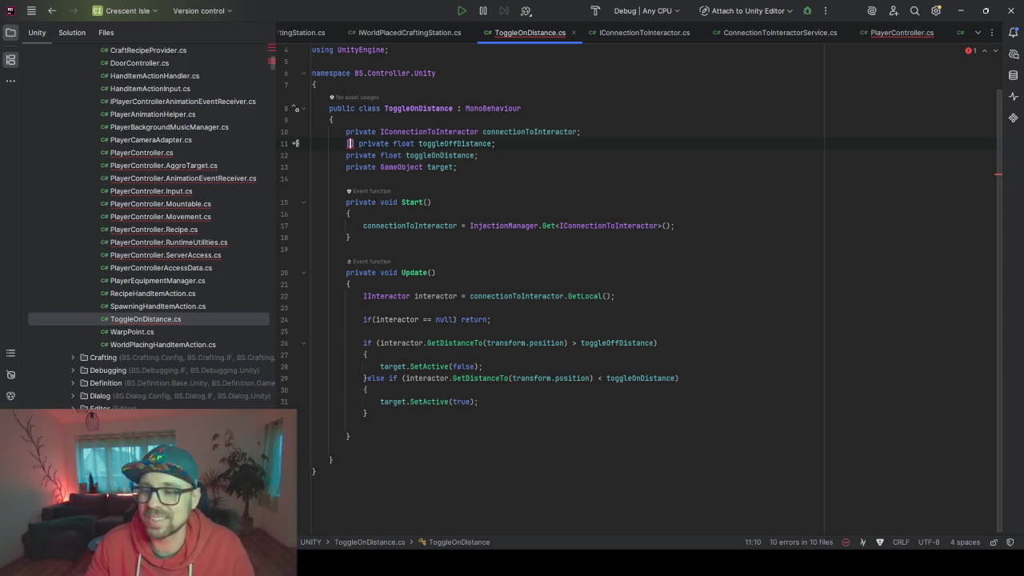
pyautogui.write('SerializeField')
pyautogui.press('Return')
pyautogui.hotkey('ctrl', 'shift', 'Left')
pyautogui.press('Down')
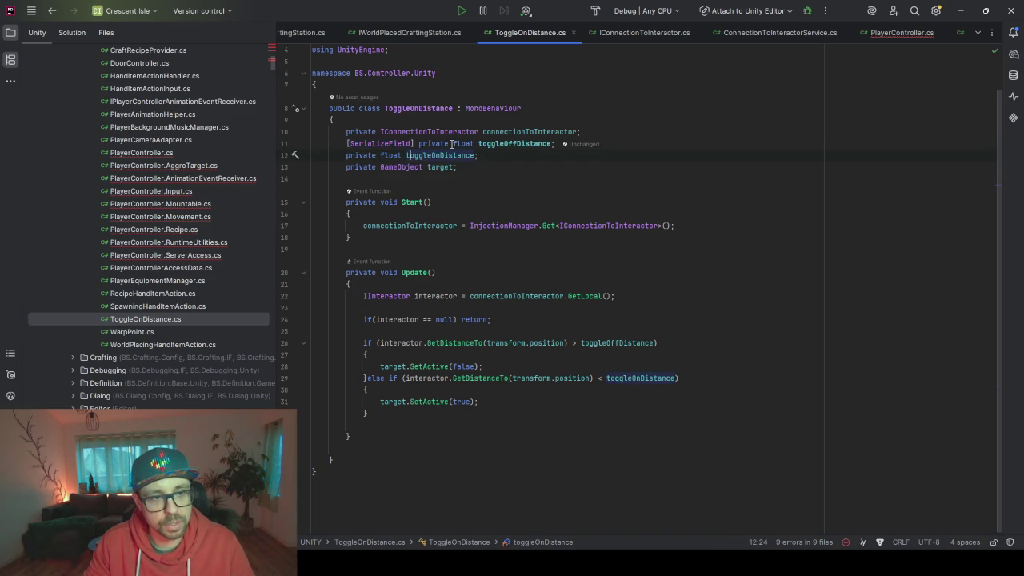
pyautogui.press('Up')
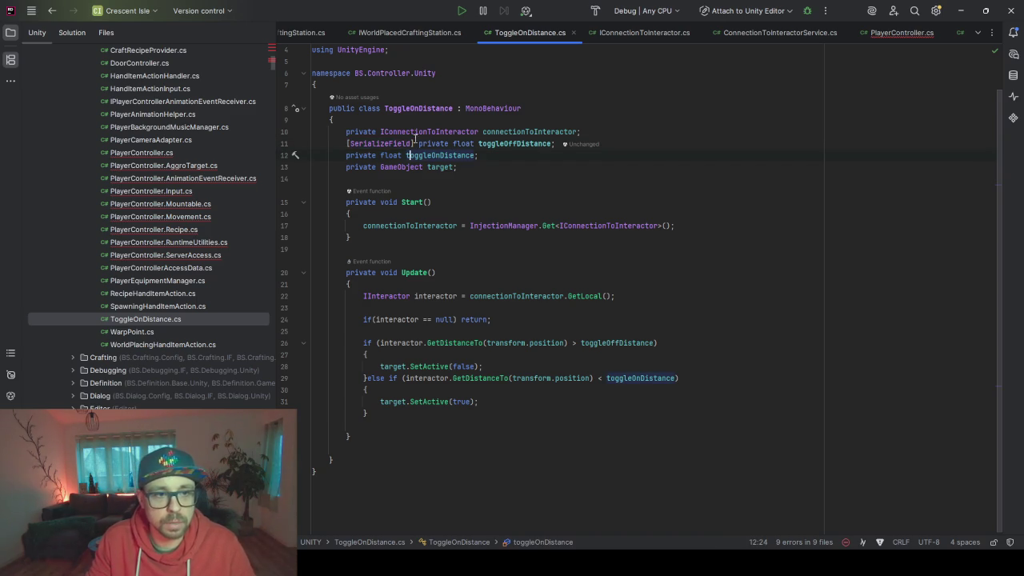
pyautogui.hotkey('ctrl', 'shift', 'Left')
pyautogui.hotkey('ctrl', 'shift', 'Left')
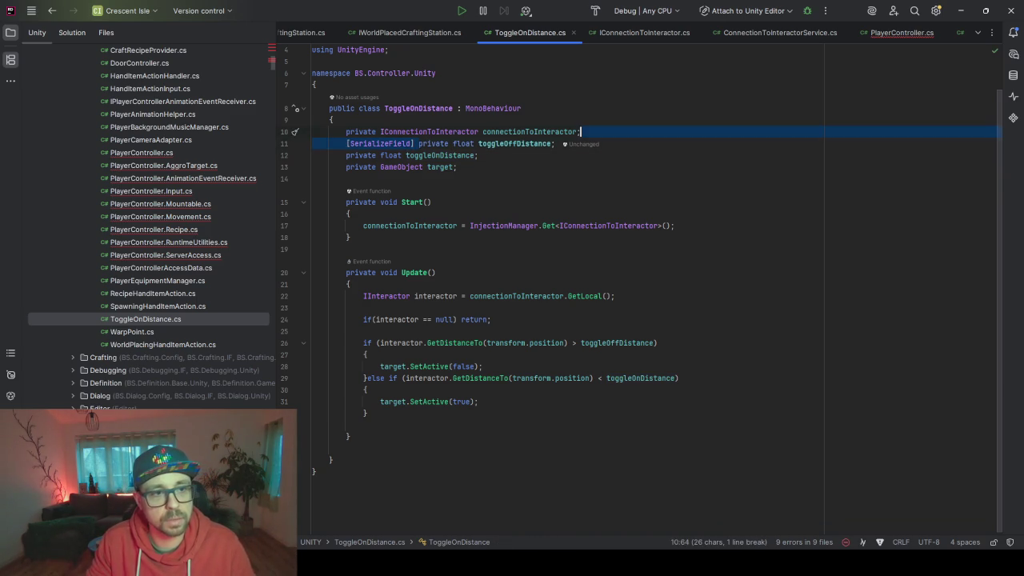
# Paste [SerializeField] onto toggleOnDistance and target, then reformat the script with Code Cleanup
pyautogui.click(415, 155)
pyautogui.press('Home')
pyautogui.write('[SerializeField]')
pyautogui.press('End')
pyautogui.press('Down')
pyautogui.press('Home')
pyautogui.press('Home')
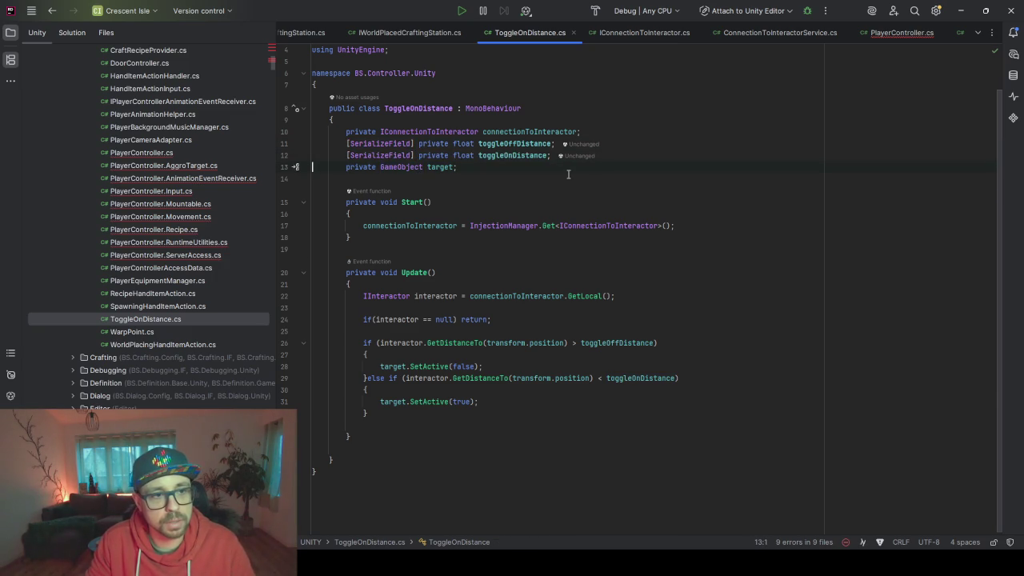
pyautogui.press('Home')
pyautogui.write('[SerializeField]')
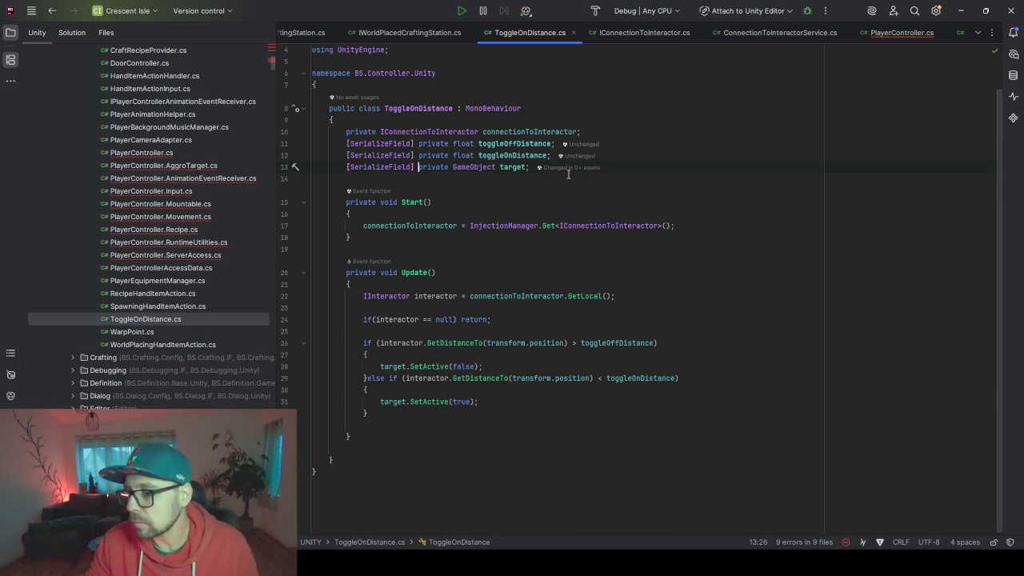
pyautogui.hotkey('ctrl', 'alt', 'l')
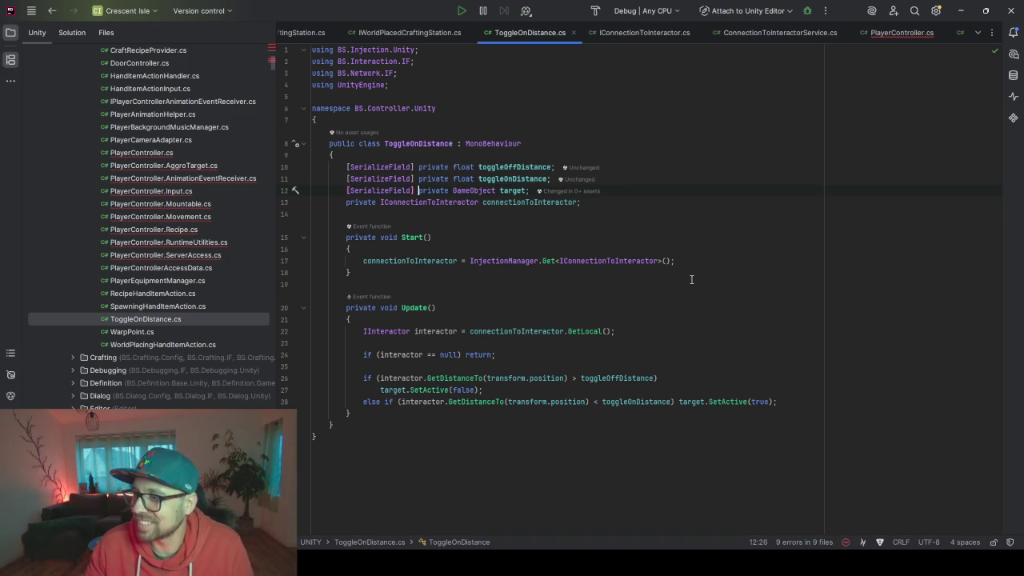
# Remove the blank line after the GetLocal() lookup and join the toggle-off check with SetActive(false)
pyautogui.click(588, 203)
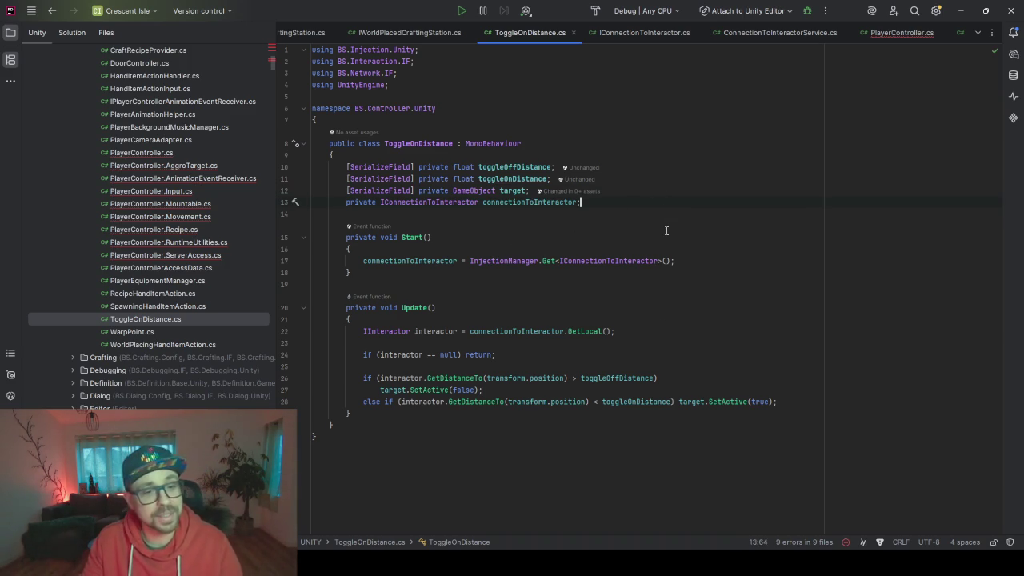
pyautogui.click(402, 340)
pyautogui.press('Delete')
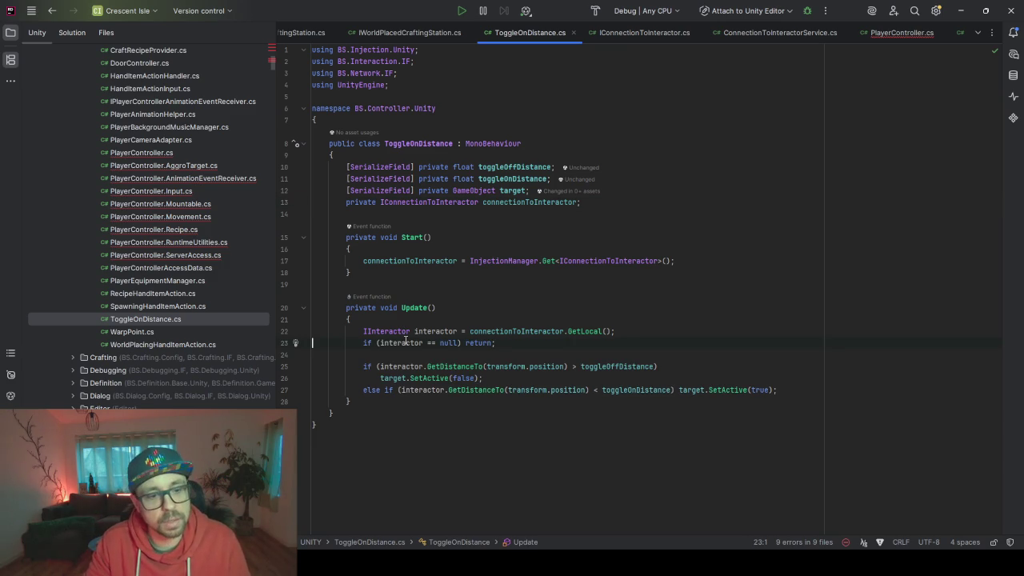
pyautogui.press('Down')
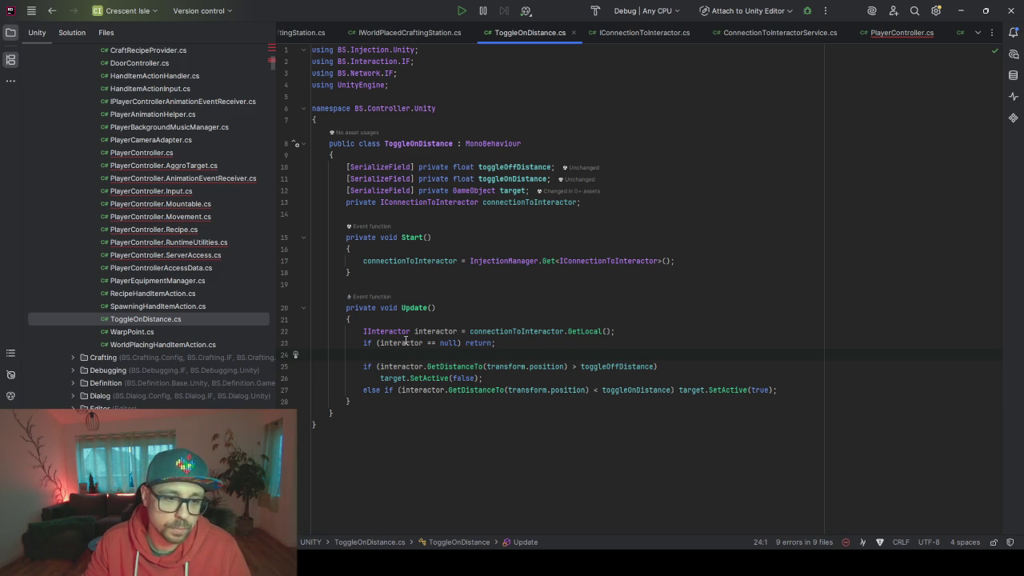
pyautogui.moveTo(380, 378); pyautogui.dragTo(699, 365)
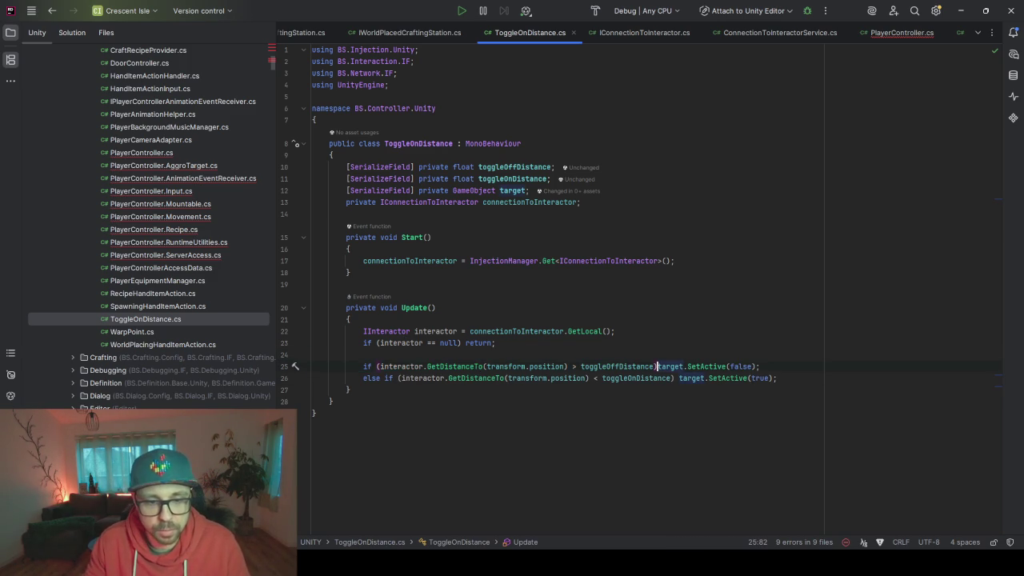
pyautogui.click(417, 342)
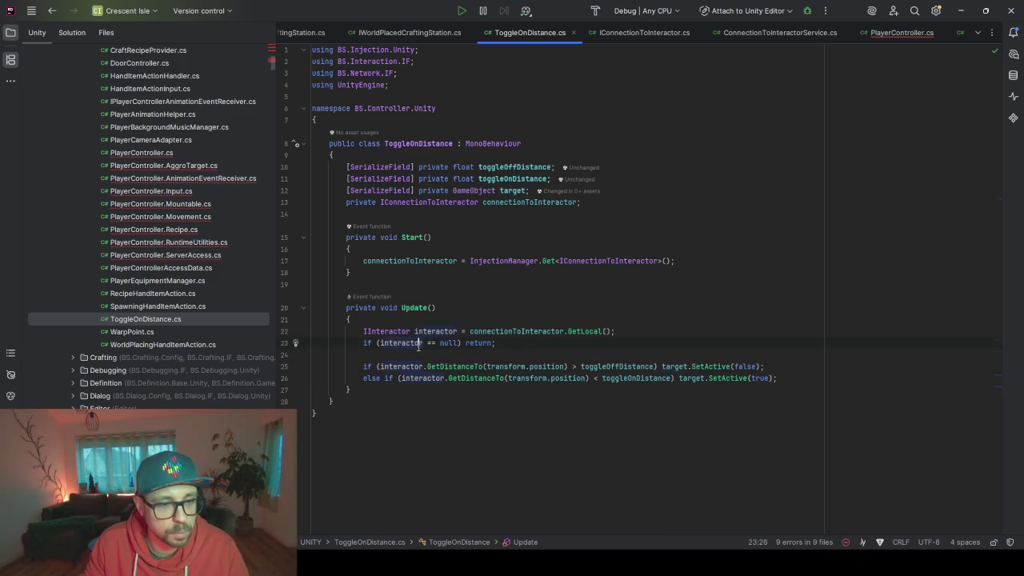
pyautogui.doubleClick(151, 154)
# Generate the missing GetDistanceTo member on PlayerController from the interface error
pyautogui.scroll(20, 576, 205)
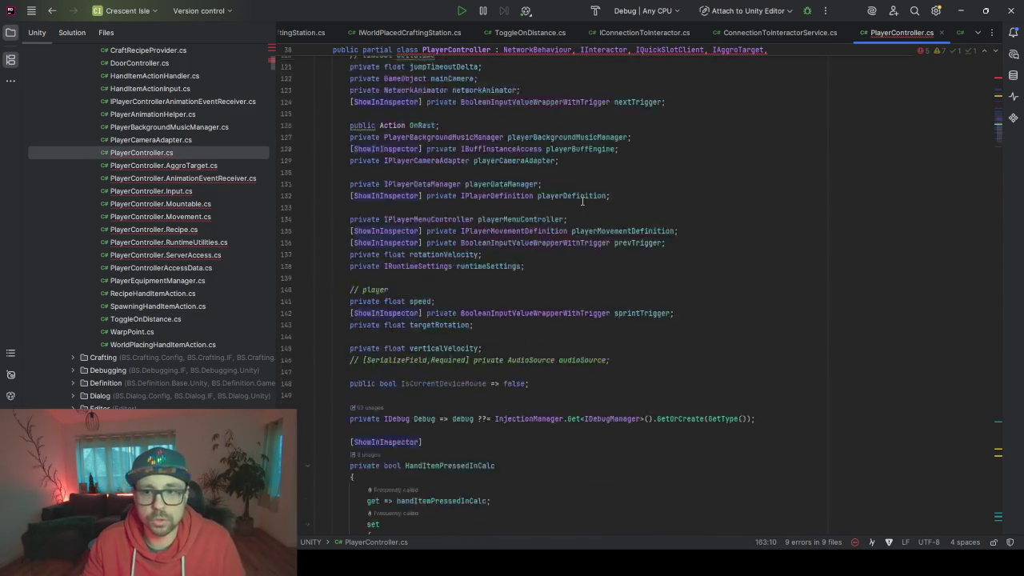
pyautogui.scroll(-6, 582, 240)
pyautogui.click(573, 298)
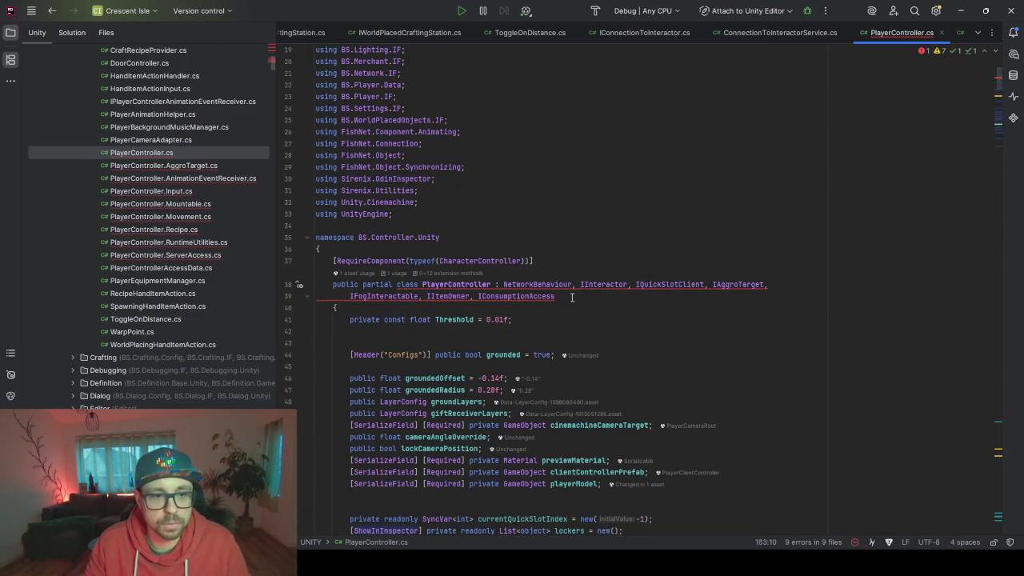
pyautogui.hotkey('alt', 'Return')
pyautogui.press('Escape')
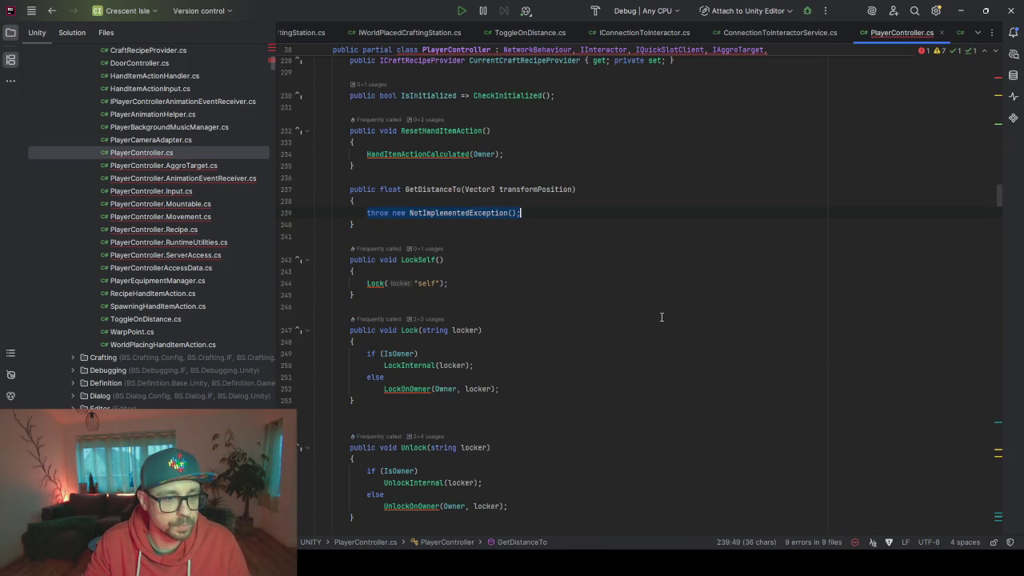
# Replace the generated throw with a Vector3.Distance(transform.position, ...) call
pyautogui.press('BackSpace')
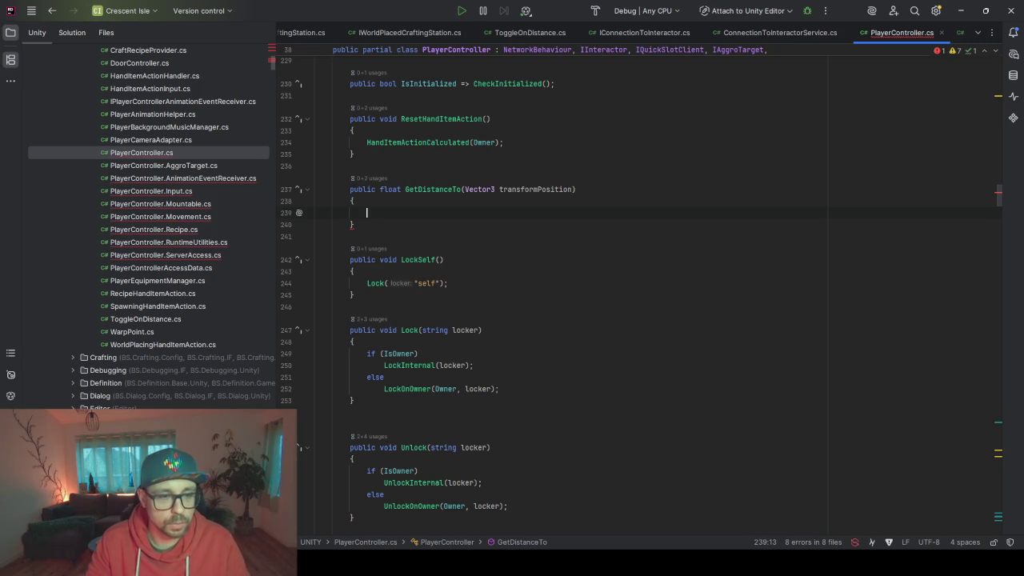
pyautogui.write('tra')
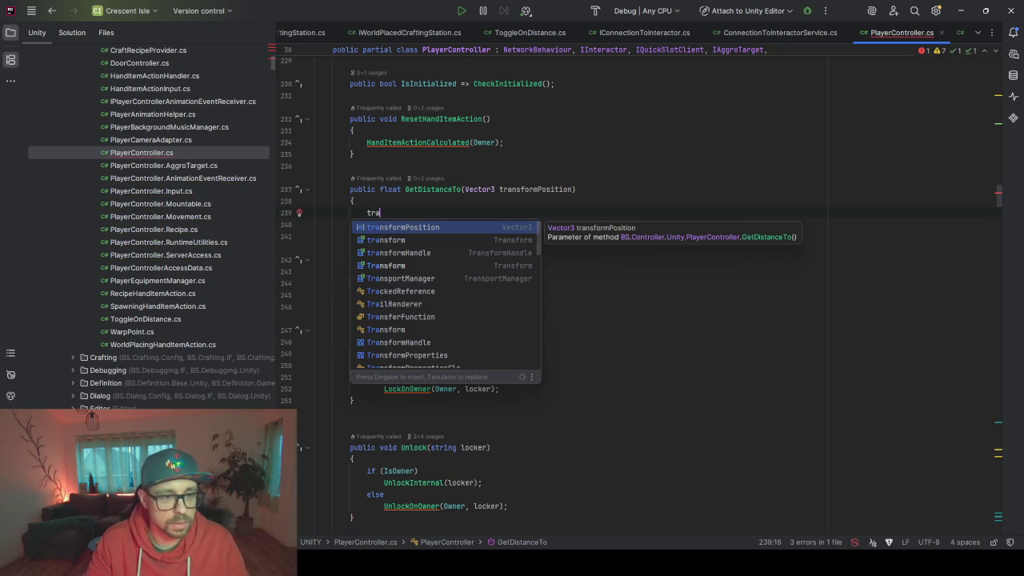
pyautogui.press('BackSpace')
pyautogui.press('BackSpace')
pyautogui.press('BackSpace')
pyautogui.write('Vector3.D')
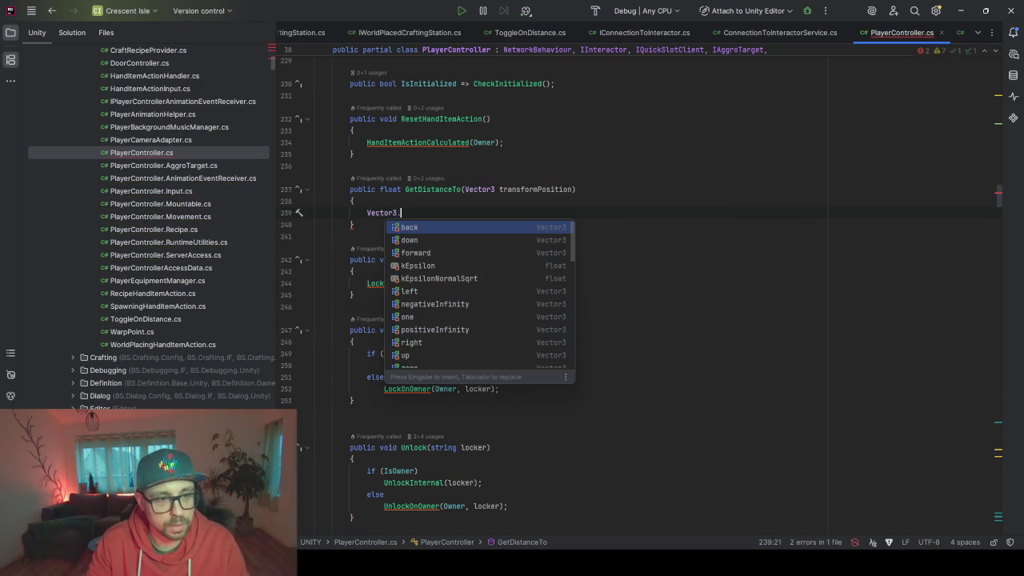
pyautogui.press('Return')
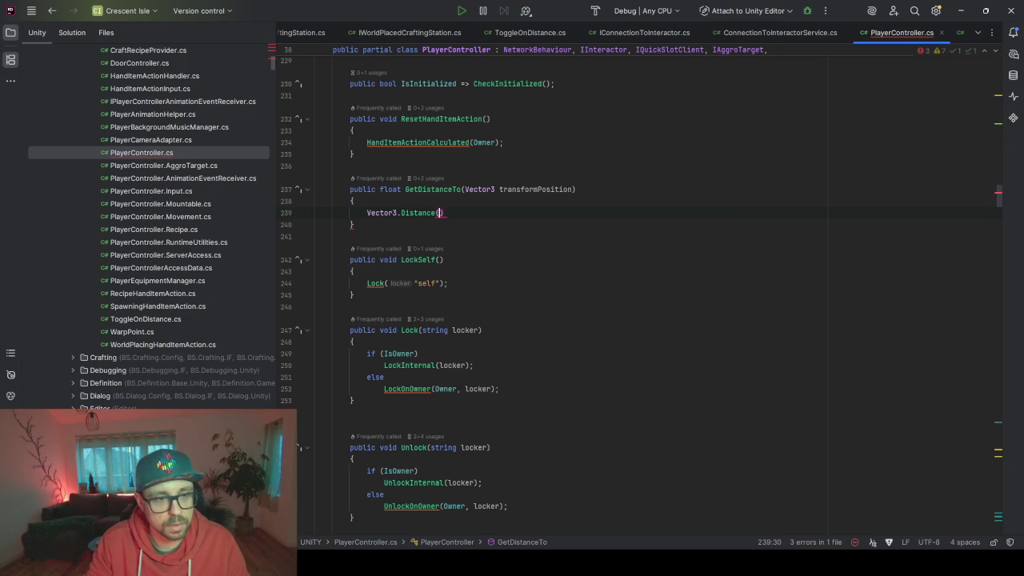
pyautogui.press('Tab')
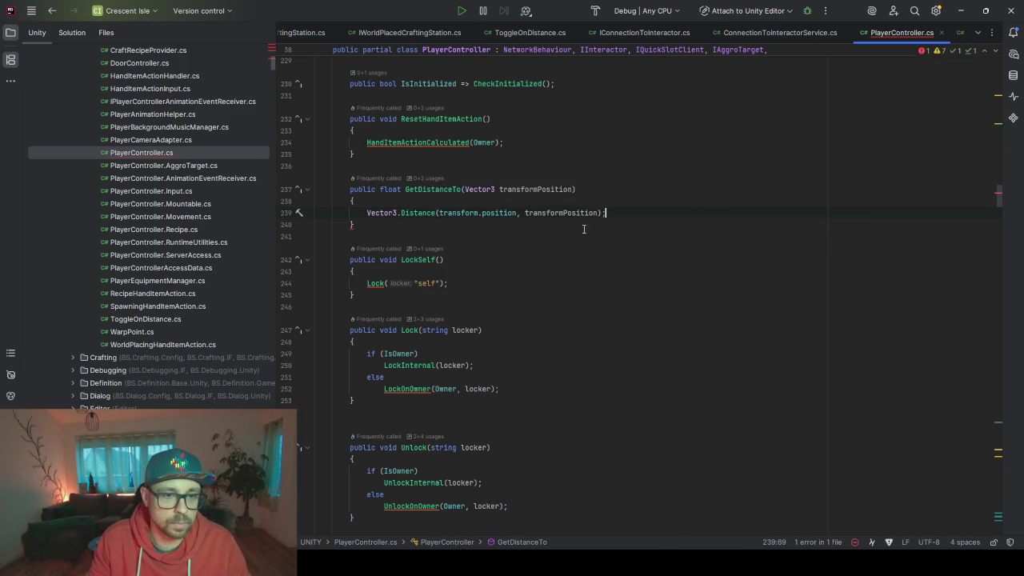
# Rename the transformPosition parameter to otherPosition in the signature and the Distance call
pyautogui.doubleClick(556, 189)
pyautogui.write('other')
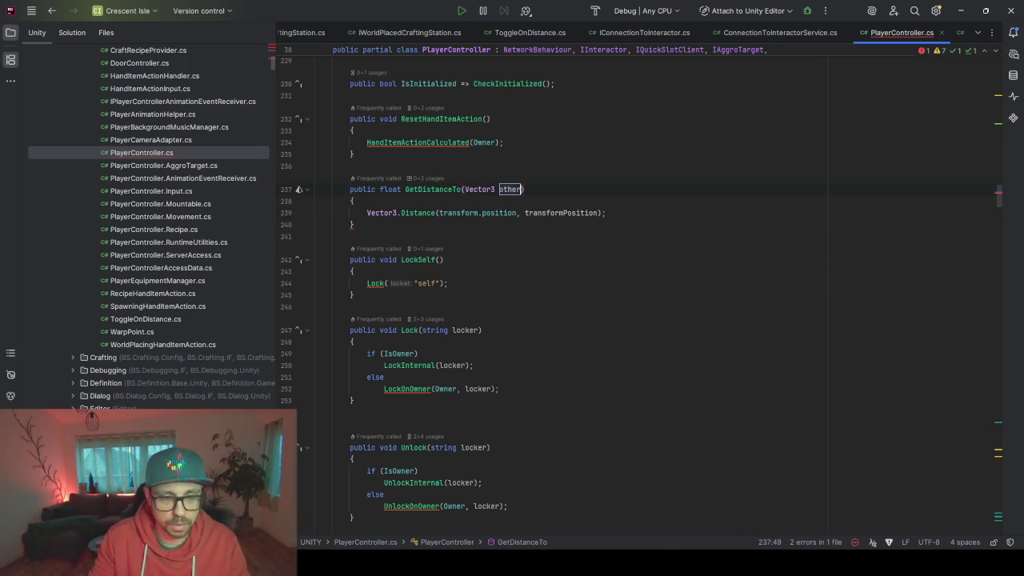
pyautogui.write('Position')
pyautogui.press('BackSpace')
pyautogui.press('BackSpace')
pyautogui.press('BackSpace')
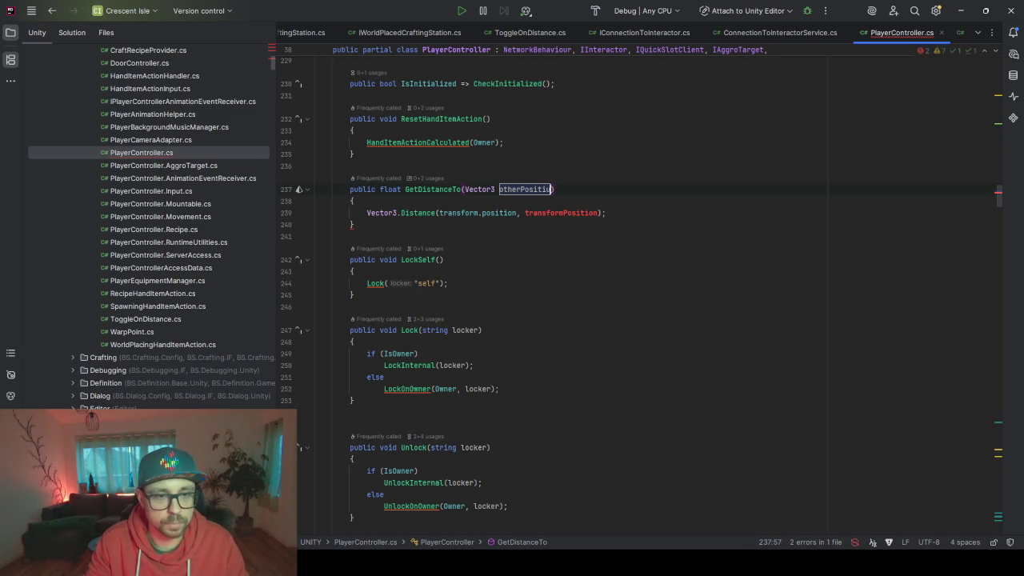
pyautogui.write('on')
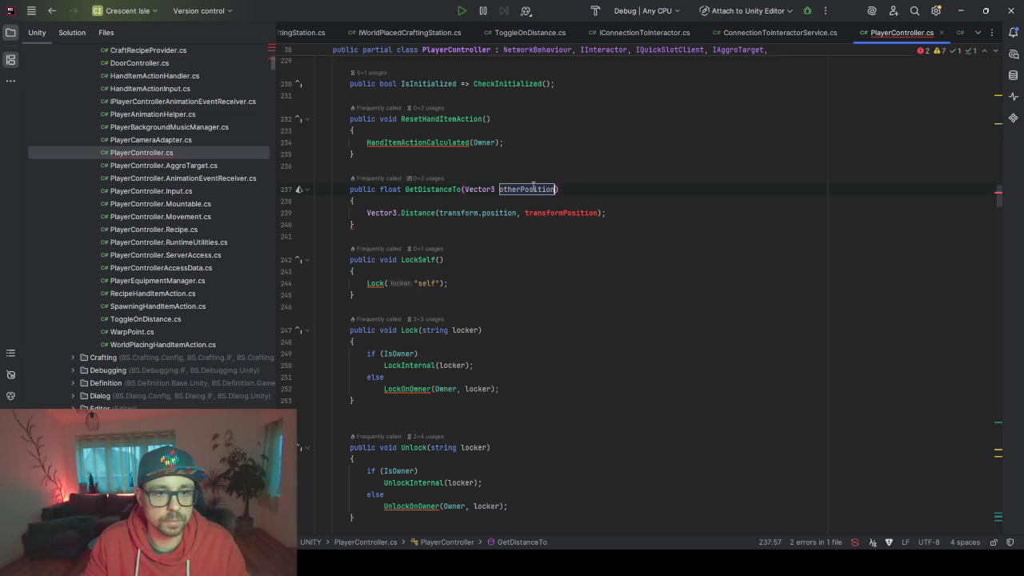
pyautogui.doubleClick(559, 213)
pyautogui.write('otherPosition')
# Add return before the Distance call, run code cleanup, and go back to ConnectionToInteractorService.cs
pyautogui.press('Home')
pyautogui.write('return')
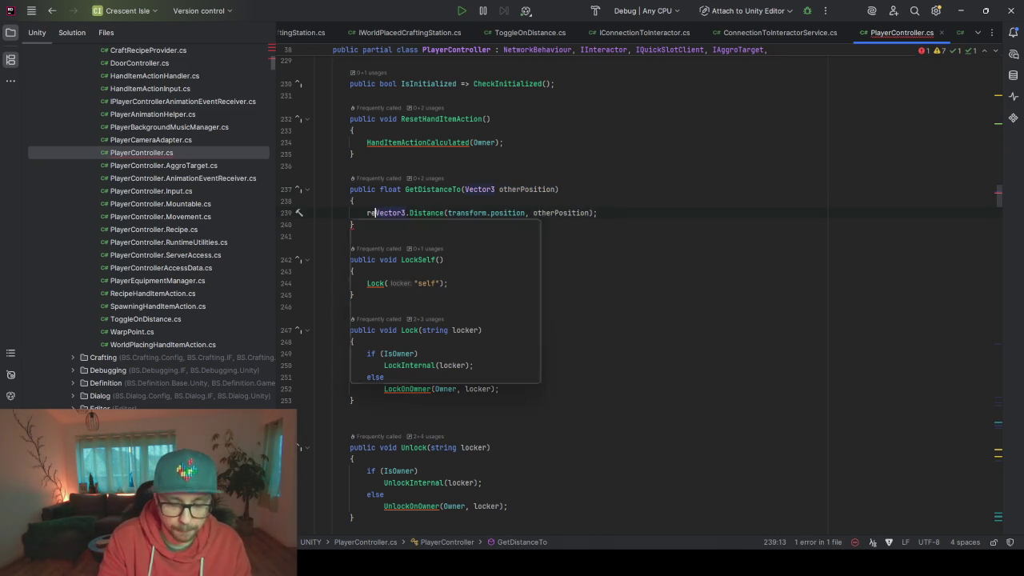
pyautogui.hotkey('ctrl', 's')
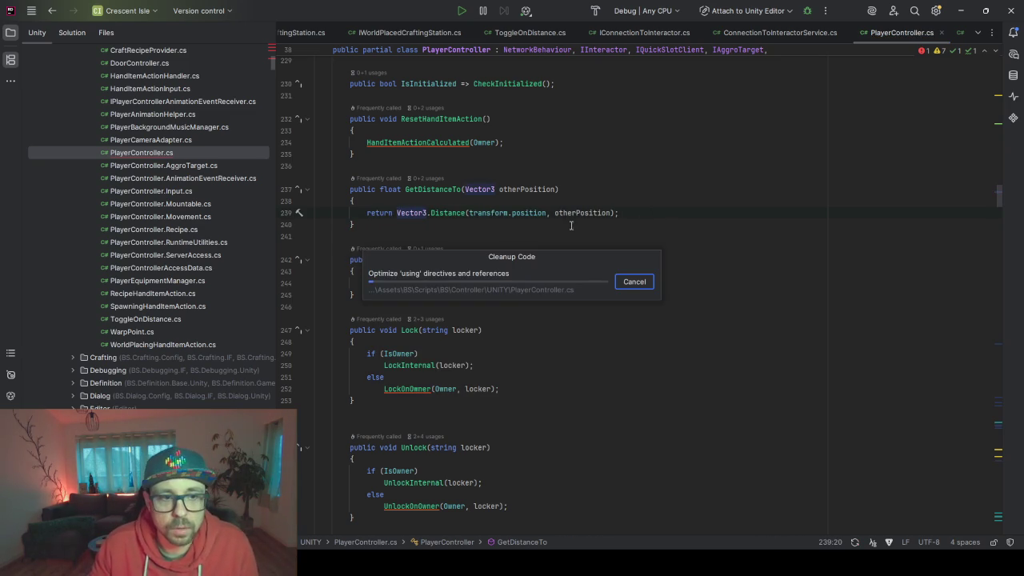
pyautogui.click(776, 34)
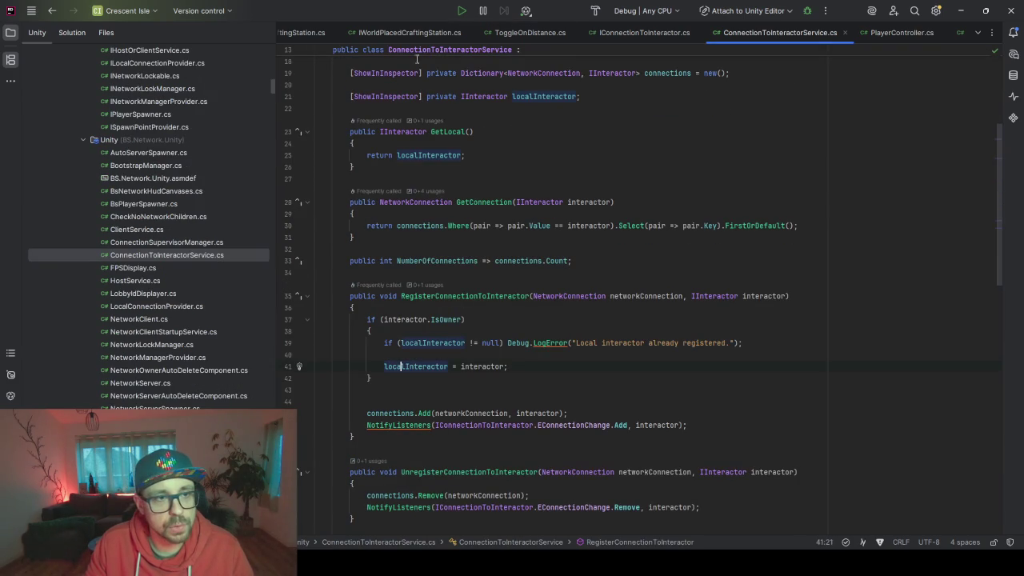
# Switch to ToggleOnDistance.cs and review the interactor GetDistanceTo check in Update
pyautogui.scroll(5, 455, 60)
pyautogui.scroll(3, 442, 31)
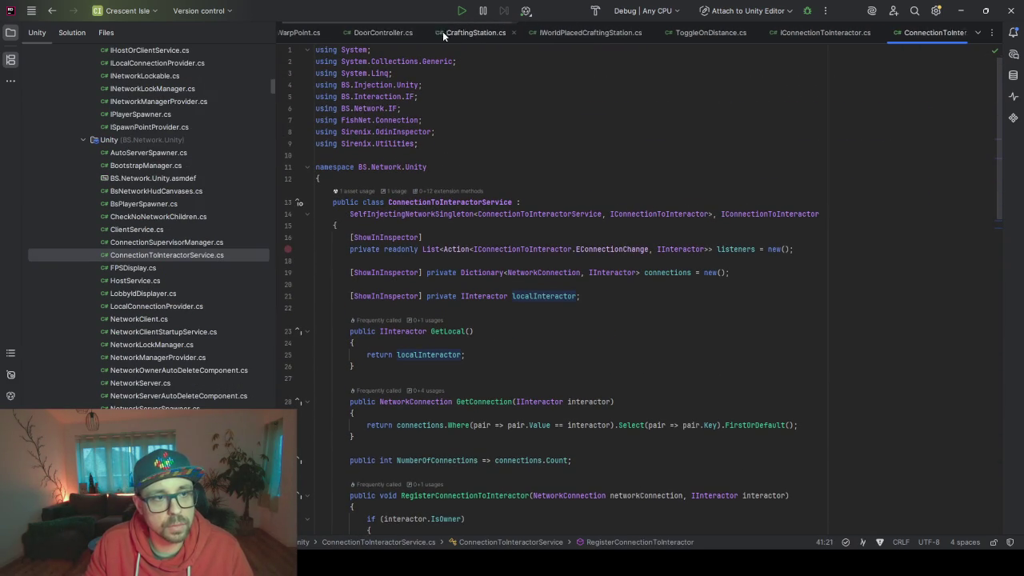
pyautogui.scroll(-4, 491, 39)
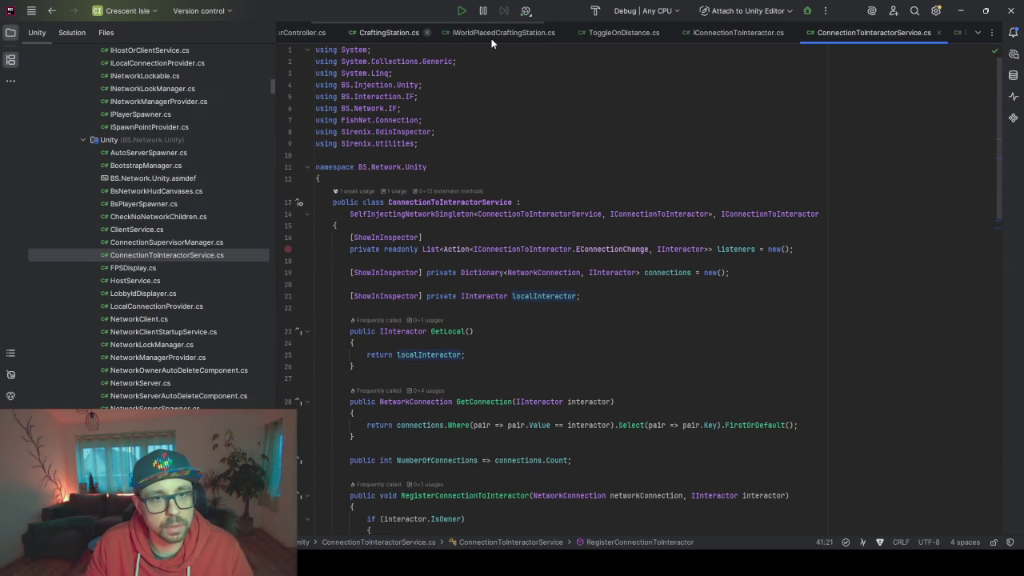
pyautogui.click(491, 38)
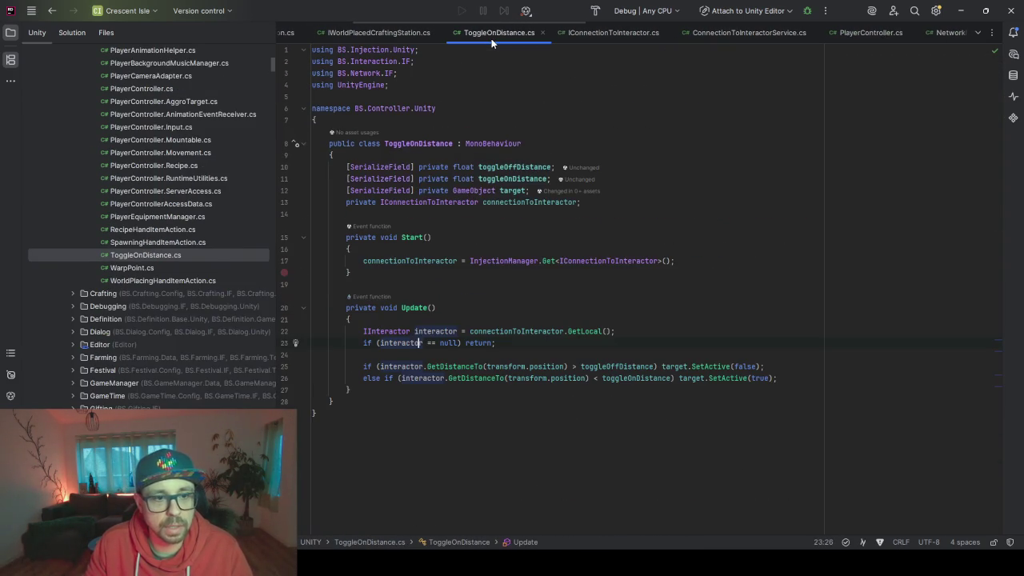
pyautogui.click(425, 332)
pyautogui.click(442, 366)
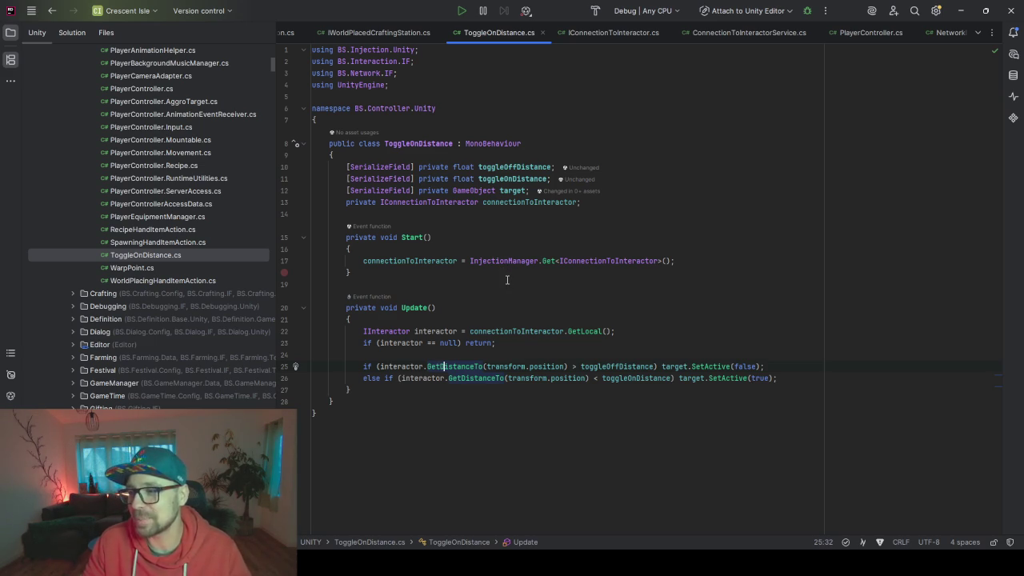
pyautogui.click(457, 319)
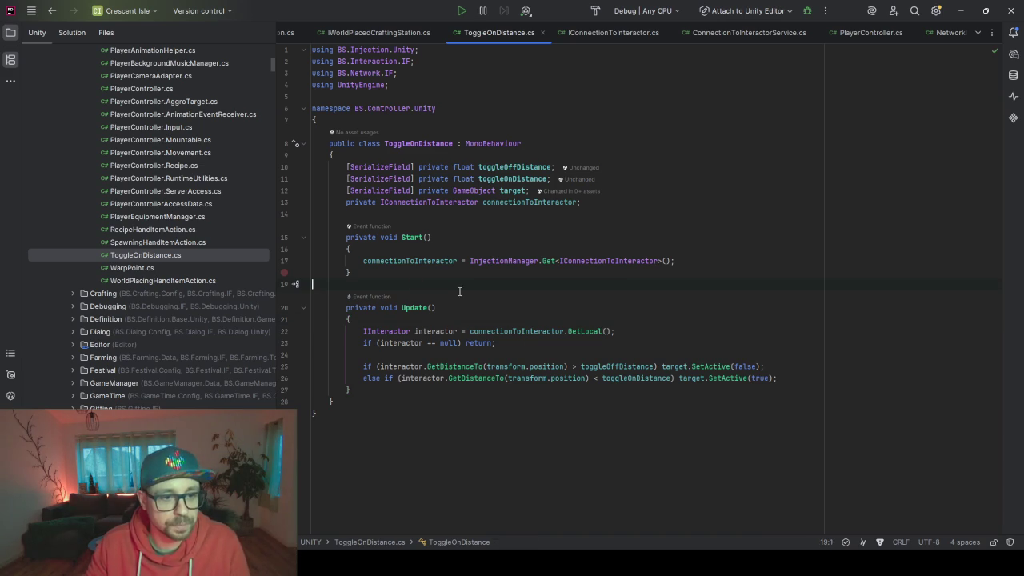
# Open a blank line at the end of Start() and start an inline AI prompt there
pyautogui.click(689, 263)
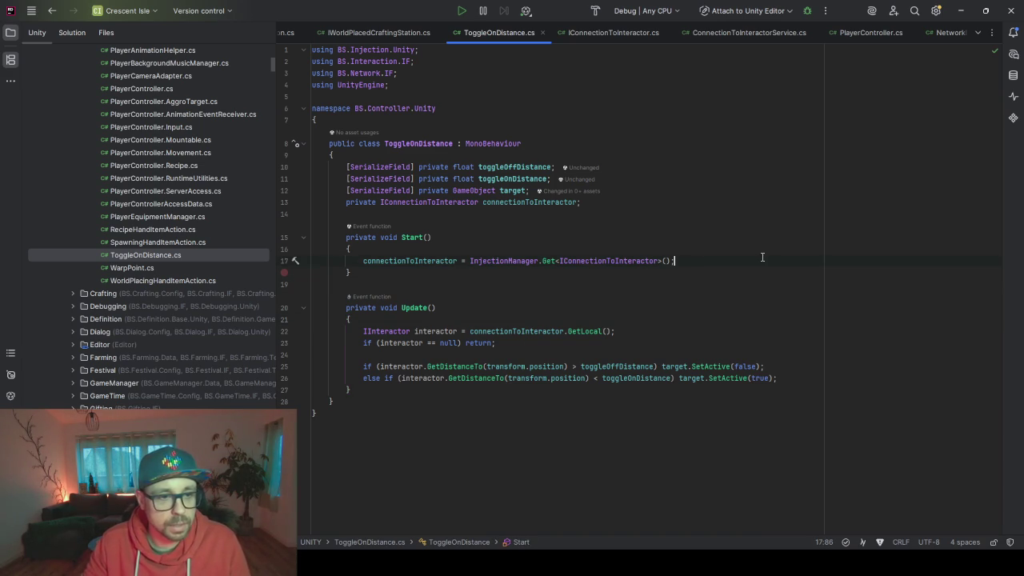
pyautogui.press('Return')
pyautogui.press('Return')
pyautogui.press('Return')
pyautogui.press('Up')
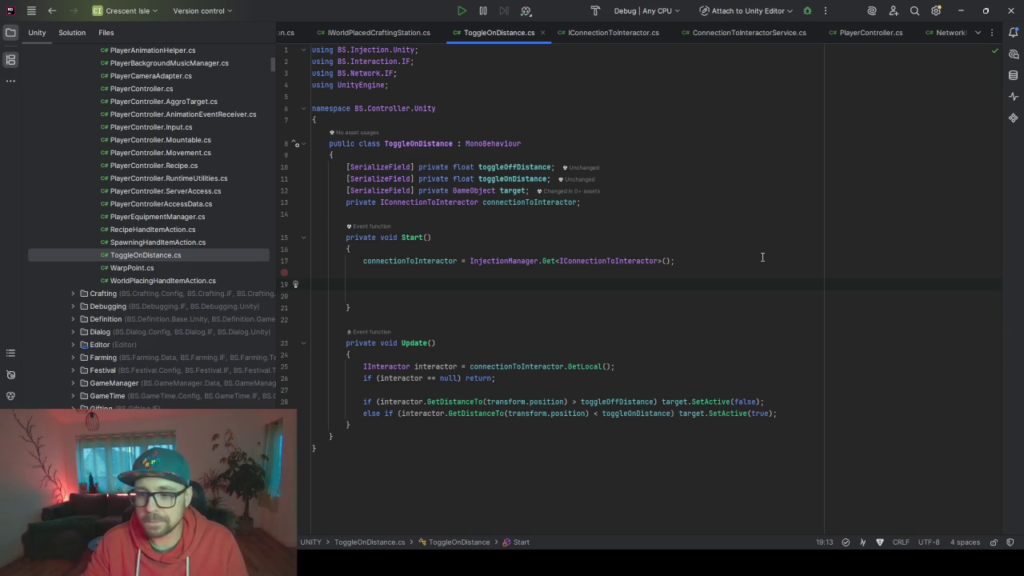
pyautogui.hotkey('ctrl', '\\')
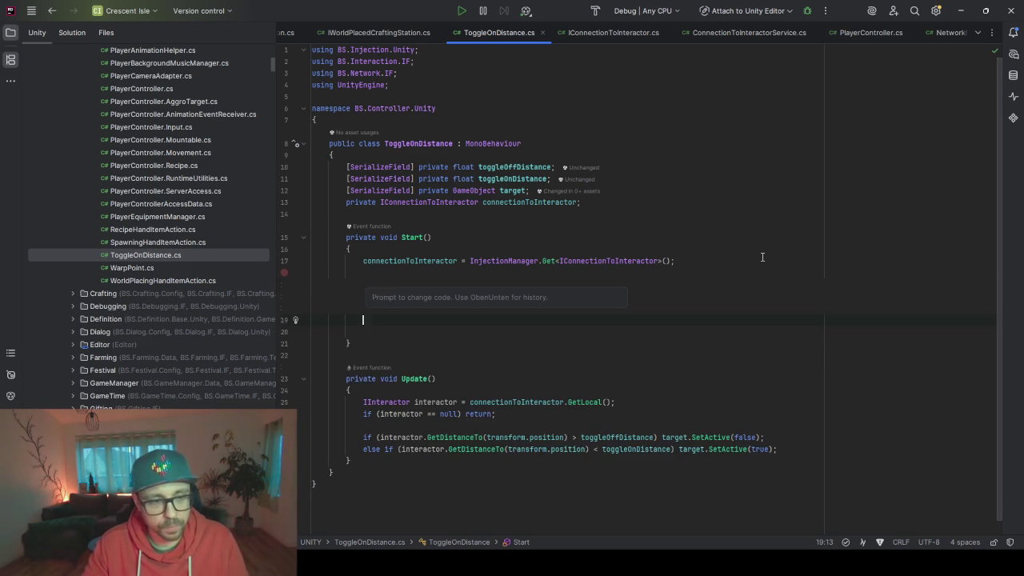
# Ask the AI for a Start coroutine that calls a CullObject method every 500 ms
pyautogui.write('s')
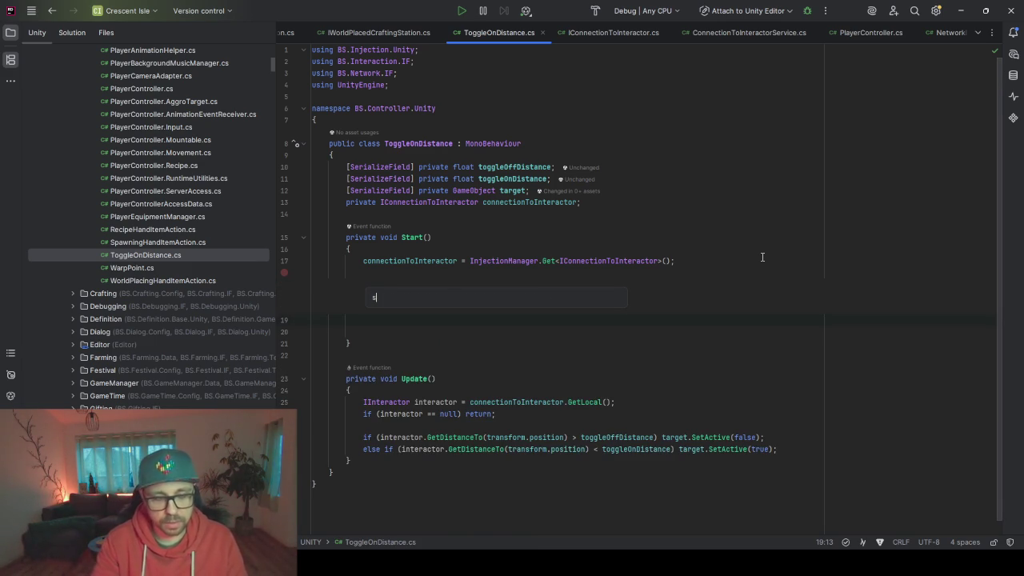
pyautogui.write('tarteincor')
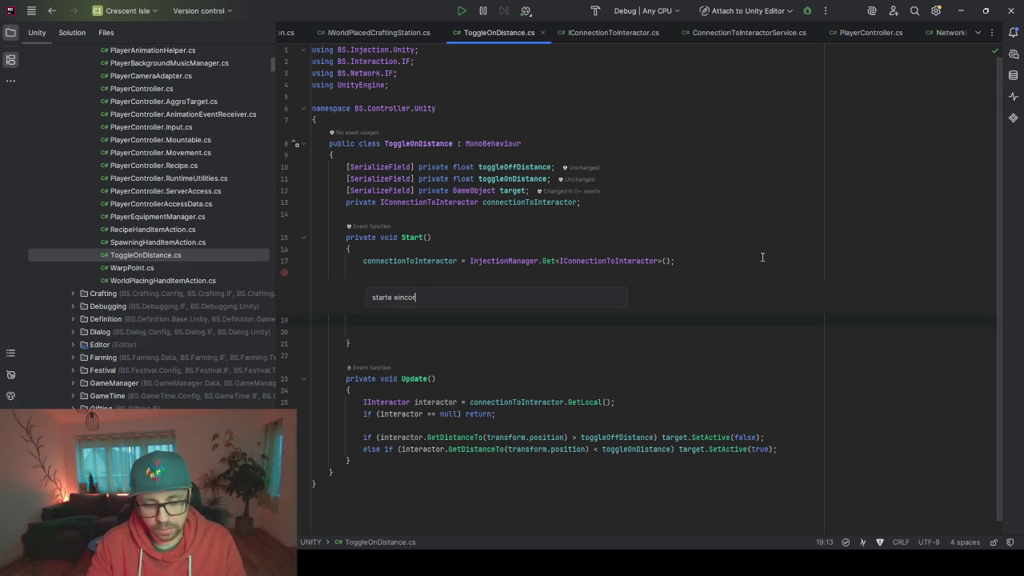
pyautogui.write('ne coroutine.')
pyautogui.write(' die')
pyautogui.write('e 500ms ')
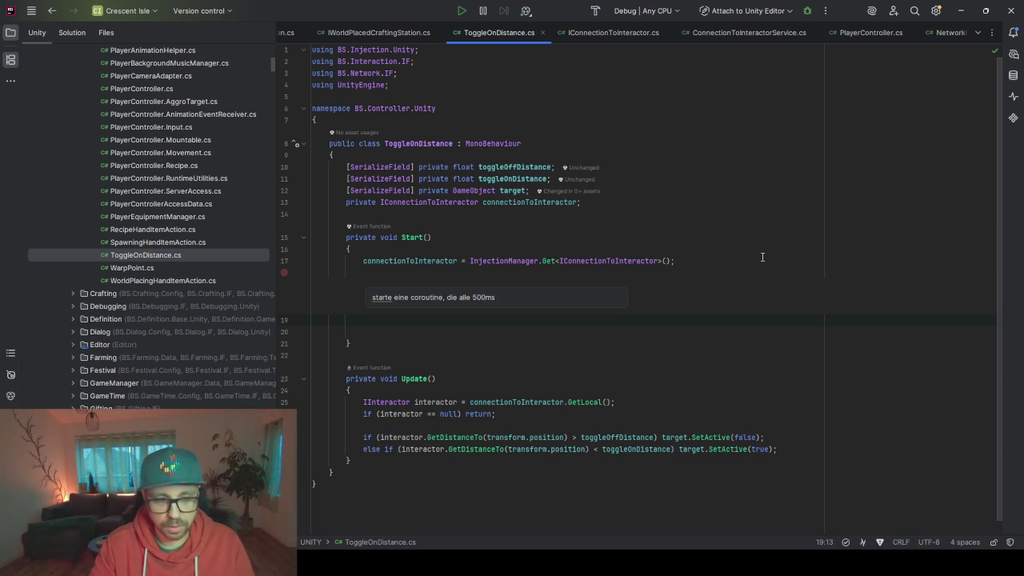
pyautogui.write('eine an')
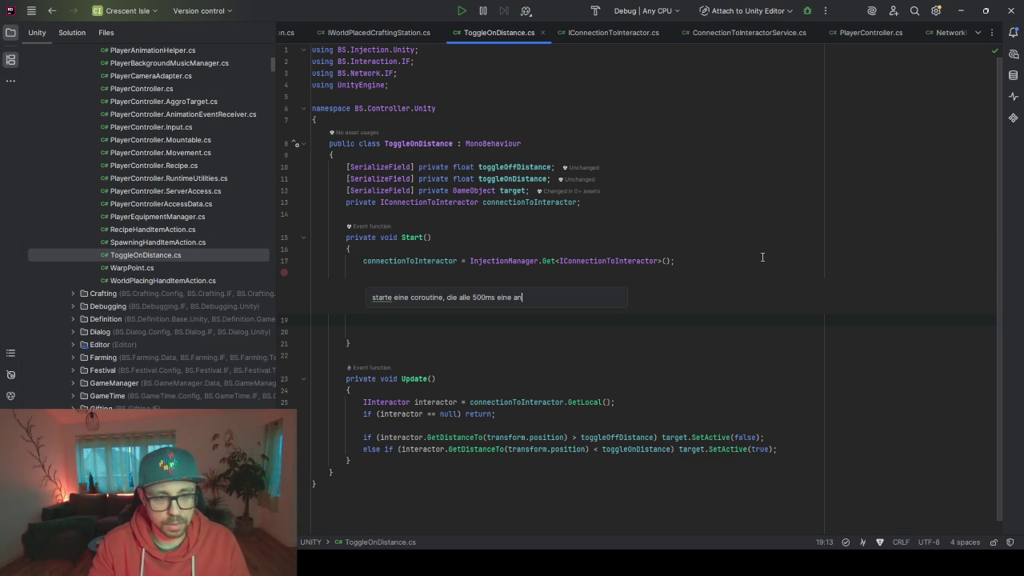
pyautogui.write('deremethode c')
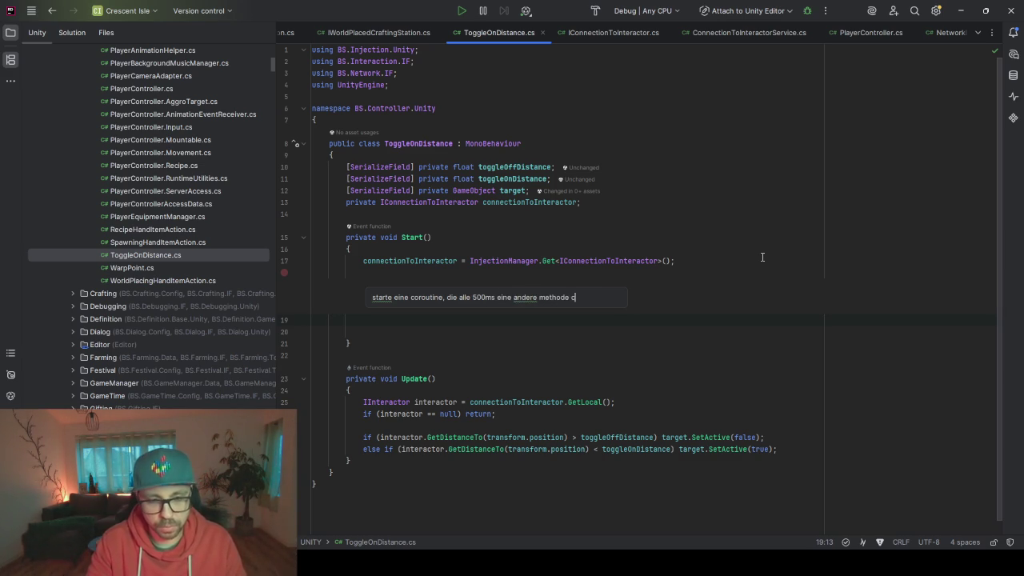
pyautogui.write('alled nammes ')
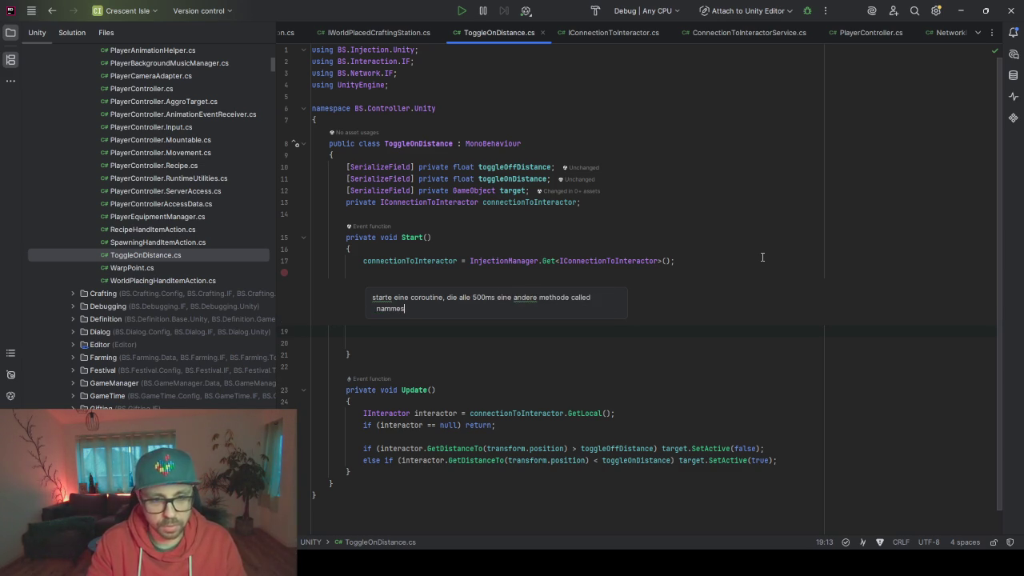
pyautogui.write('"CullObject')
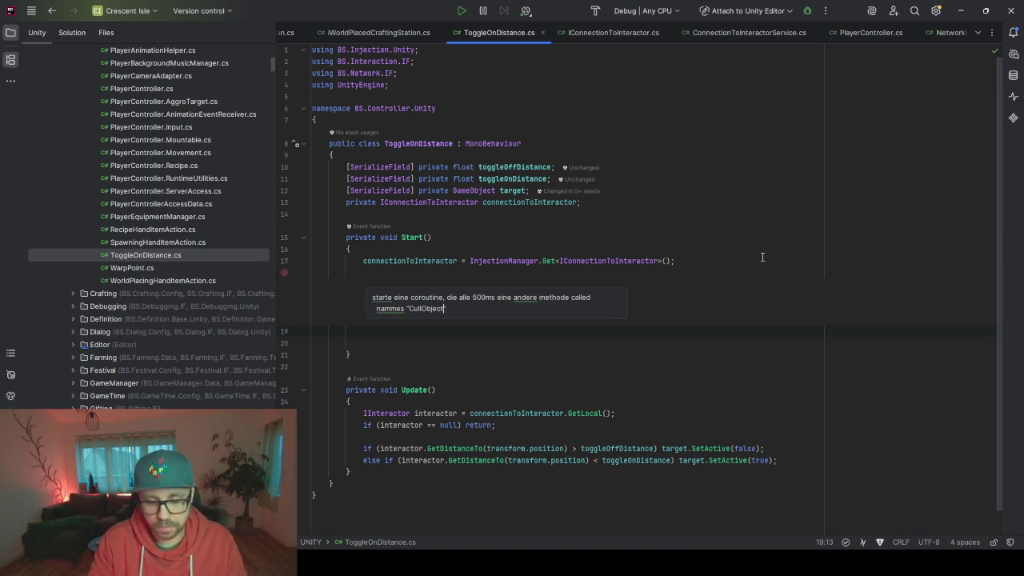
pyautogui.press('Return')
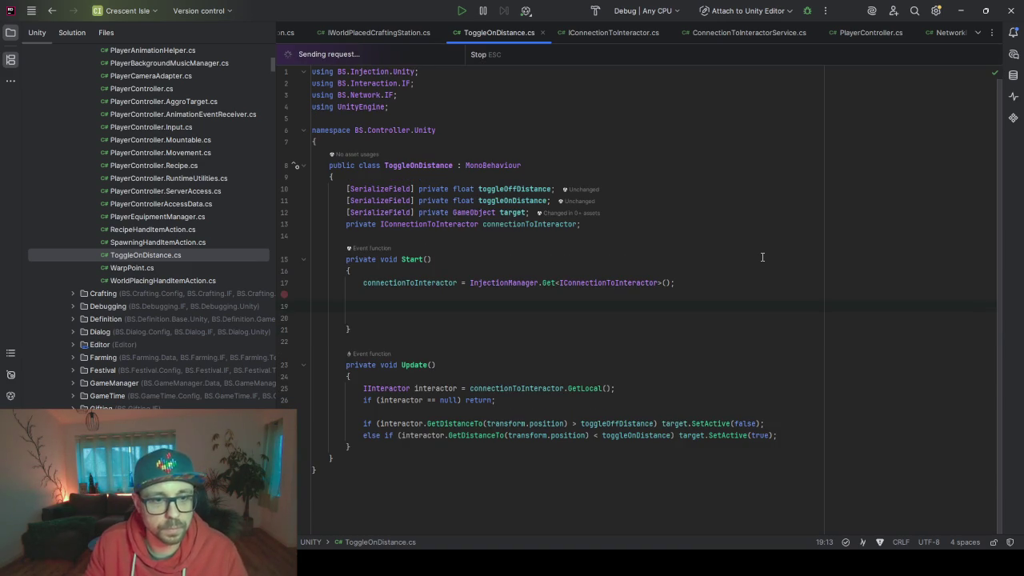